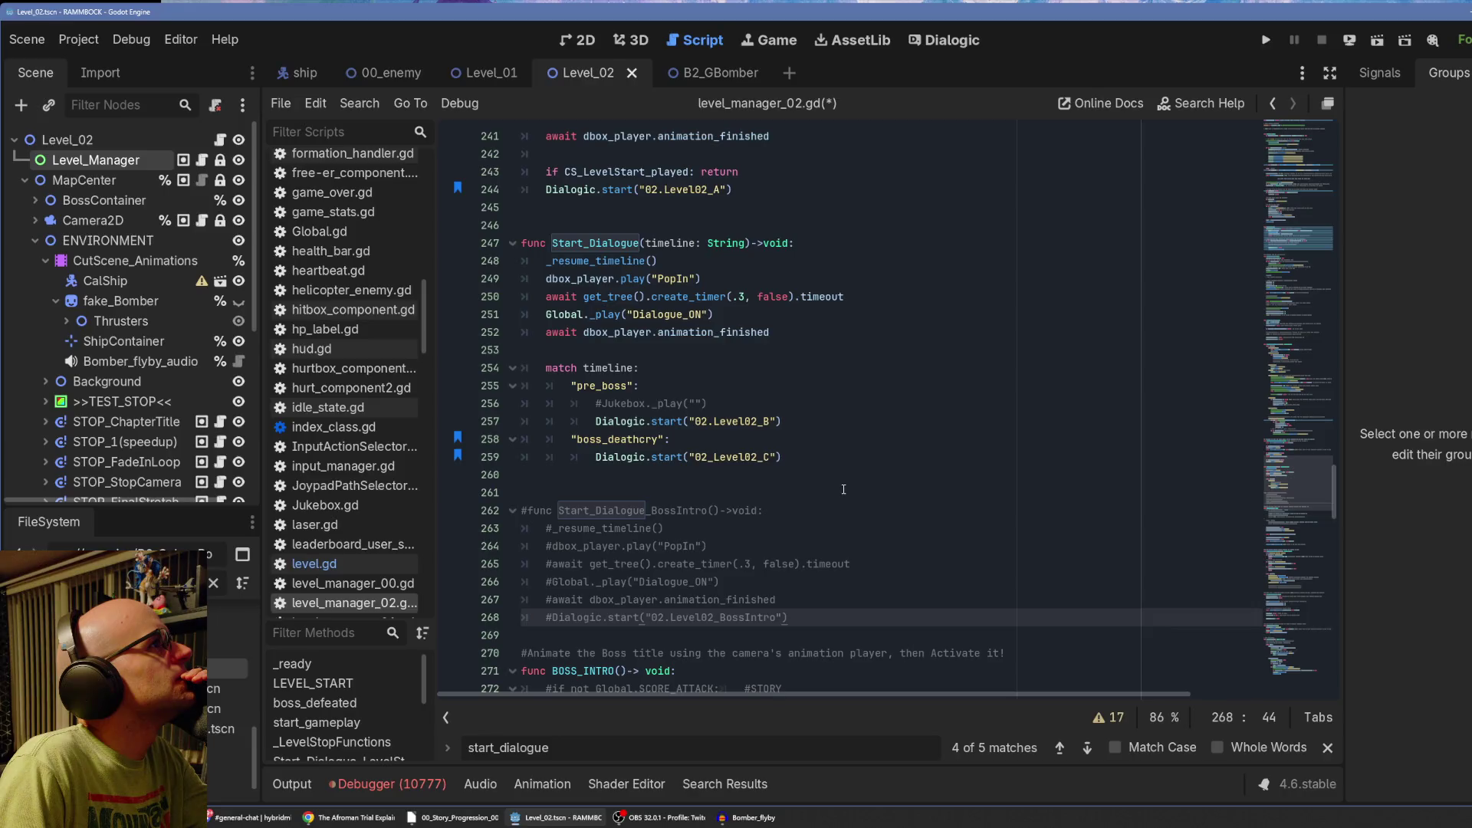
# Skim level_manager_02.gd, then open the 02_Level02_D timeline in Dialogic from its path.
pyautogui.scroll(-3, 845, 514)
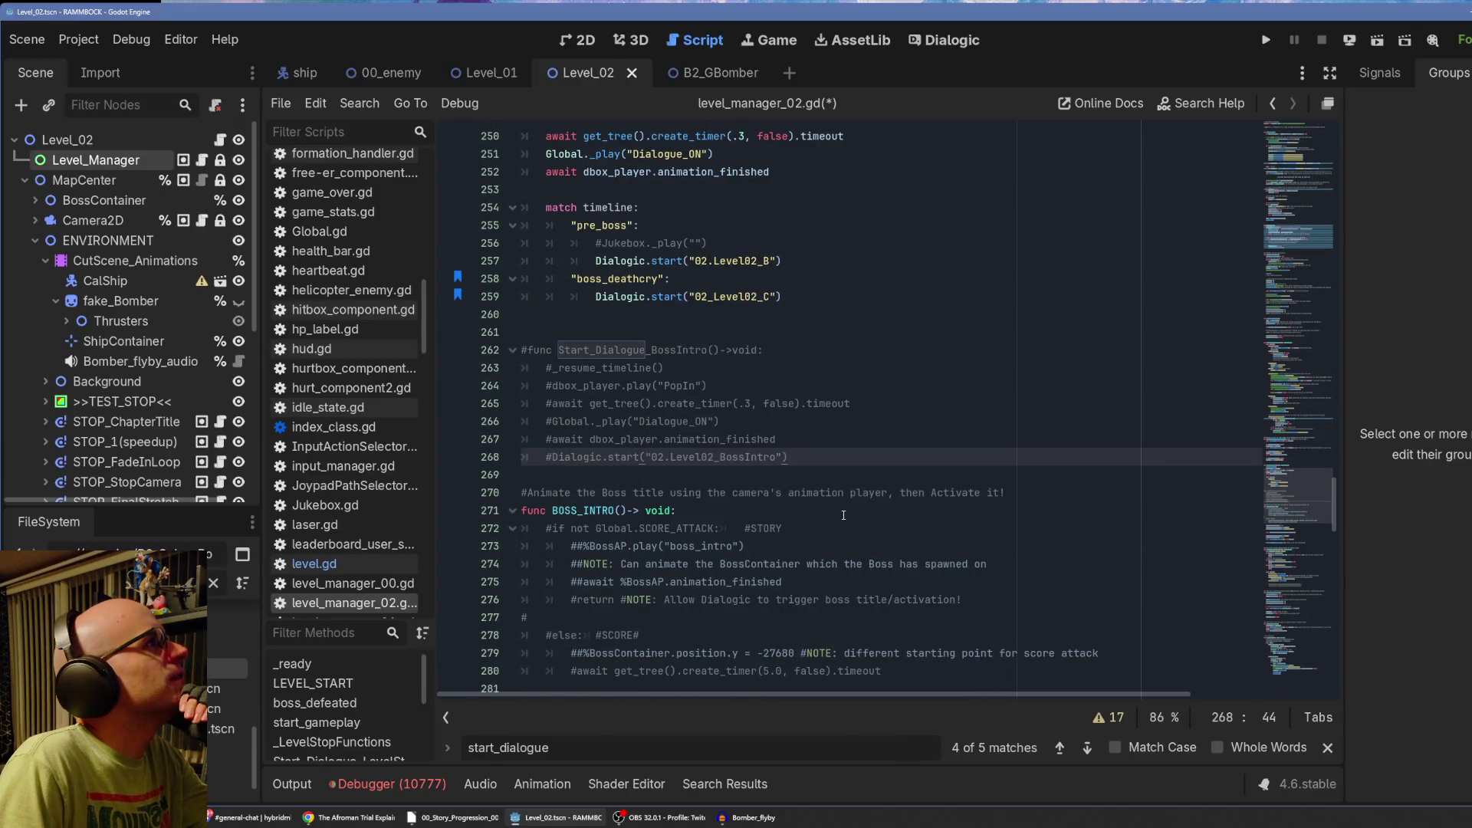
pyautogui.scroll(-3, 844, 515)
pyautogui.scroll(8, 842, 514)
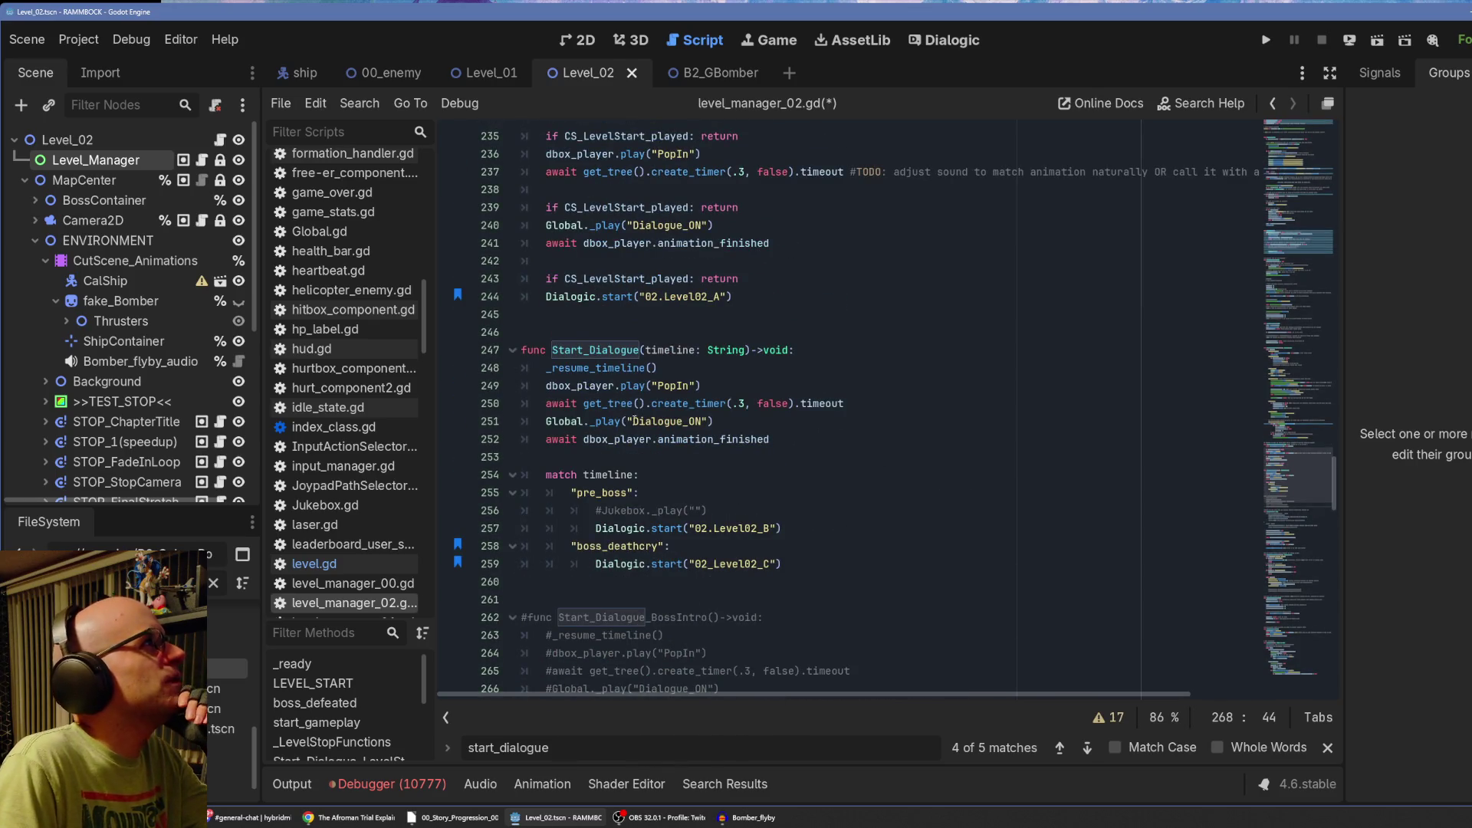
pyautogui.scroll(1, 793, 431)
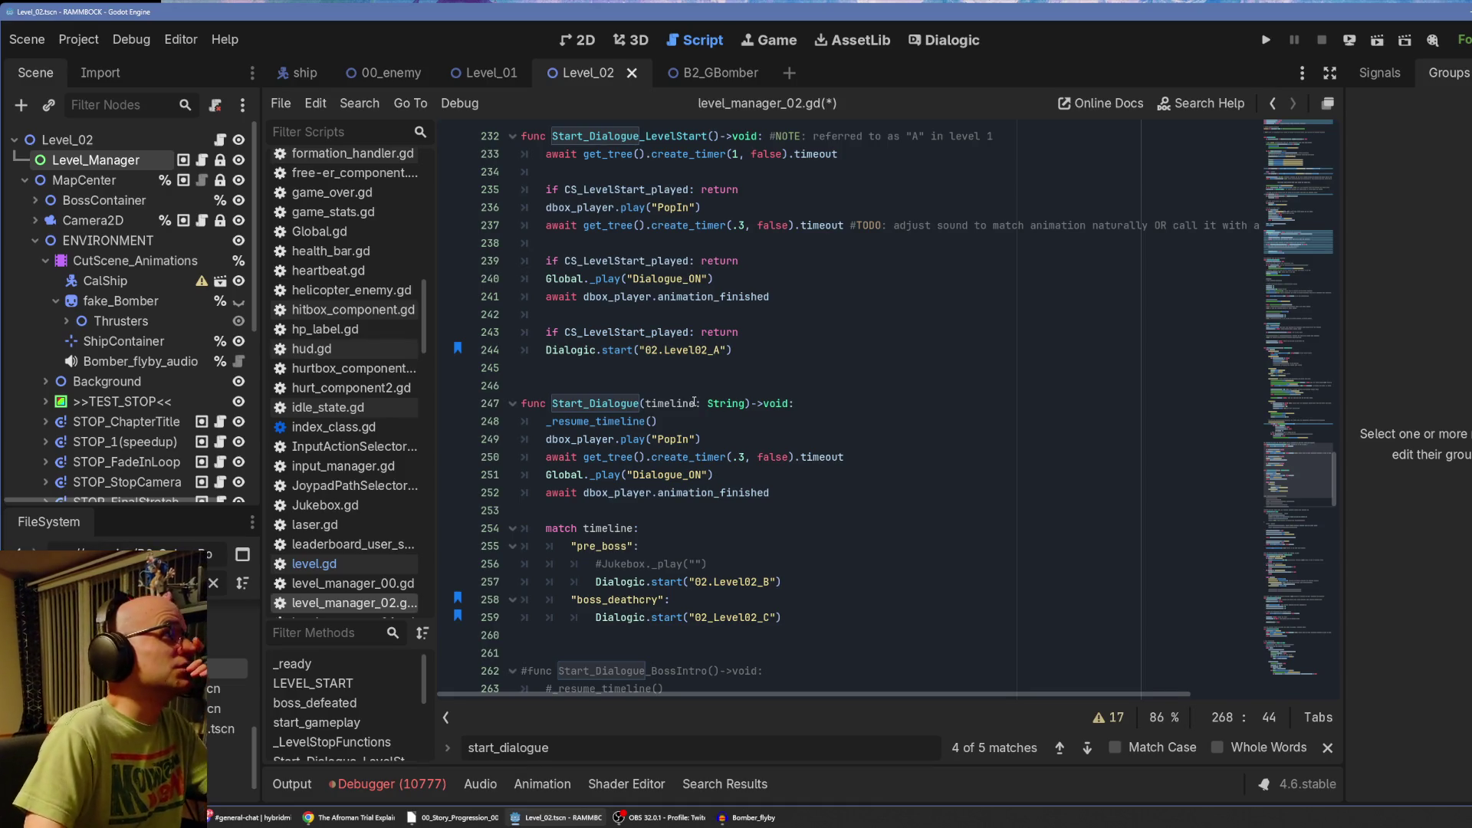
pyautogui.click(1314, 144)
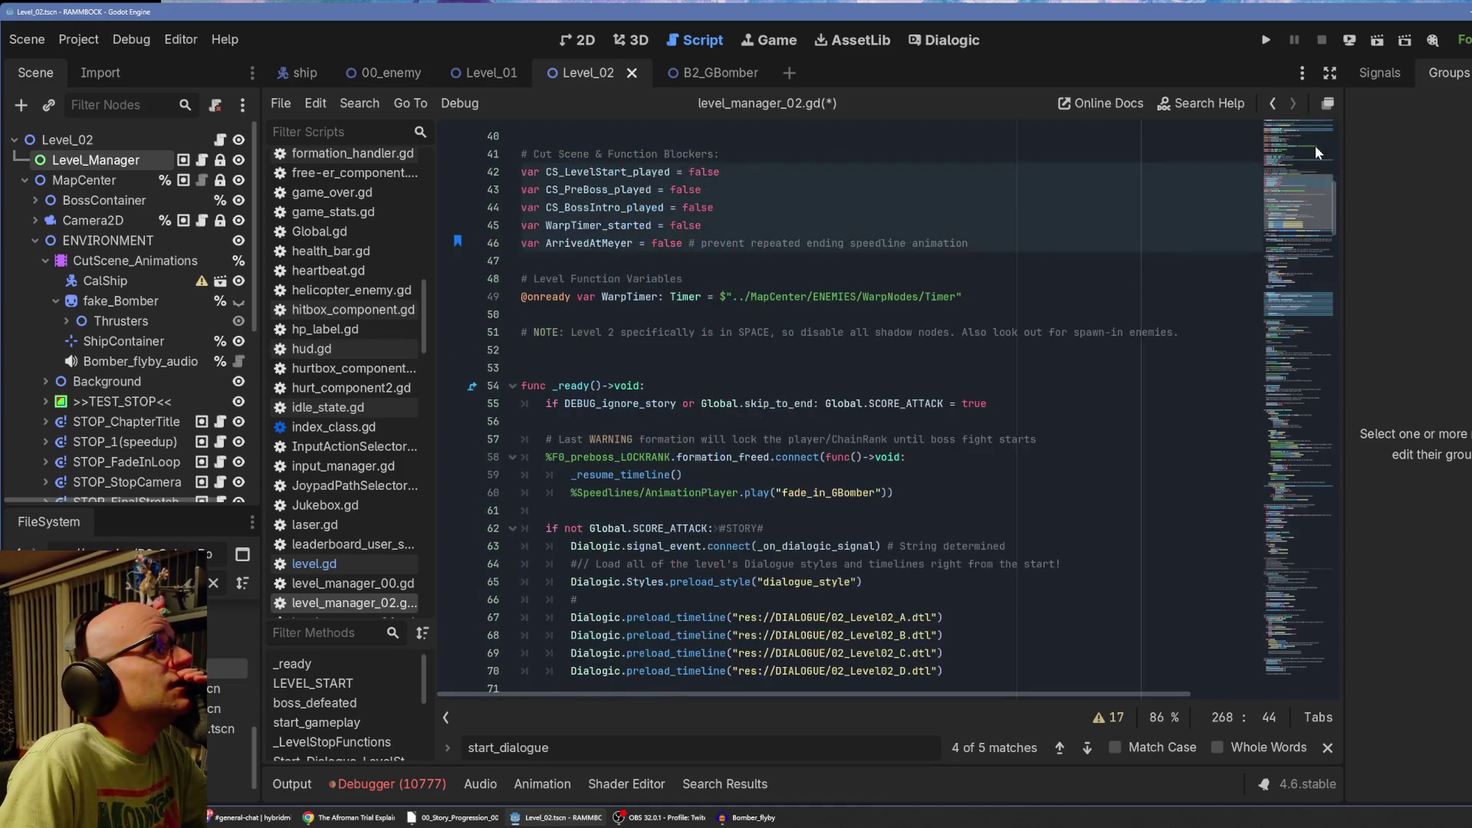
pyautogui.scroll(-2, 1080, 406)
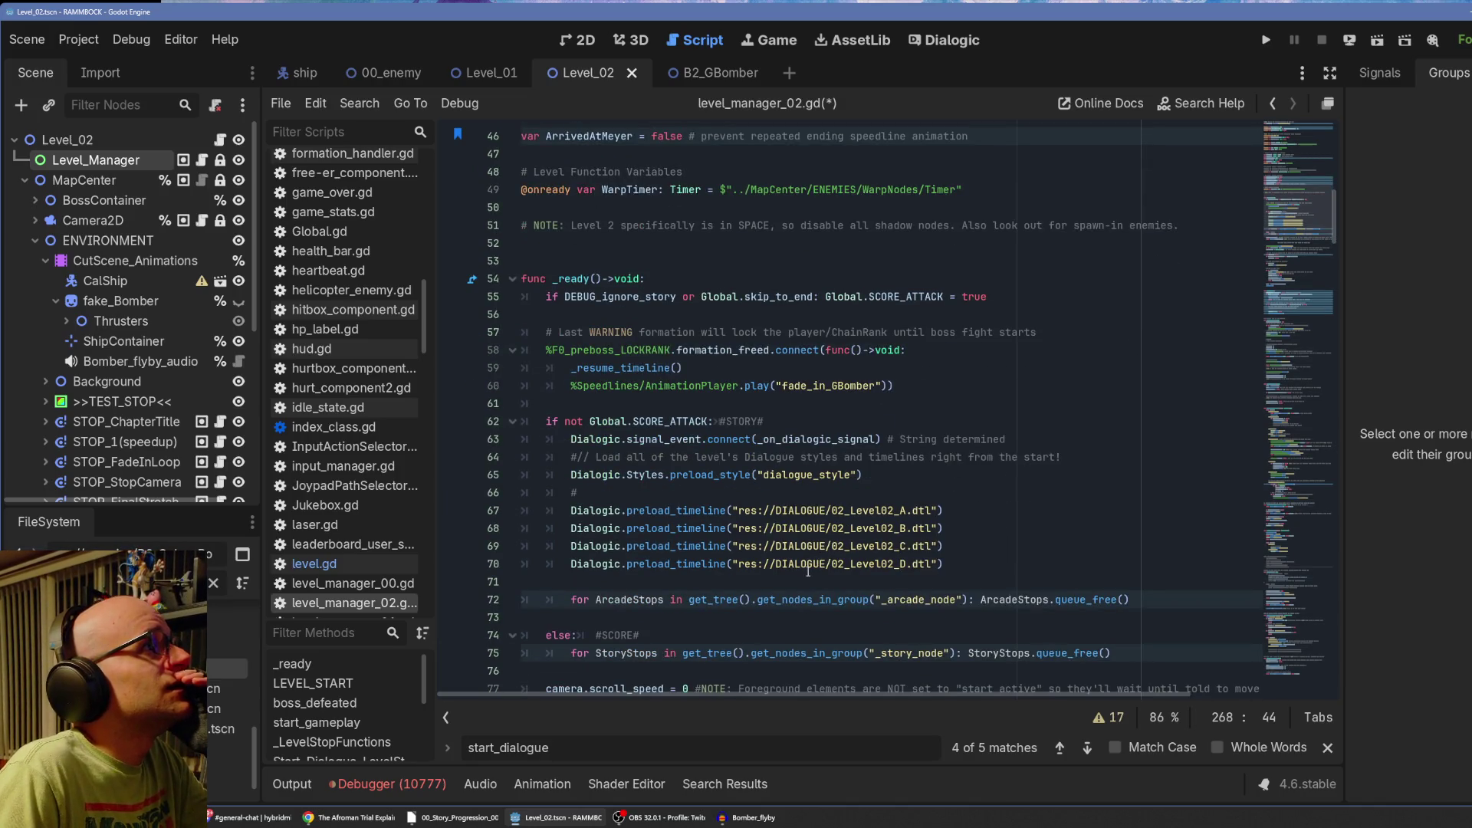
pyautogui.keyDown('ctrl'); pyautogui.click(809, 570); pyautogui.keyUp('ctrl')
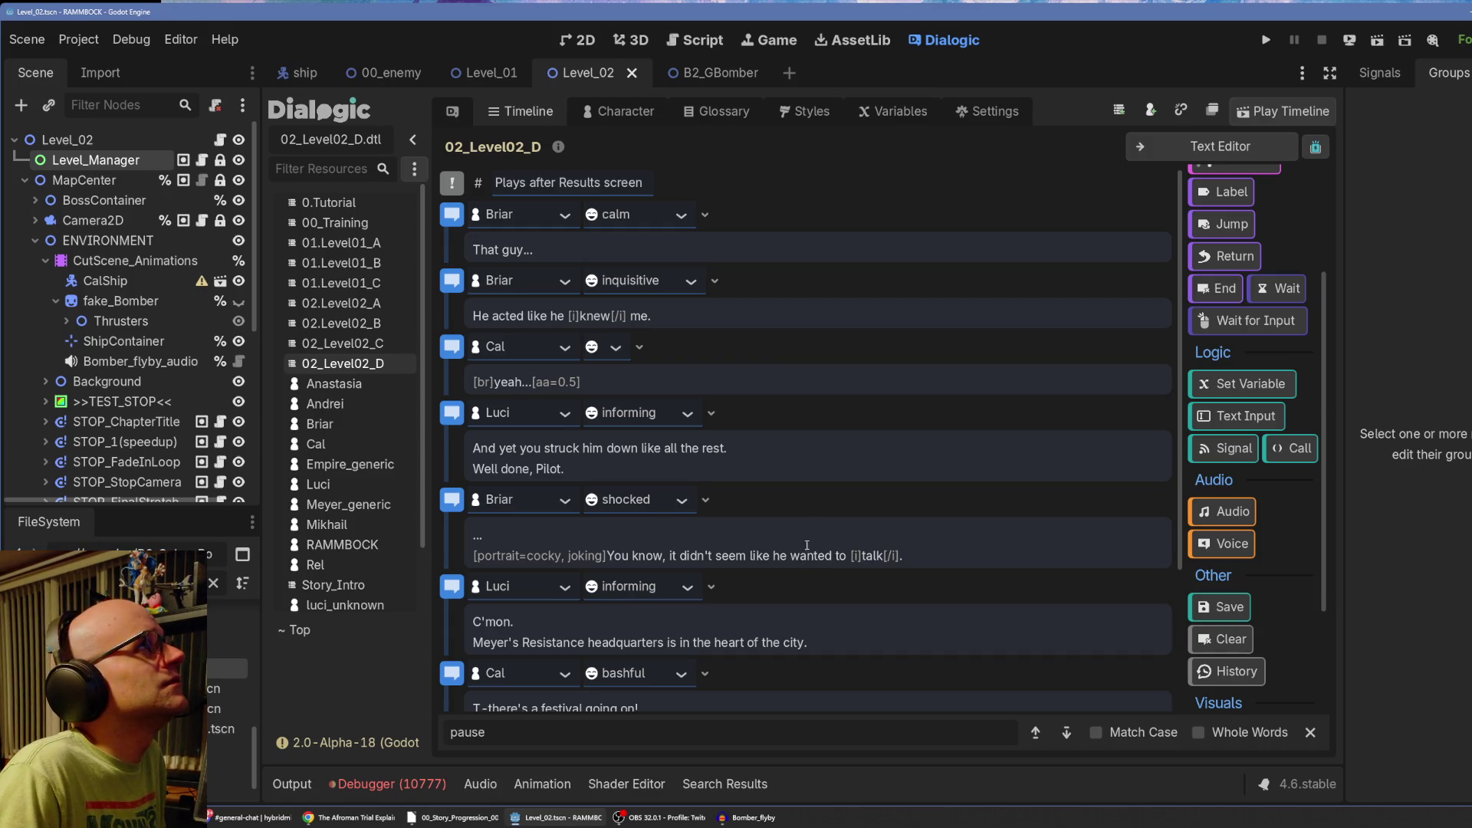
# View the 02_Level02_C timeline, return to level_manager_02.gd, and enlarge the FileSystem dock.
pyautogui.click(700, 40)
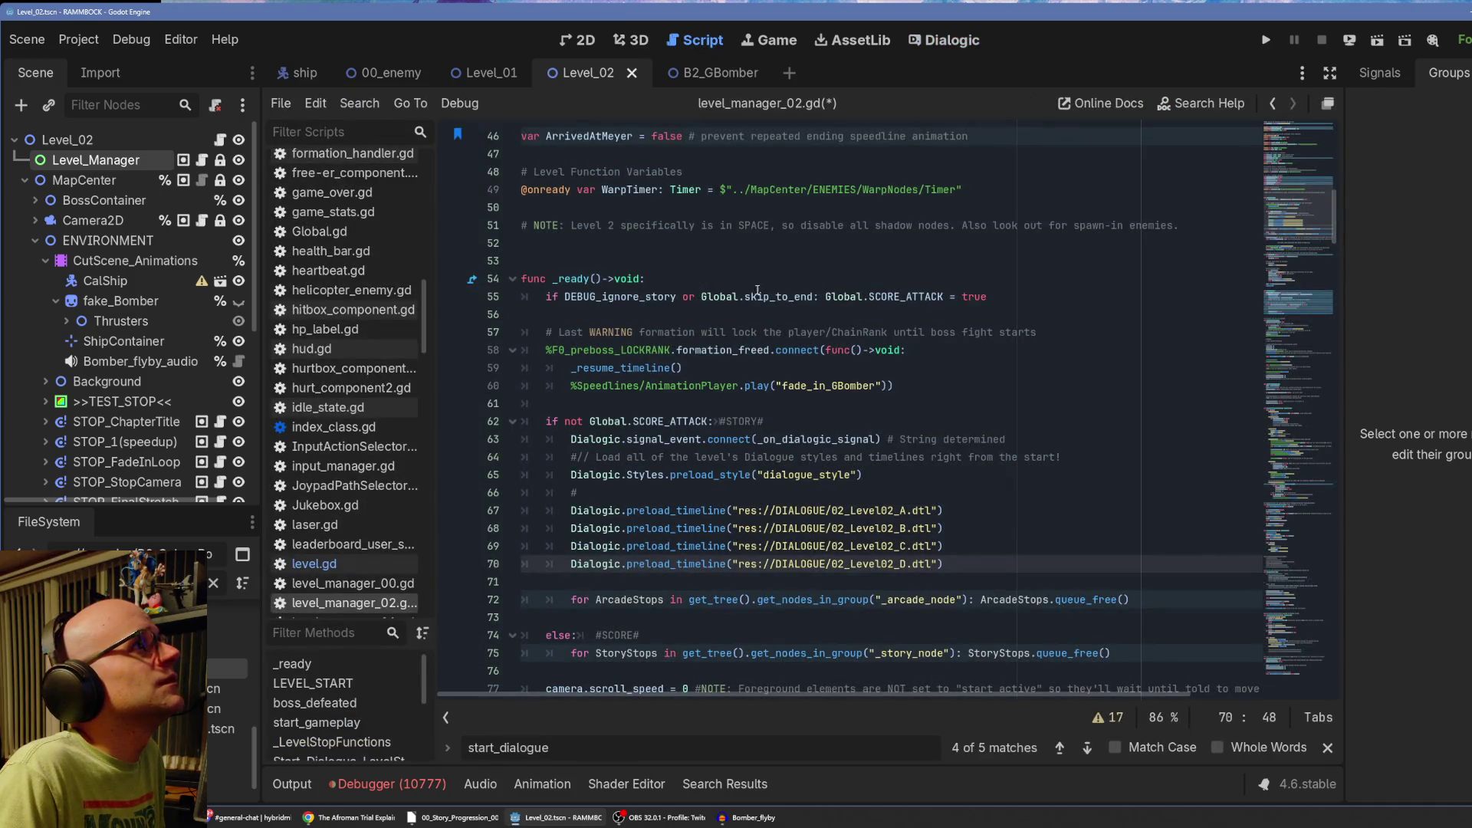
pyautogui.keyDown('ctrl'); pyautogui.click(822, 547); pyautogui.keyUp('ctrl')
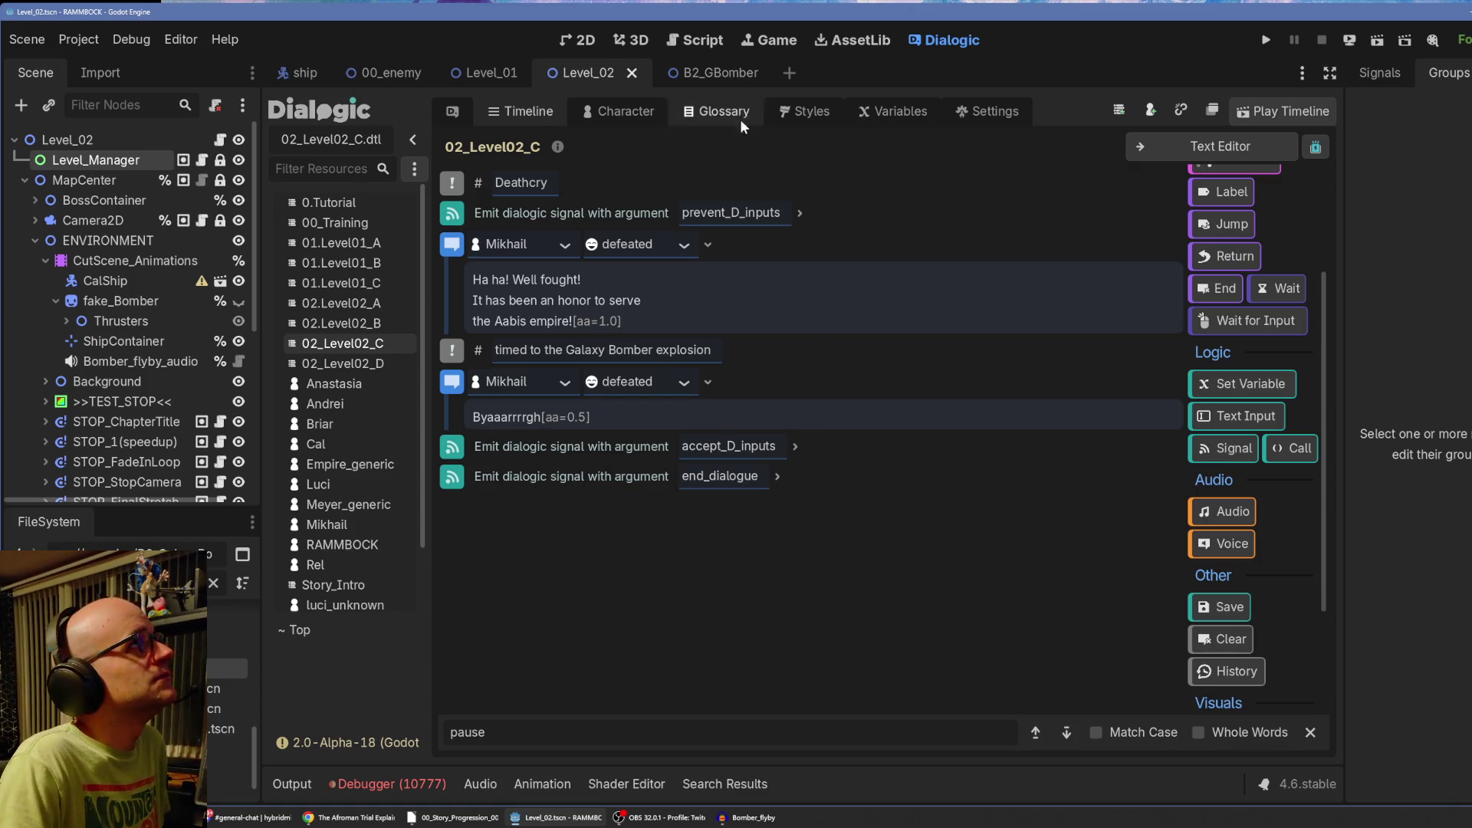
pyautogui.click(698, 43)
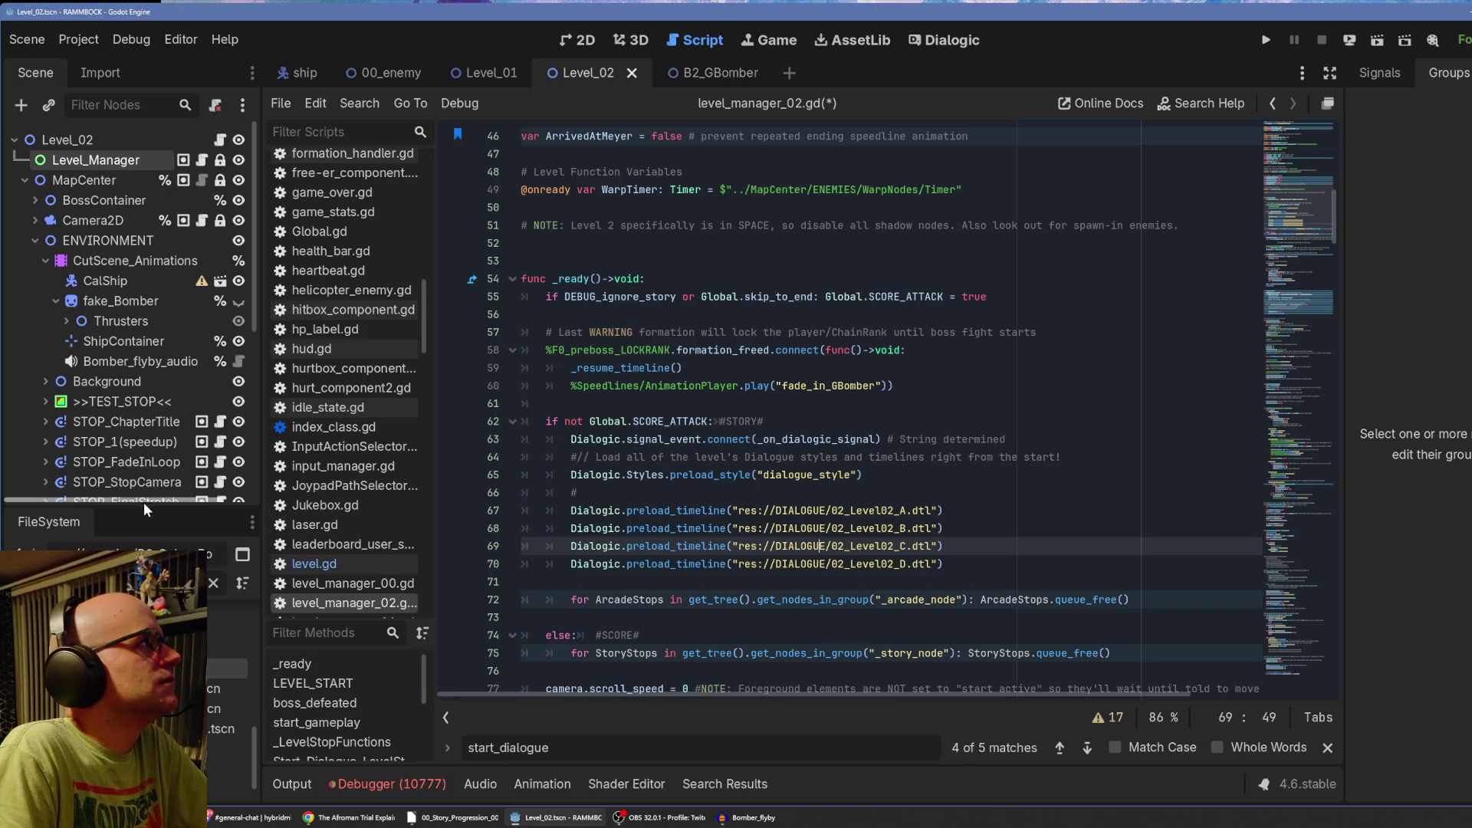
pyautogui.moveTo(144, 506); pyautogui.dragTo(144, 485)
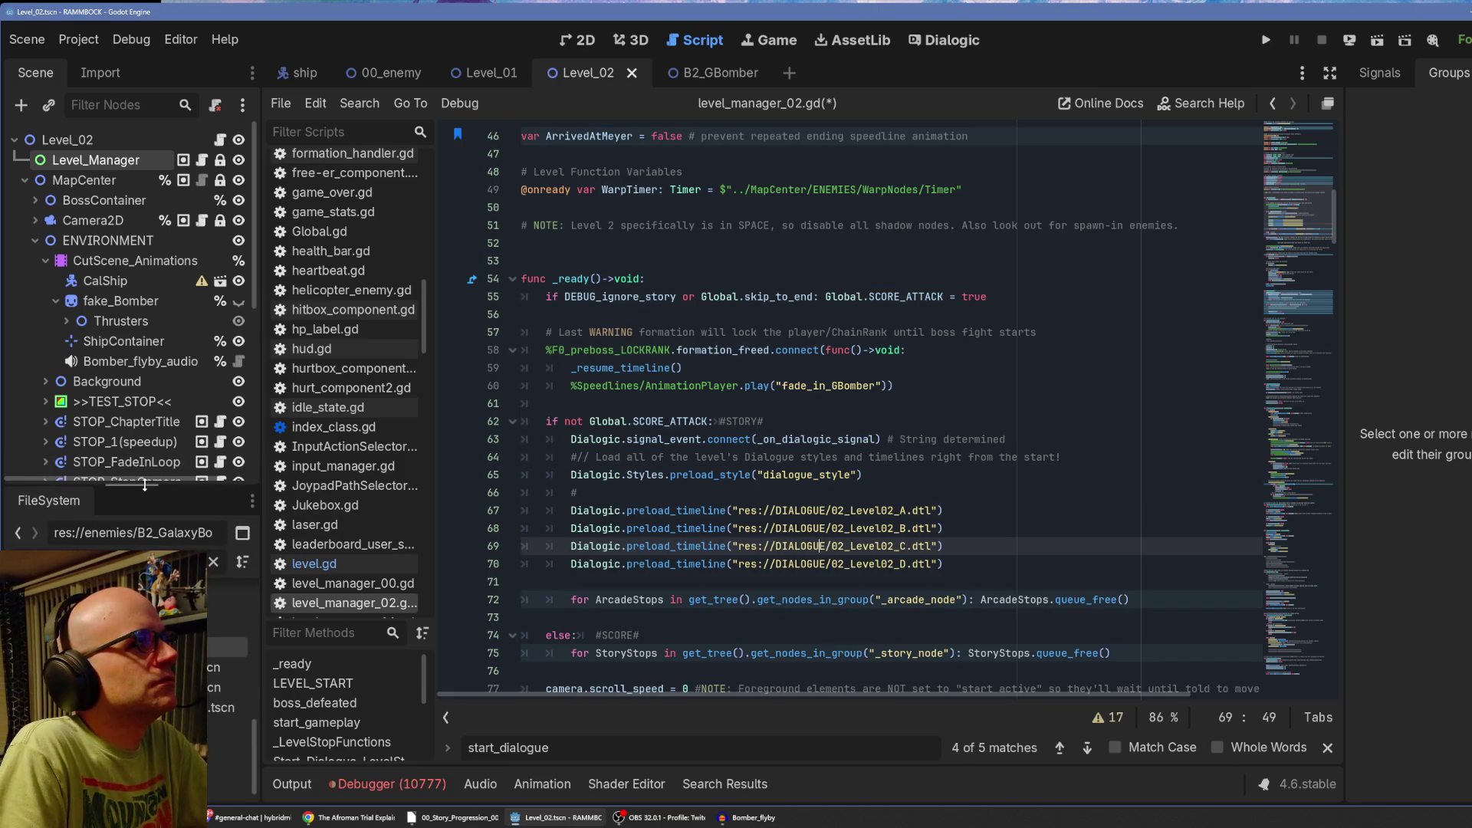
# Narrow the left docks, place the cursor on line 77, and switch to the 02_Level02_C timeline.
pyautogui.moveTo(256, 334); pyautogui.dragTo(227, 334)
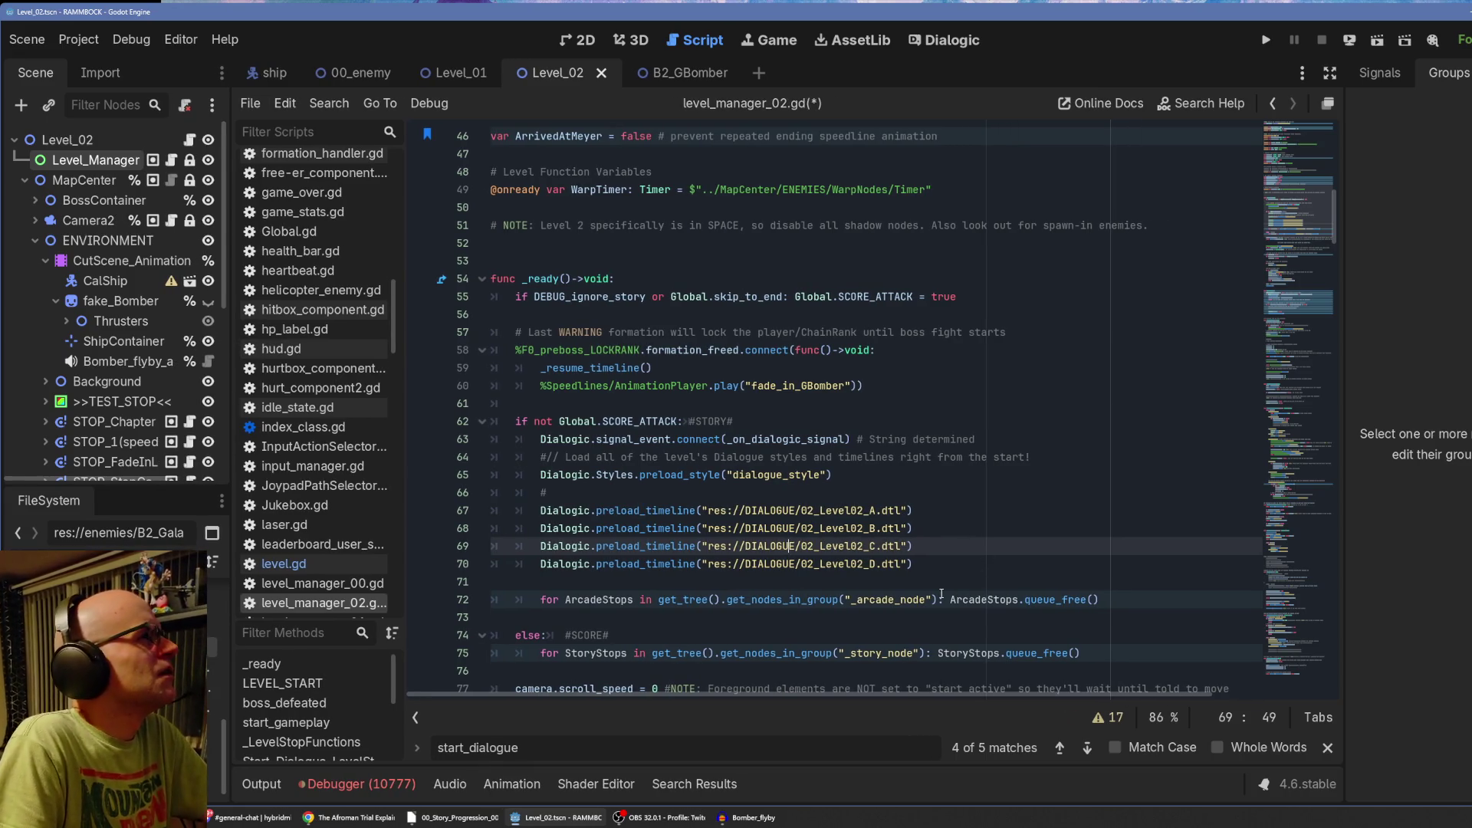
pyautogui.scroll(-1, 835, 598)
pyautogui.click(713, 634)
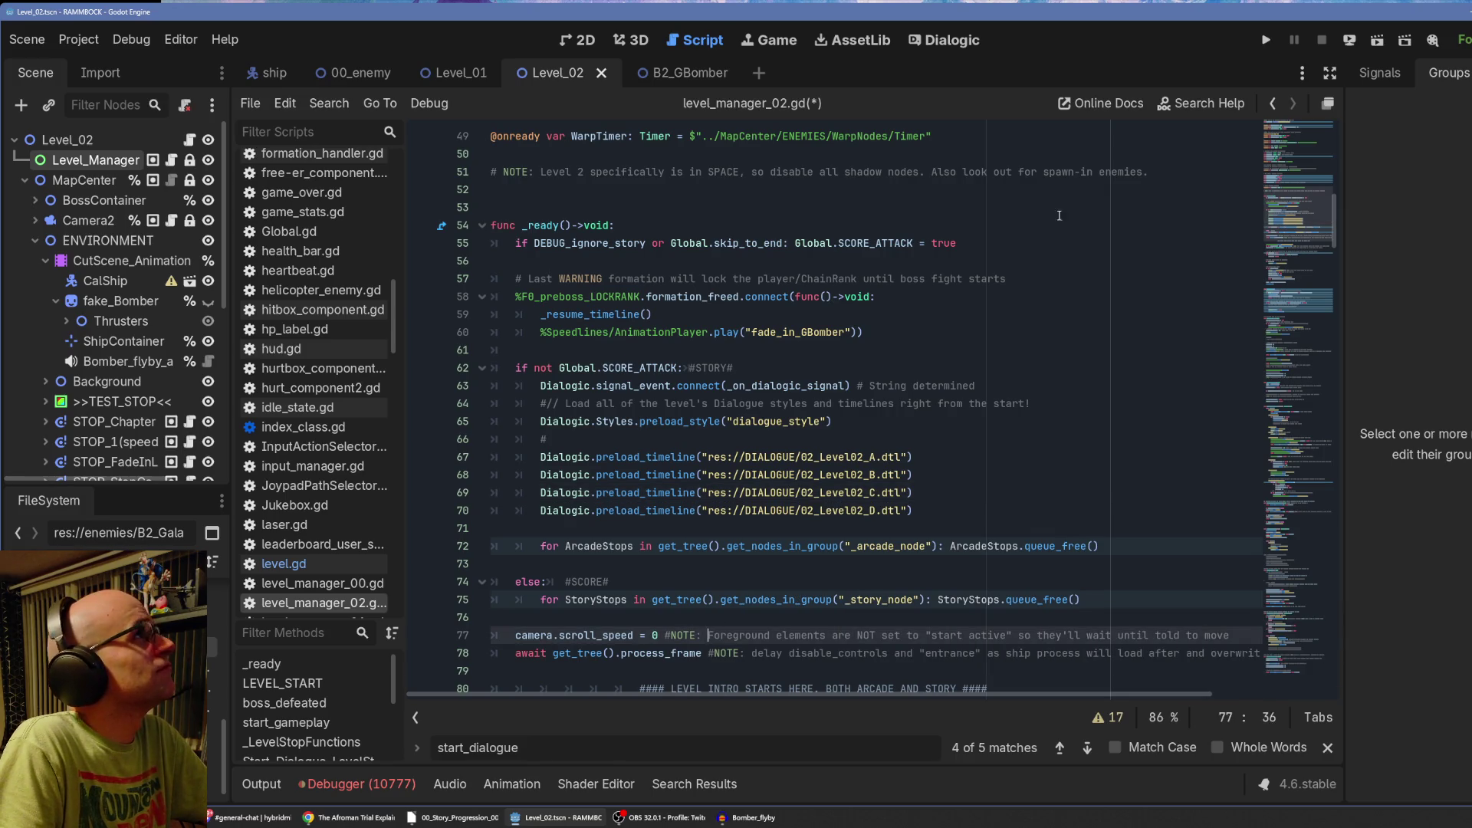
pyautogui.click(951, 40)
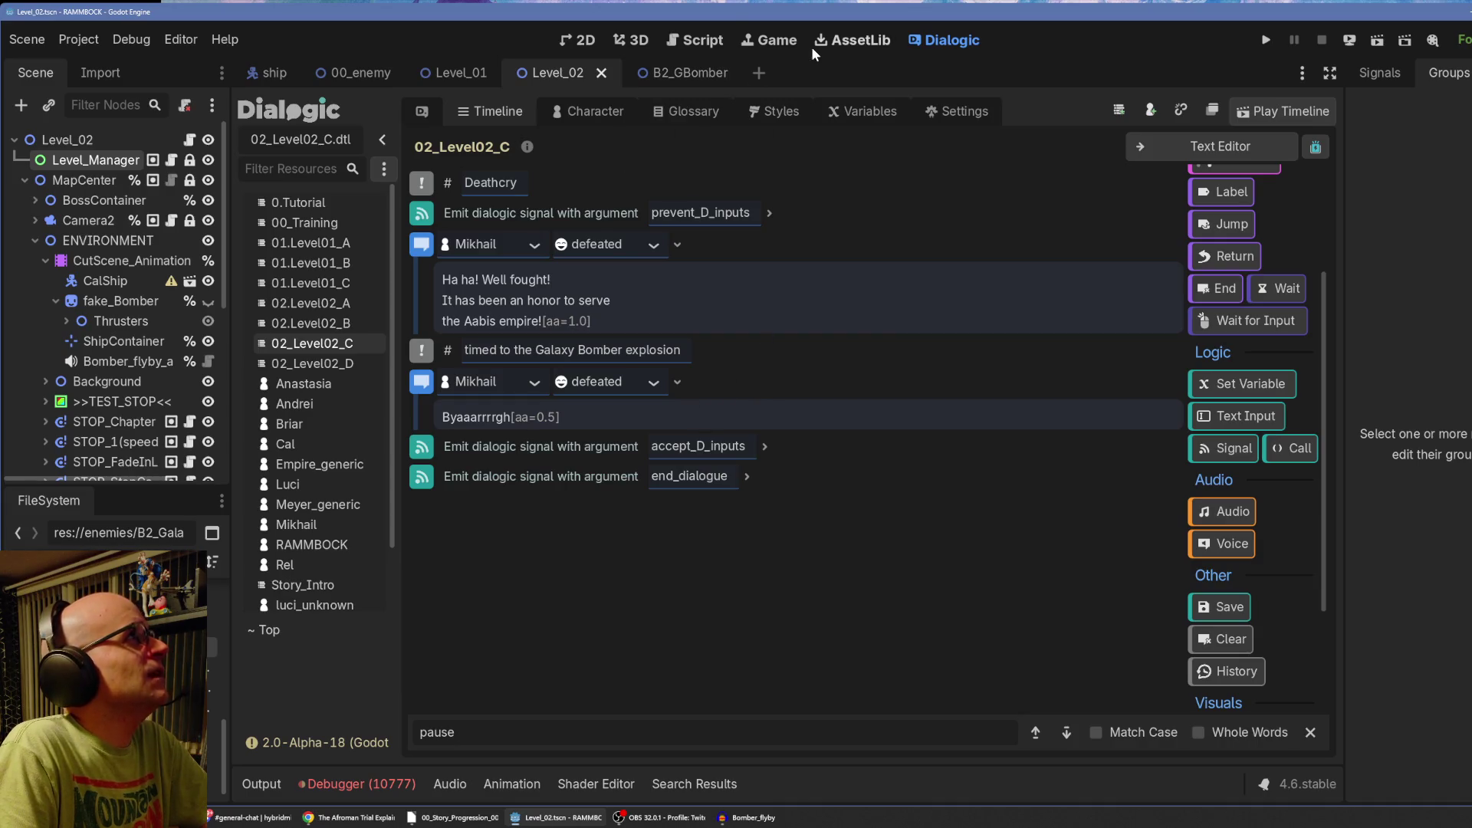
# Browse the Dialogic Styles, then the Story_Intro and 02_Level02_C timelines.
pyautogui.click(763, 113)
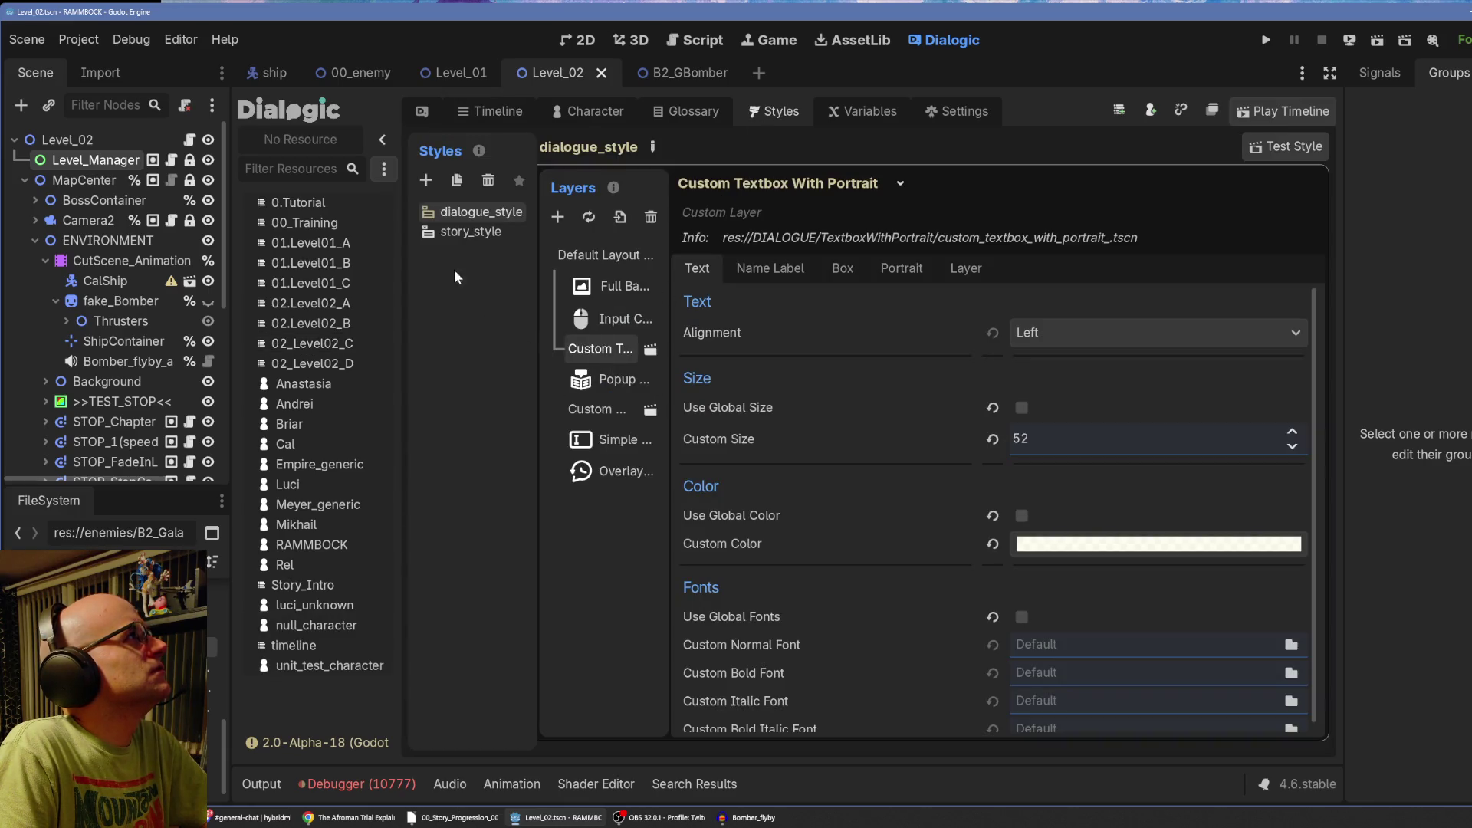
pyautogui.click(304, 584)
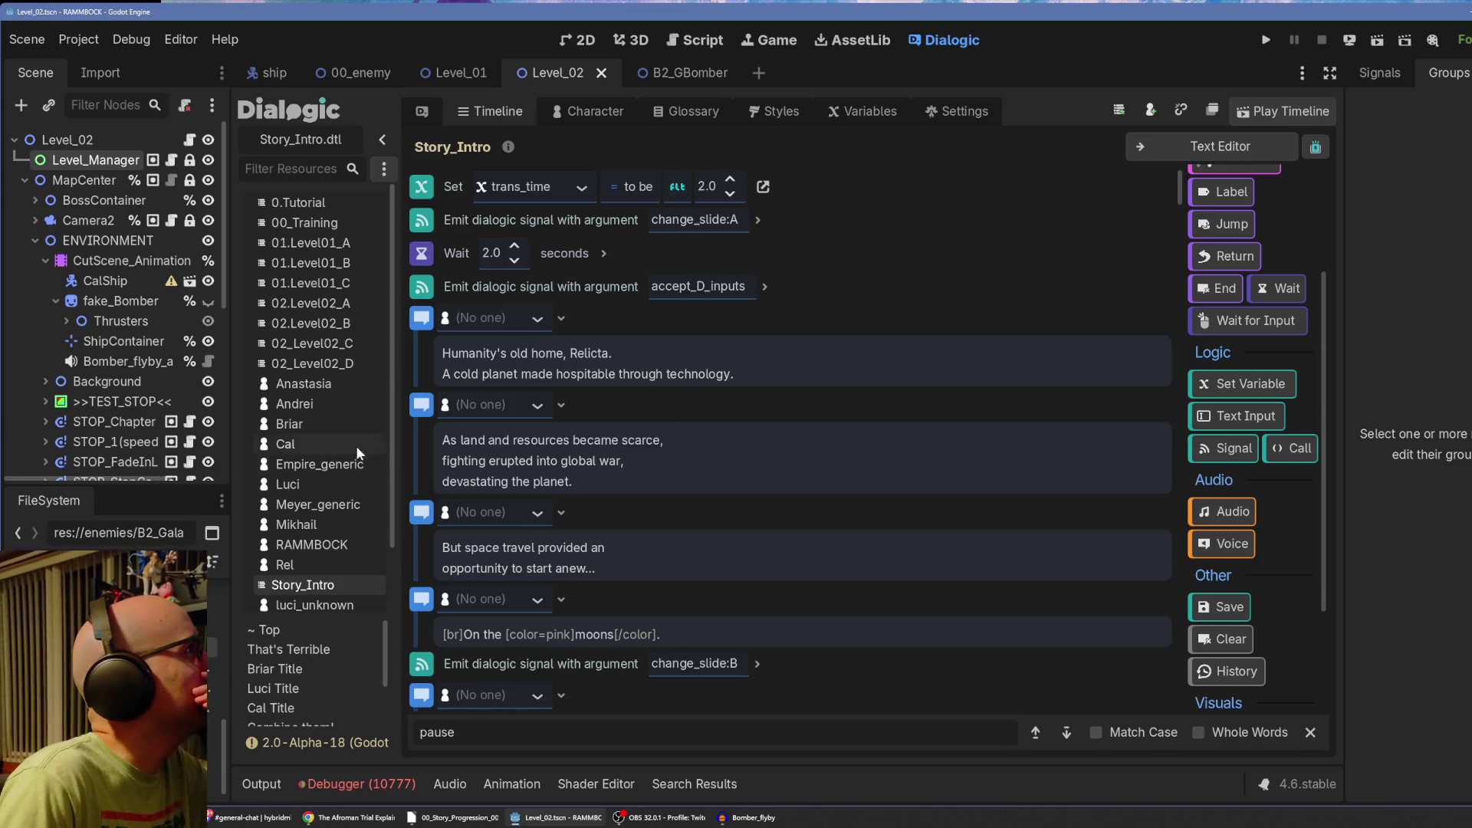
pyautogui.click(347, 348)
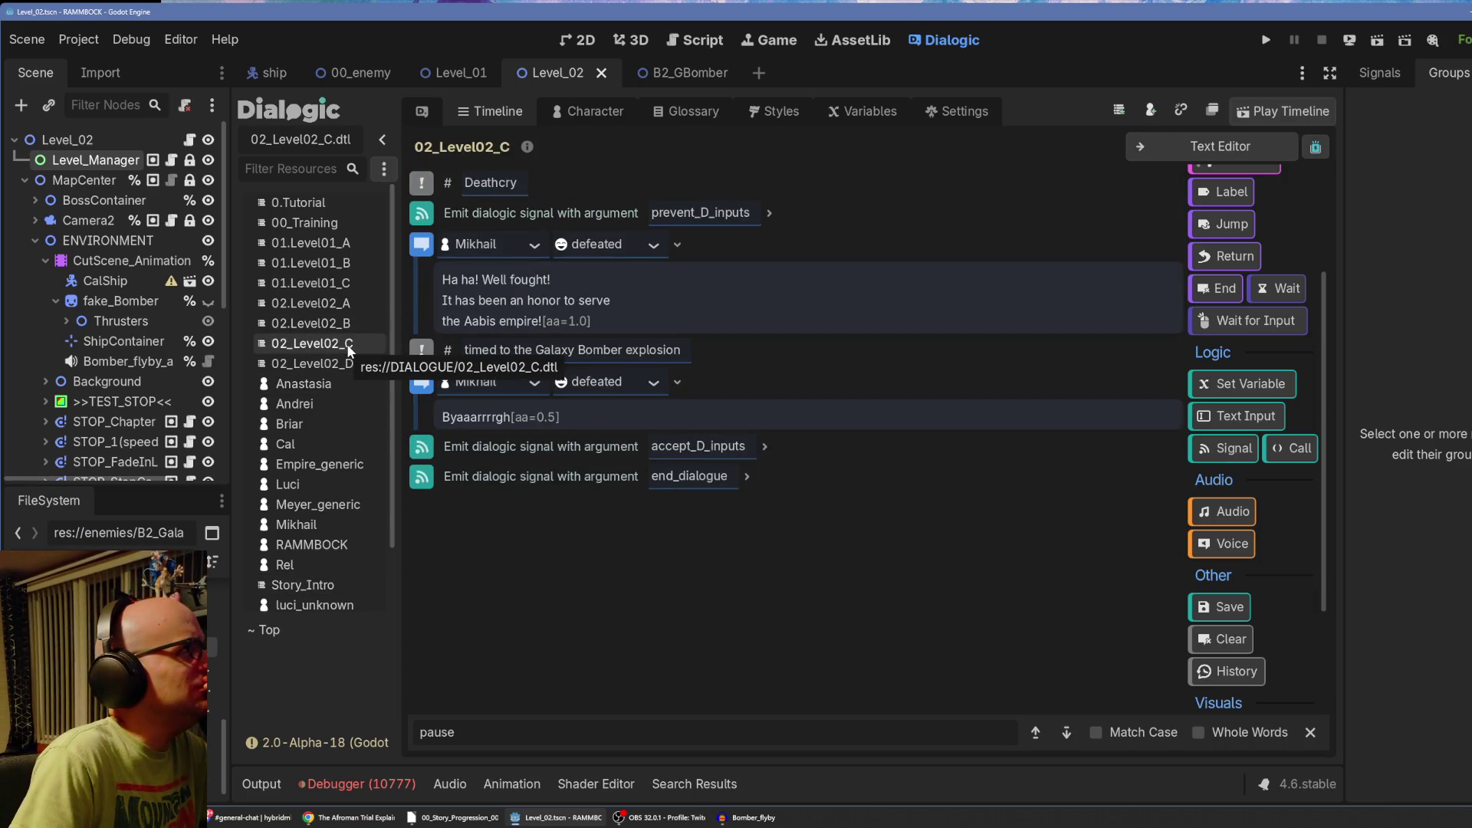
# Copy the 02_Level02_D identifier, open that timeline, and return to the script.
pyautogui.rightClick(319, 363)
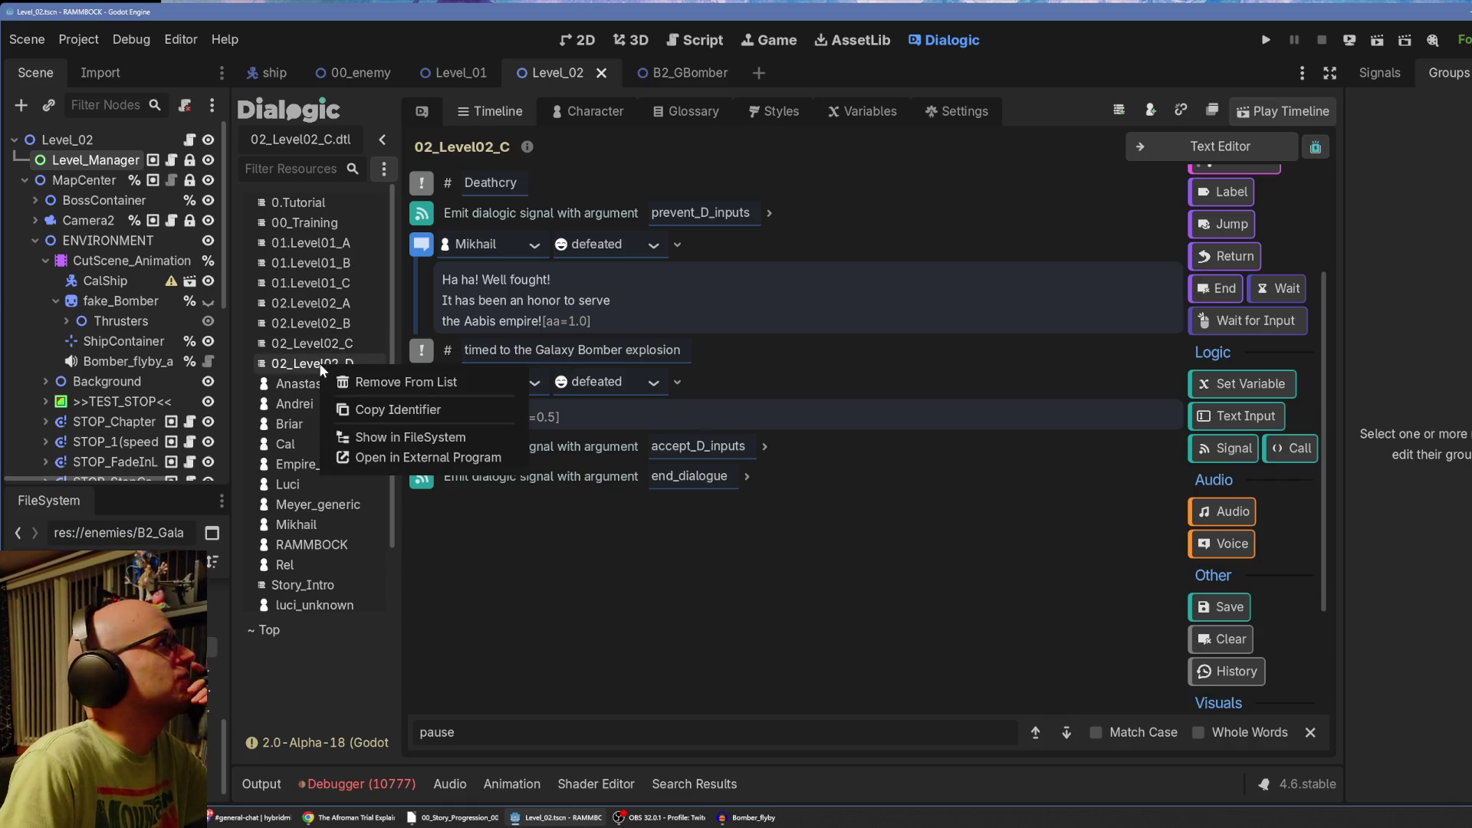
pyautogui.click(412, 412)
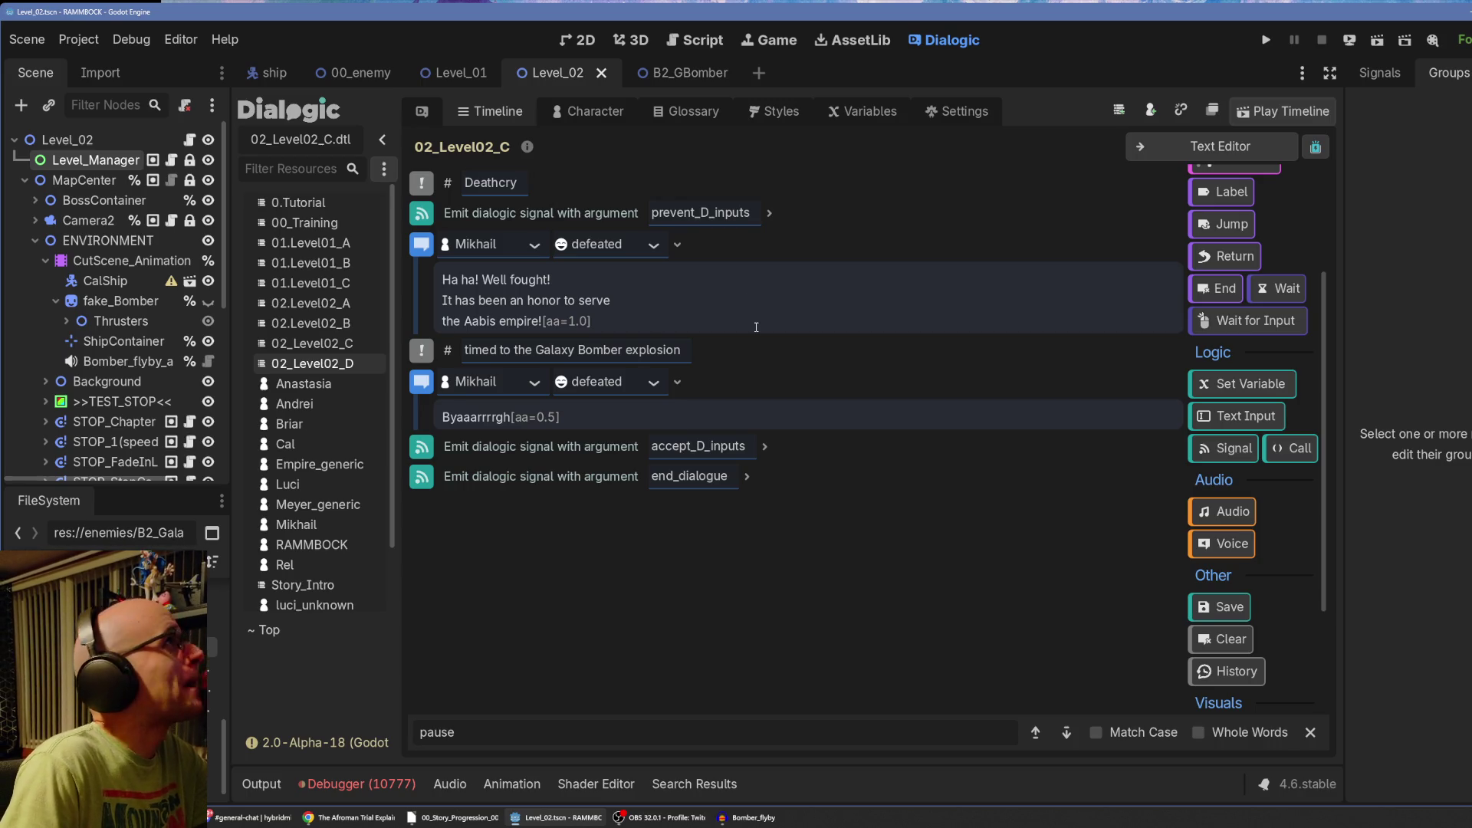
pyautogui.press('Return')
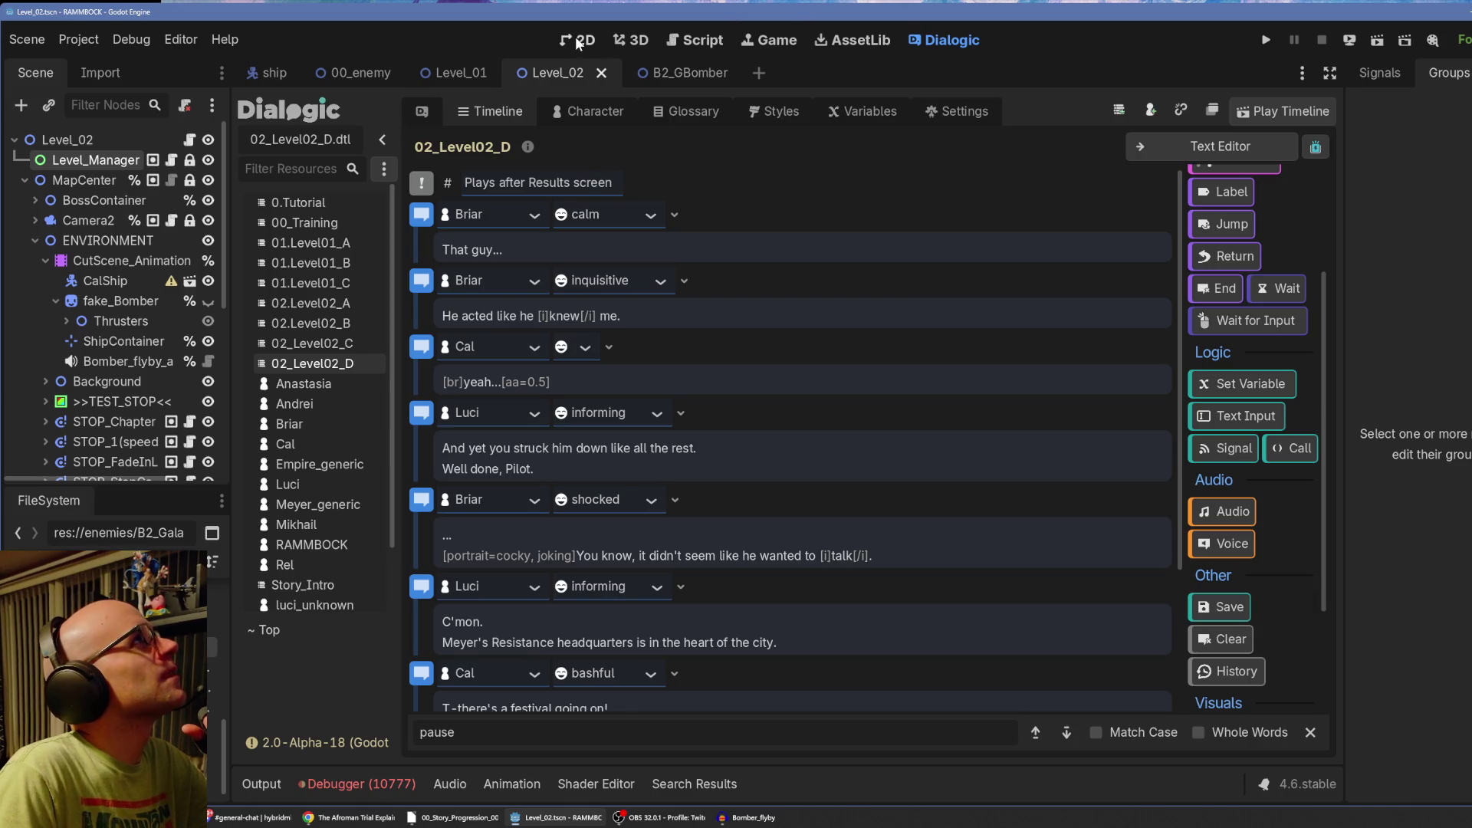
pyautogui.click(698, 42)
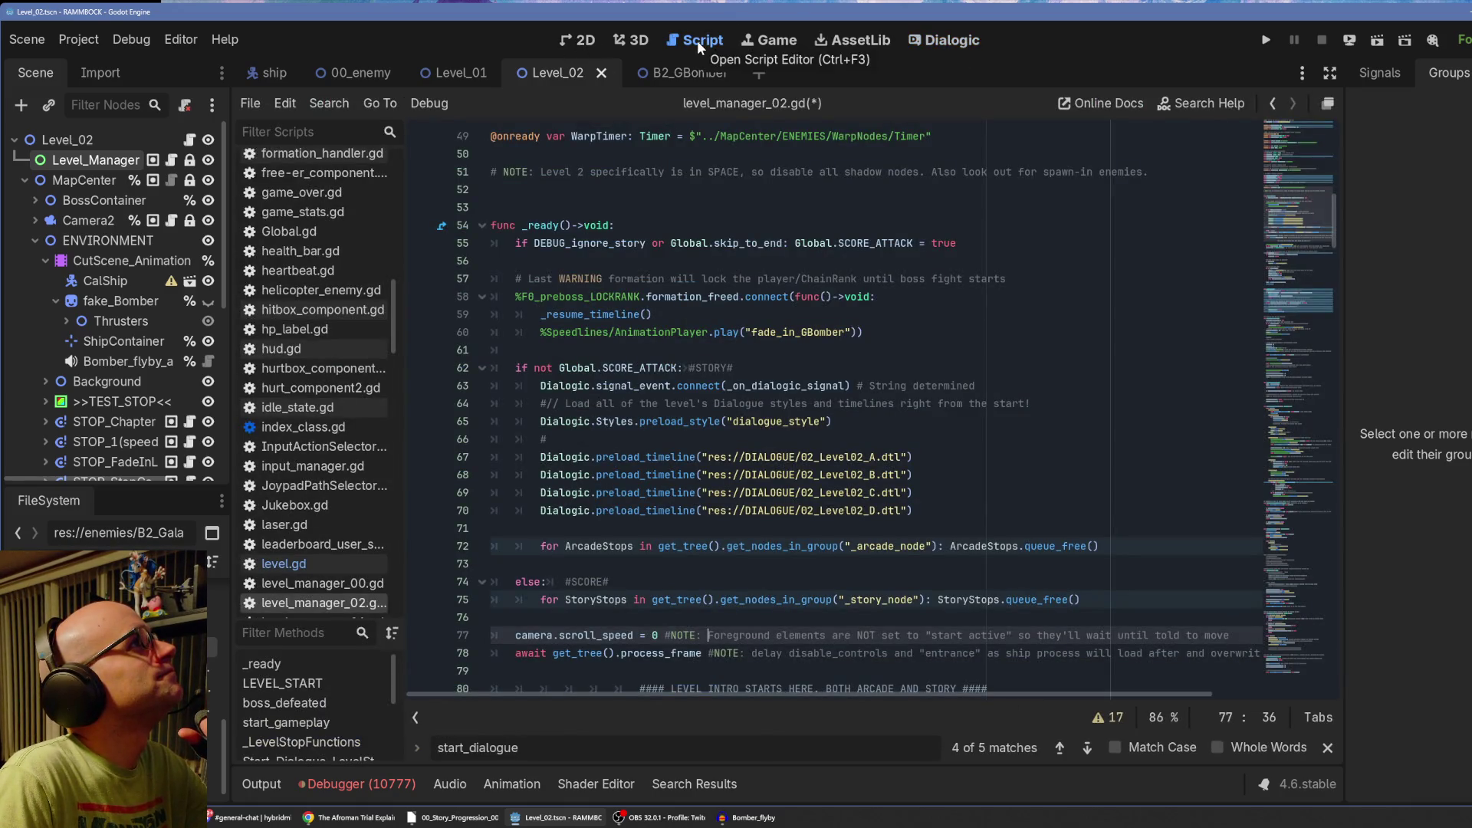
# Search for start_dialogue and step through matches to the Start_Dialogue function.
pyautogui.doubleClick(540, 749)
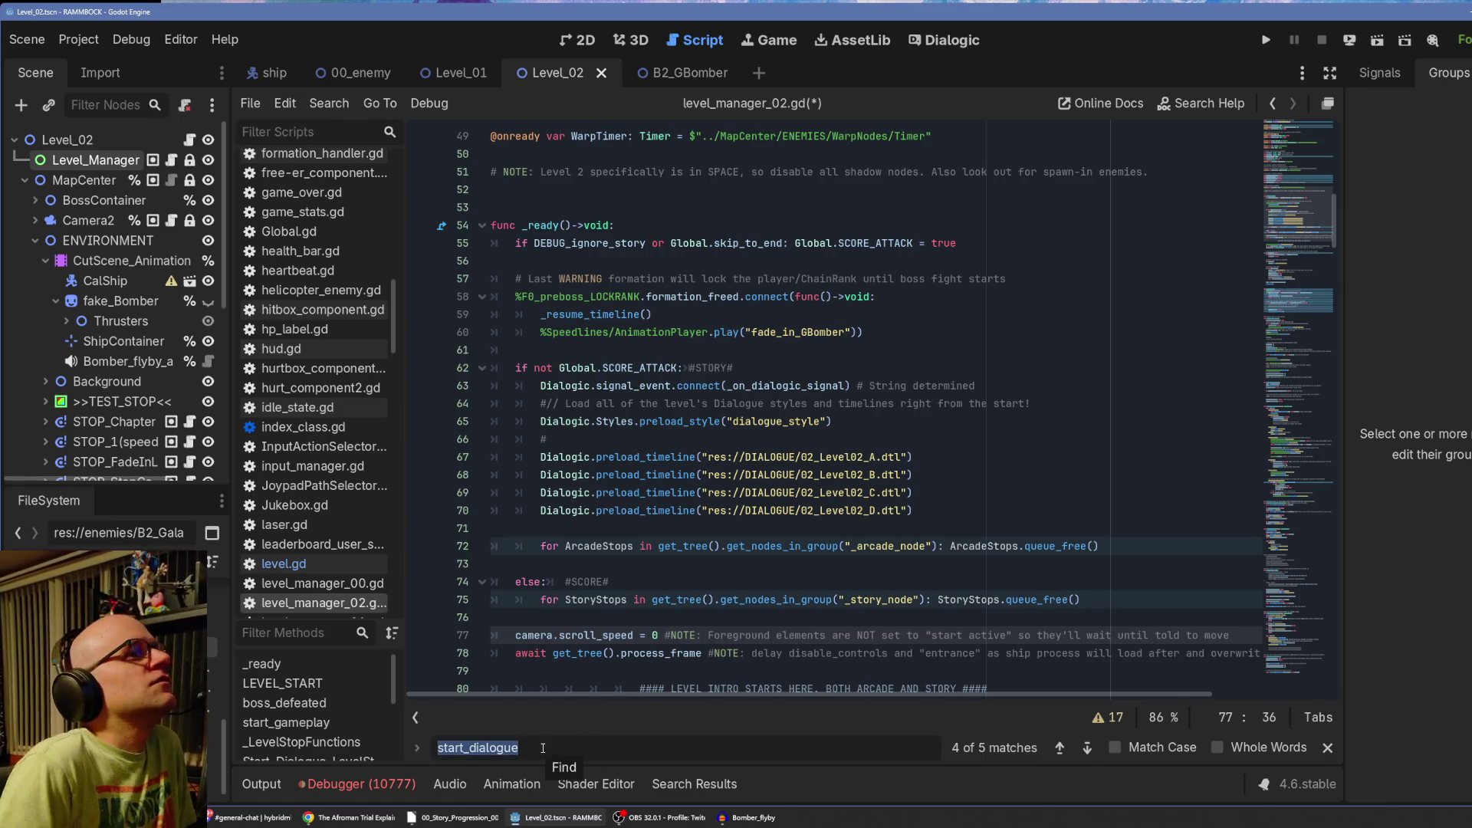
pyautogui.click(1087, 748)
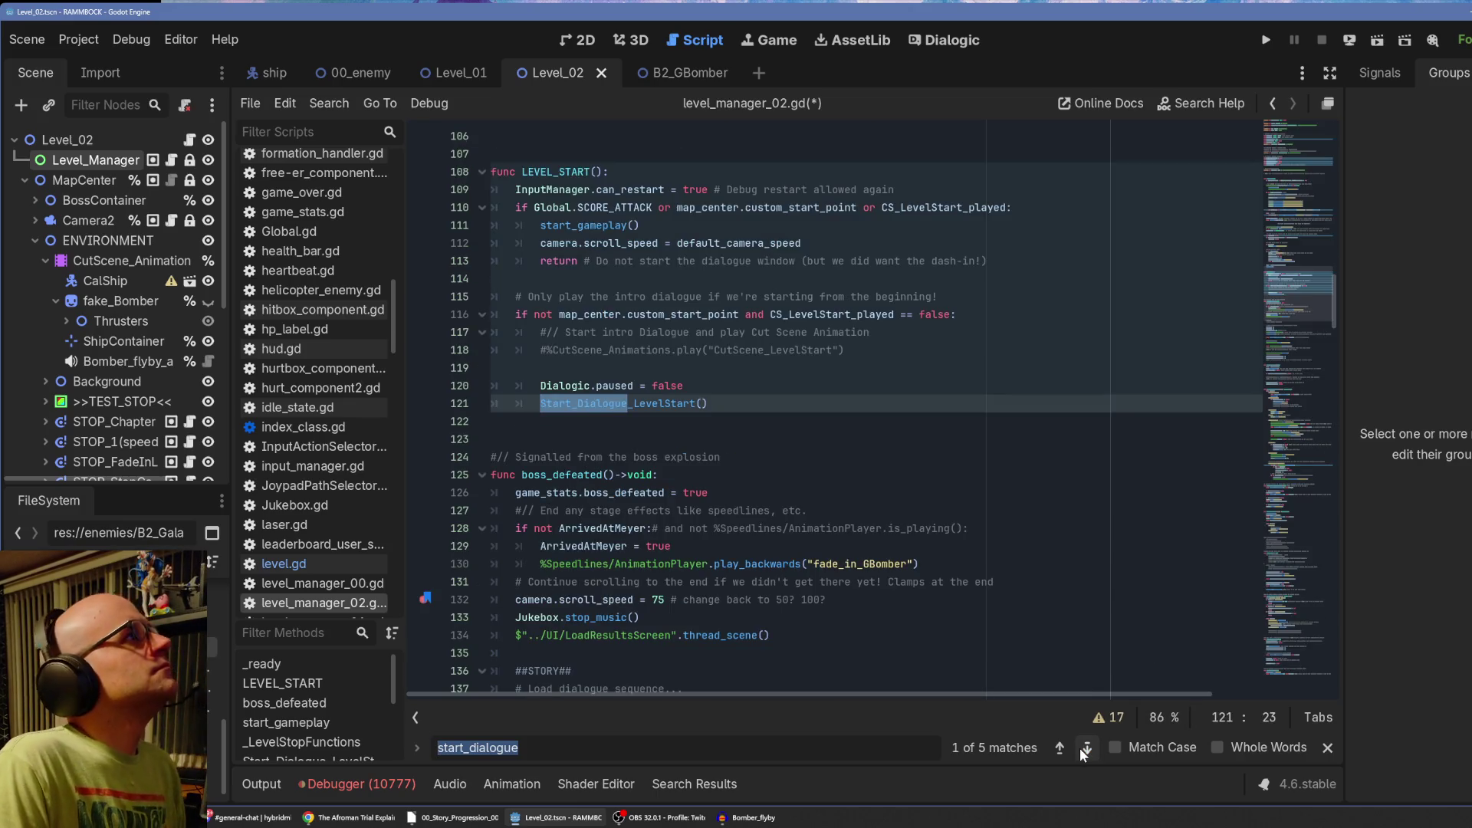
pyautogui.click(1087, 749)
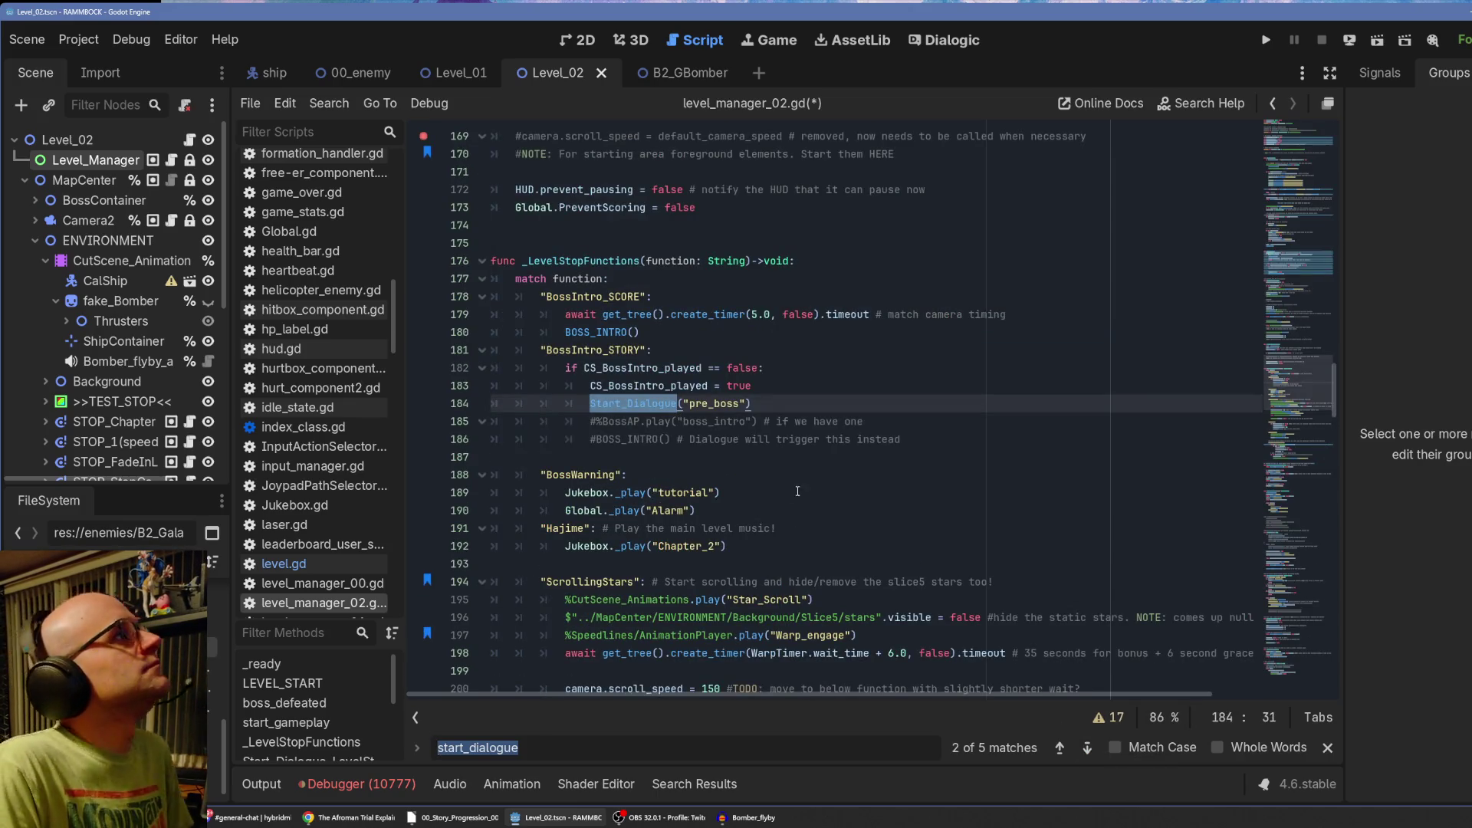
pyautogui.click(722, 492)
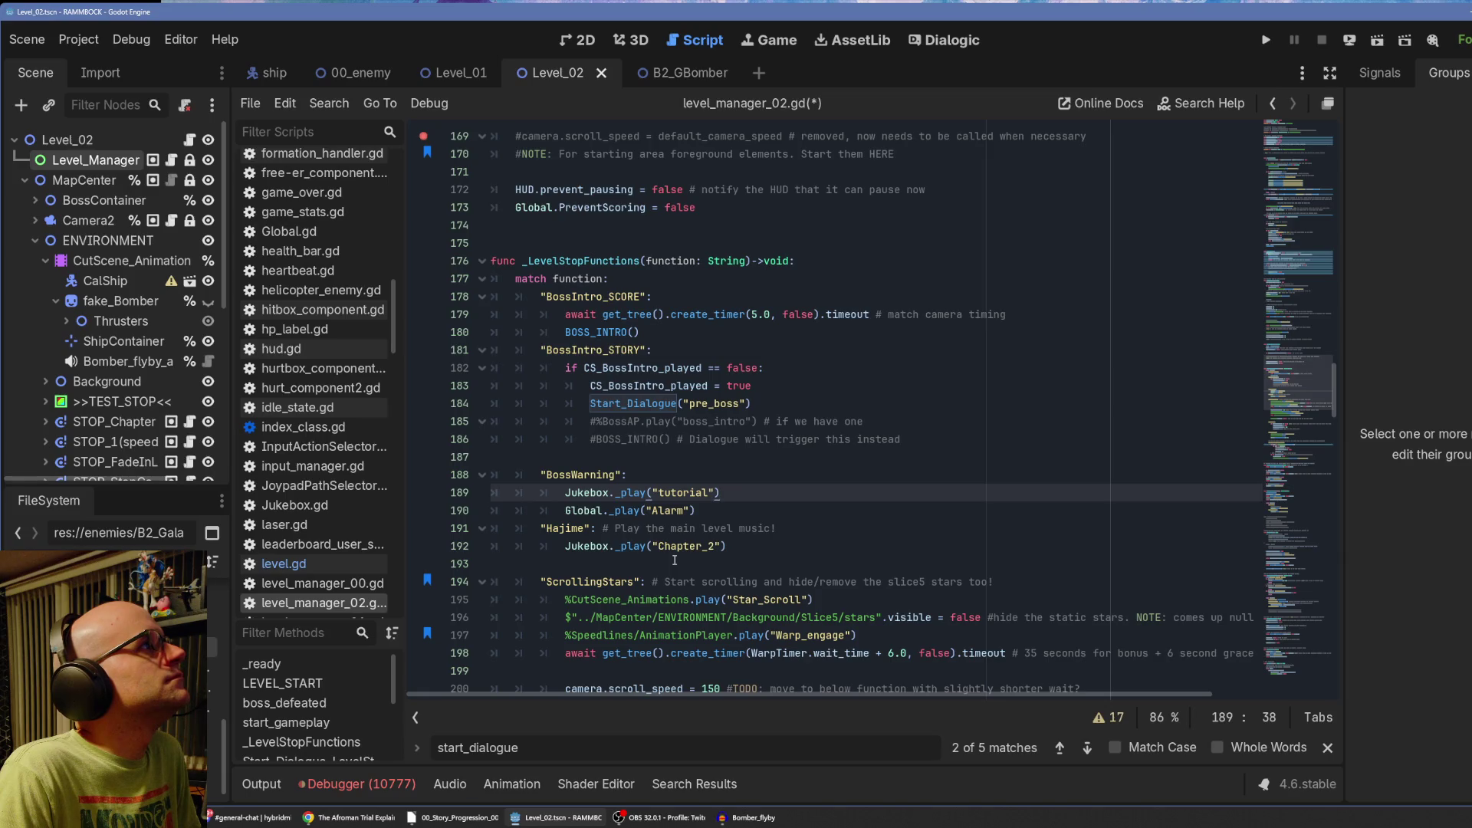
pyautogui.click(1086, 750)
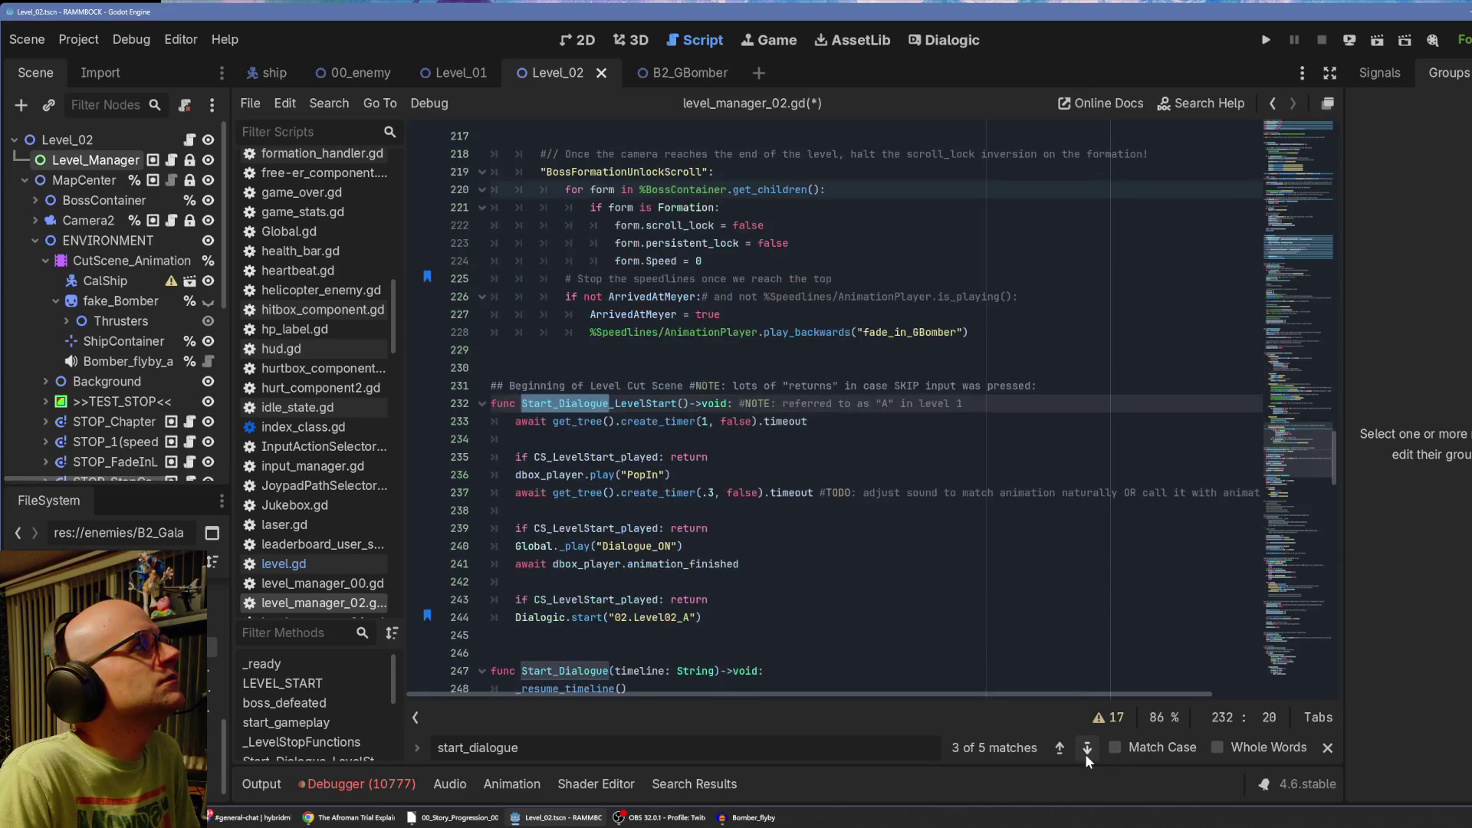
pyautogui.click(1085, 750)
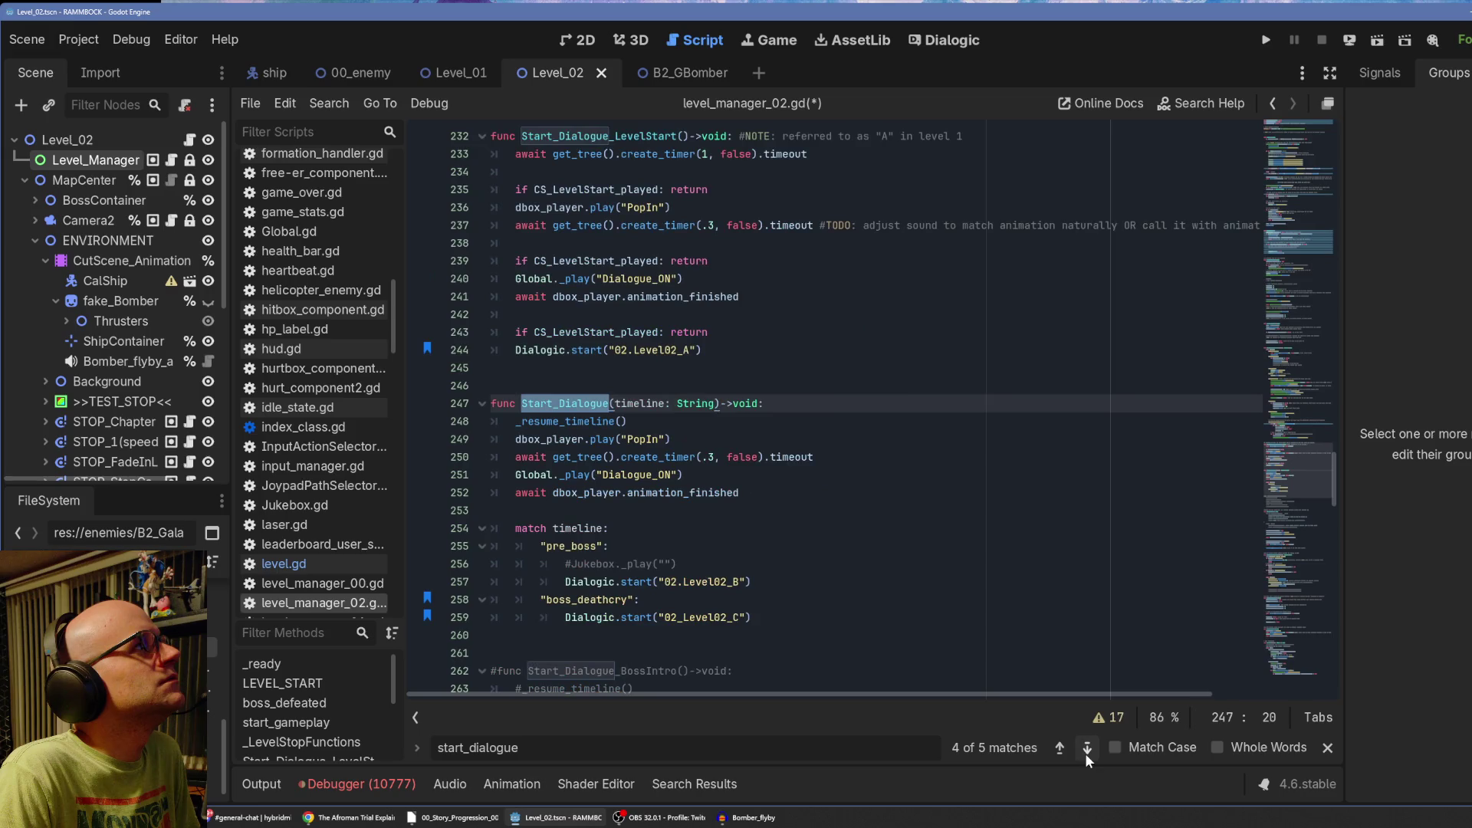
# Change 02_Level02_C to 02_Level02_D on line 259 and save the script.
pyautogui.doubleClick(683, 620)
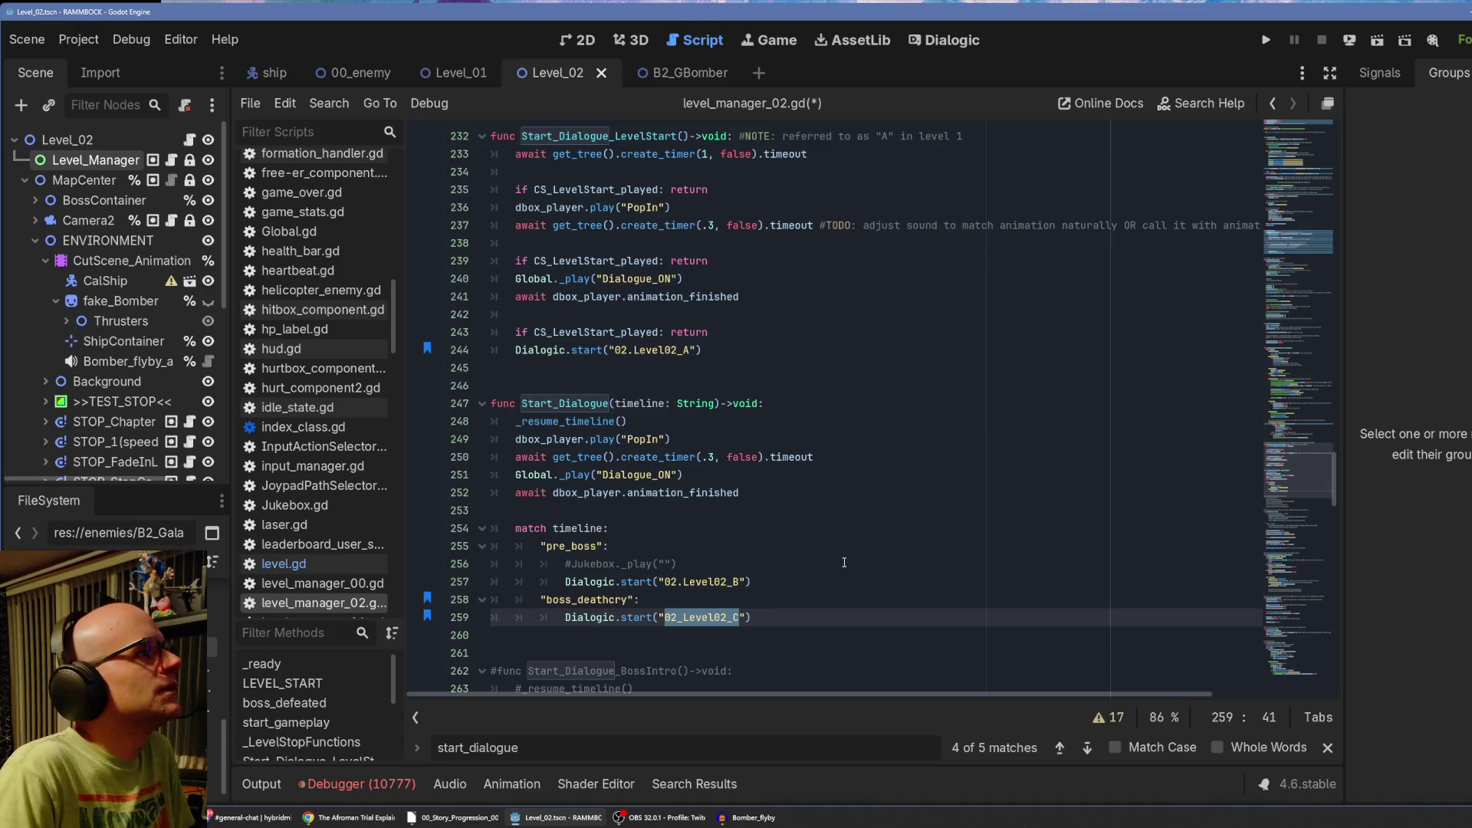
pyautogui.press('Right')
pyautogui.press('BackSpace')
pyautogui.write('D')
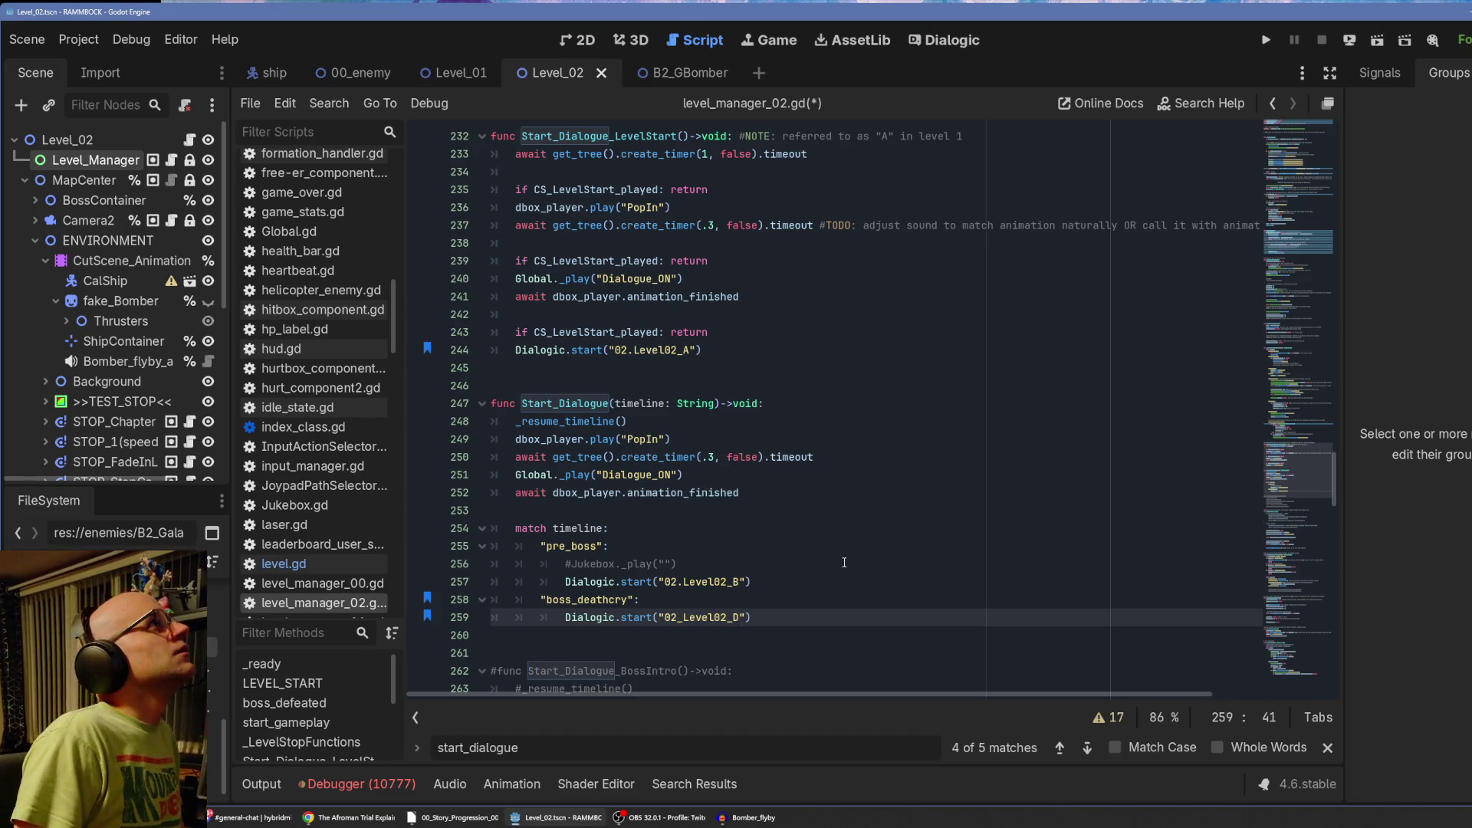
pyautogui.hotkey('ctrl', 's')
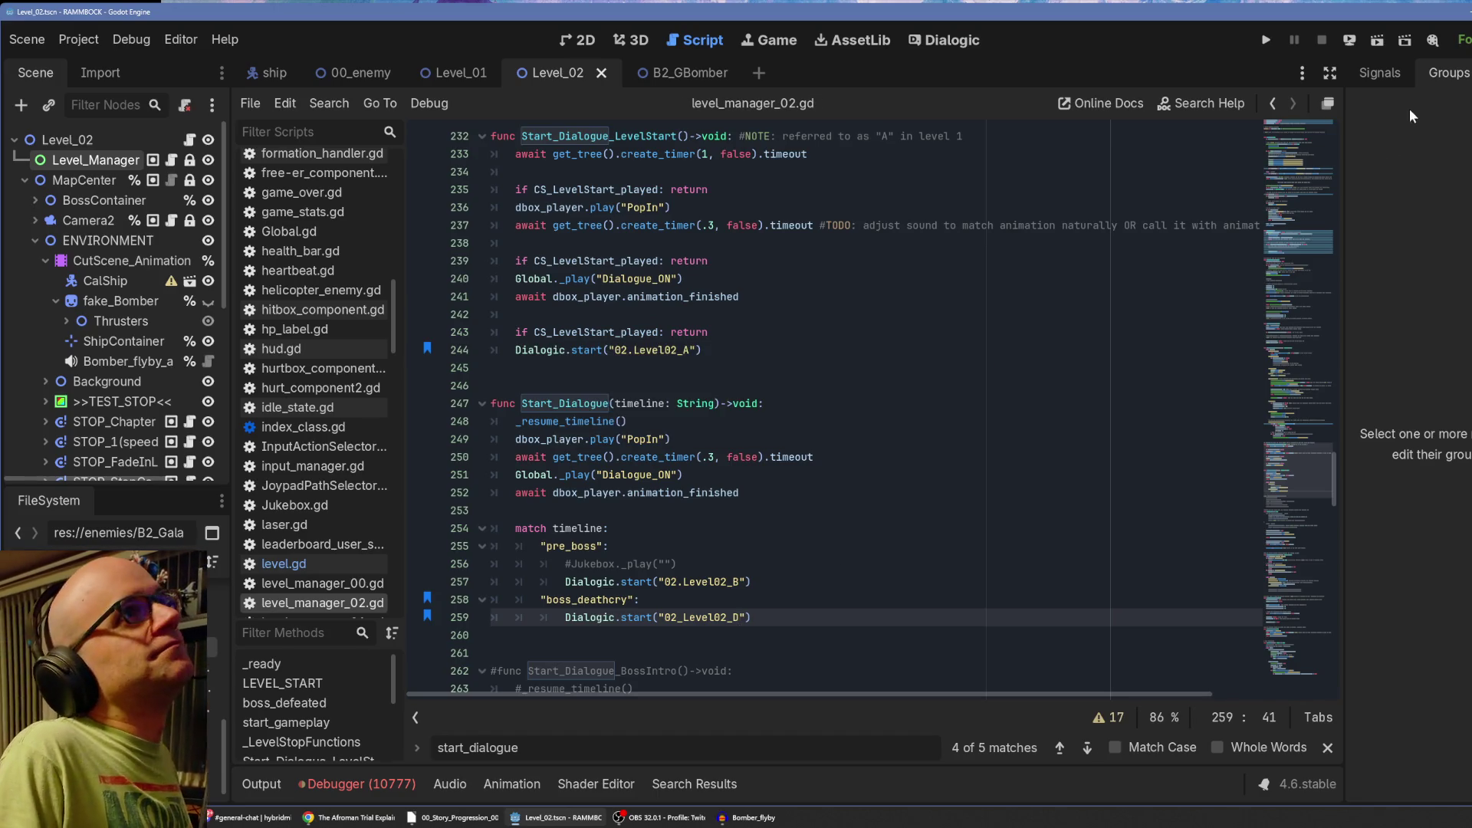
# Run the scene through to the Chapter 2 results screen, then stop it with F8.
pyautogui.click(1381, 37)
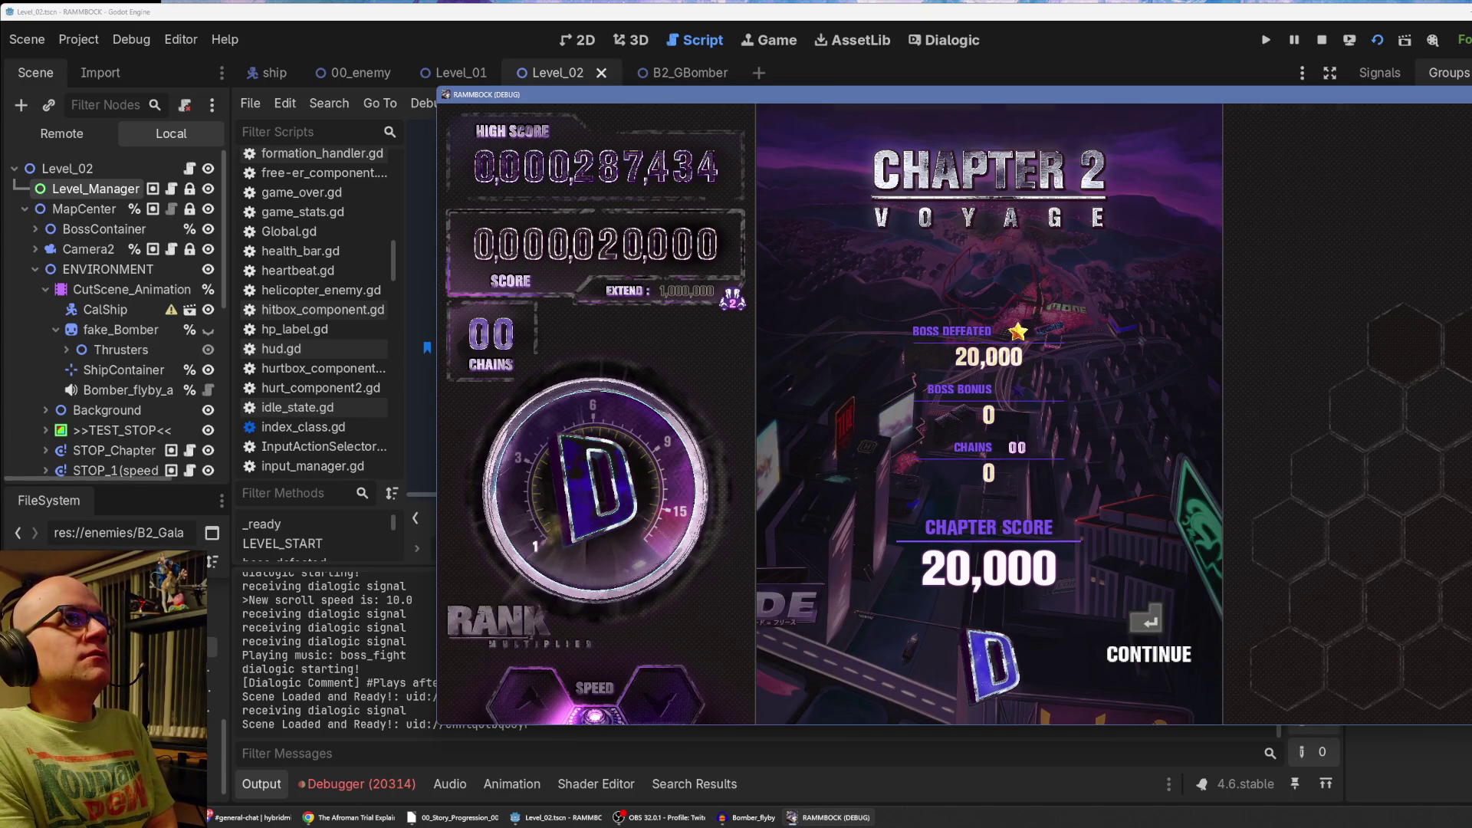
pyautogui.press('F8')
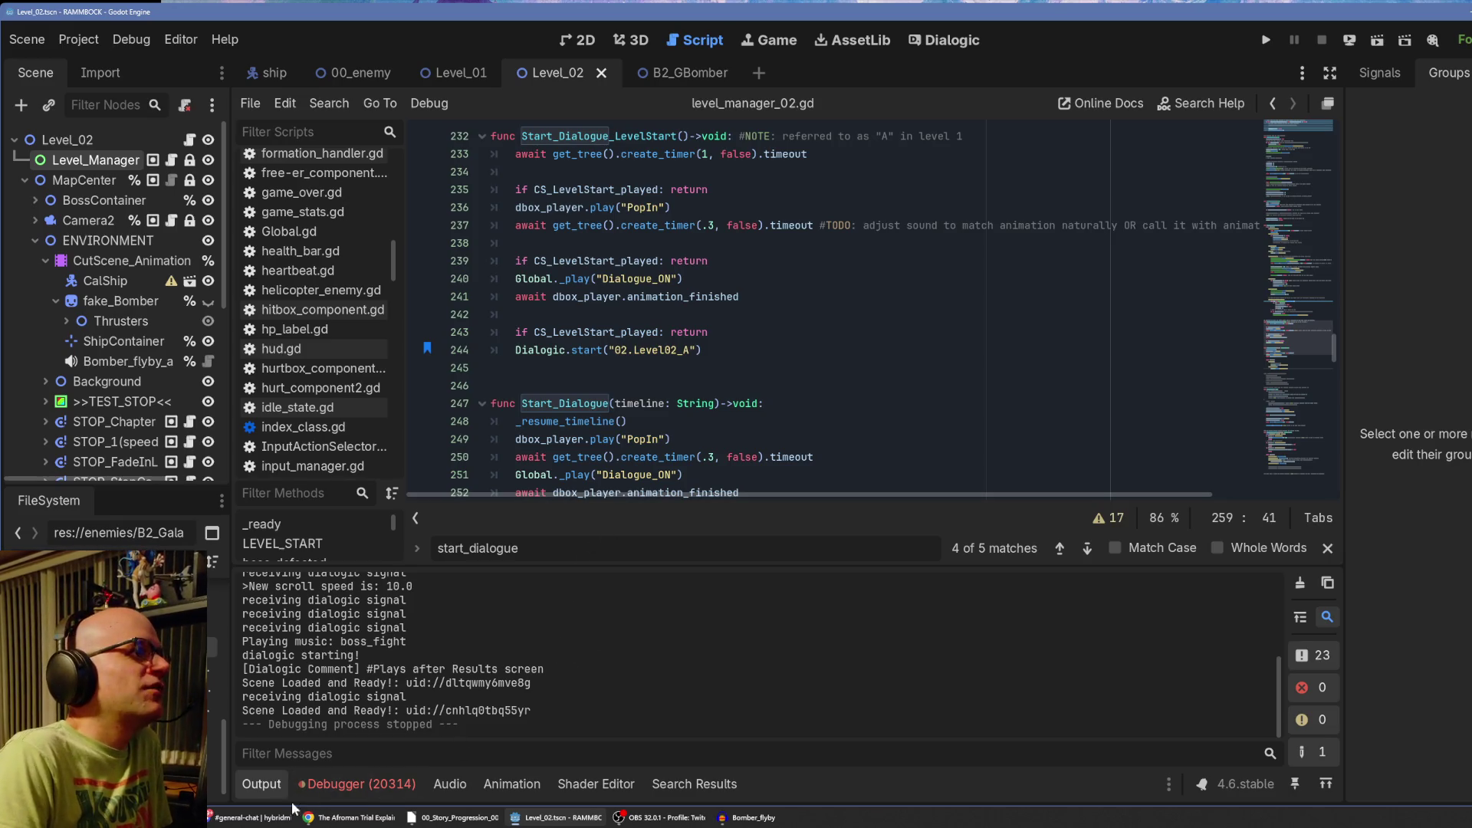
# Revert line 259 to 02_Level02_C, save, and open Dialogic's Reference Manager.
pyautogui.click(261, 784)
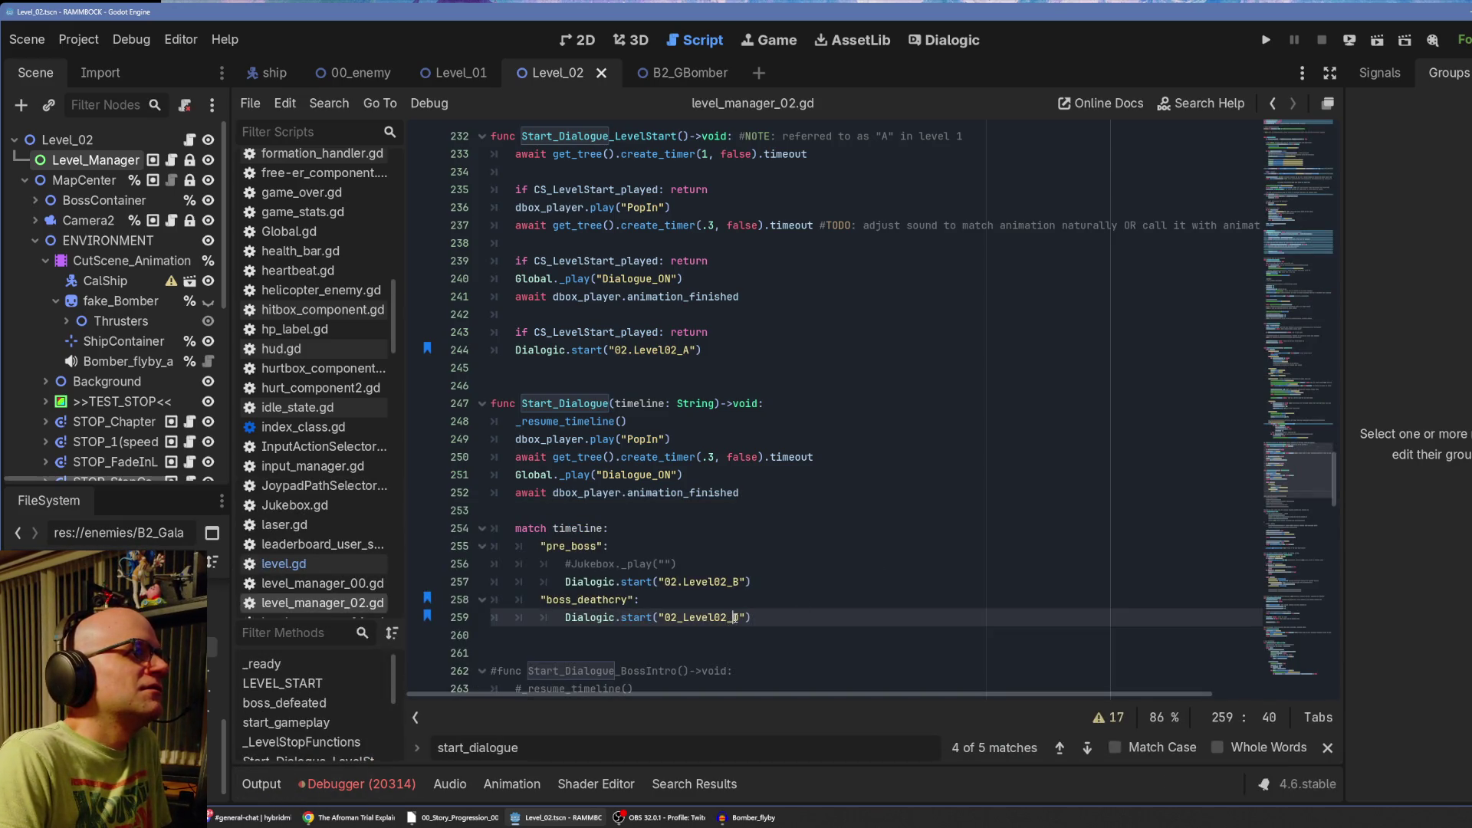
pyautogui.press('BackSpace')
pyautogui.write('C')
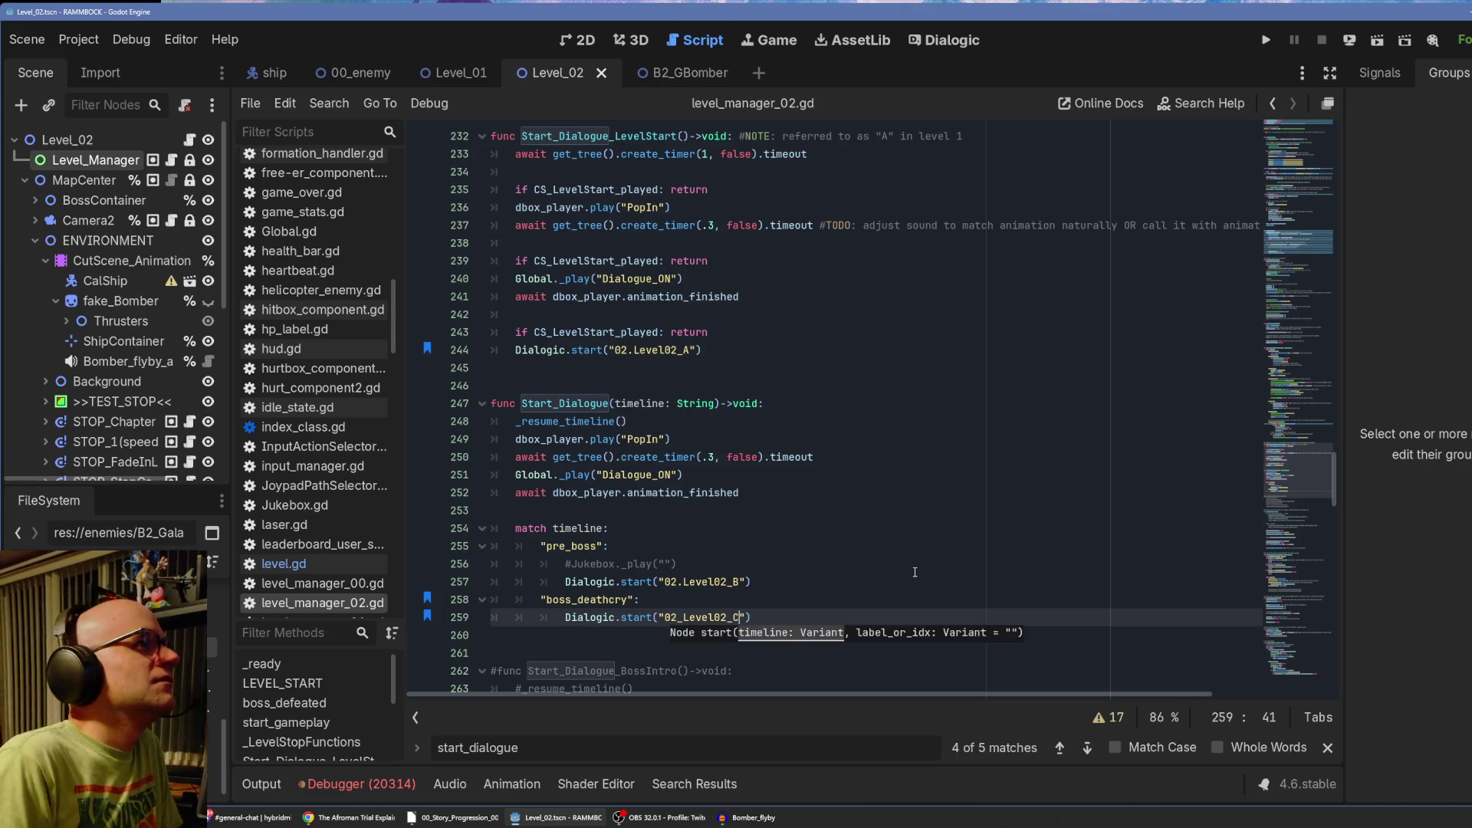
pyautogui.hotkey('ctrl', 's')
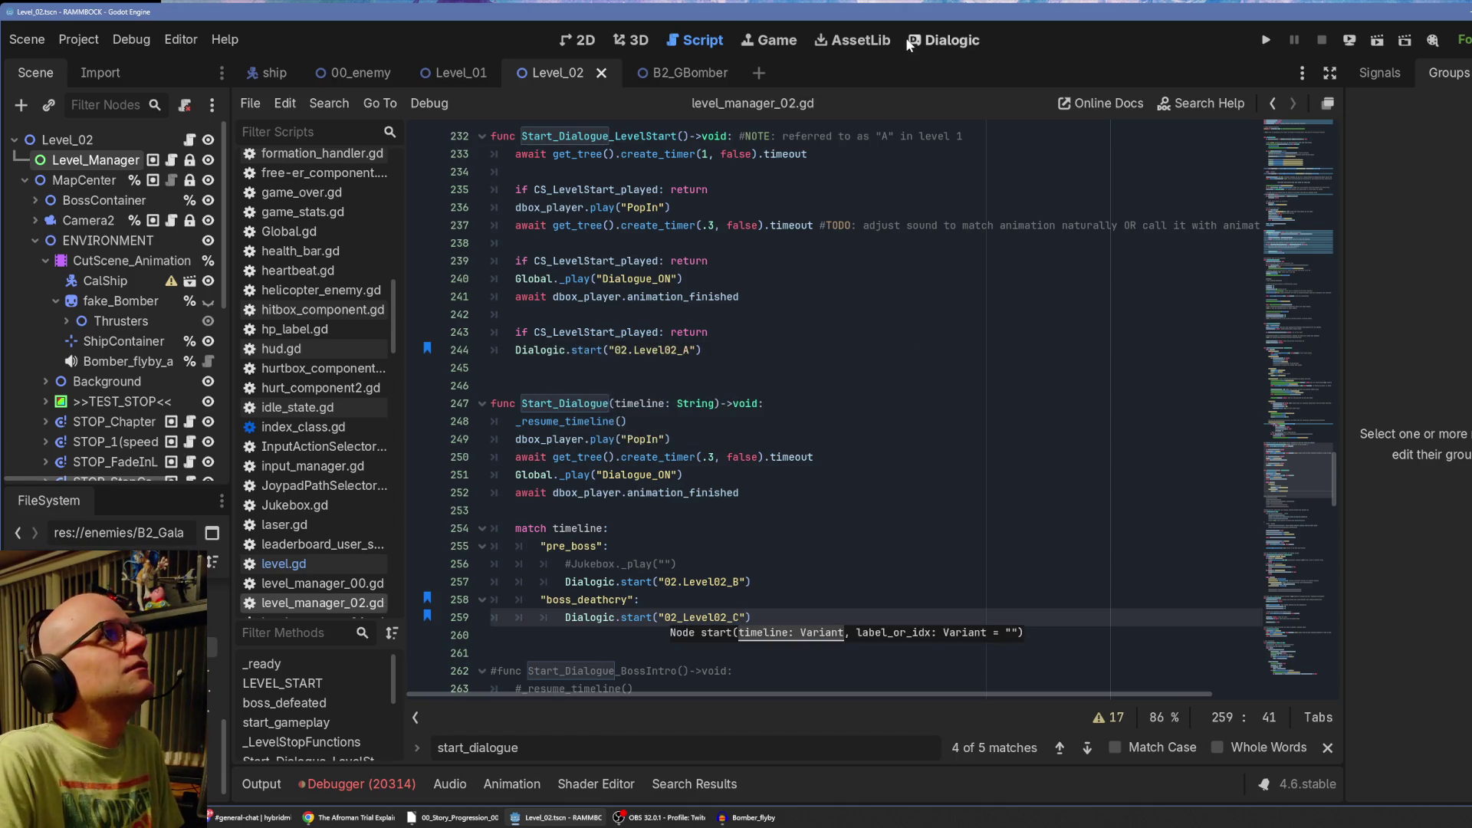
pyautogui.click(936, 39)
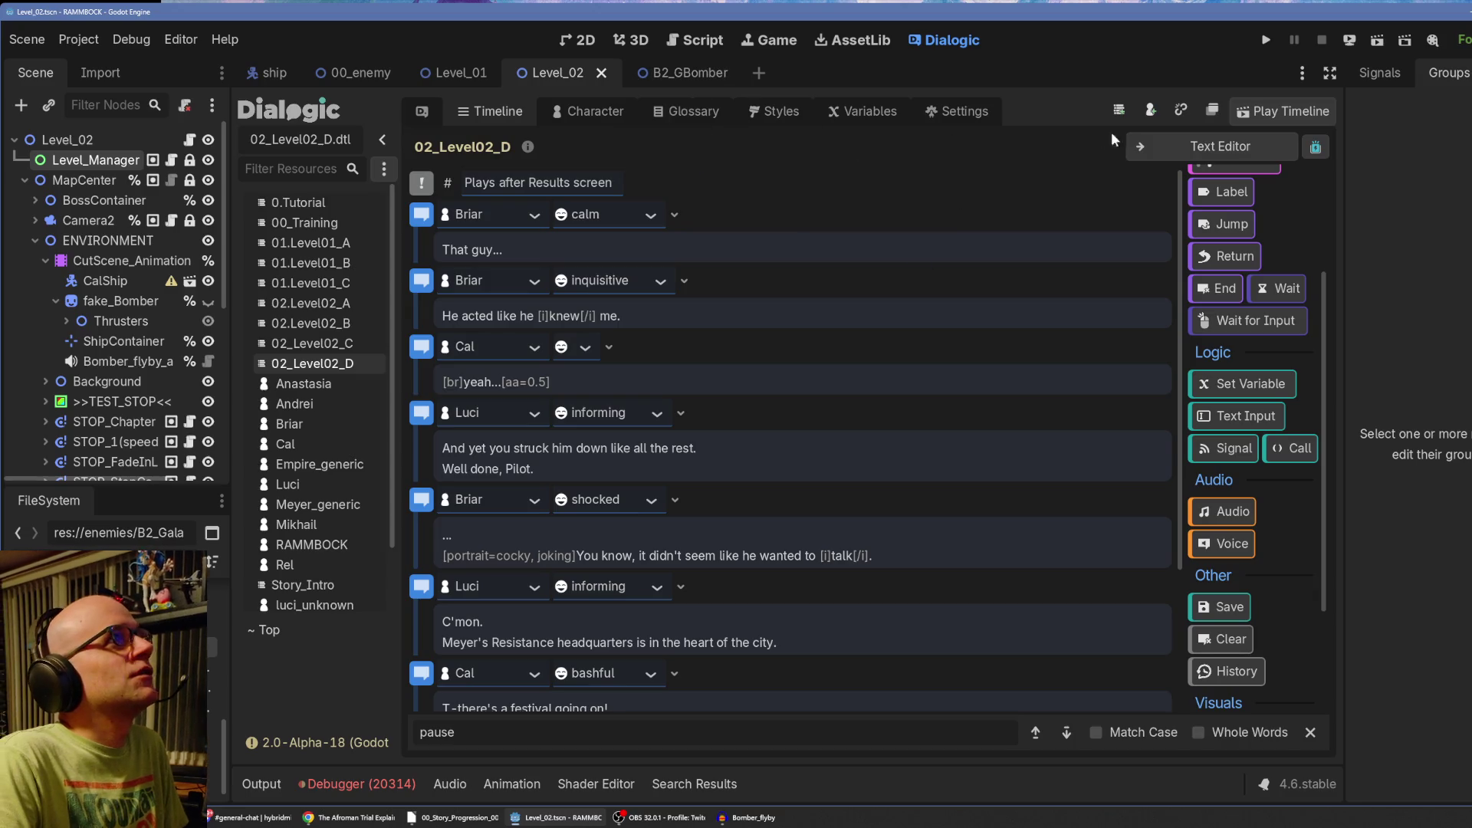
pyautogui.click(1181, 110)
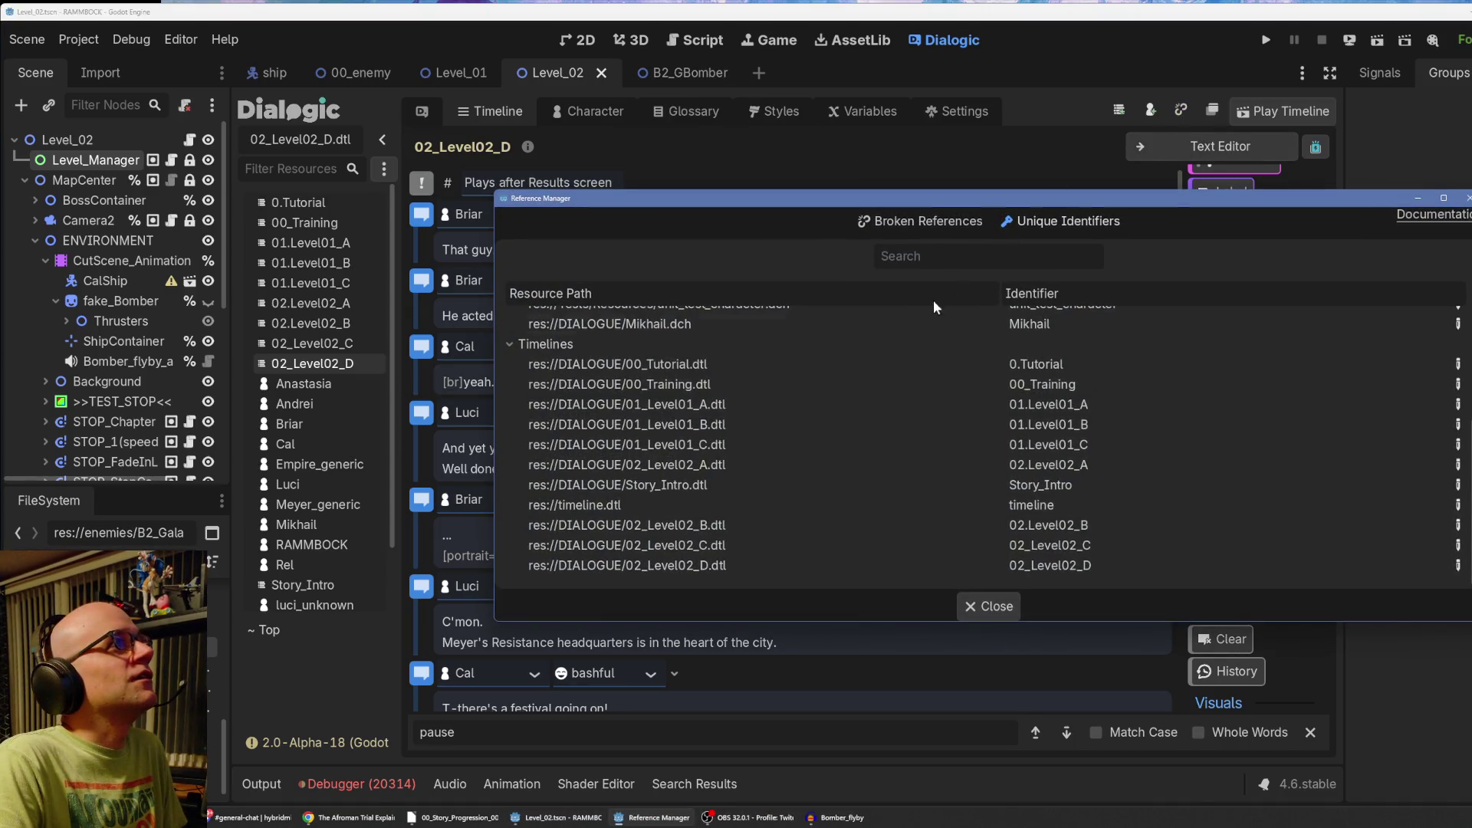
# Check Broken References, return to Unique Identifiers, and stretch the manager to full height.
pyautogui.click(912, 225)
pyautogui.click(1032, 221)
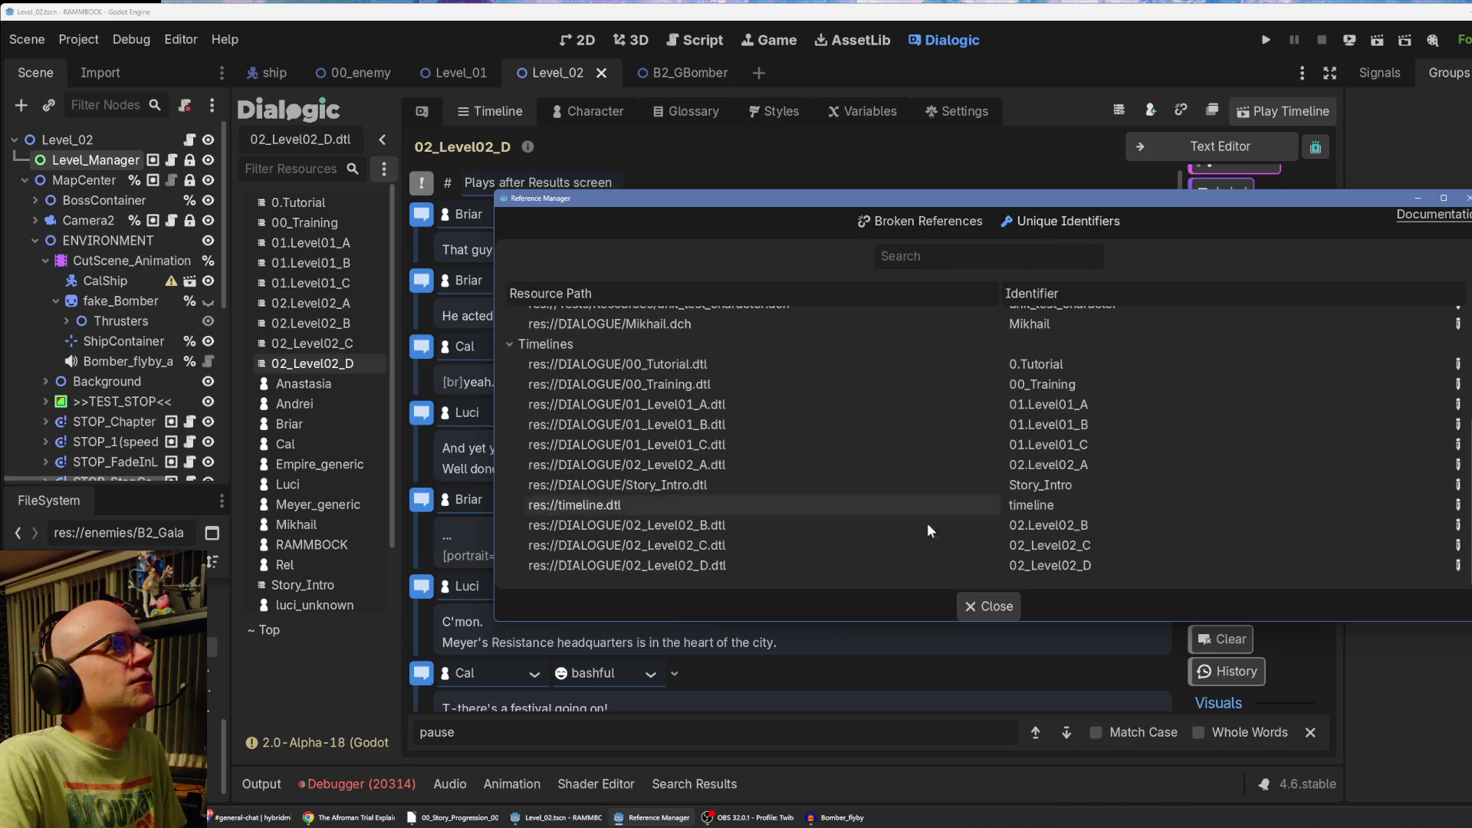
pyautogui.moveTo(893, 622); pyautogui.dragTo(844, 790)
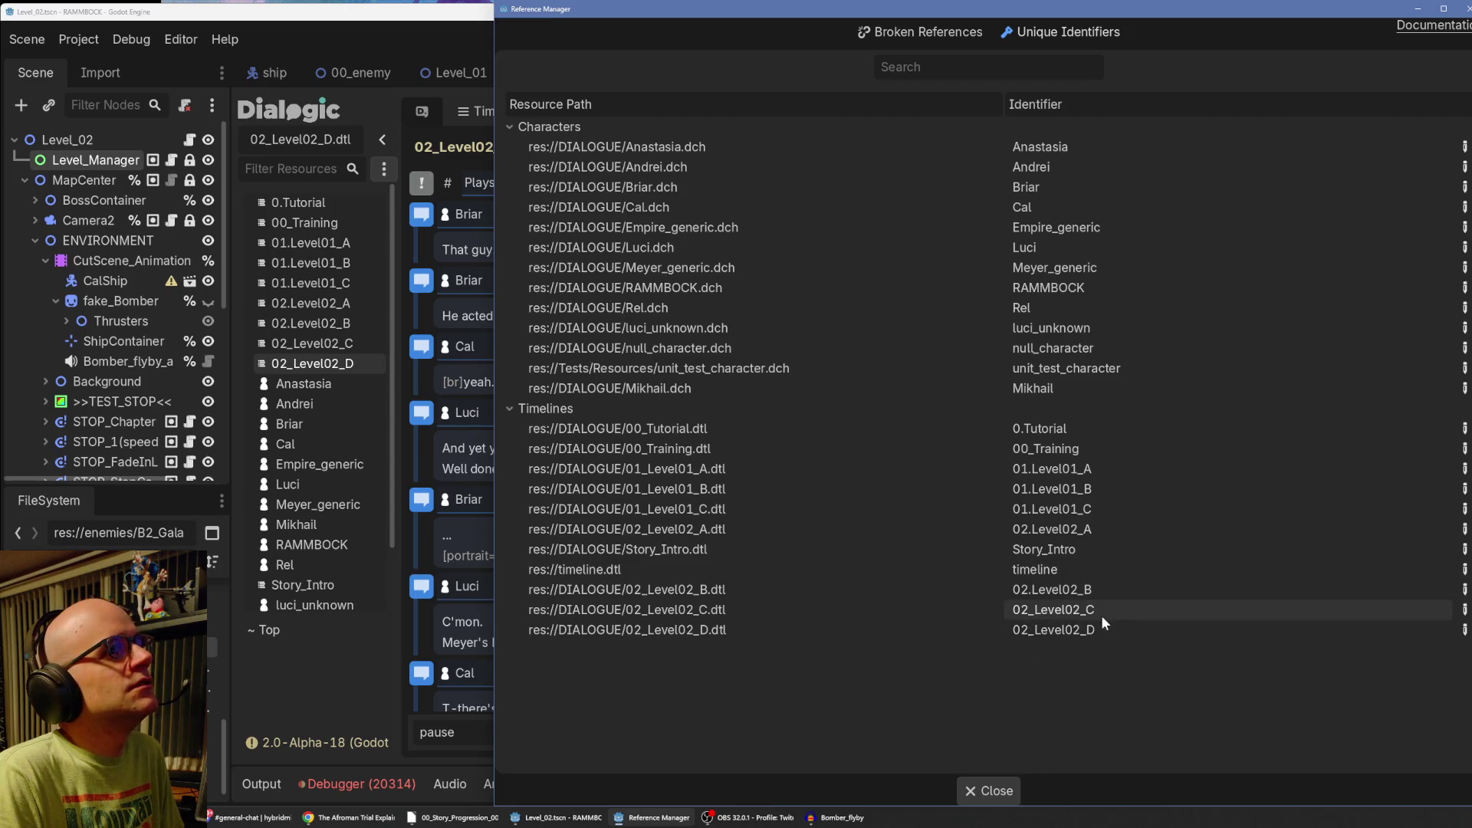
# Inspect the 02.Level02_B and 02_Level02_C identifiers, leaving 02_Level02_C unchanged.
pyautogui.click(1465, 610)
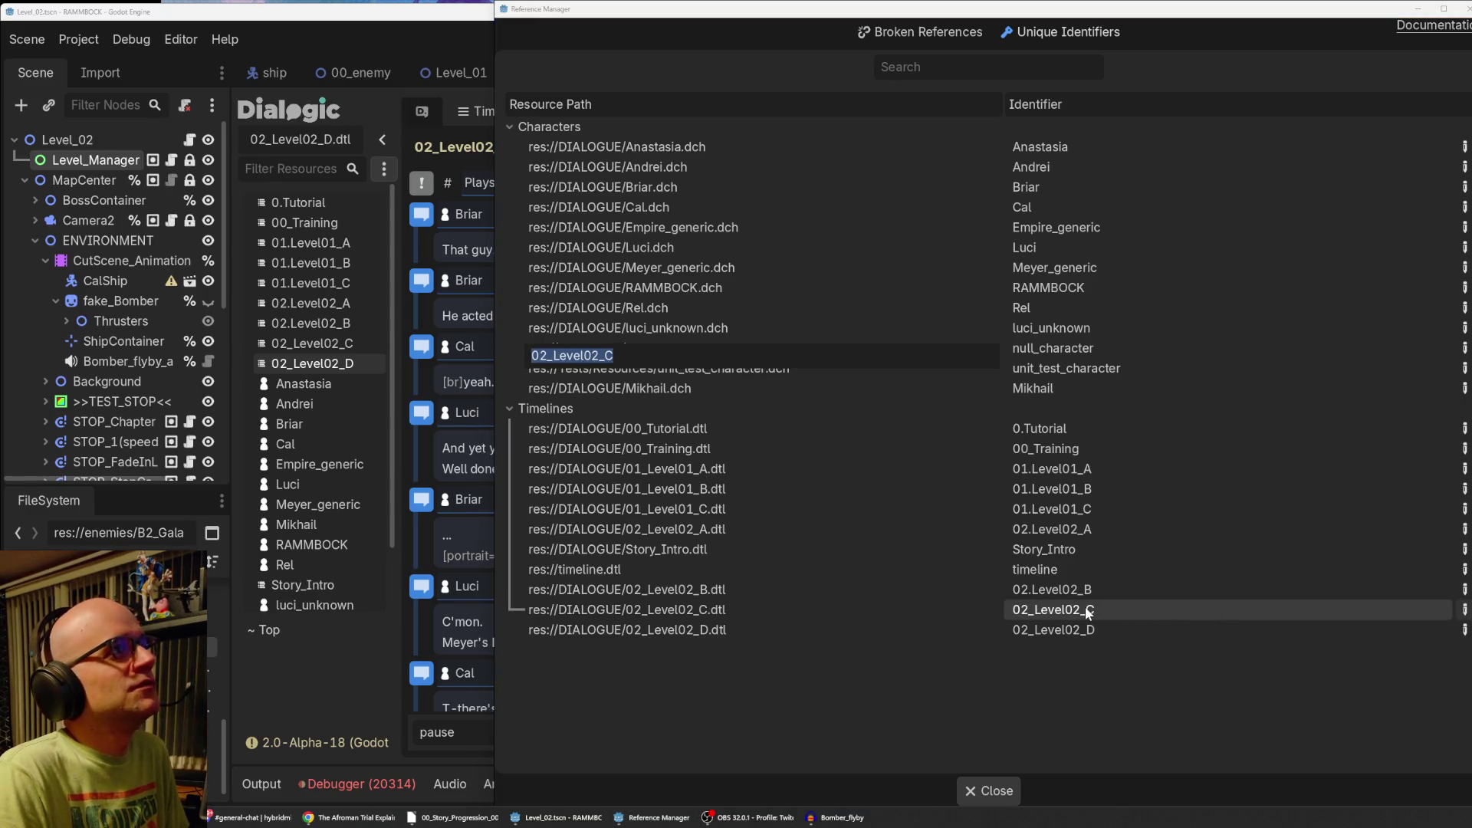
pyautogui.click(894, 705)
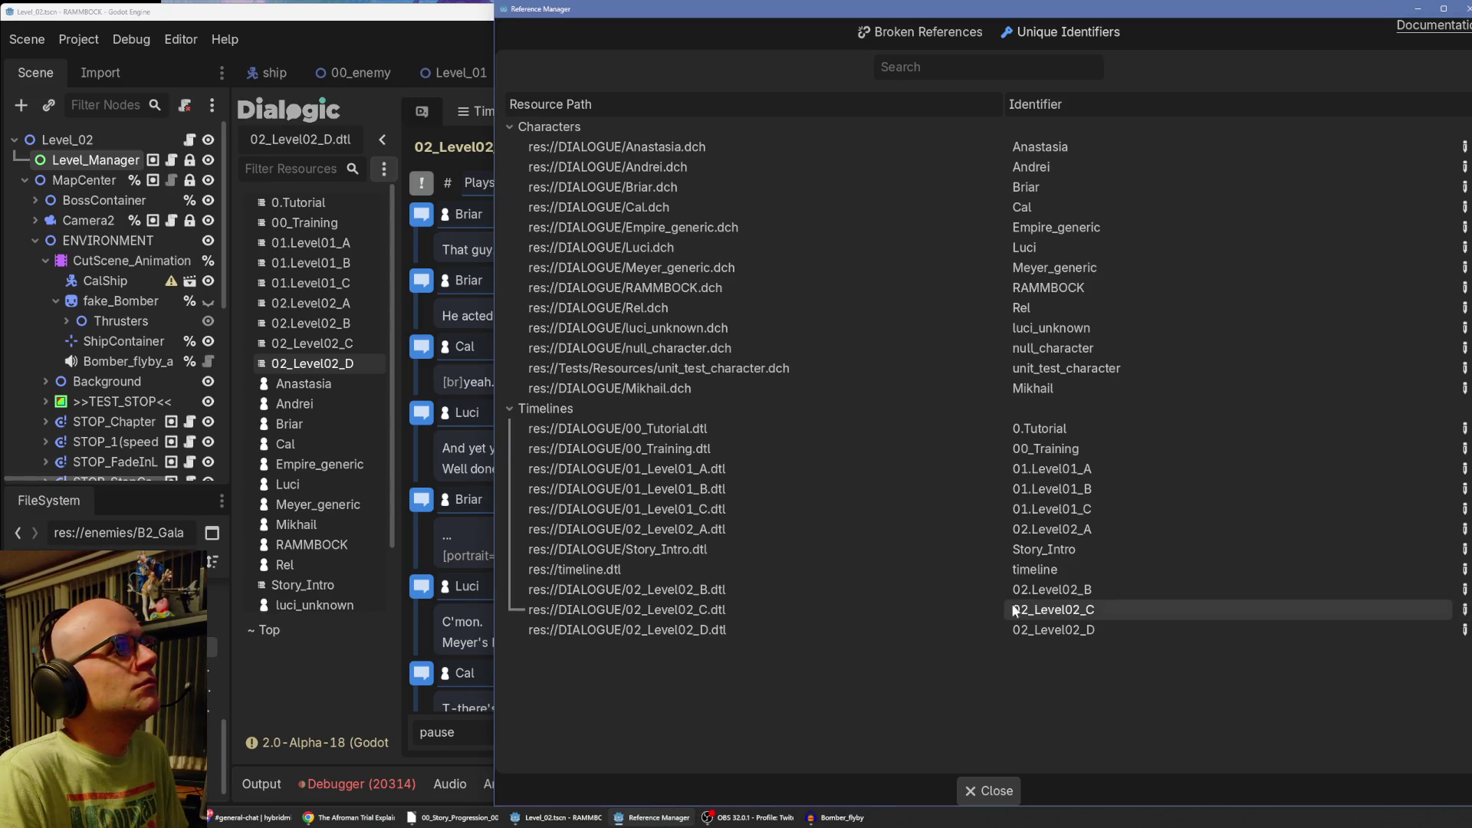
pyautogui.click(1464, 589)
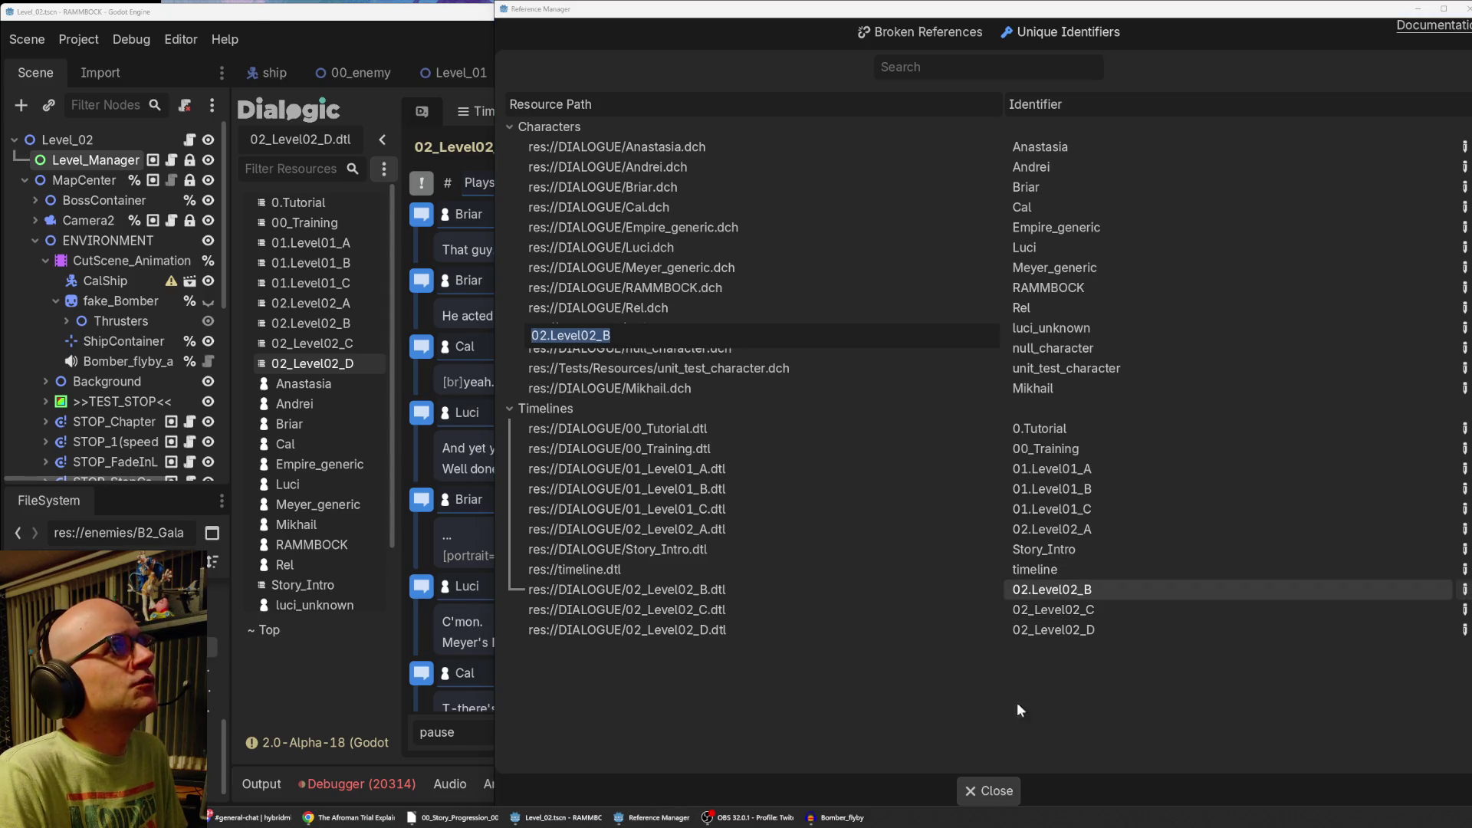
pyautogui.click(949, 729)
pyautogui.doubleClick(1089, 607)
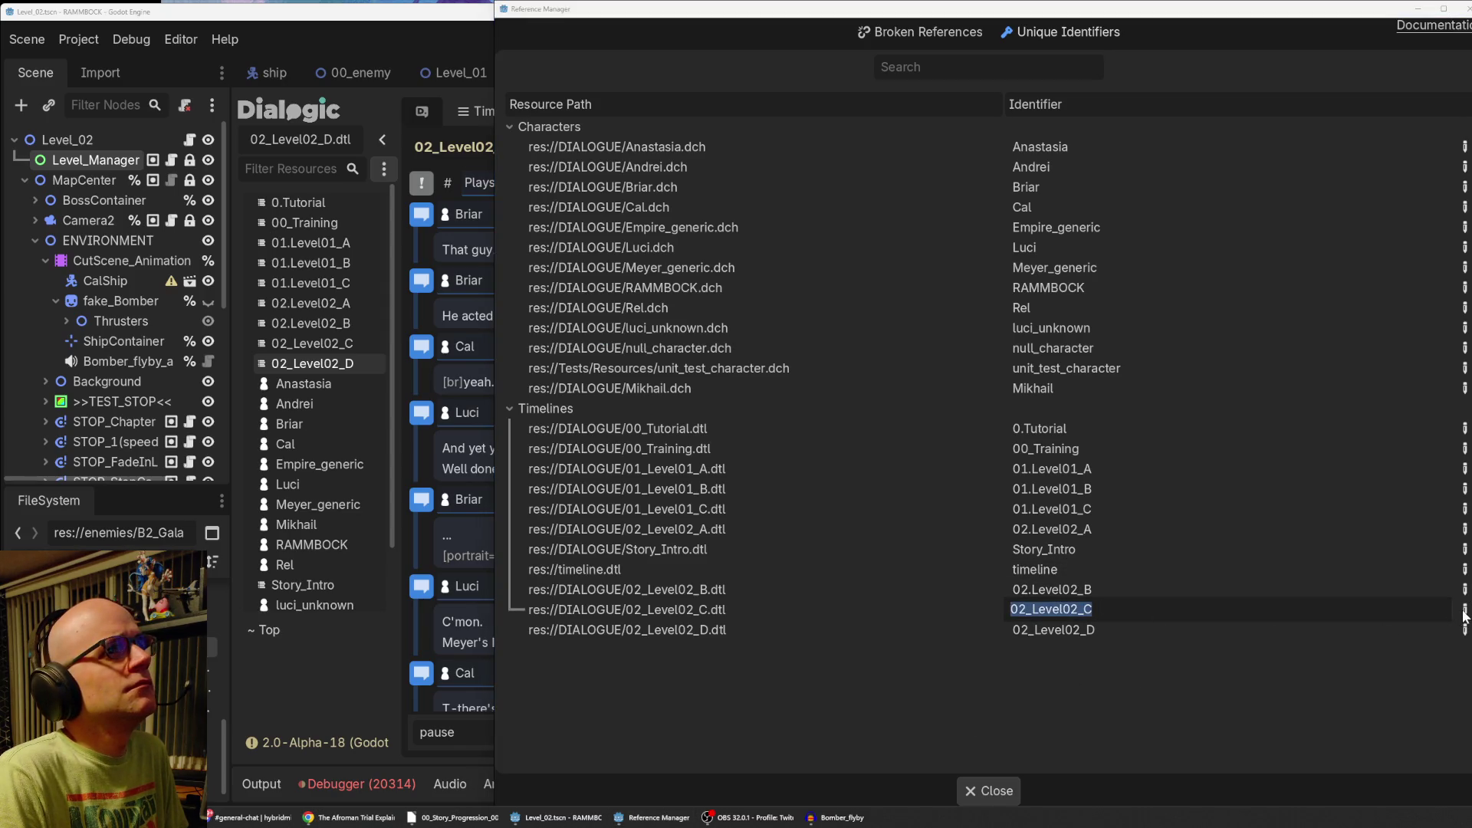
pyautogui.click(1121, 616)
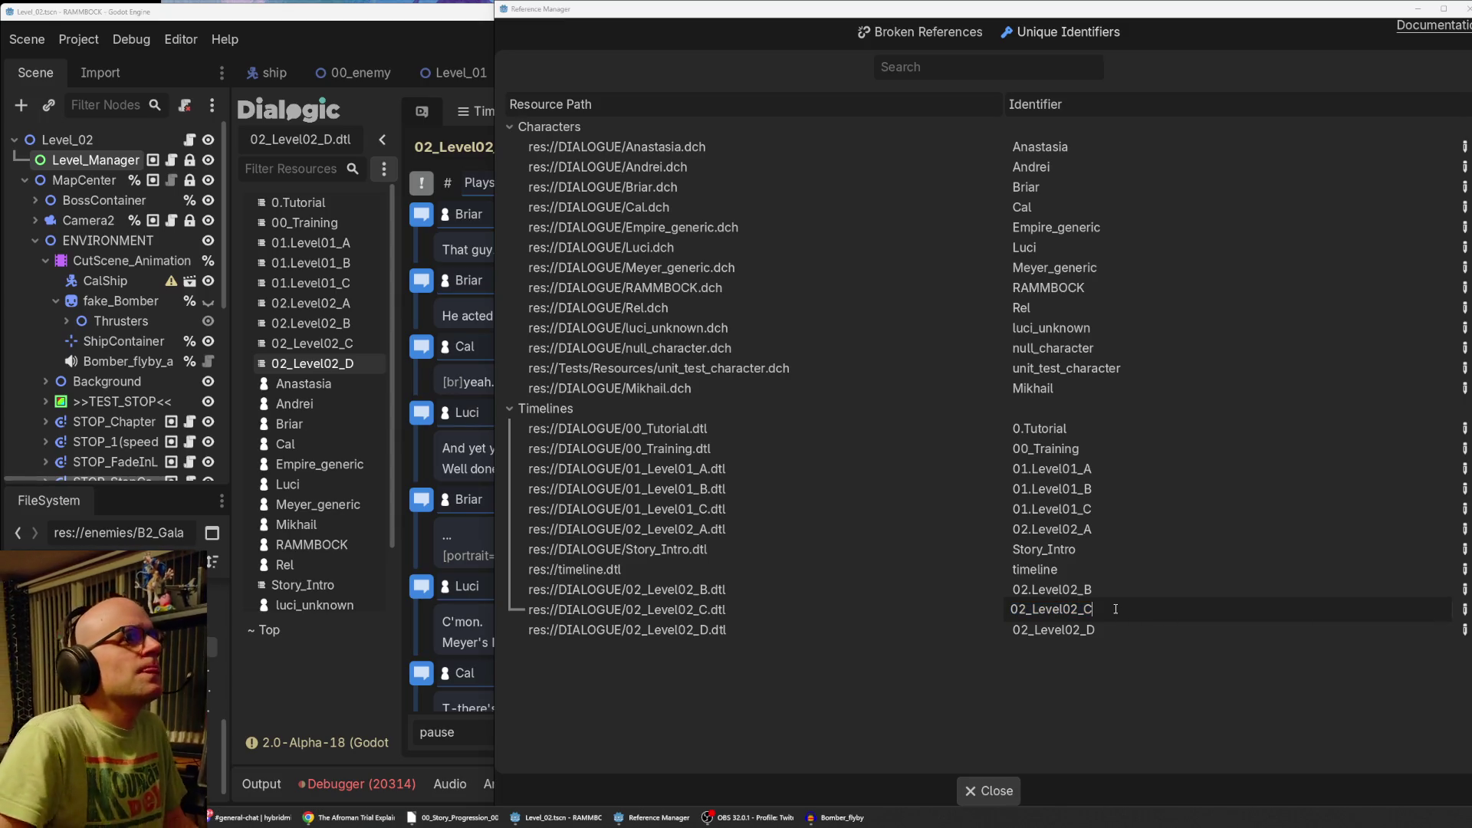
pyautogui.press('Return')
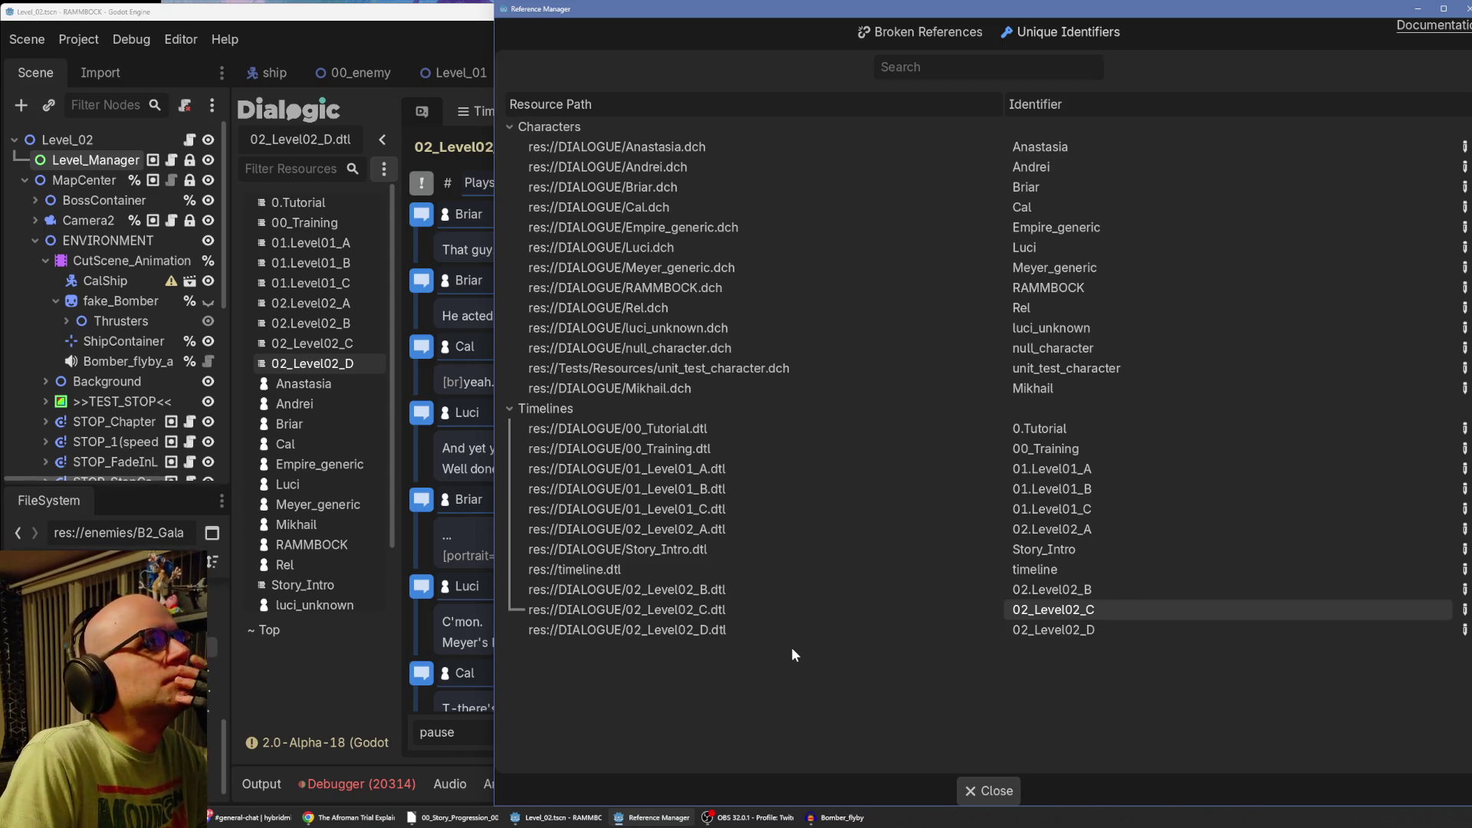
# Close the Reference Manager, briefly test-run the level, then stop it and show the 2D editor.
pyautogui.click(988, 794)
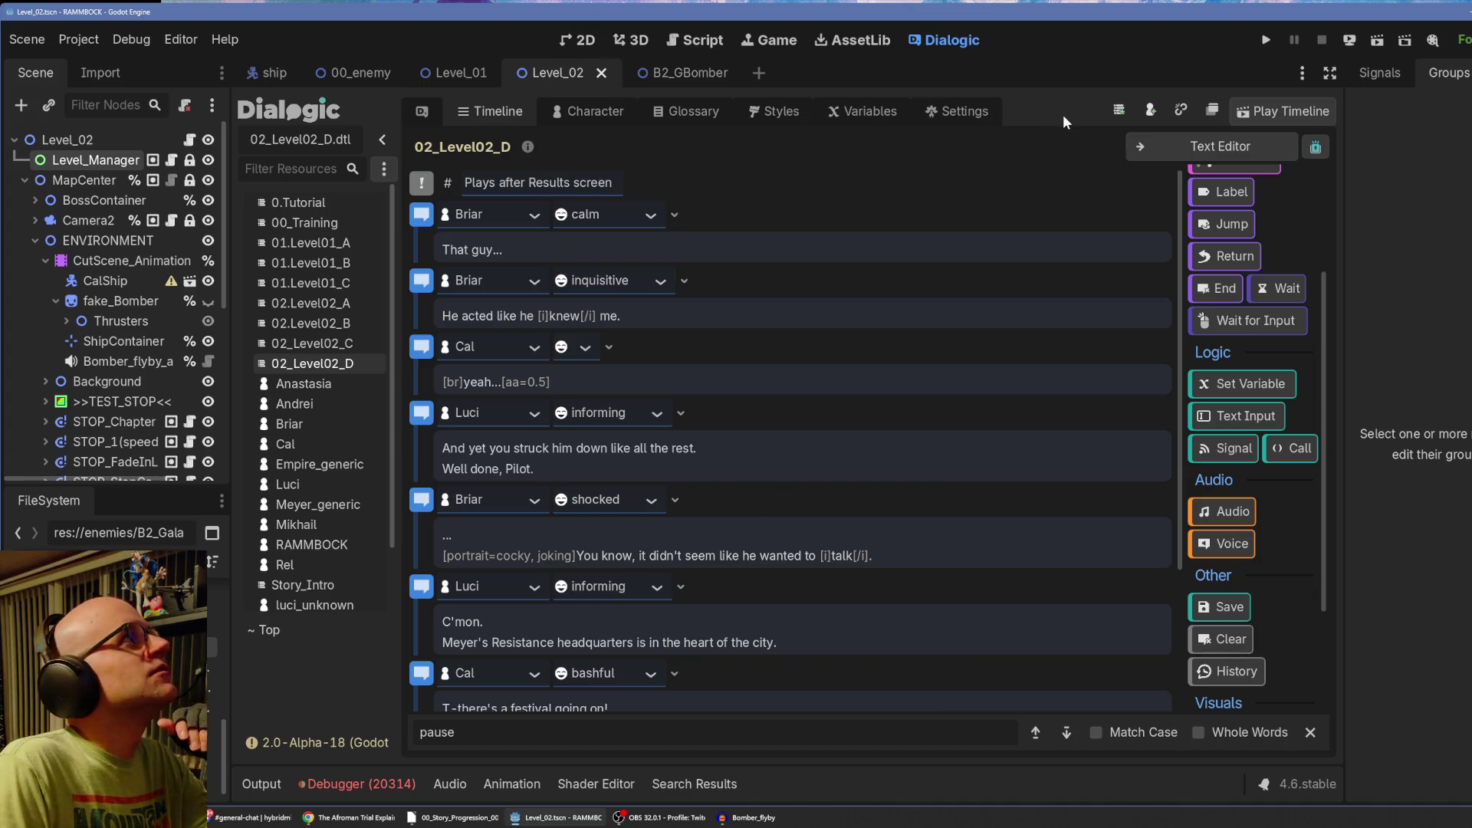
pyautogui.click(1379, 40)
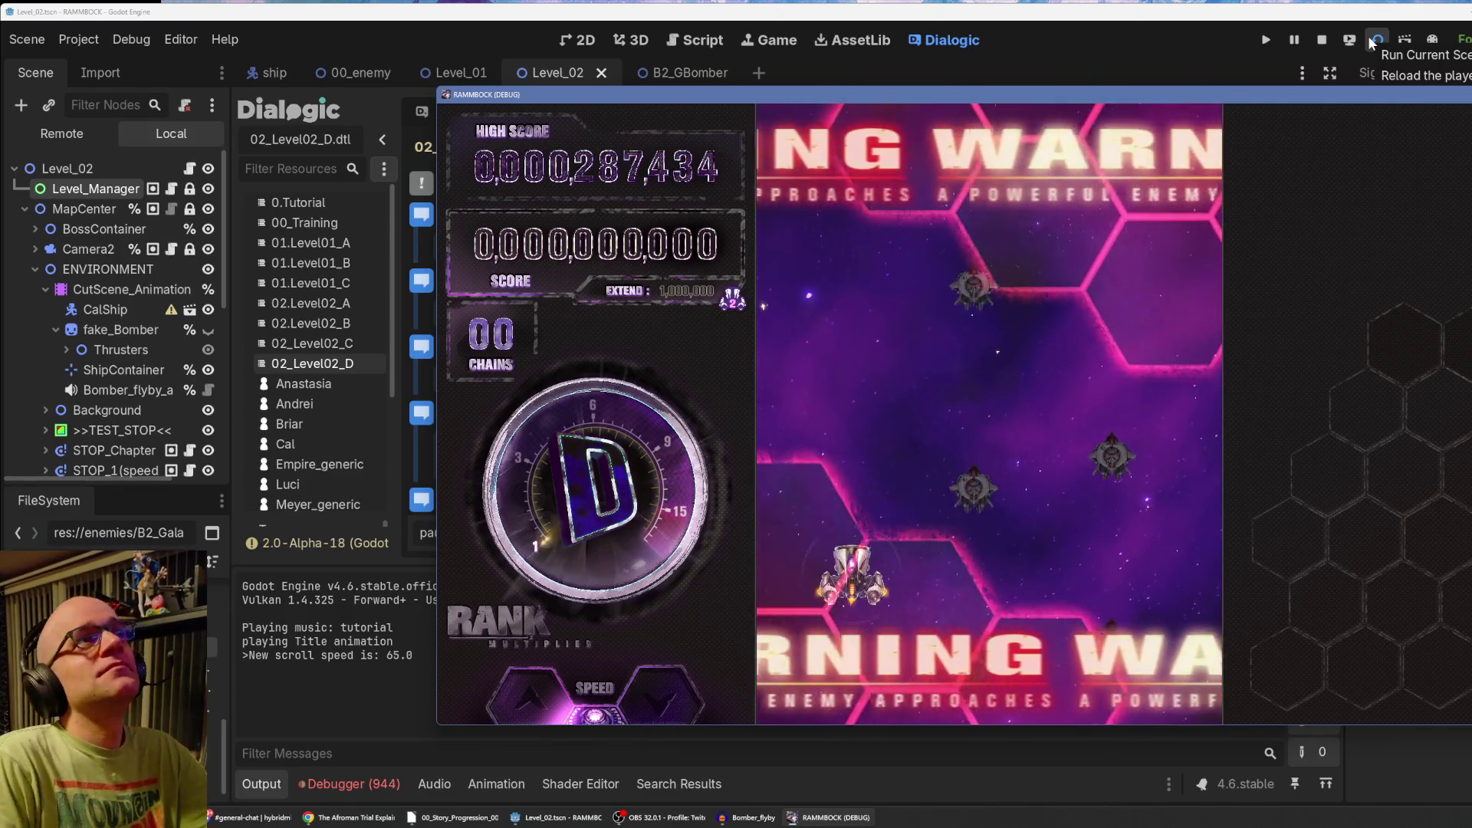
pyautogui.moveTo(1216, 98); pyautogui.dragTo(1170, 86)
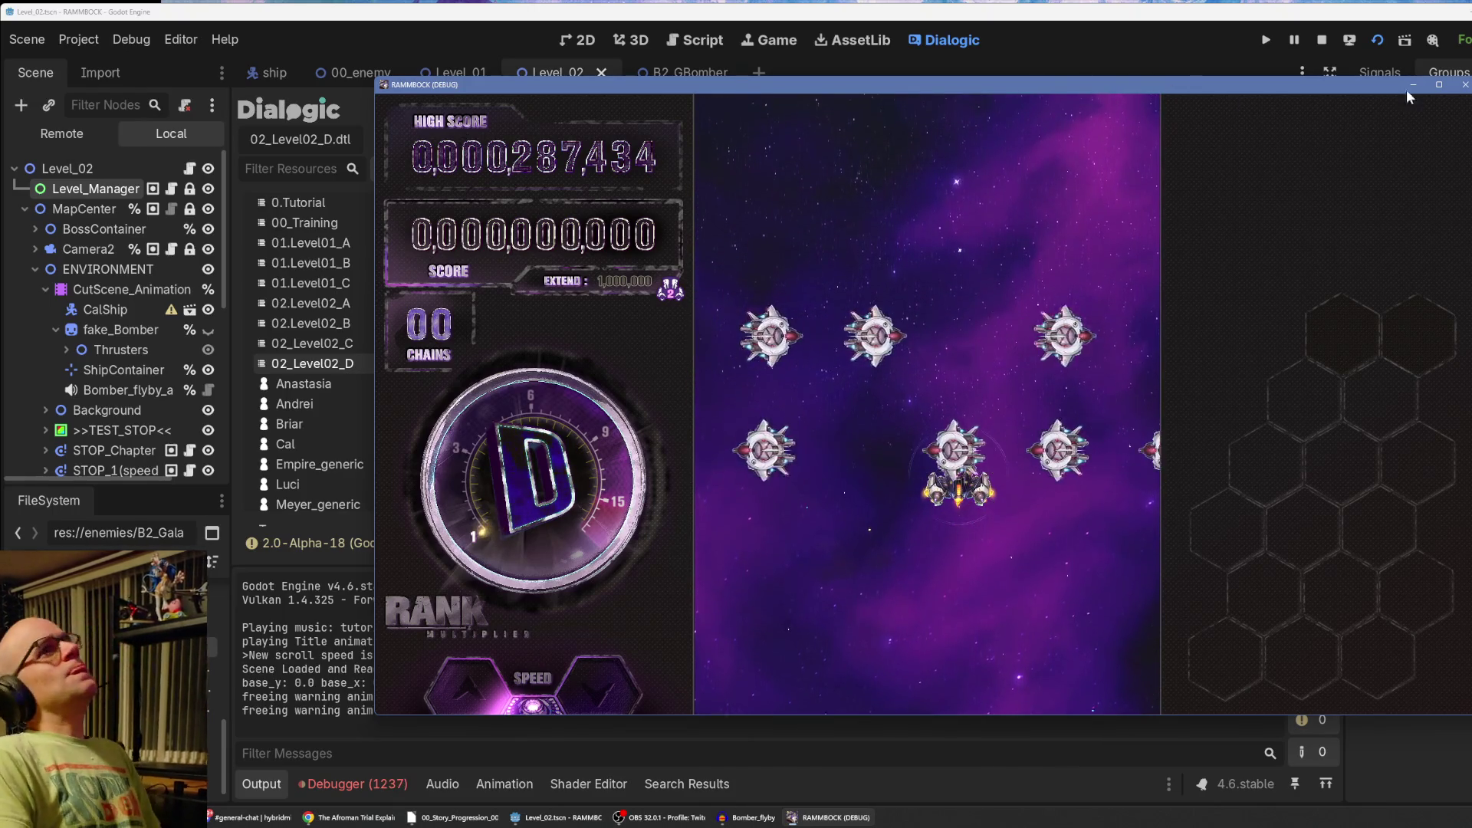
pyautogui.click(1466, 84)
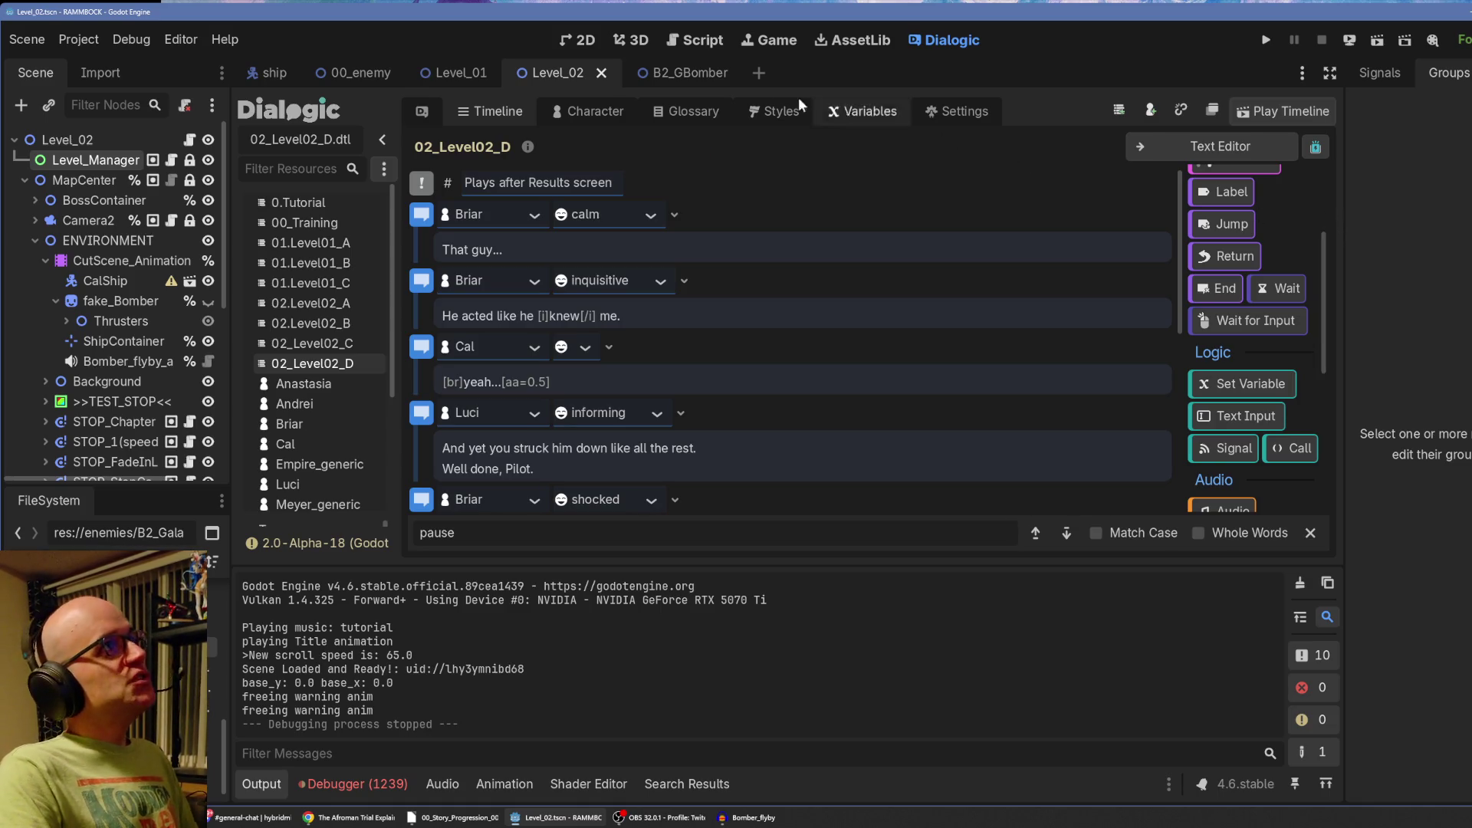
pyautogui.click(576, 37)
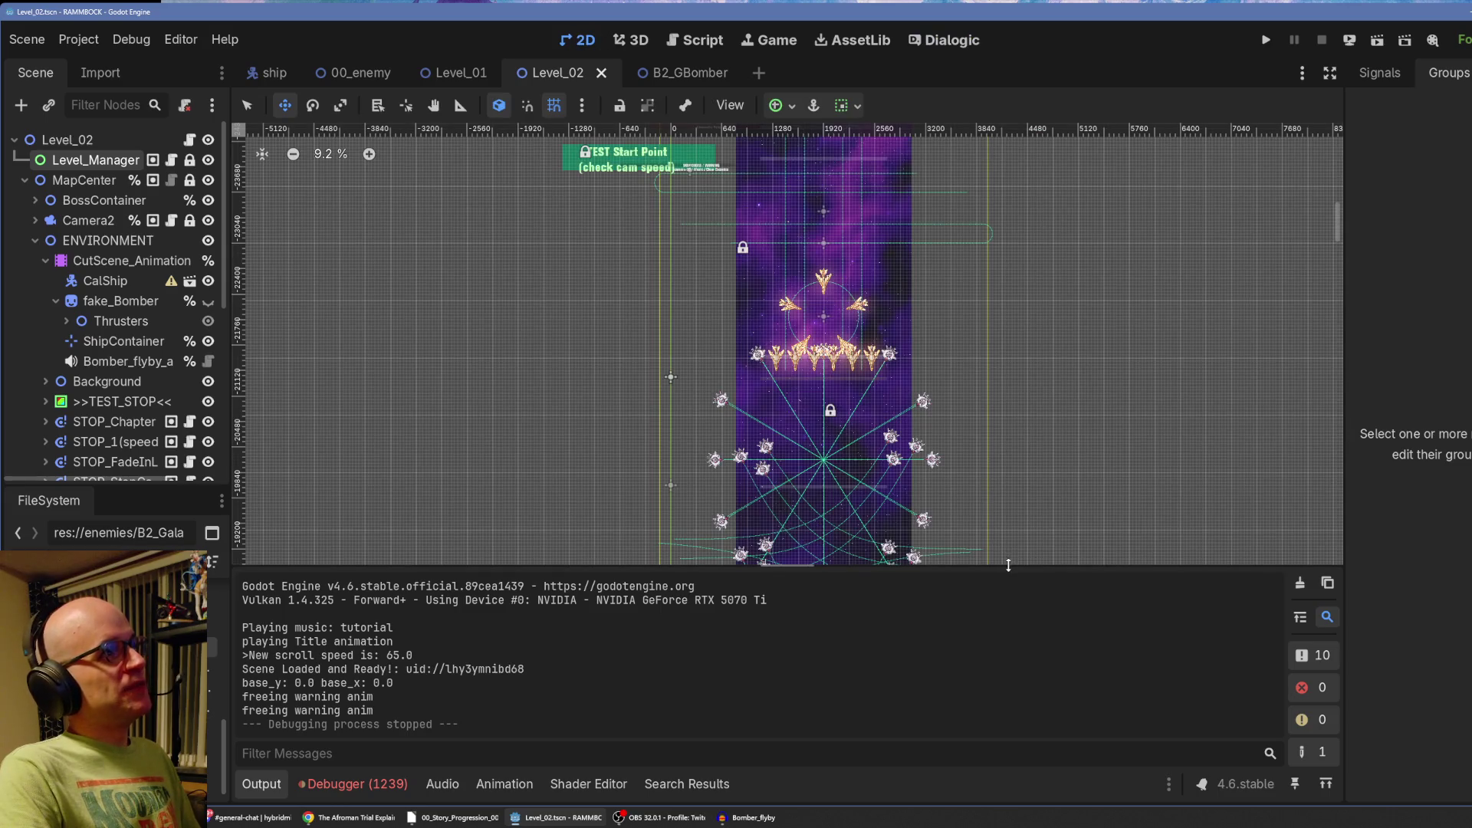
# Zoom out and pan the Level_02 canvas, then start a new test run, moving and firing.
pyautogui.scroll(-1, 1146, 460)
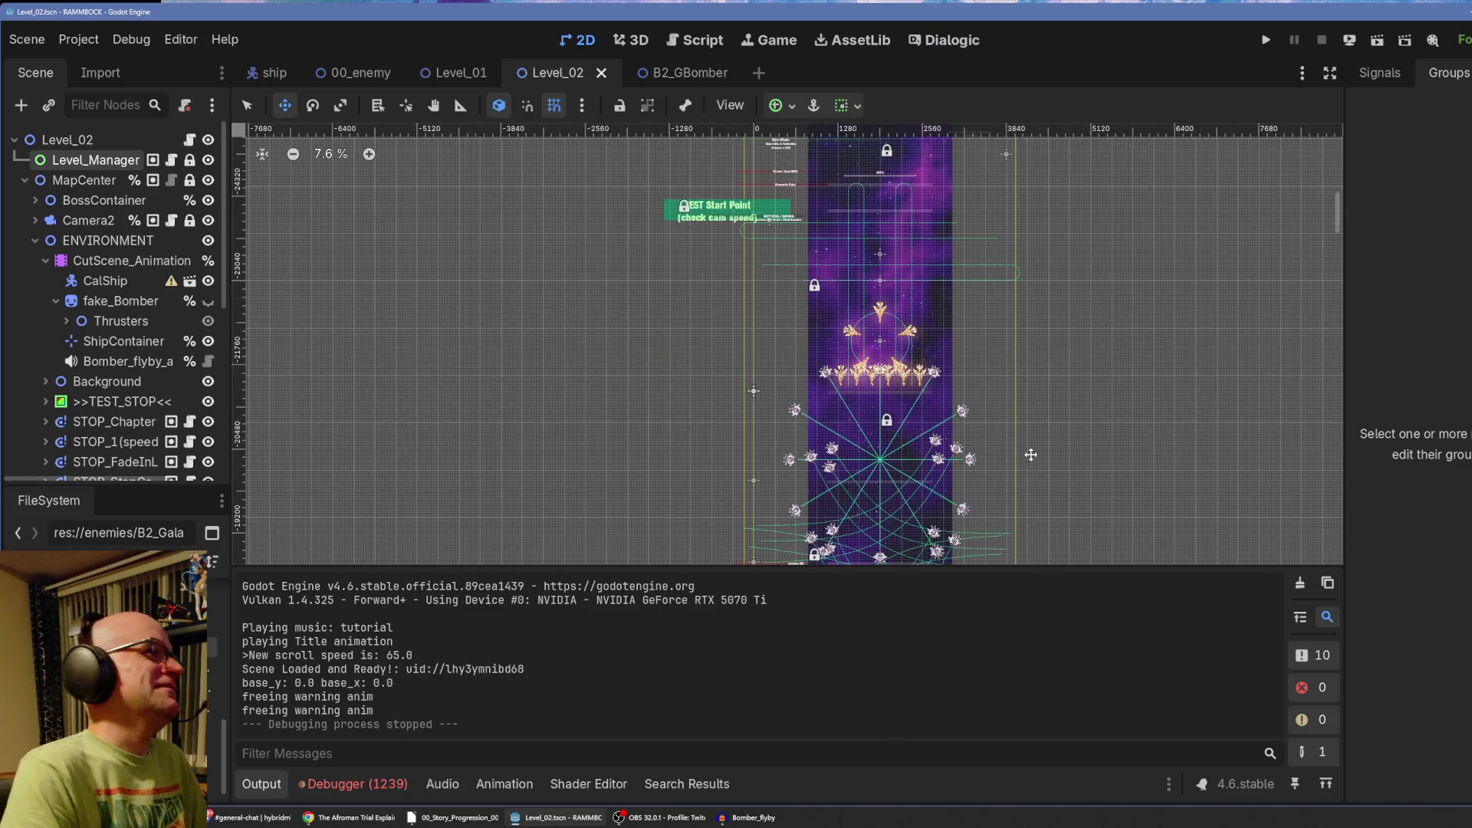
pyautogui.moveTo(1049, 496); pyautogui.dragTo(1010, 430)
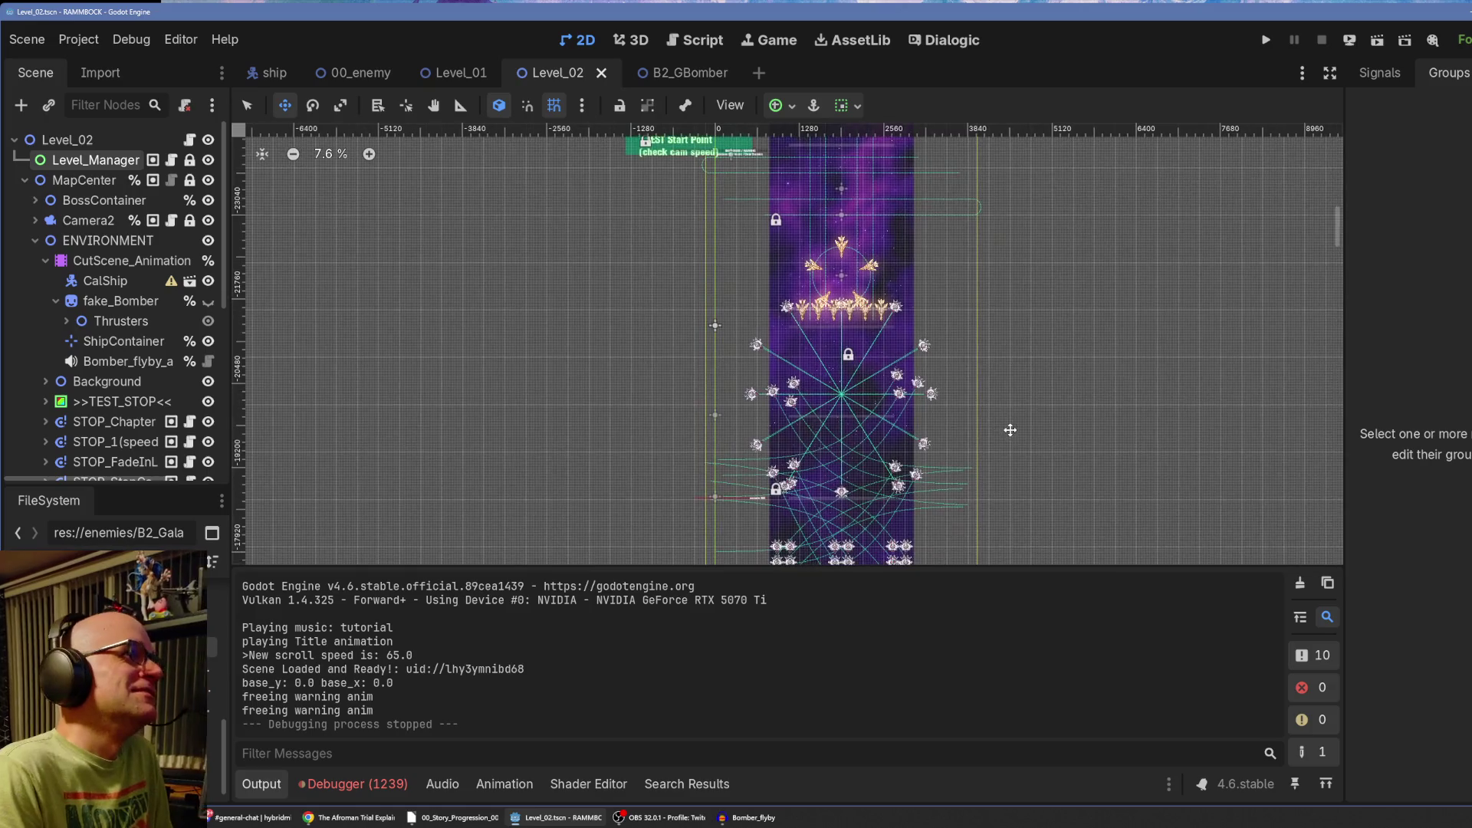
pyautogui.click(1378, 40)
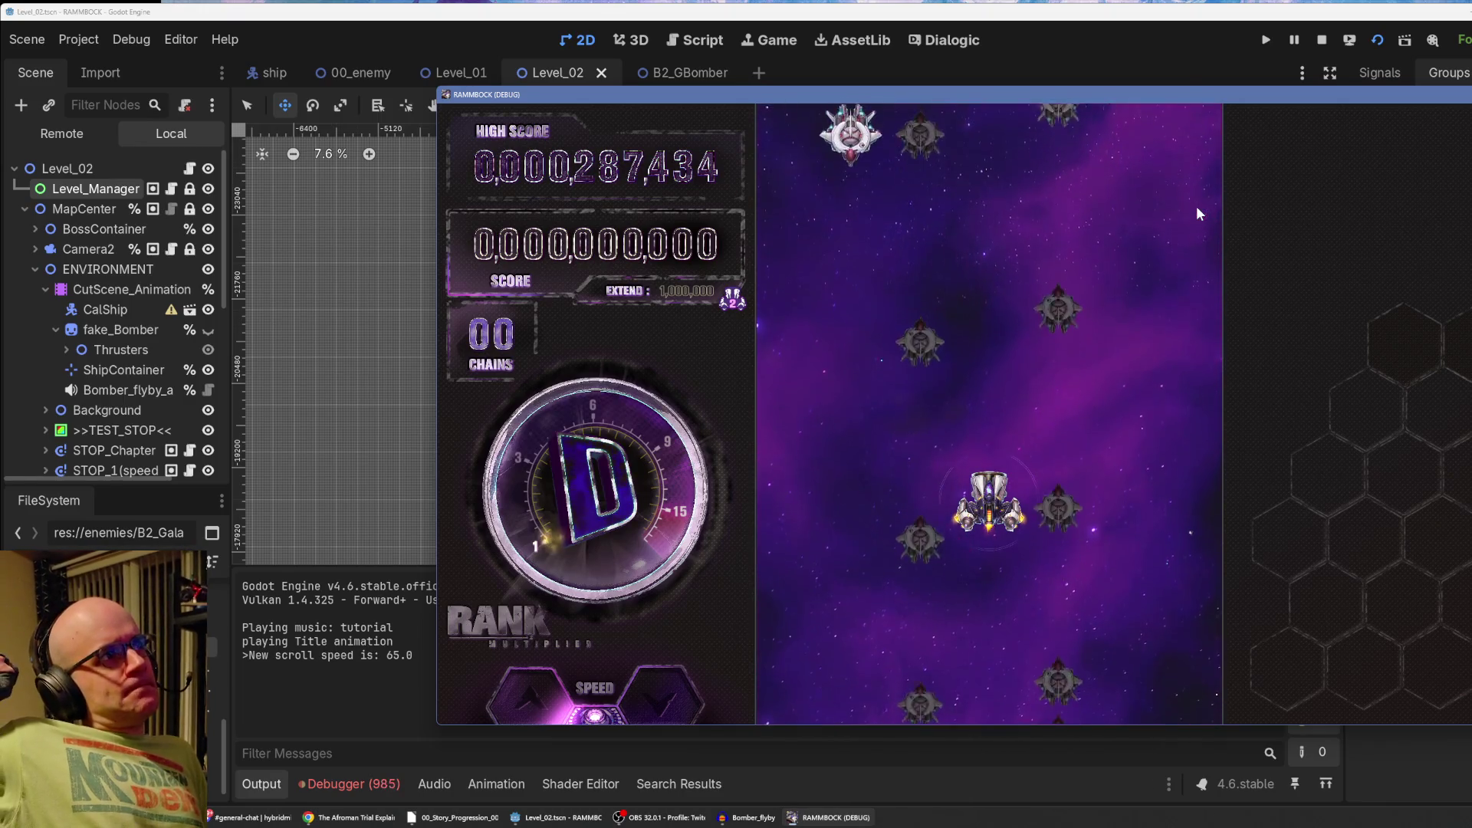
pyautogui.press('Left')
pyautogui.press('space')
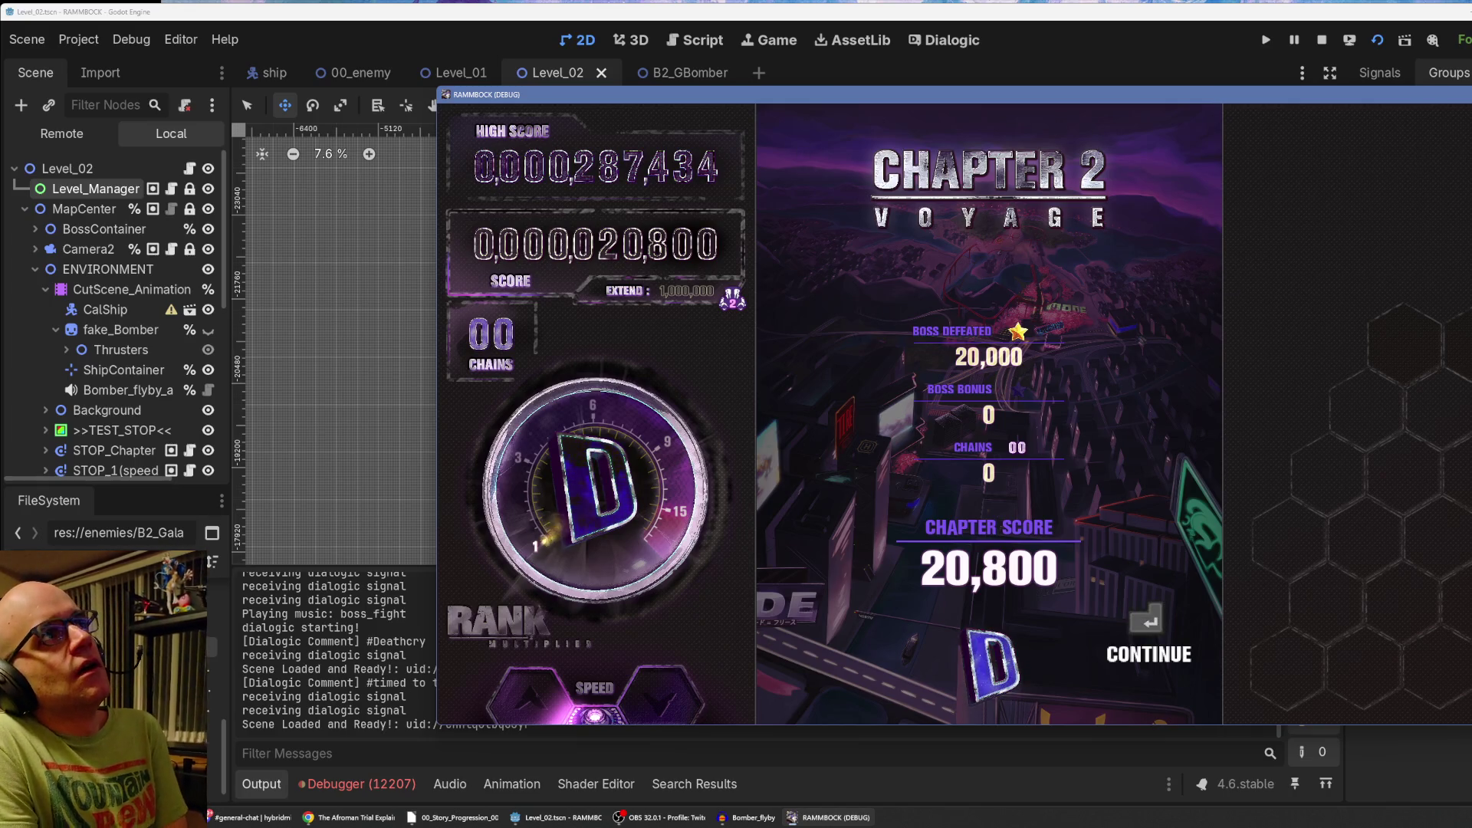
# End the Level_02 test run once the Chapter 2 results screen with score 20,800 appears.
pyautogui.press('F8')
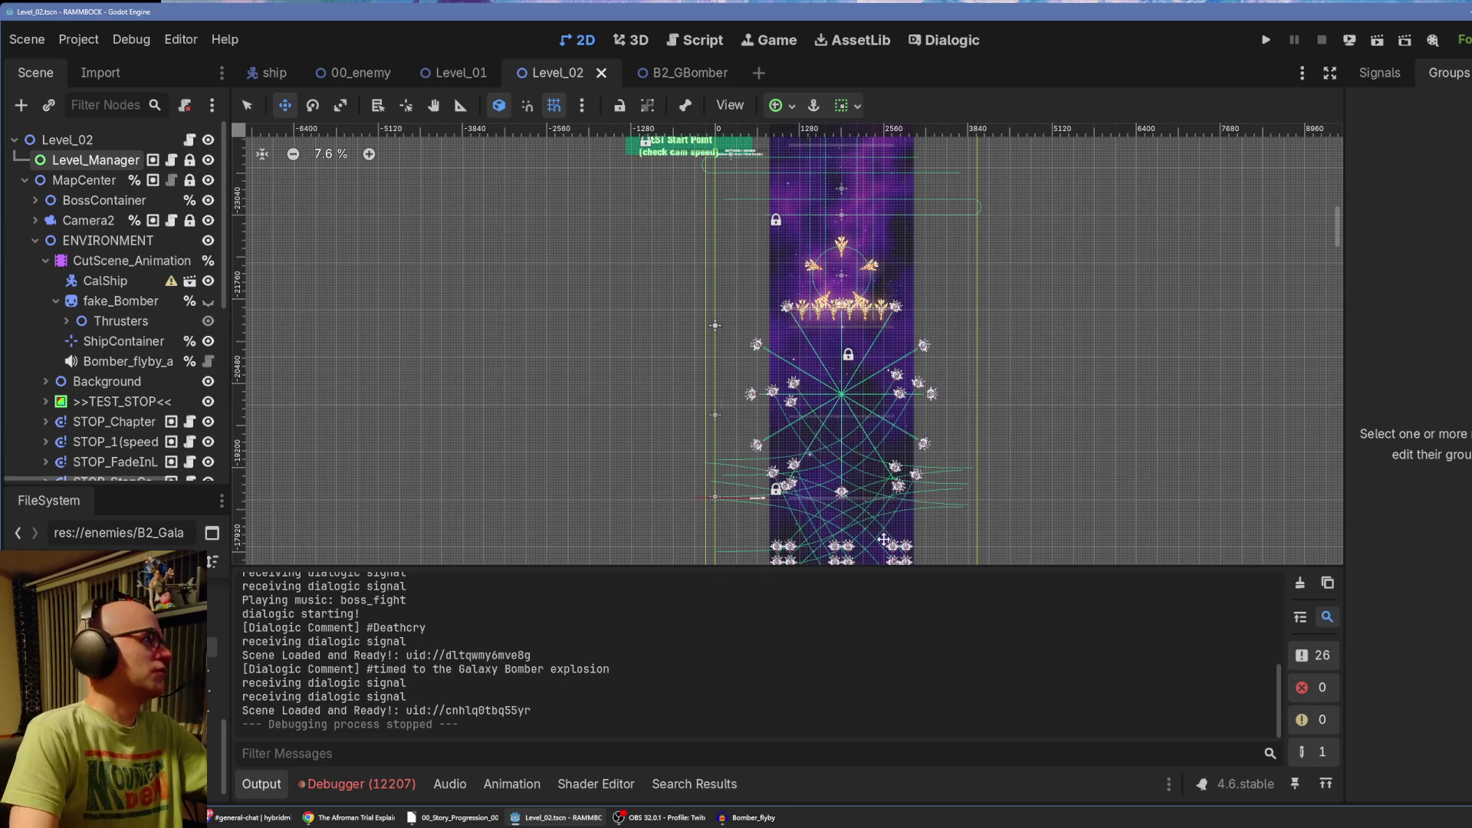
# Collapse the Output log showing the Deathcry dialogue to enlarge the Level_02 2D view.
pyautogui.click(269, 785)
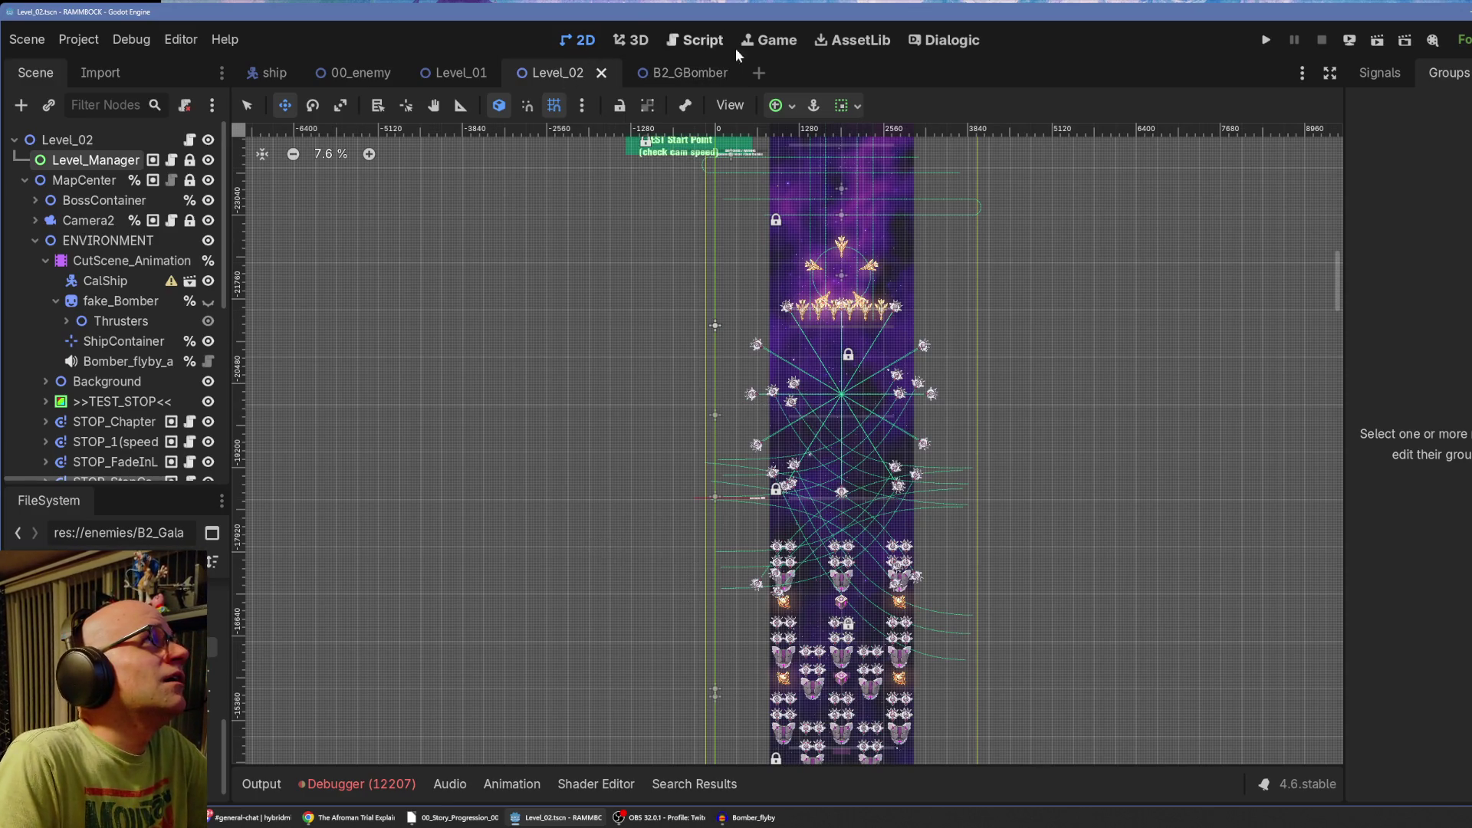
# Open the B2_GBomber scene's script to see the death routine calling Start_Dialogue("boss_deathcry").
pyautogui.click(691, 74)
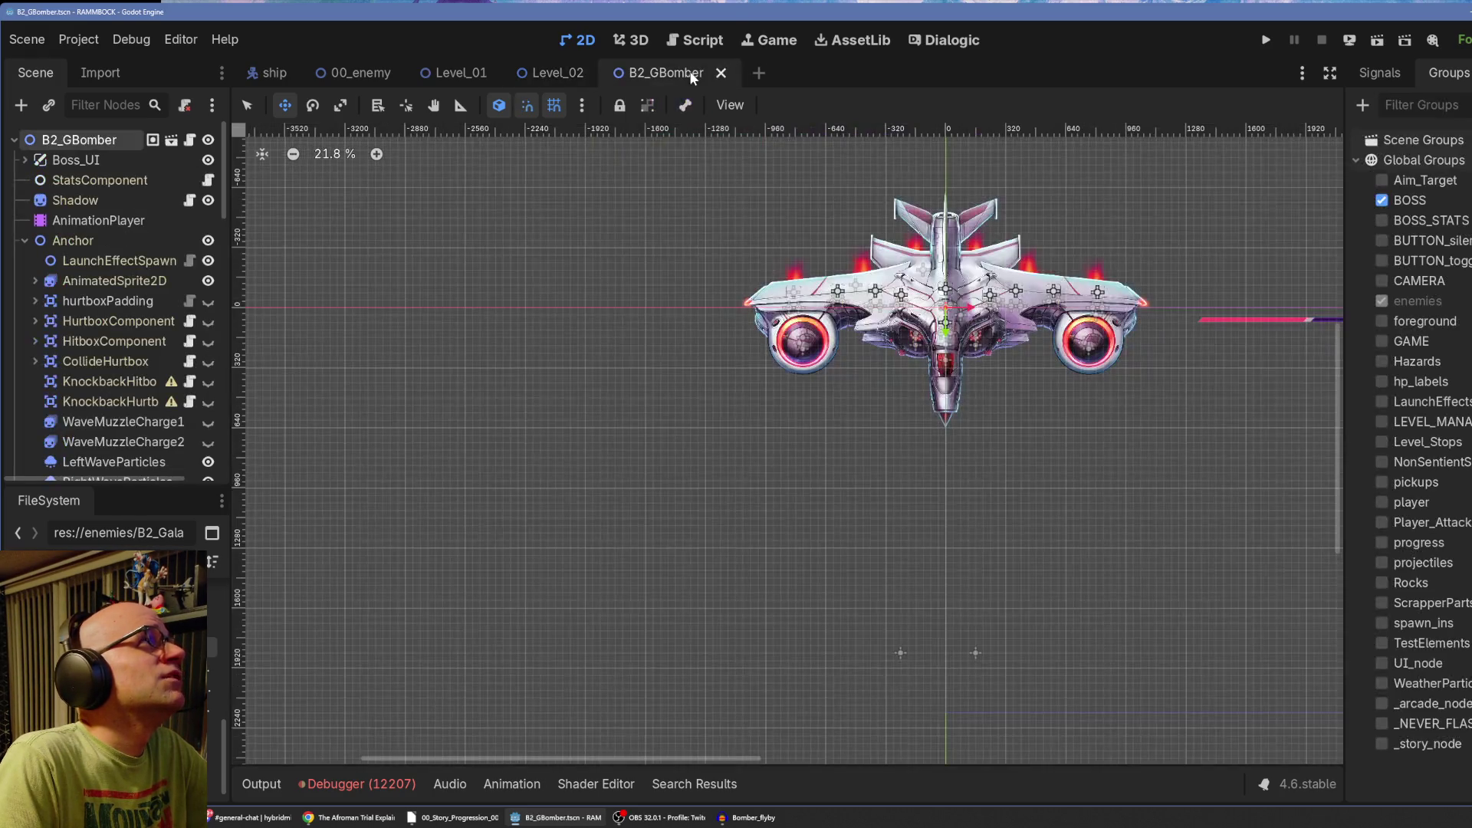
pyautogui.click(692, 40)
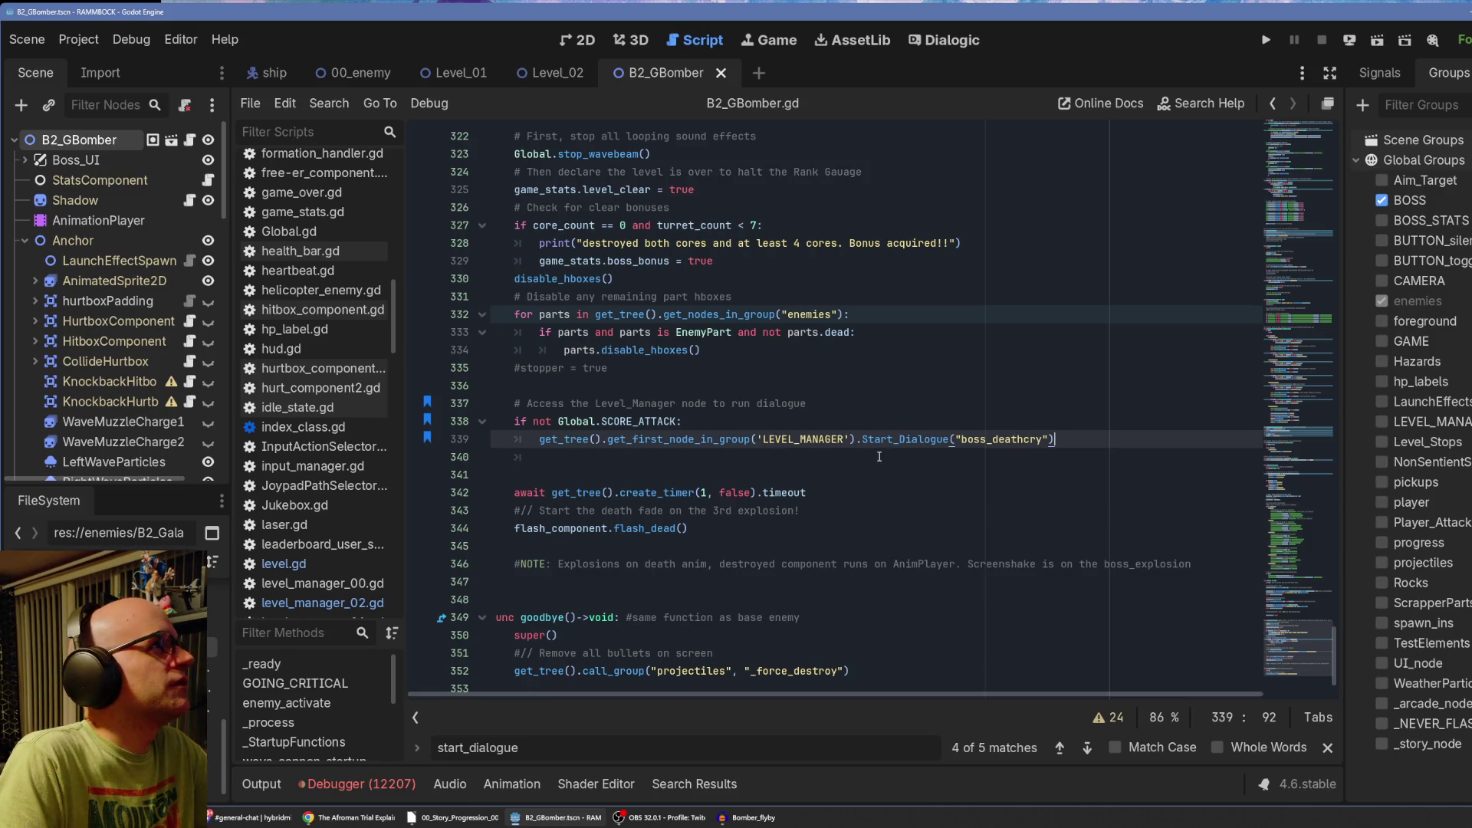
pyautogui.click(712, 424)
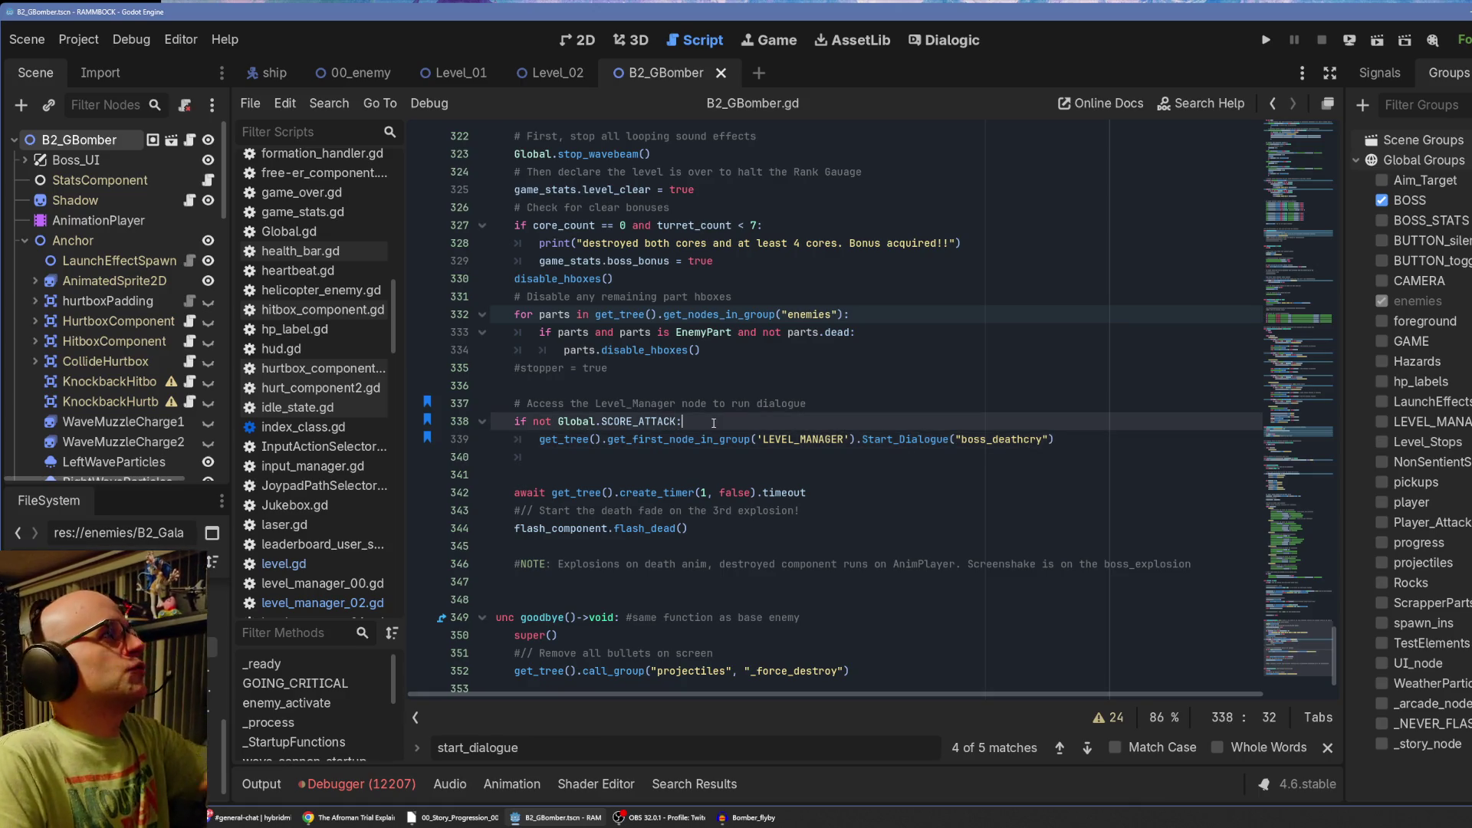
pyautogui.write('#STORY#')
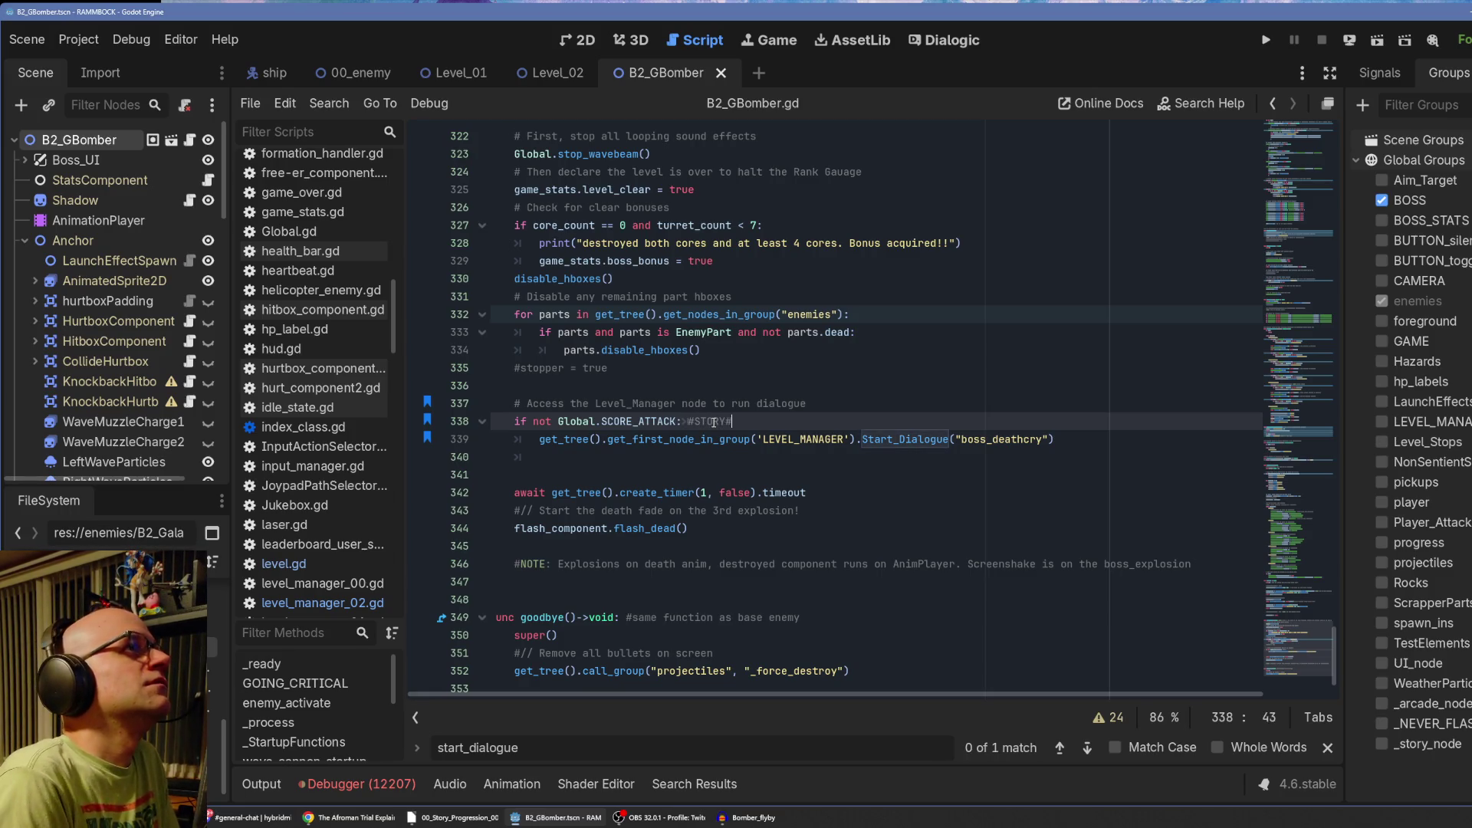
pyautogui.moveTo(690, 436)
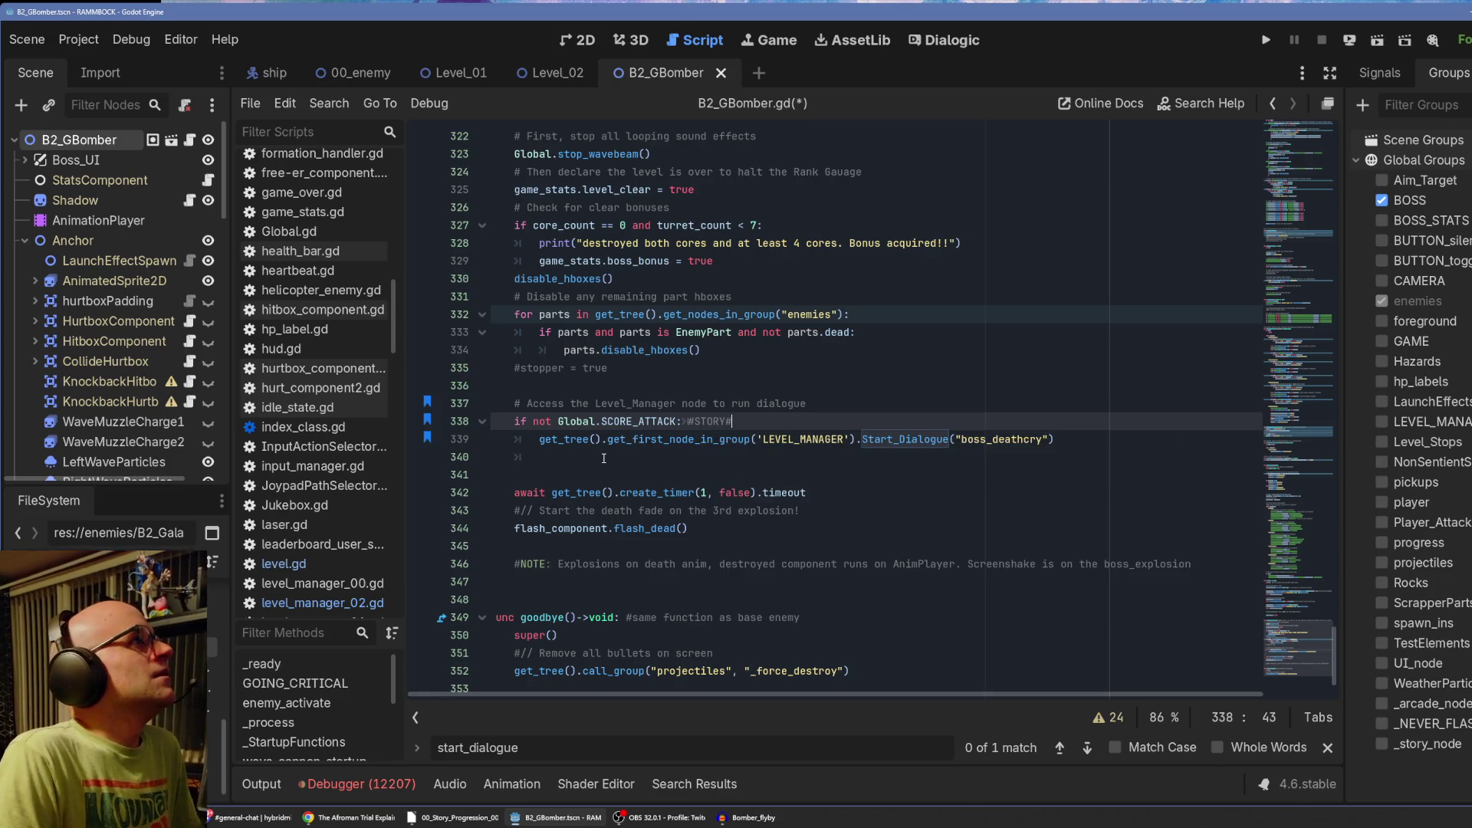
pyautogui.click(645, 480)
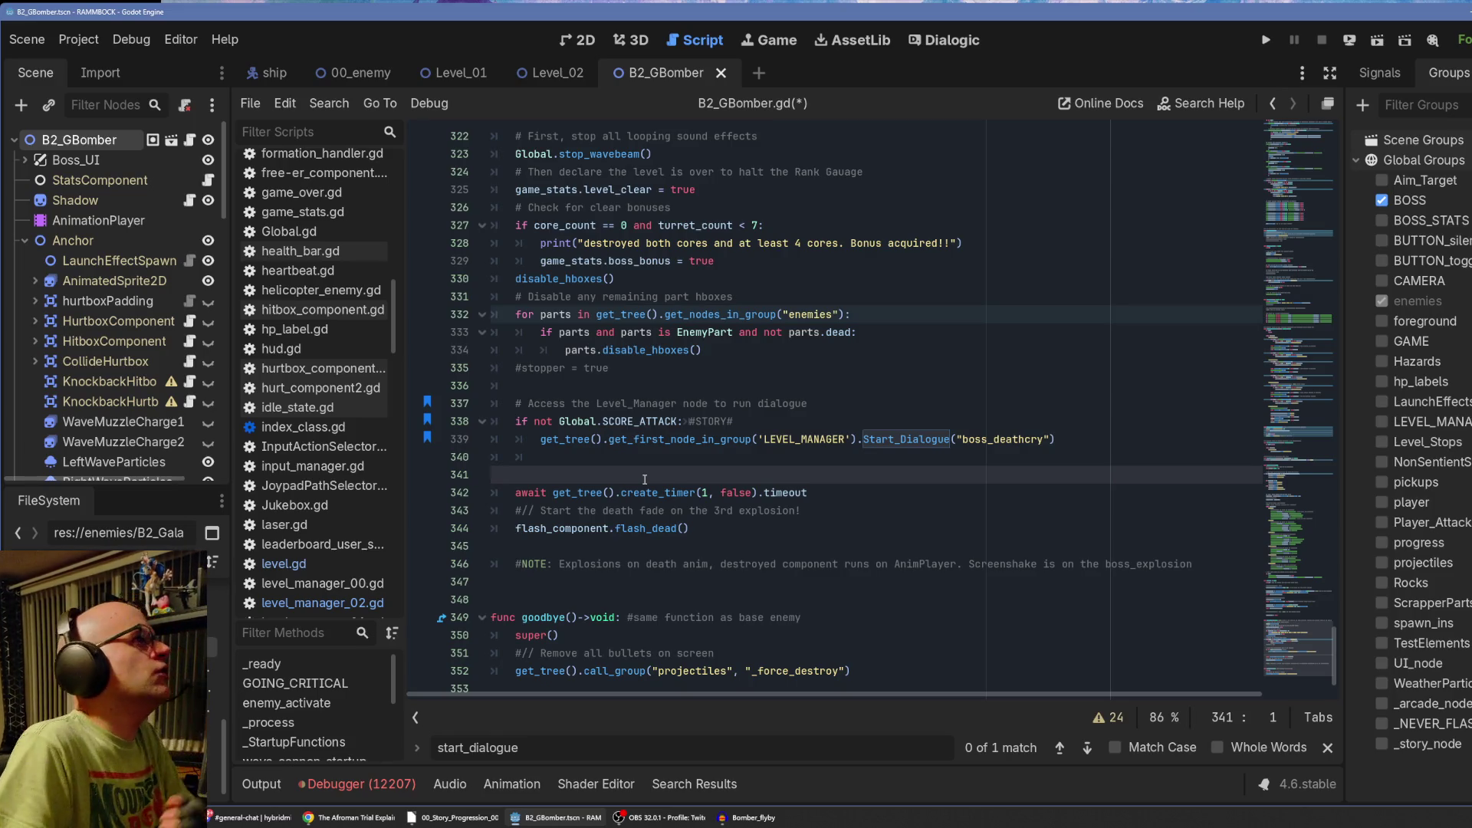
pyautogui.moveTo(516, 492); pyautogui.dragTo(808, 493)
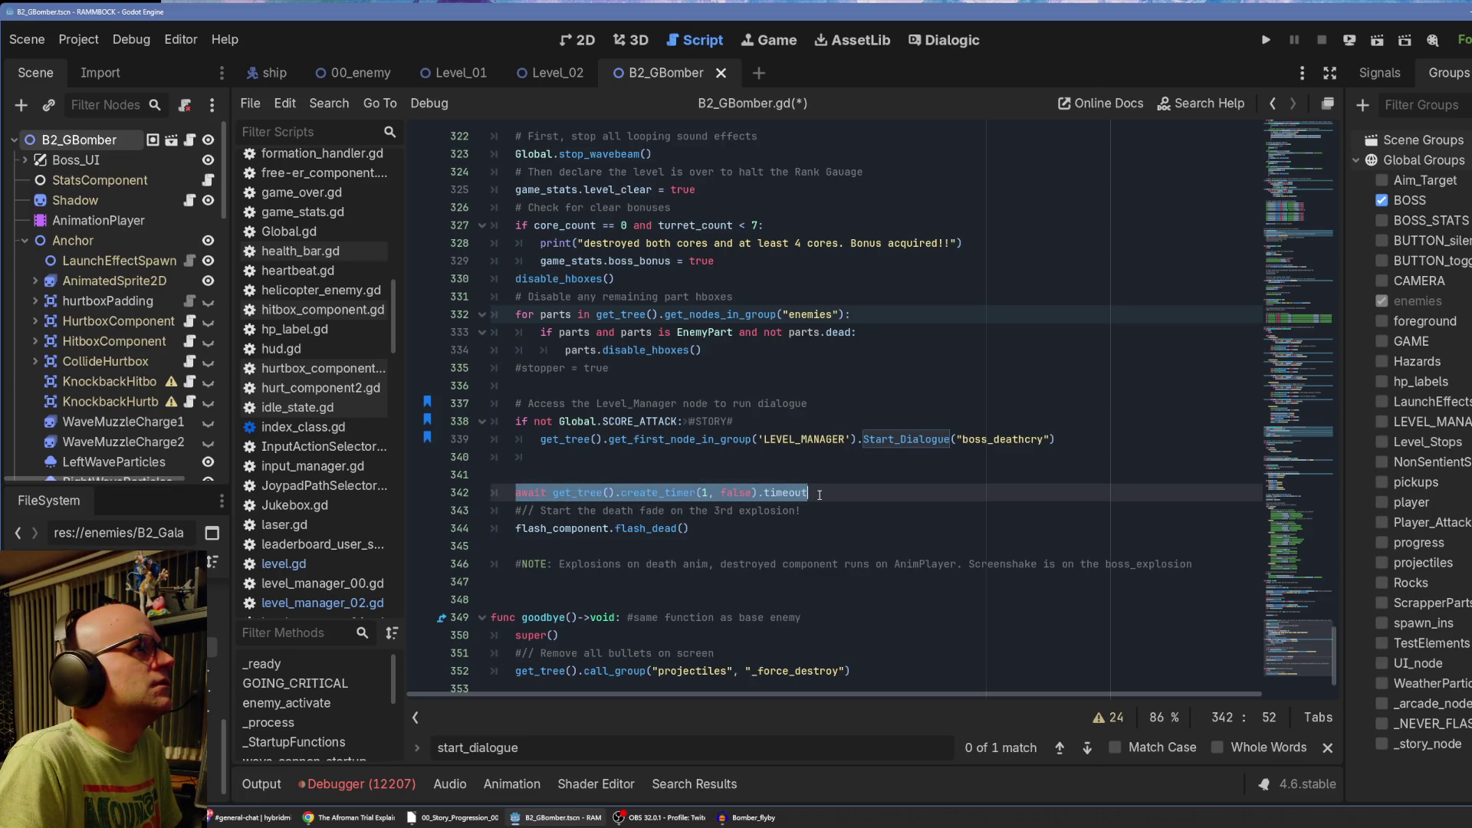
pyautogui.press('Right')
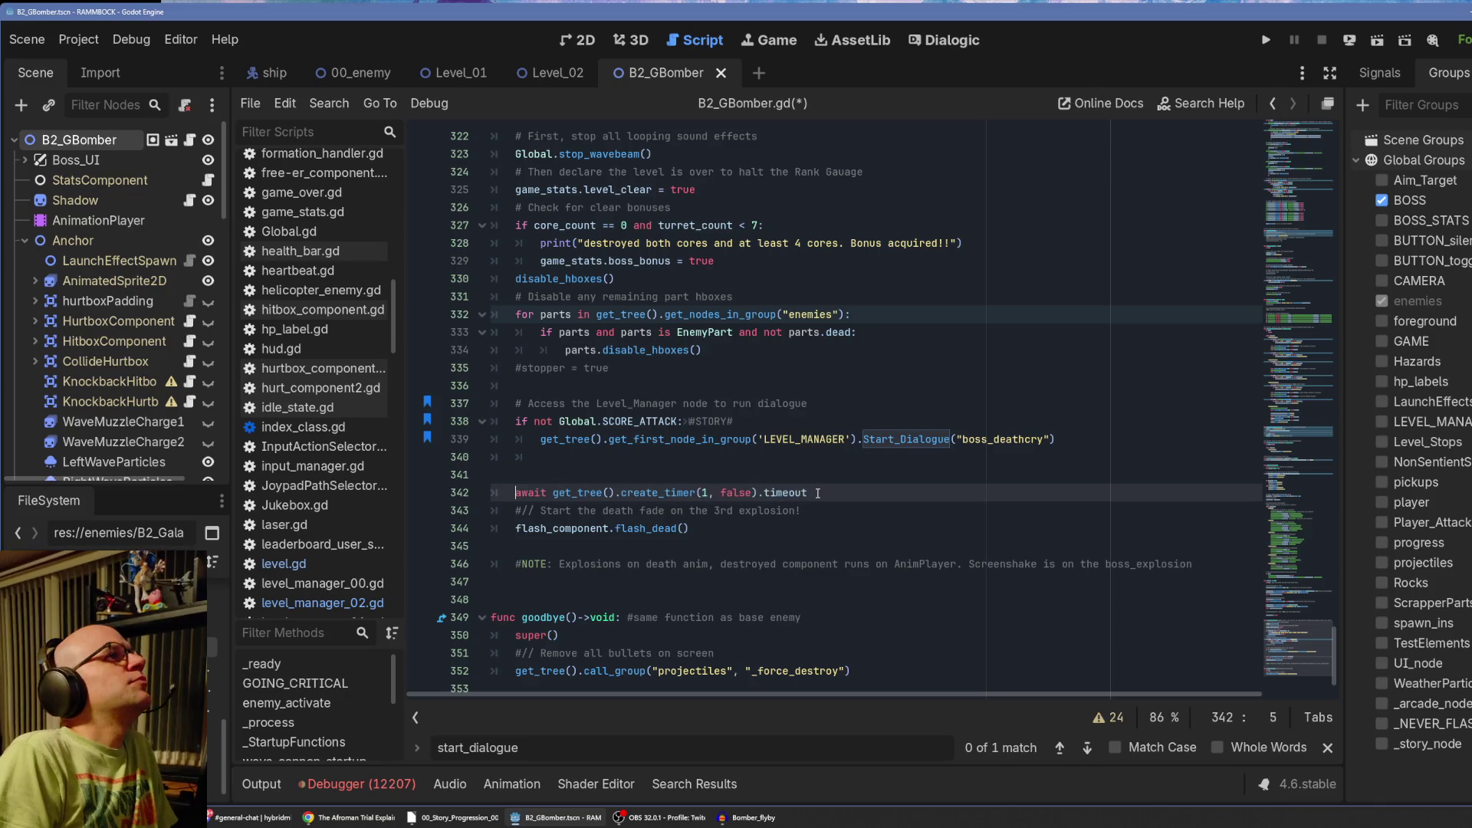
pyautogui.press('Up')
pyautogui.press('Up')
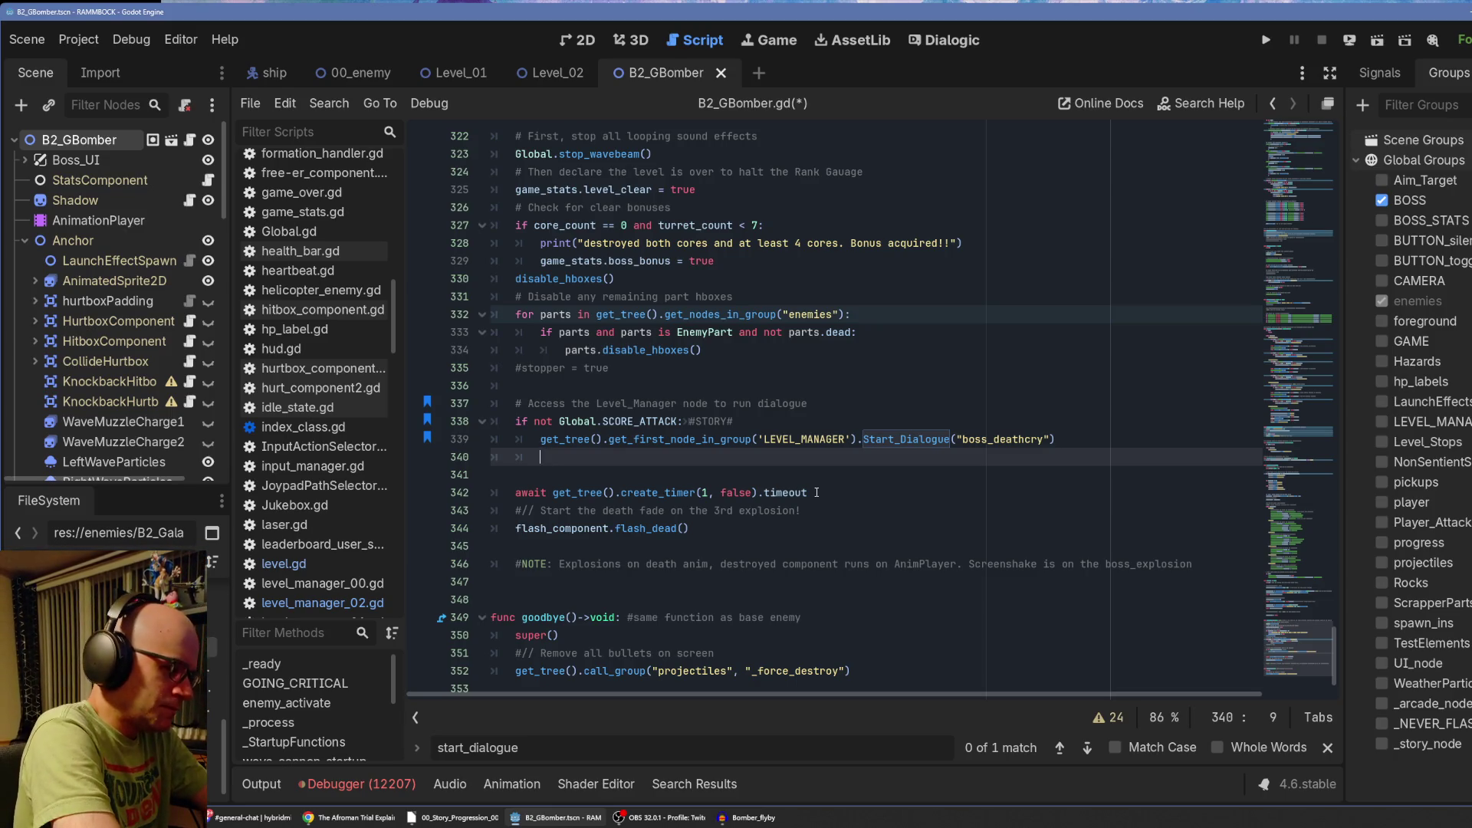
pyautogui.scroll(2, 772, 484)
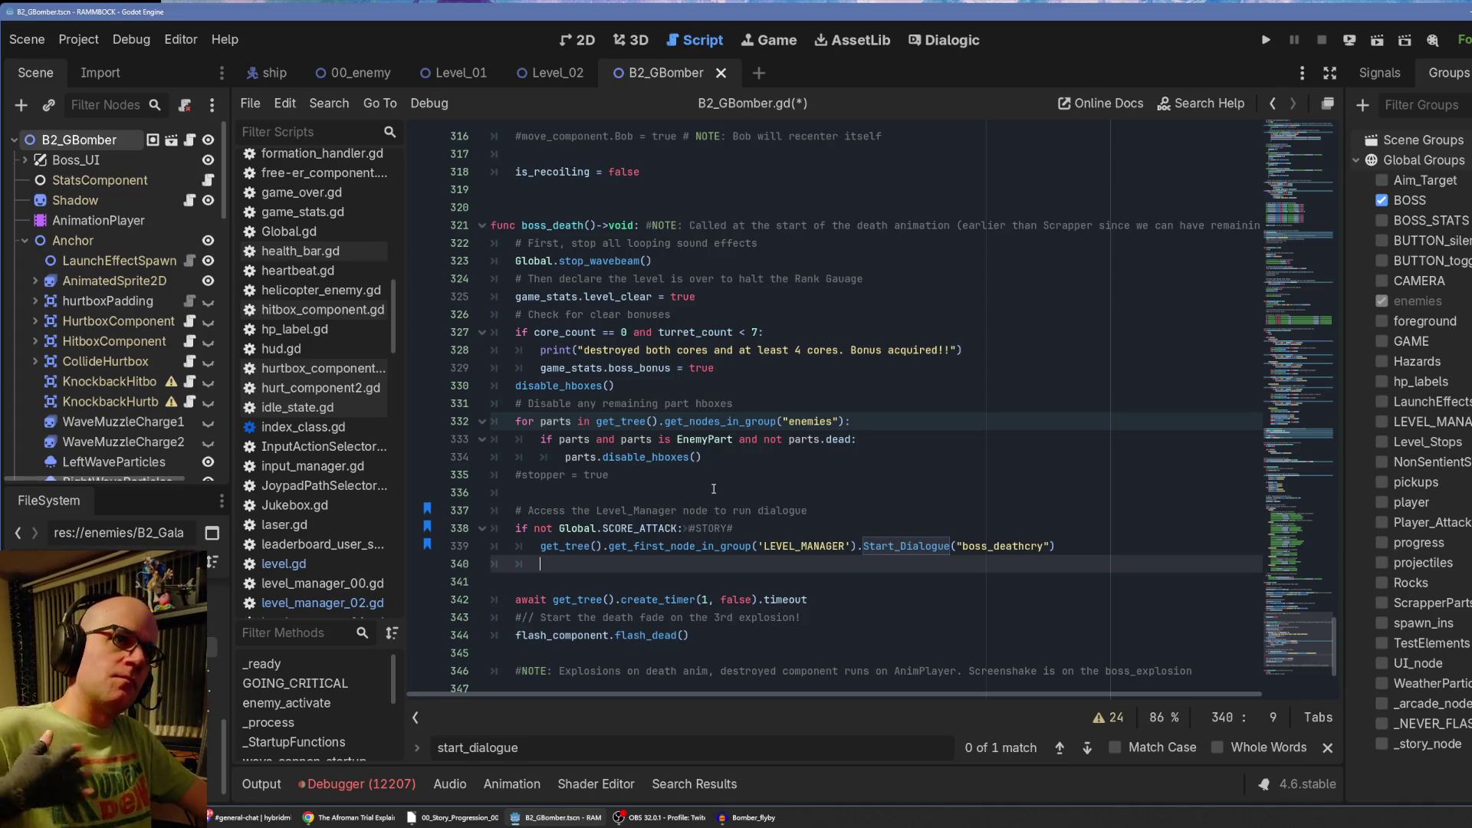
# Select the boss's AnimationPlayer node in the Scene dock.
pyautogui.click(98, 220)
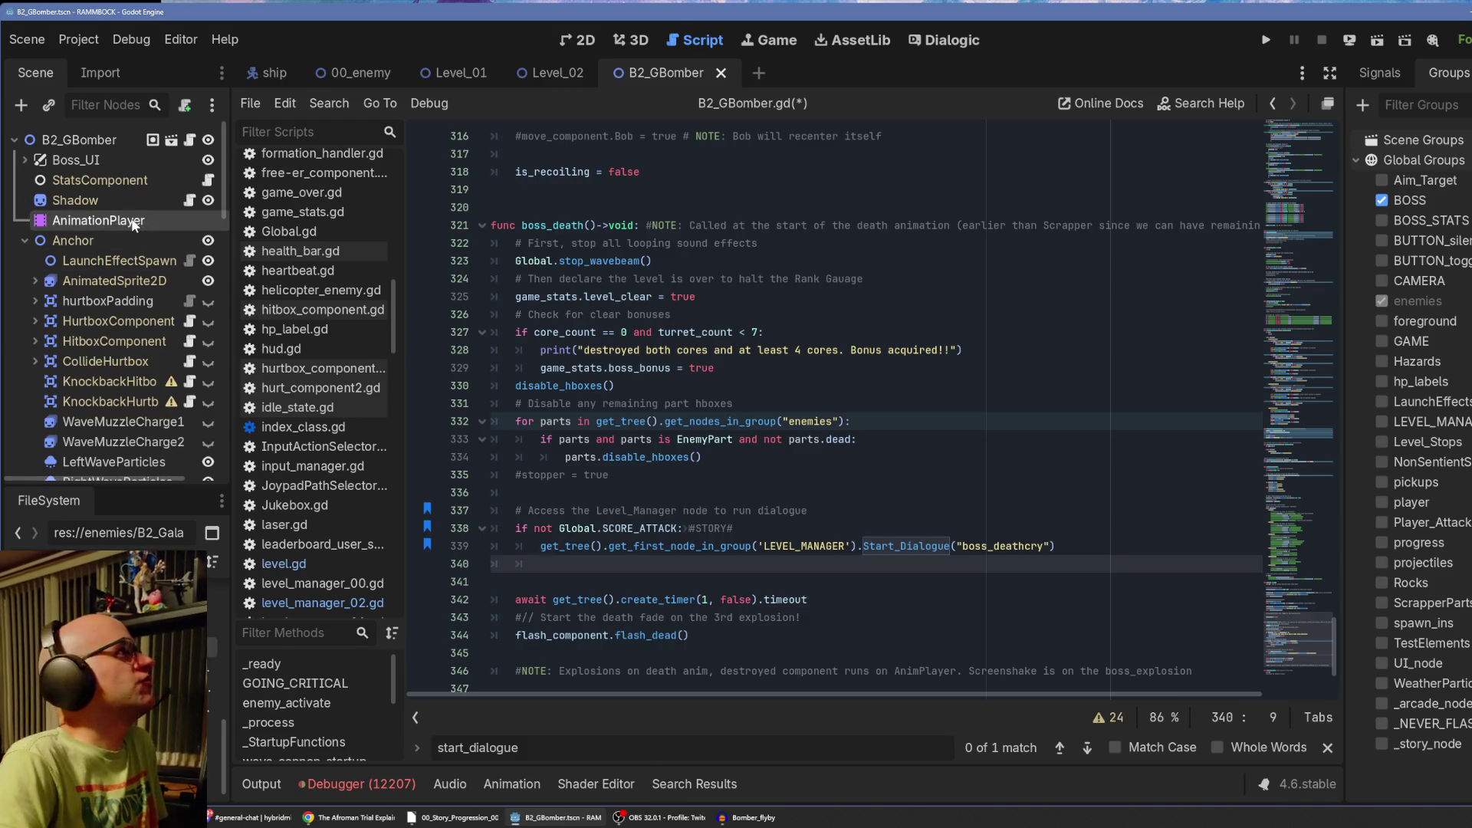
# Load the bomber's 2.4-second death animation beside the 2D view, zoom its timeline and scrub through it.
pyautogui.click(583, 39)
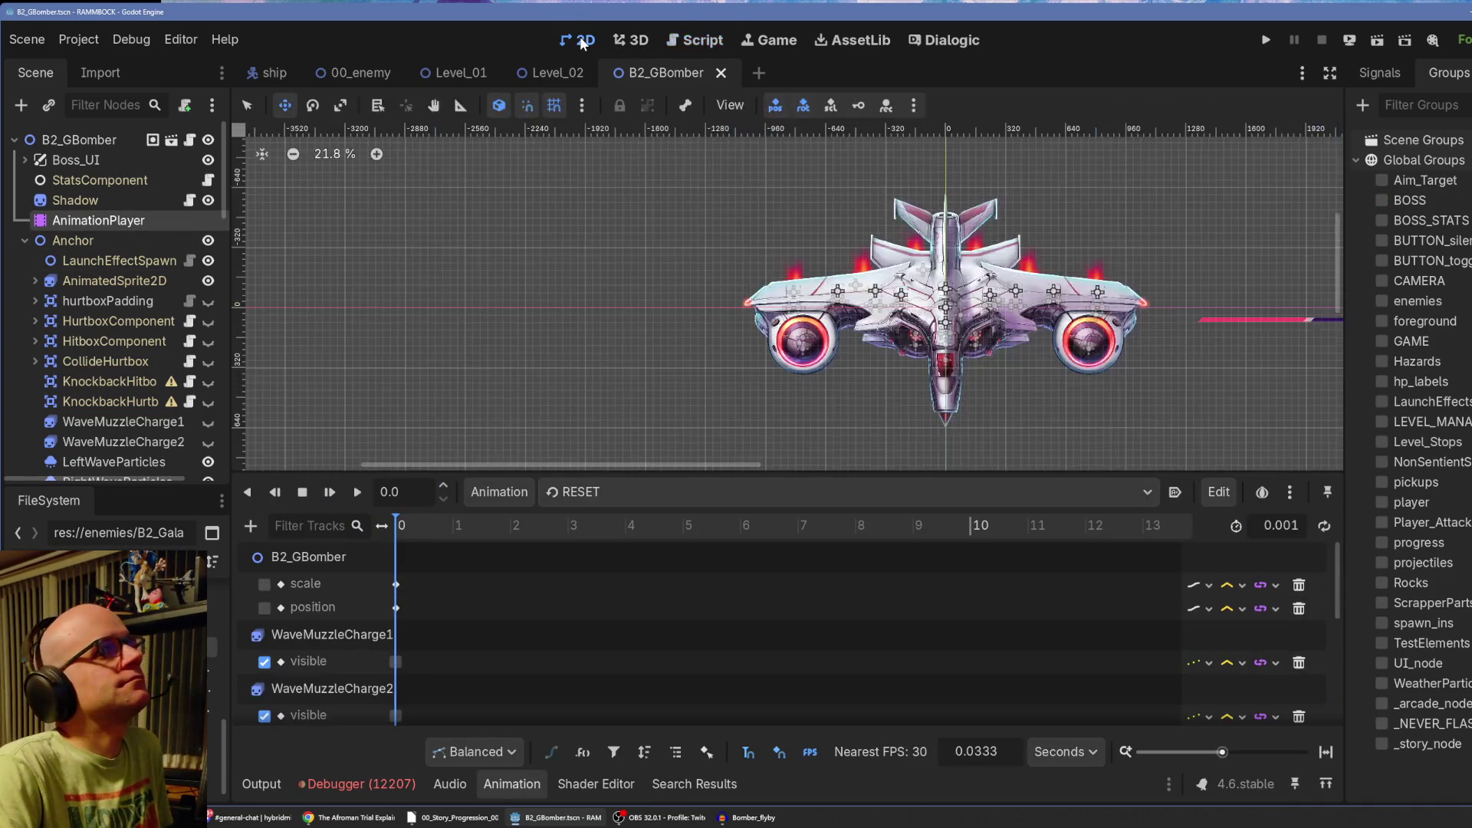
pyautogui.click(583, 491)
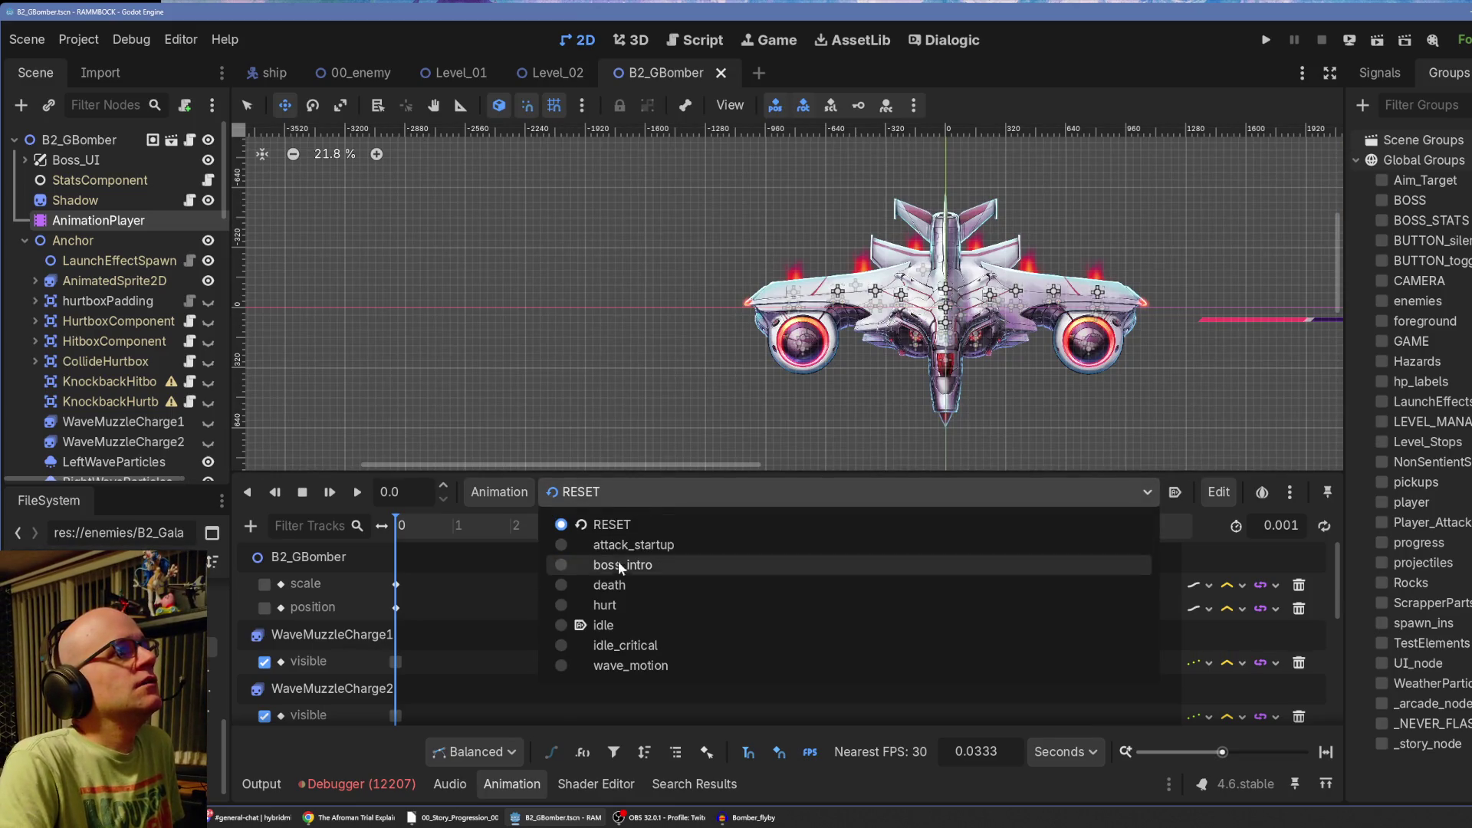
pyautogui.click(619, 586)
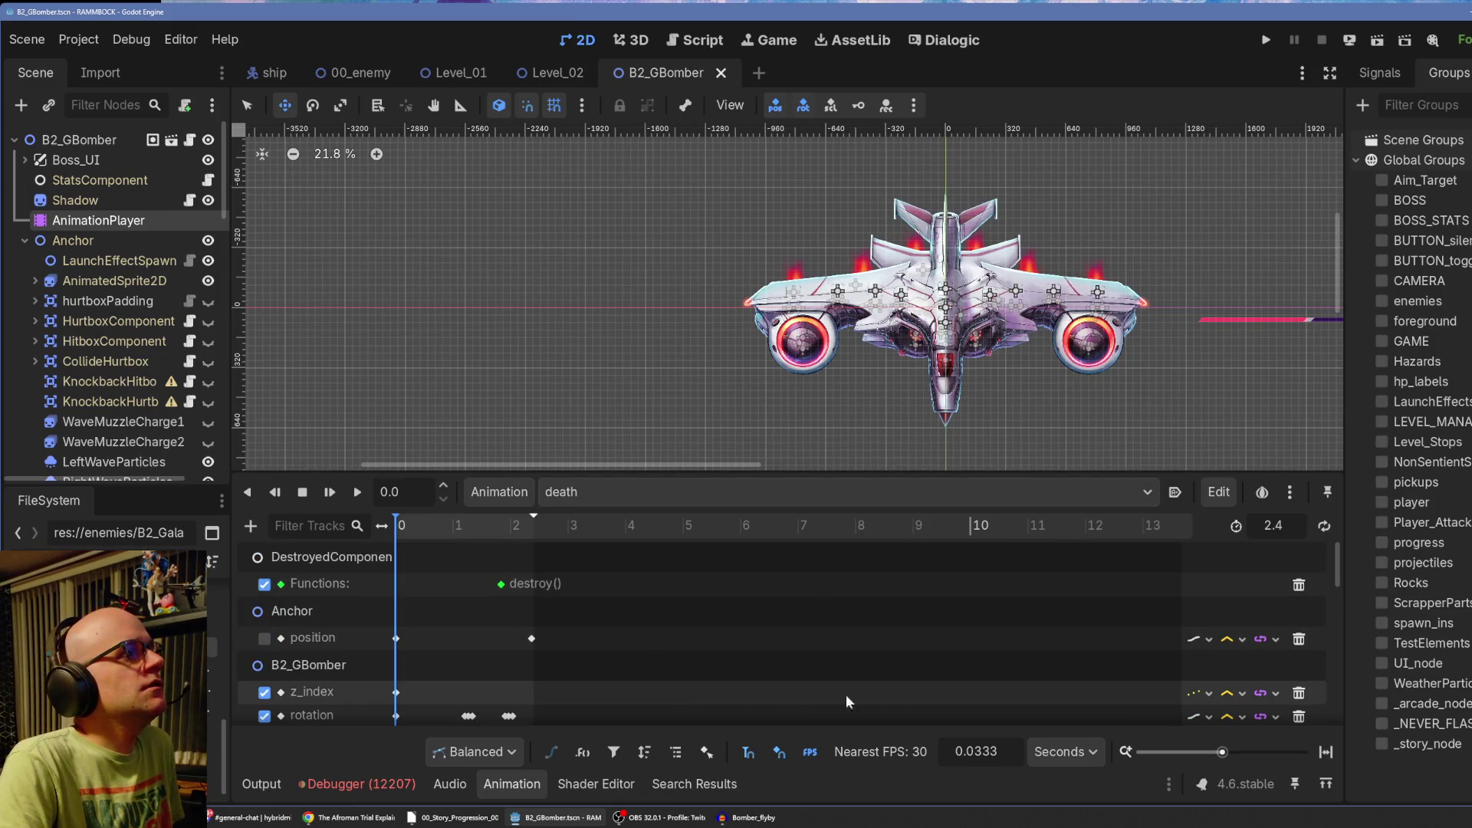
pyautogui.moveTo(1222, 752)
pyautogui.mouseDown()
pyautogui.moveTo(1244, 754)
pyautogui.moveTo(1231, 755)
pyautogui.mouseUp()
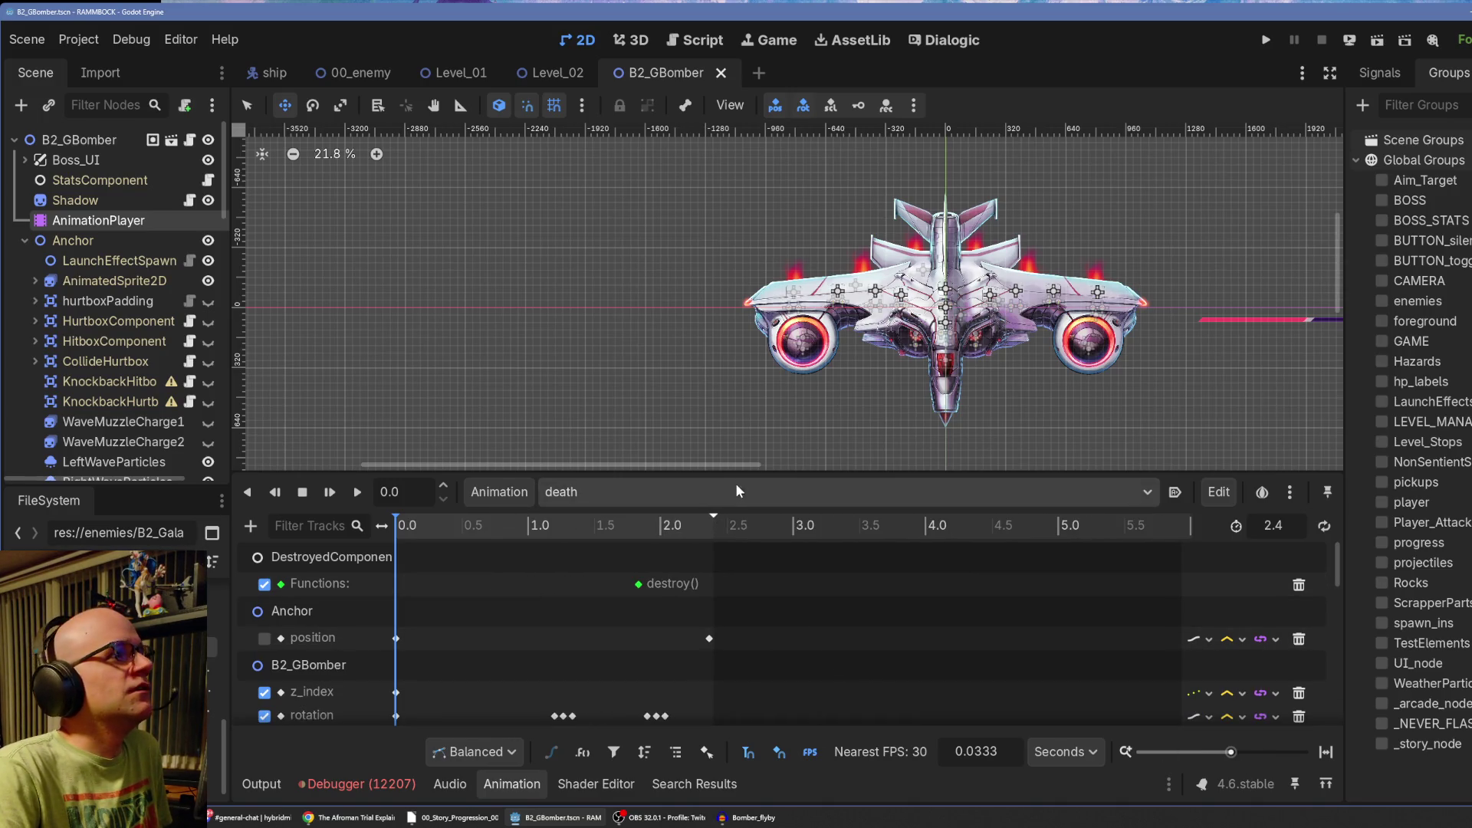
pyautogui.moveTo(737, 474); pyautogui.dragTo(737, 309)
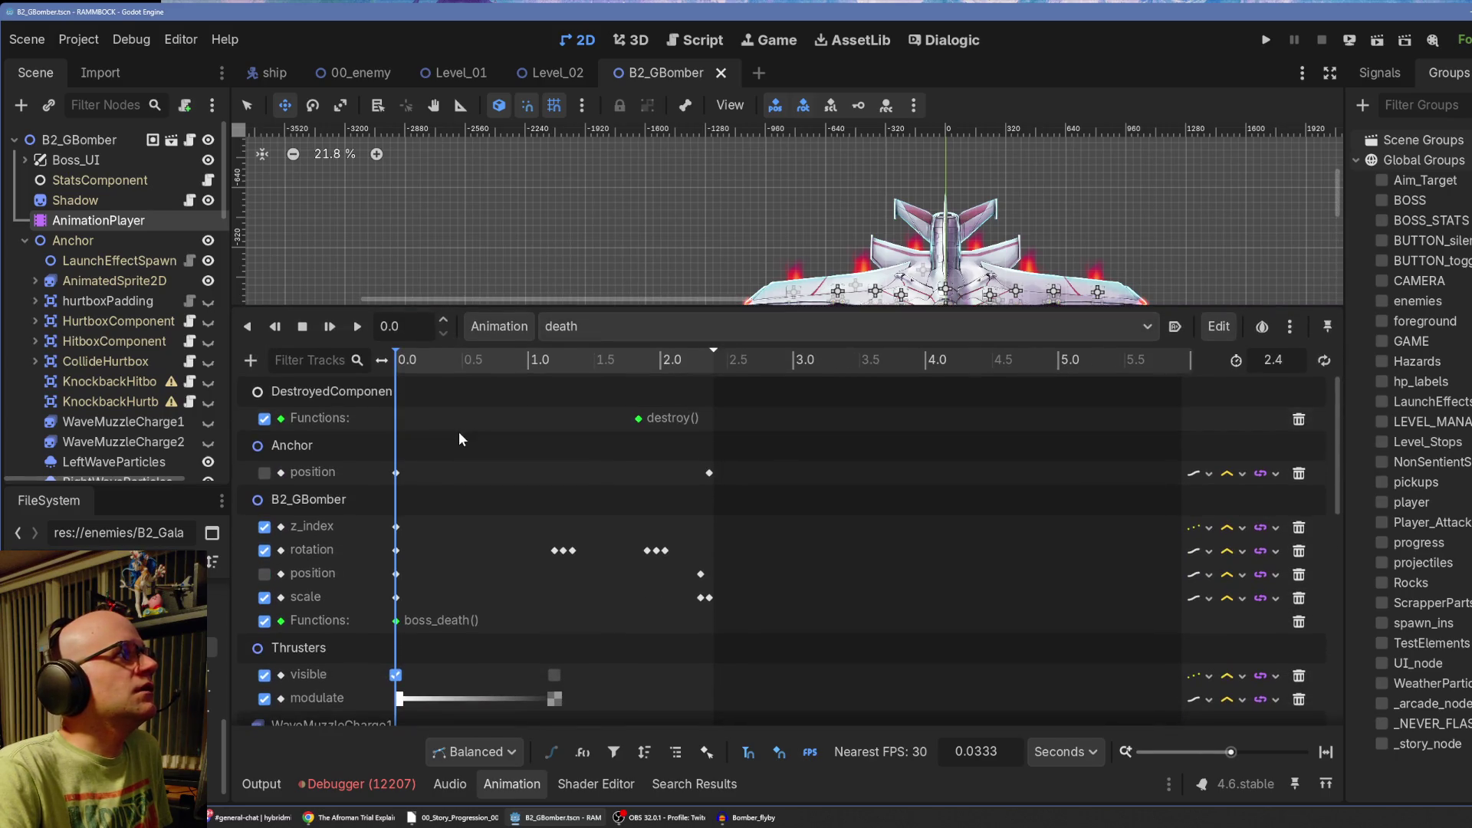
pyautogui.scroll(-3, 458, 430)
pyautogui.scroll(-1, 459, 439)
pyautogui.click(418, 362)
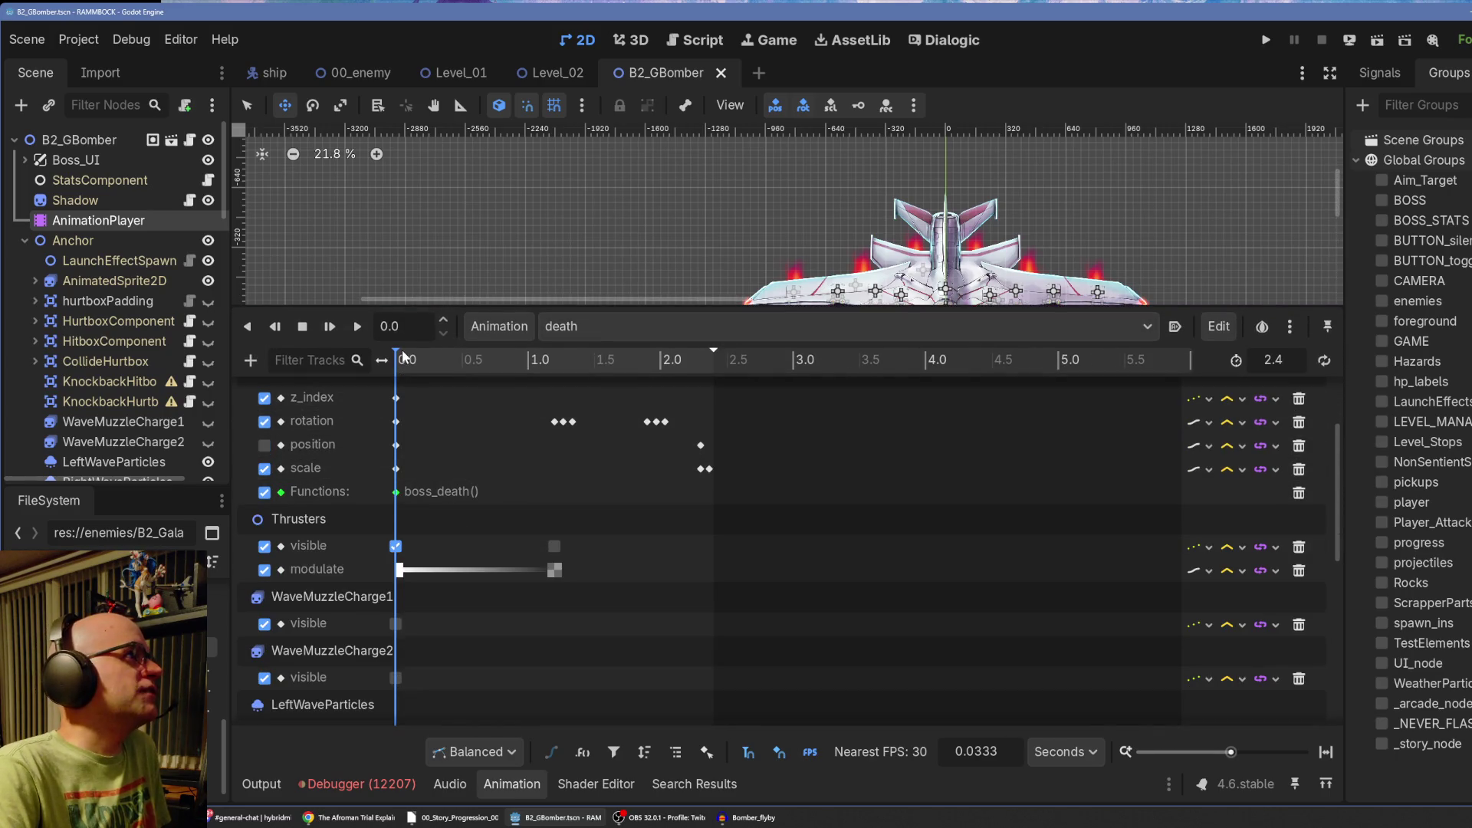
pyautogui.moveTo(420, 366)
pyautogui.mouseDown()
pyautogui.moveTo(452, 369)
pyautogui.moveTo(383, 362)
pyautogui.moveTo(701, 369)
pyautogui.moveTo(470, 385)
pyautogui.moveTo(392, 372)
pyautogui.mouseUp()
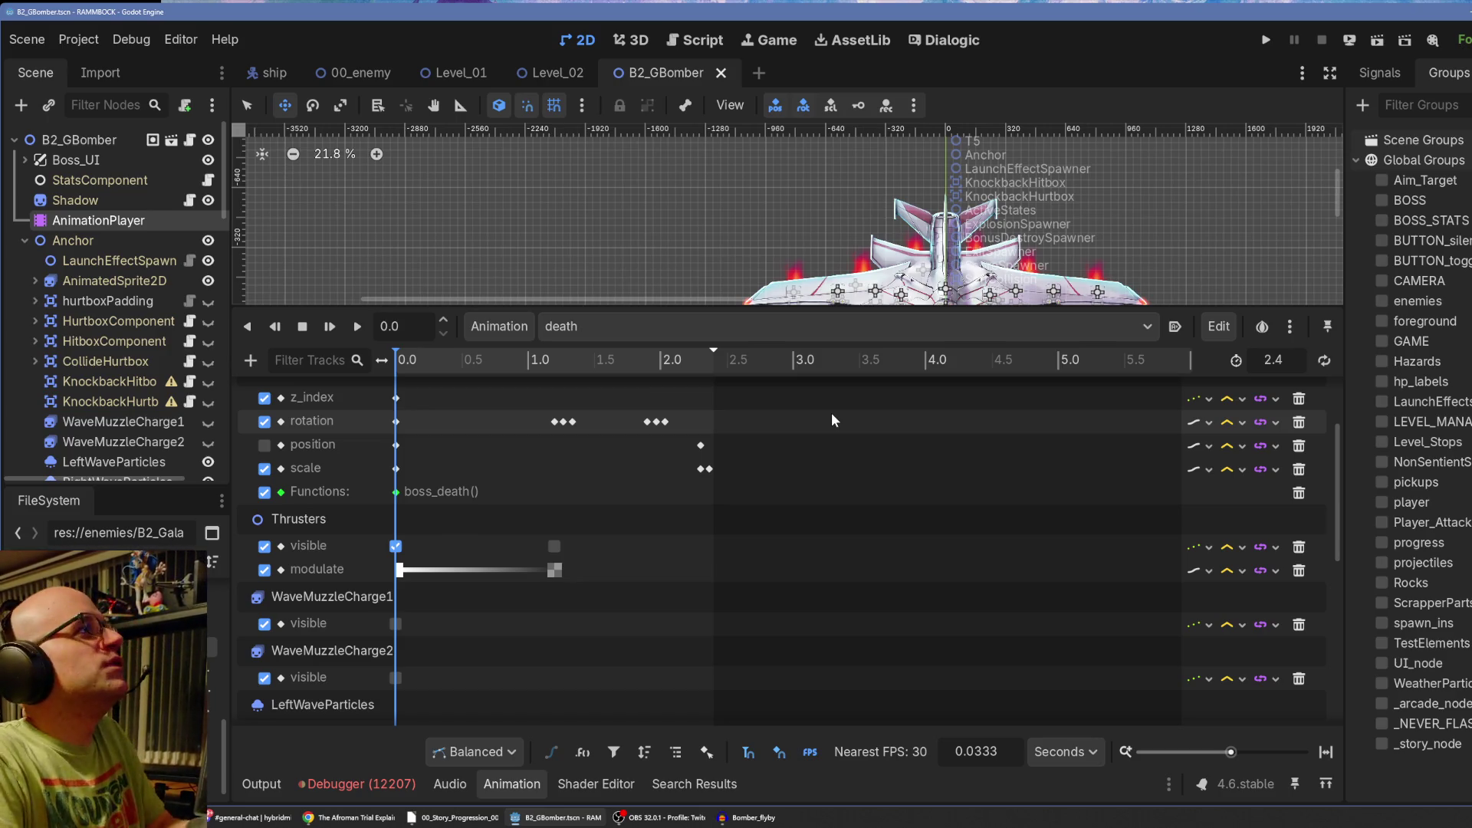
# Create a new empty animation named boss_death.
pyautogui.click(500, 331)
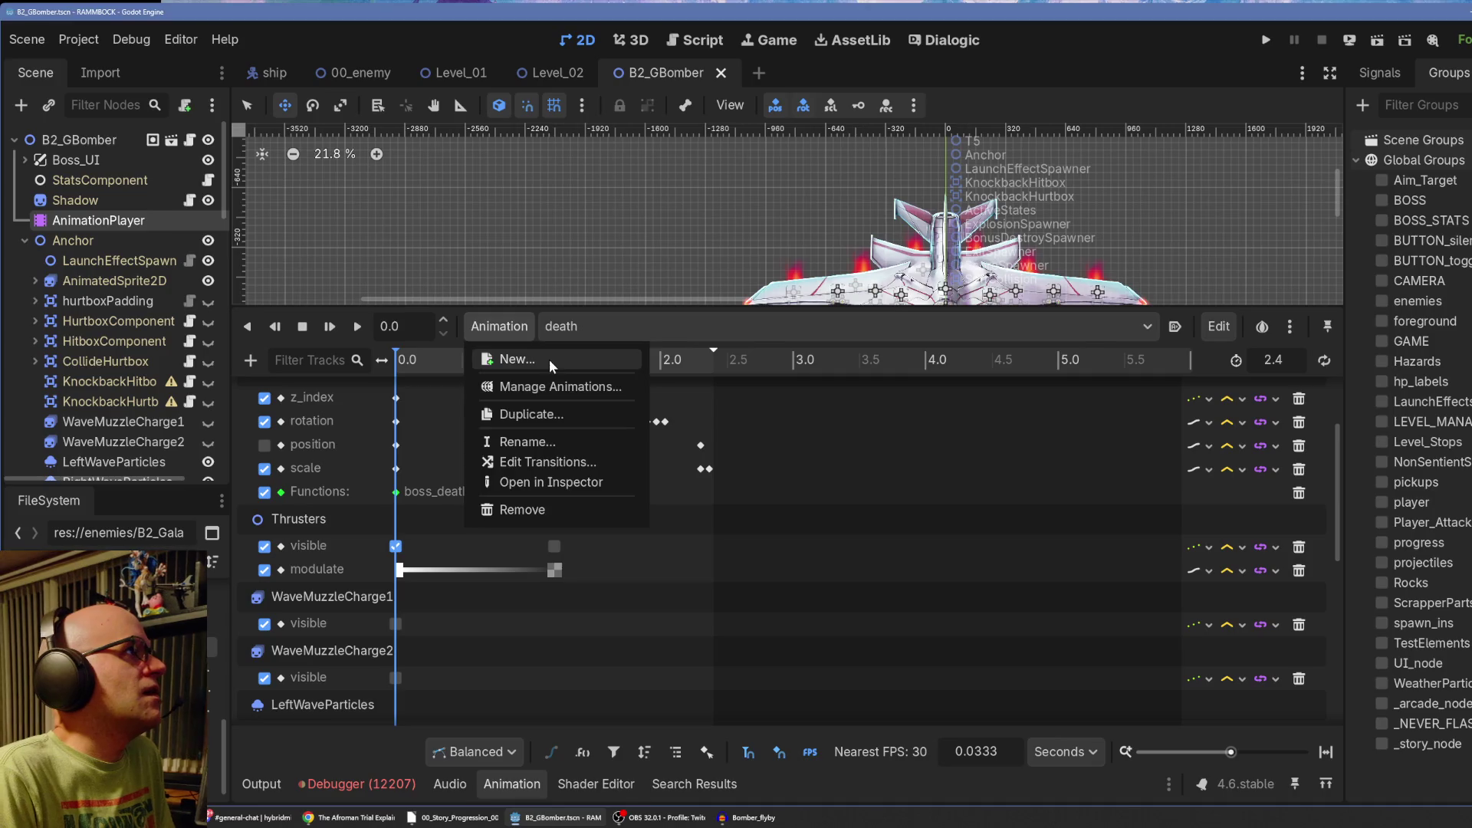
pyautogui.click(549, 359)
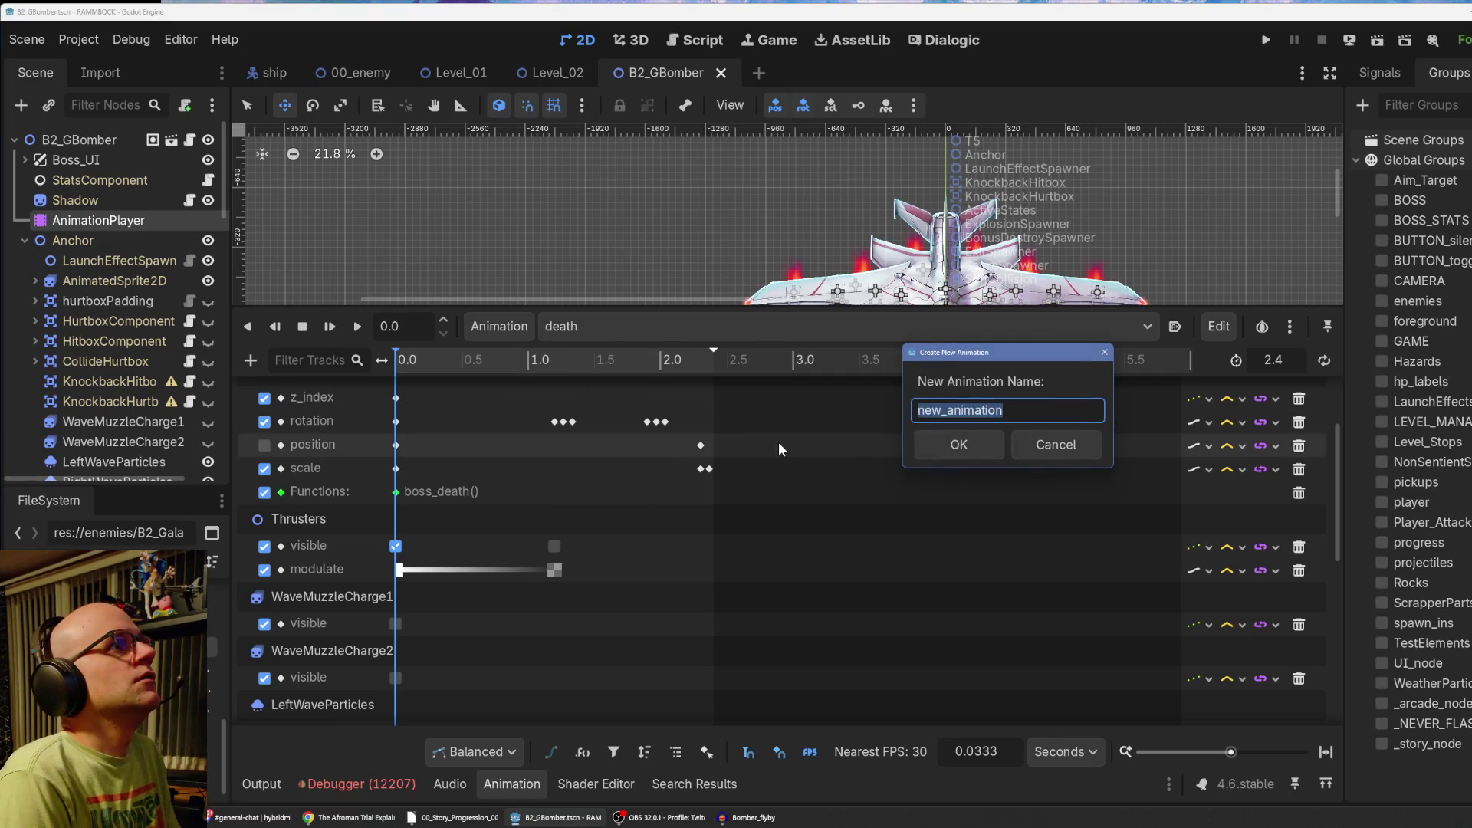
pyautogui.write('boss_death')
pyautogui.press('Return')
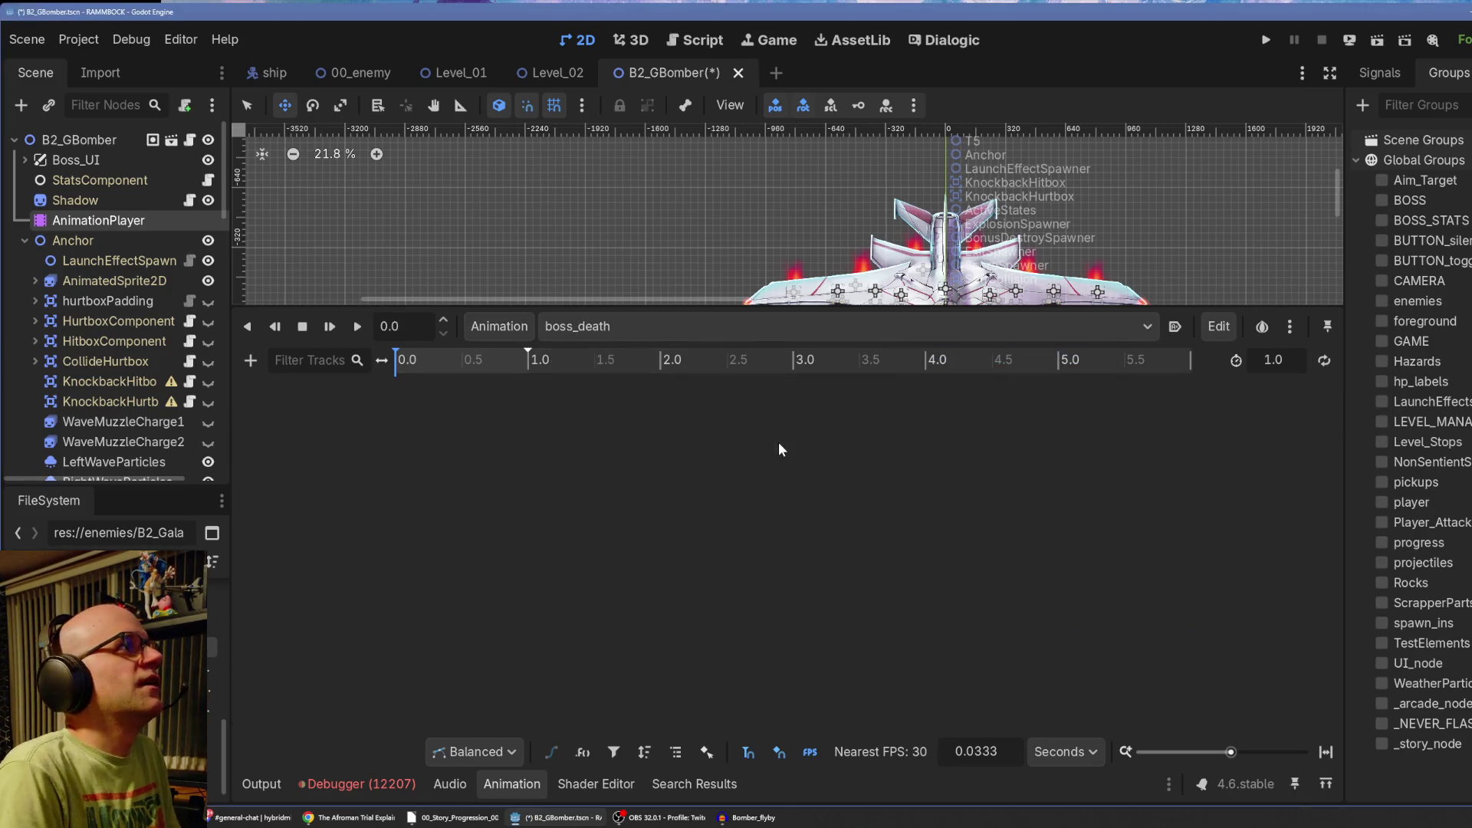
# Switch back to the death animation and bring up its Copy Tracks selection list.
pyautogui.click(483, 326)
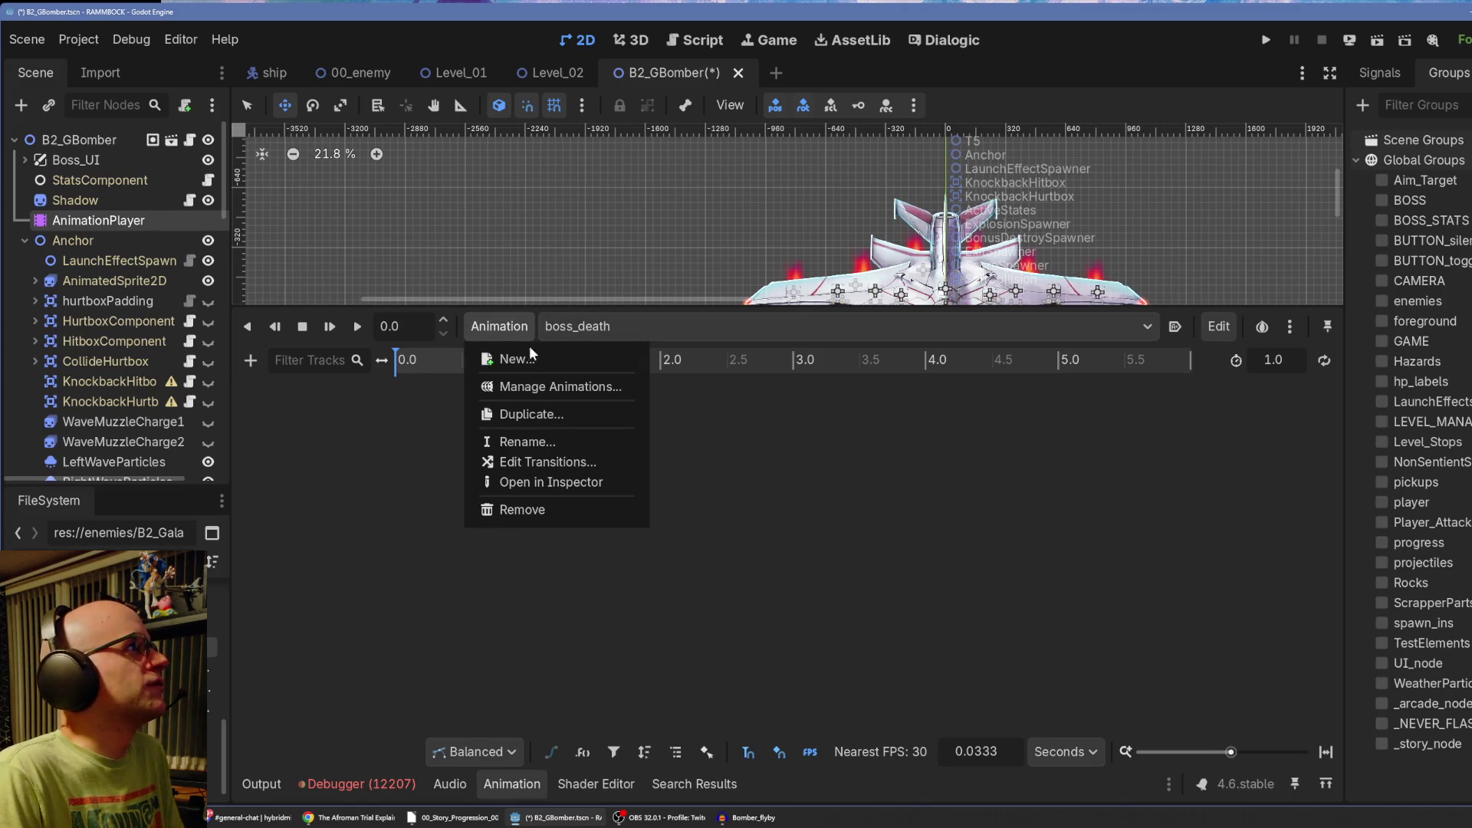
pyautogui.click(590, 323)
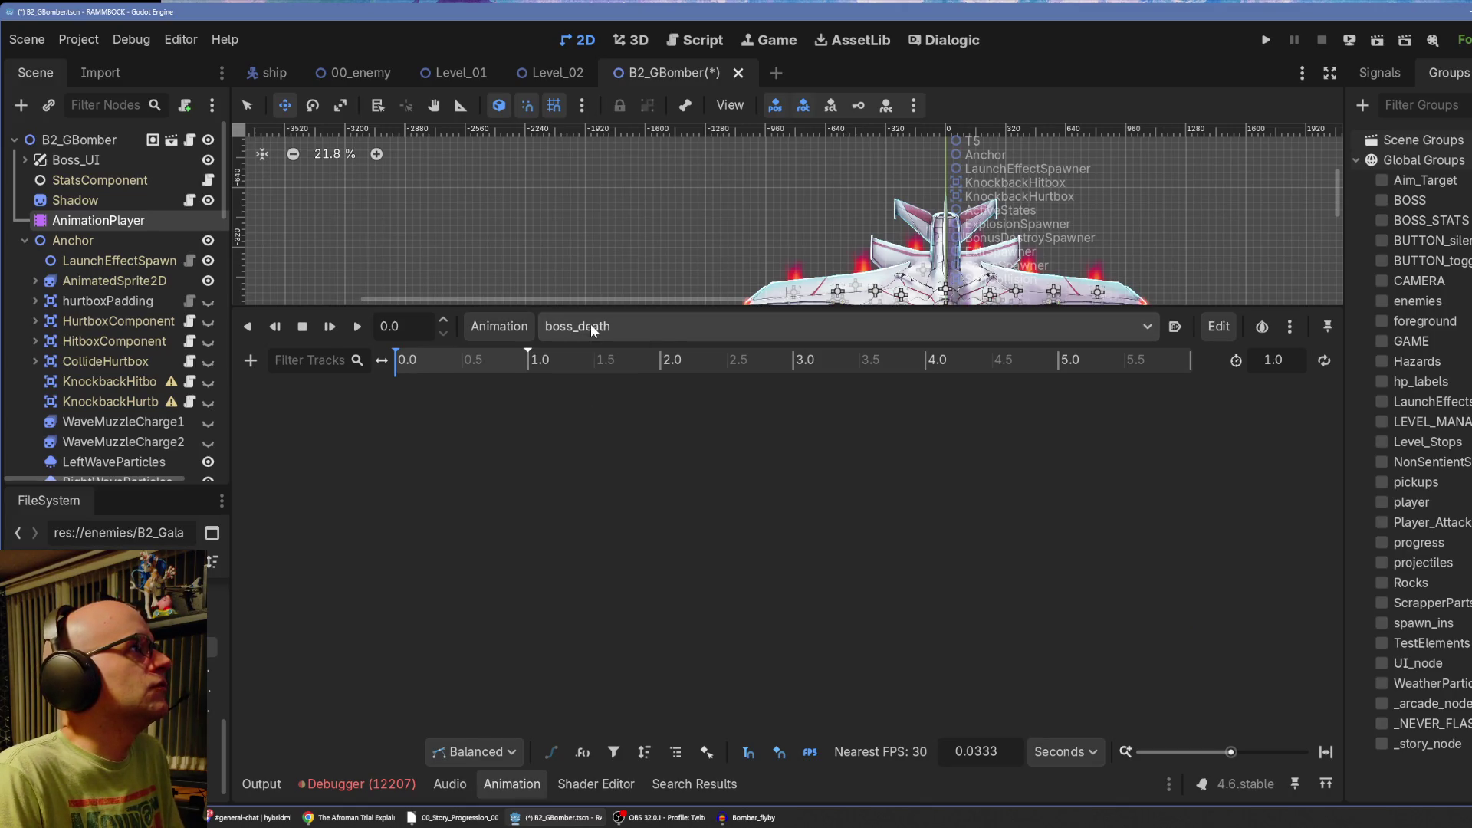
pyautogui.click(591, 323)
pyautogui.click(627, 440)
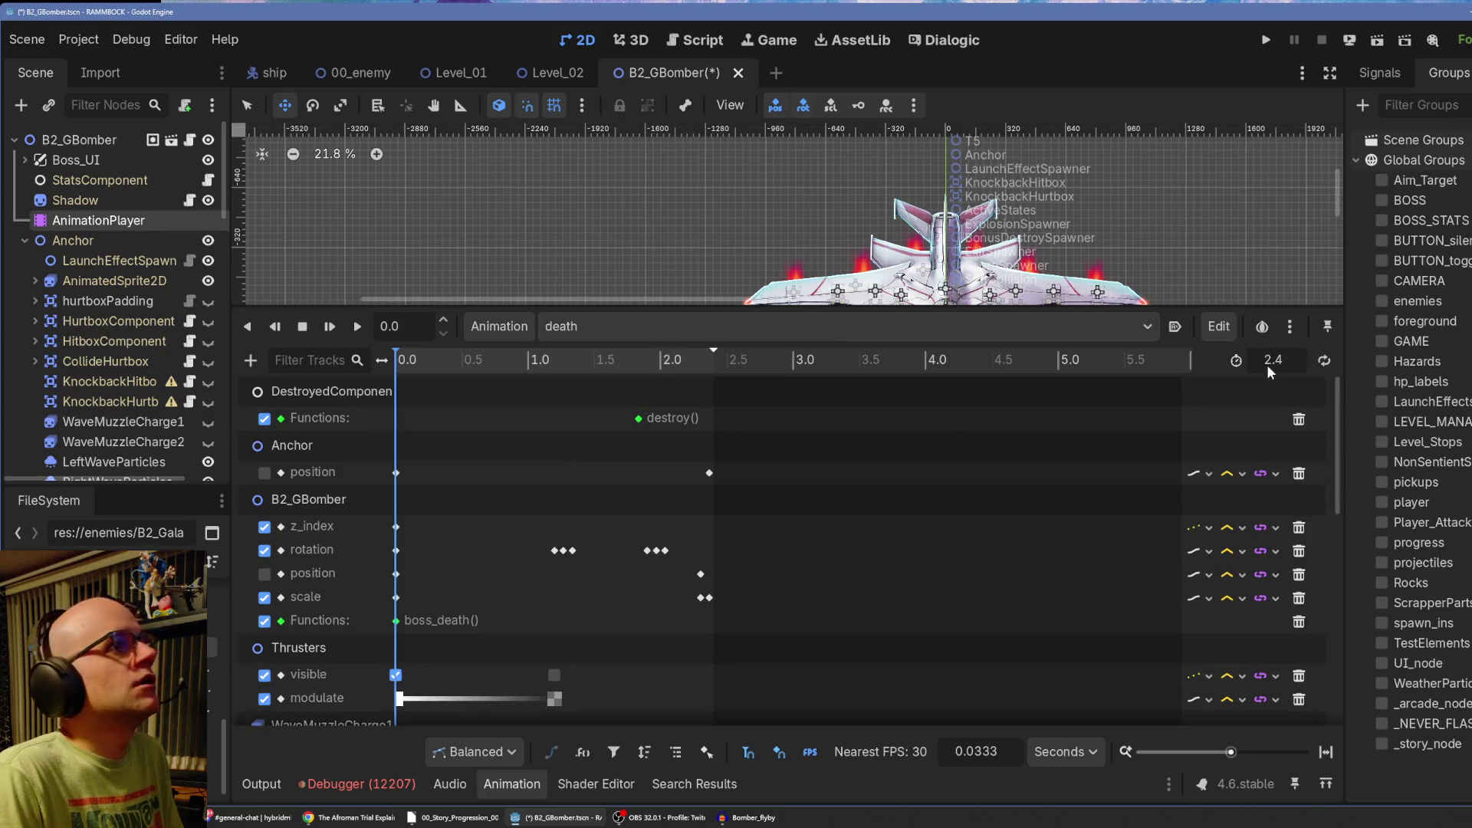
pyautogui.click(1220, 326)
pyautogui.click(1256, 360)
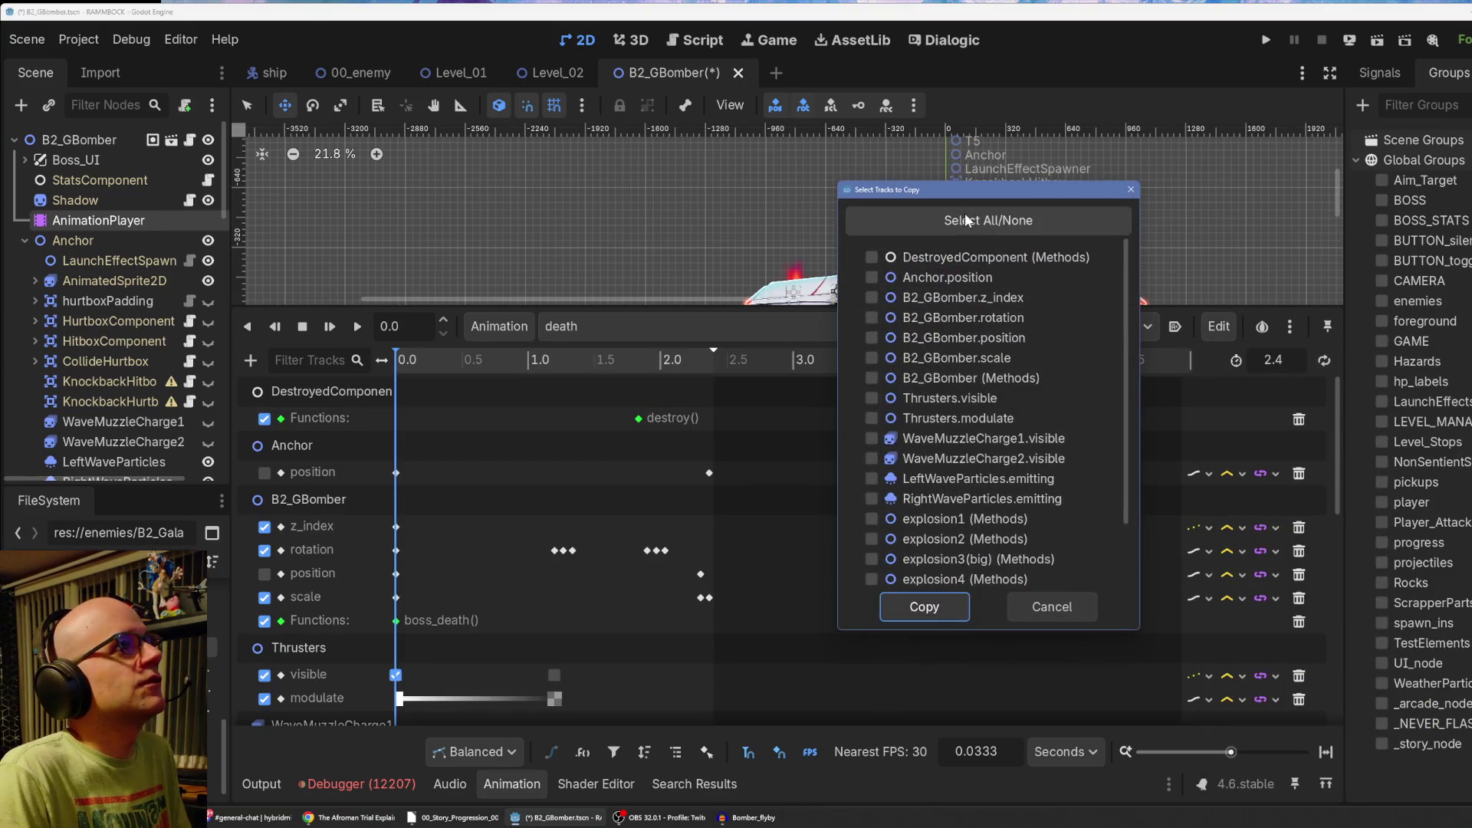
# Copy all of death's tracks and paste them into boss_death.
pyautogui.scroll(-2, 970, 424)
pyautogui.click(917, 598)
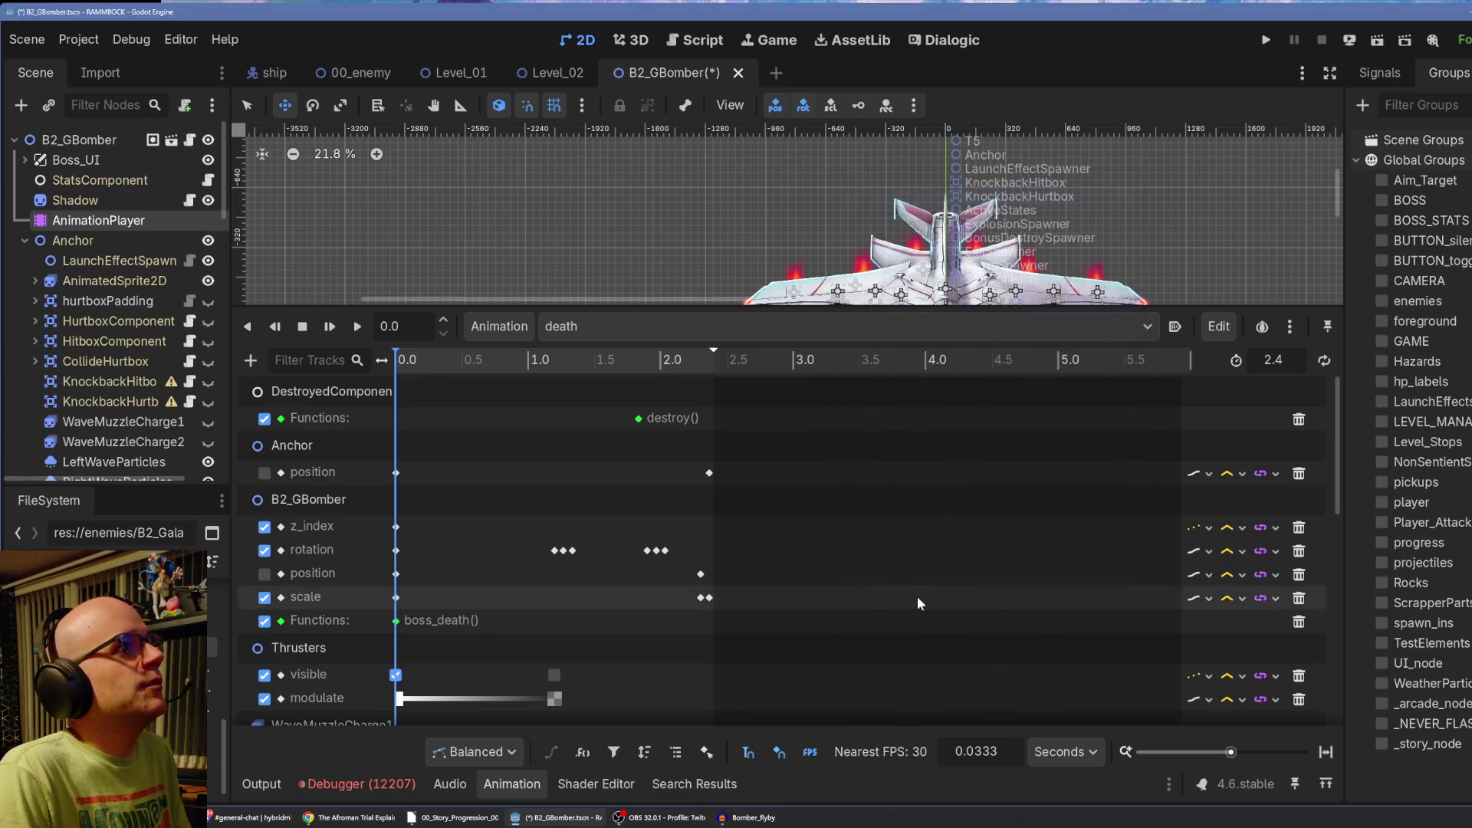
pyautogui.click(582, 319)
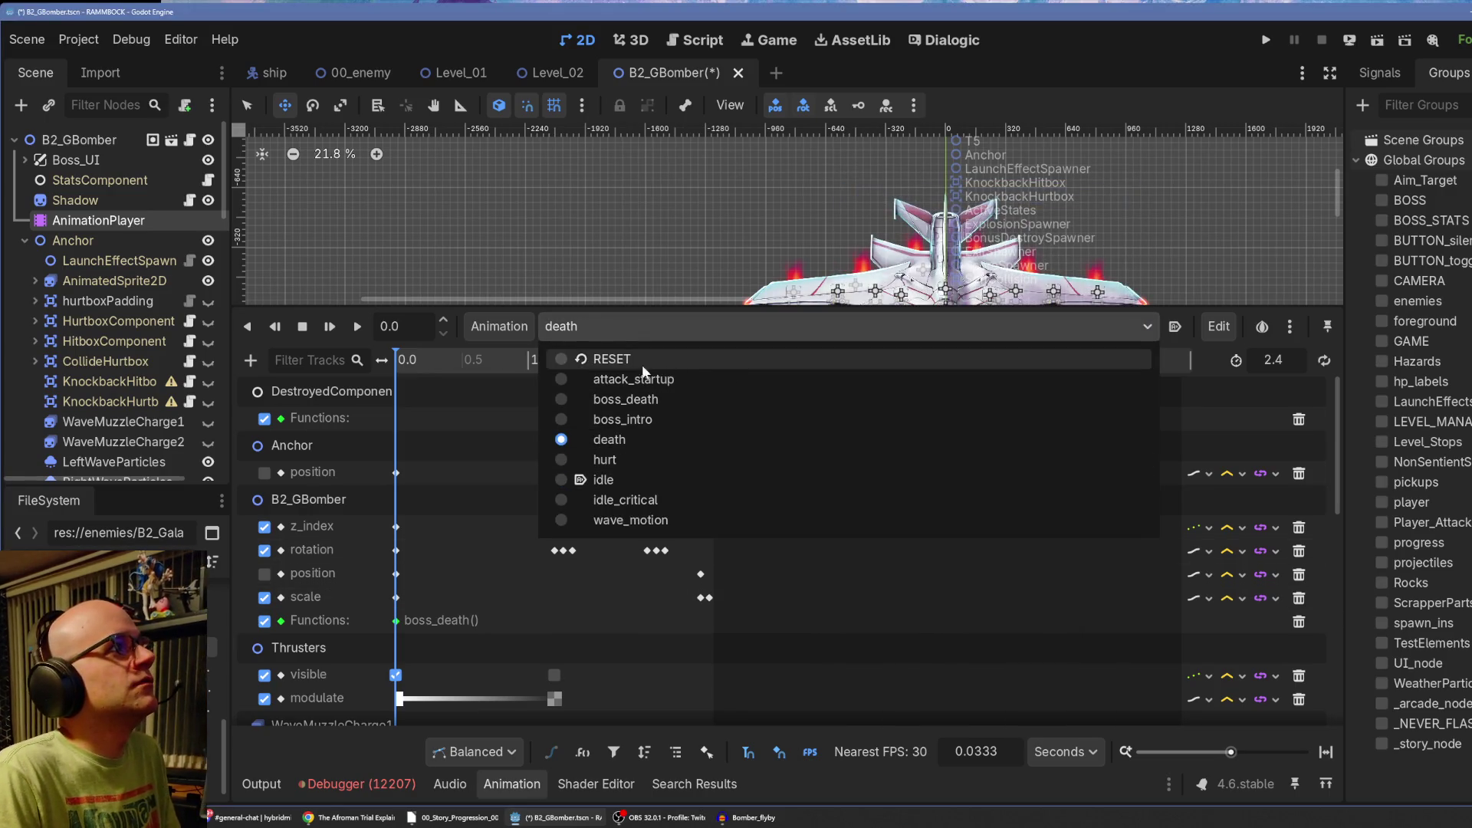
pyautogui.click(651, 395)
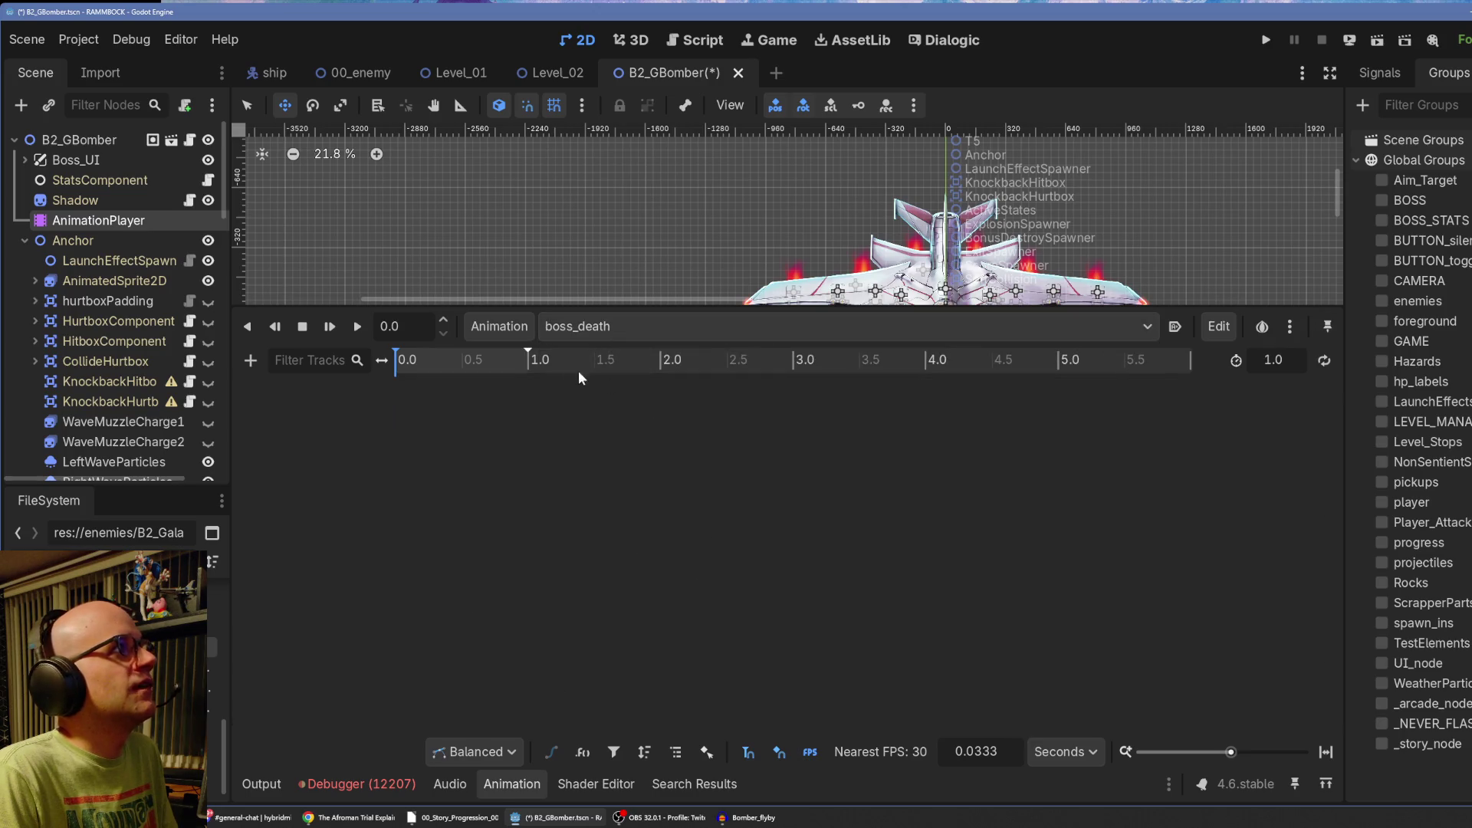
pyautogui.click(1216, 329)
pyautogui.click(1241, 381)
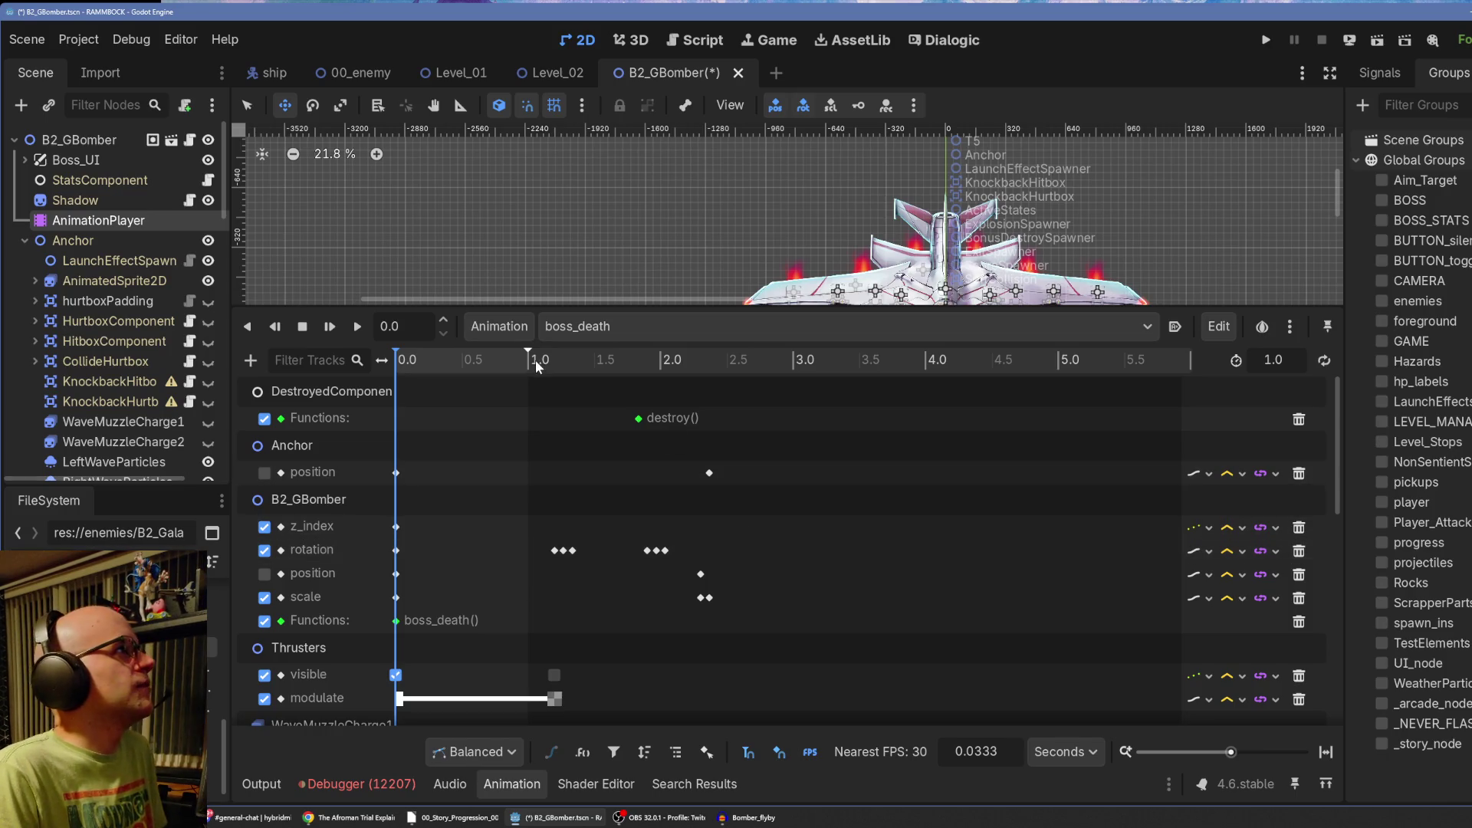
# Set boss_death's length to 2.4 seconds to match the death animation.
pyautogui.click(608, 328)
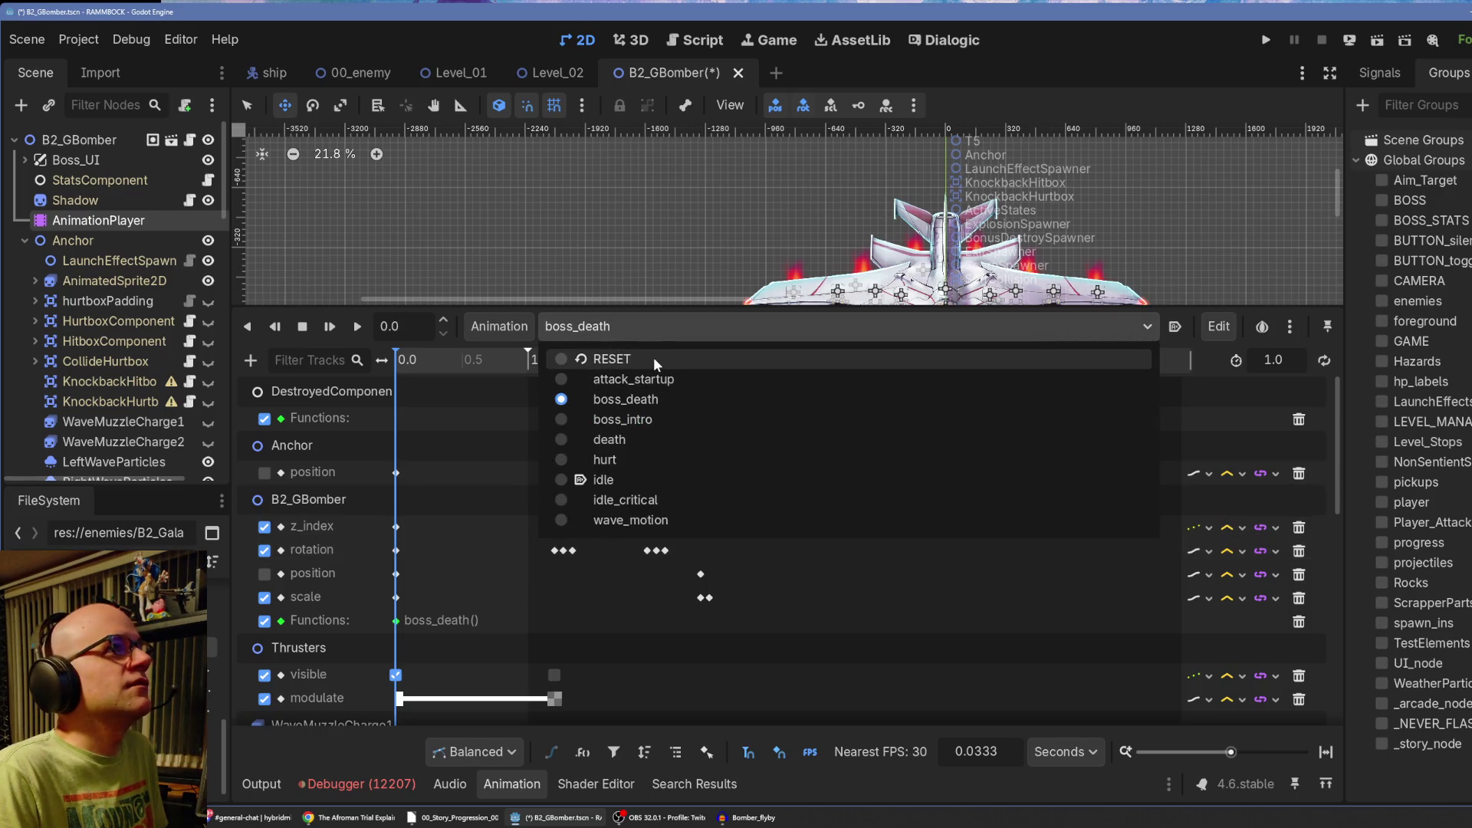
pyautogui.click(640, 439)
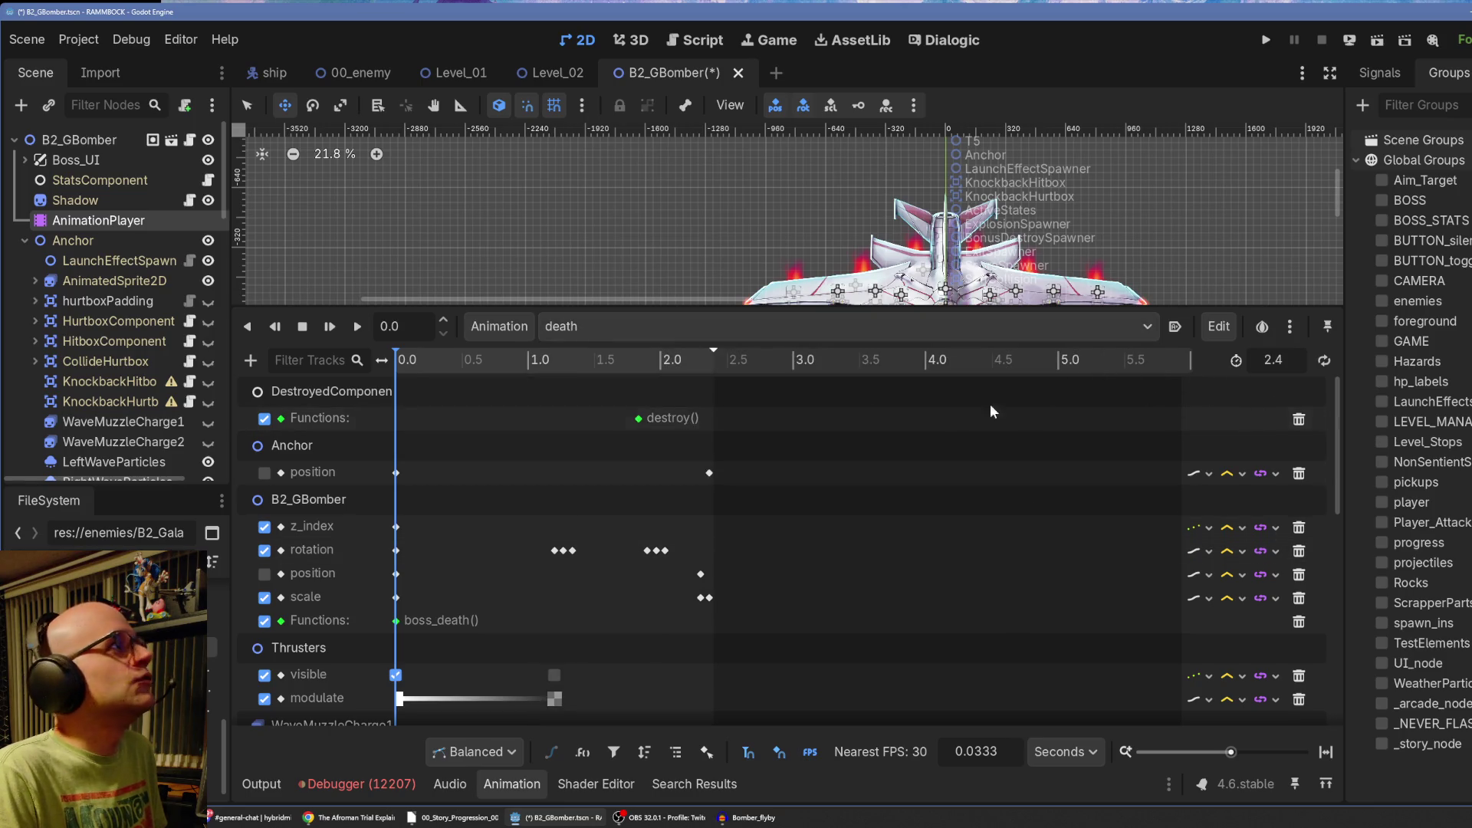
pyautogui.click(583, 328)
pyautogui.click(670, 406)
pyautogui.click(1276, 358)
pyautogui.write('2.4')
pyautogui.press('Return')
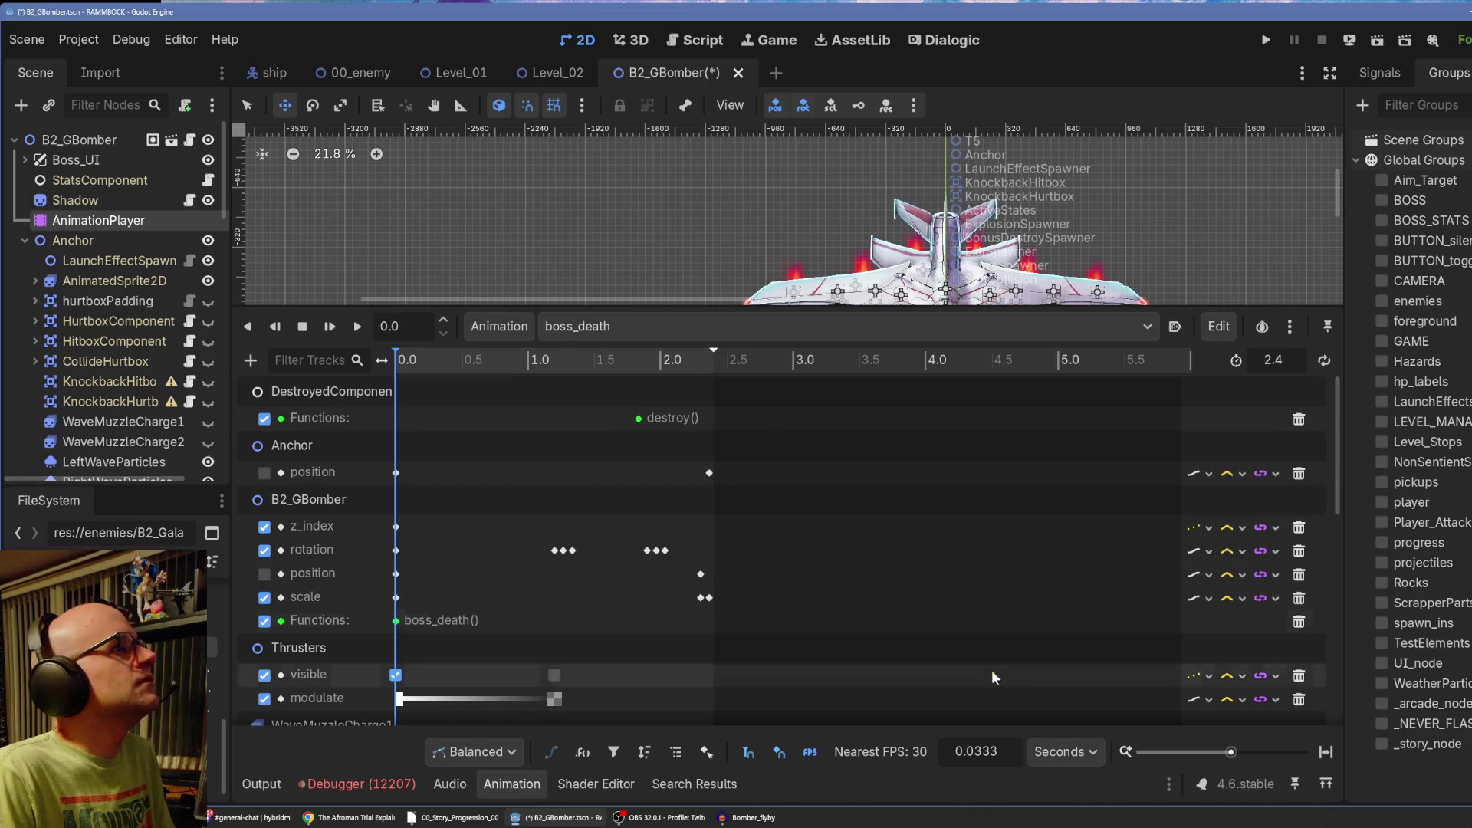
# Check the timeline in frames and seconds, then disable boss_death's boss_death() function-call track.
pyautogui.click(1062, 752)
pyautogui.click(1066, 787)
pyautogui.click(1061, 754)
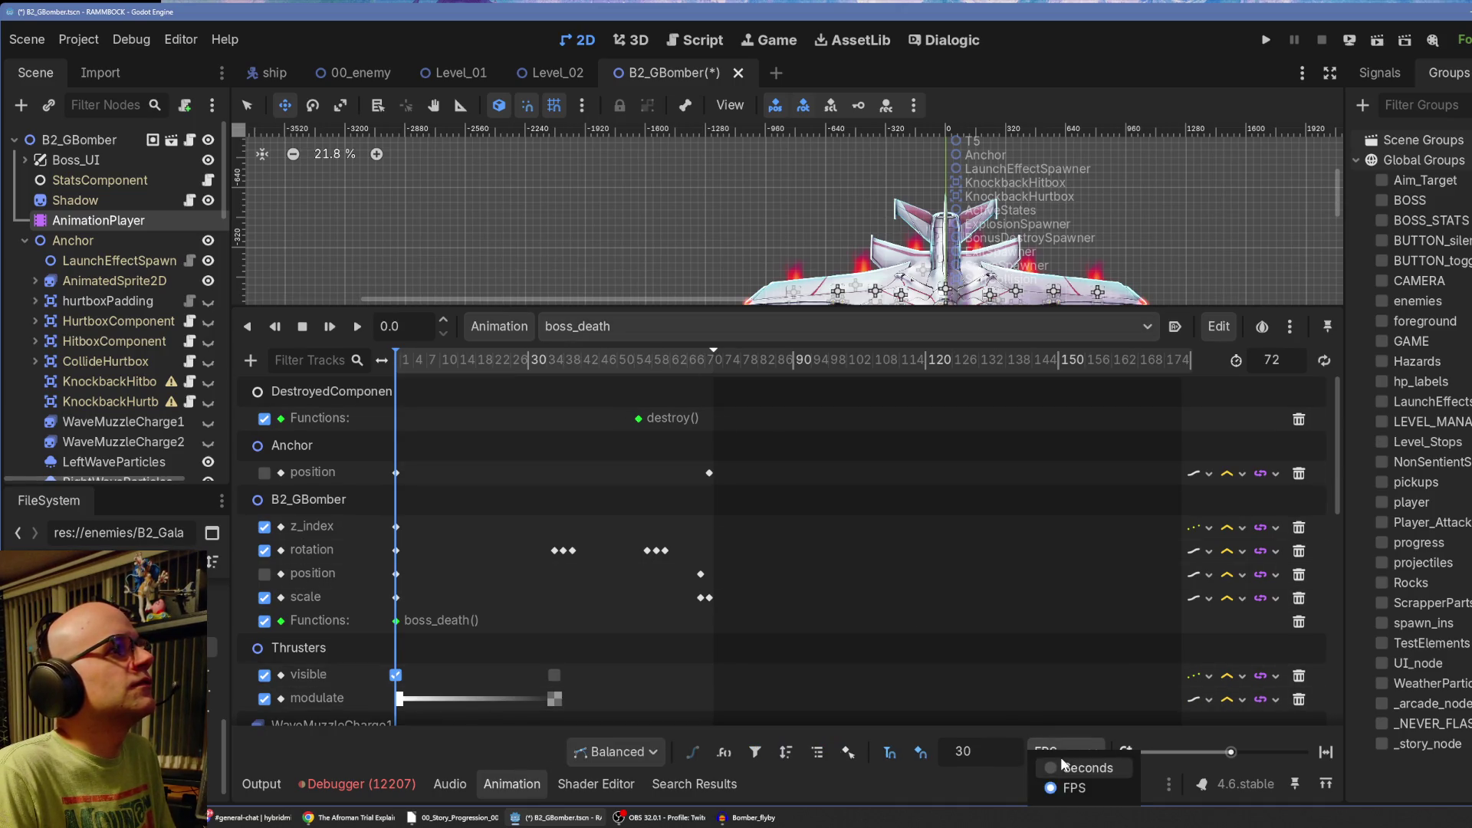
pyautogui.click(1072, 769)
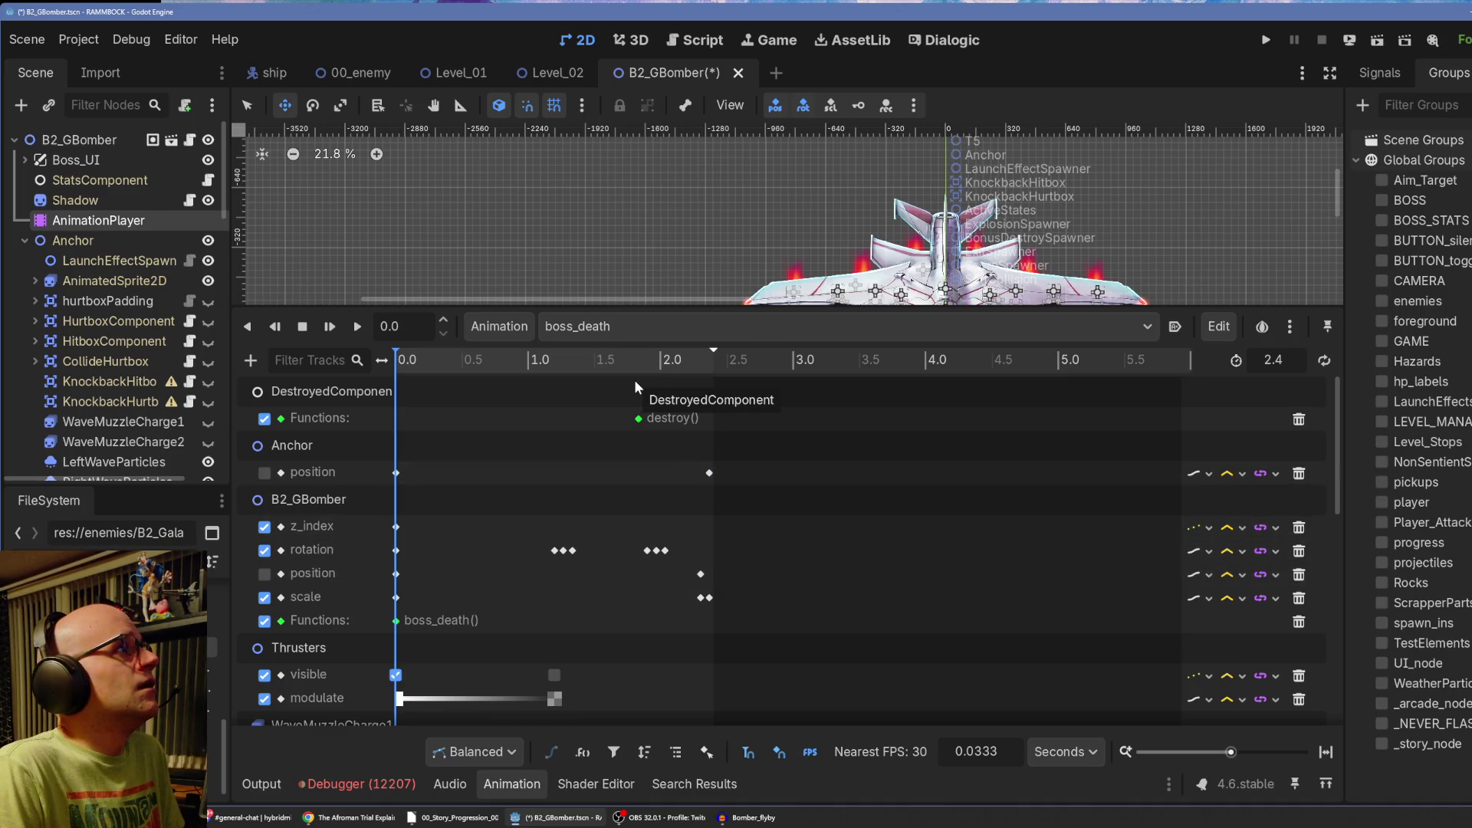
pyautogui.click(398, 619)
pyautogui.click(265, 621)
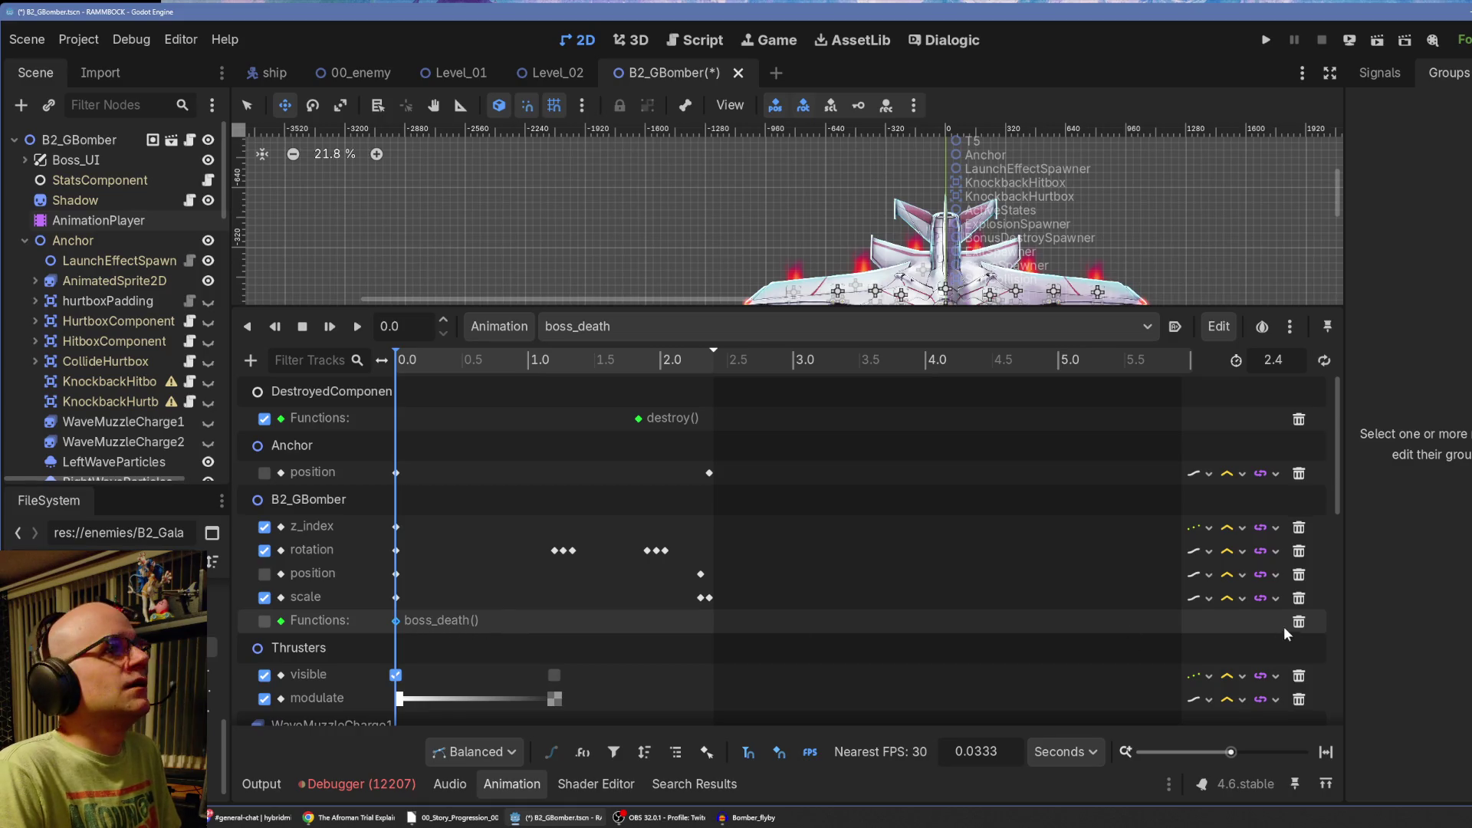
# Switch the editor back to the death animation and raise the splitter to enlarge the track list.
pyautogui.scroll(-3, 934, 592)
pyautogui.scroll(-10, 931, 592)
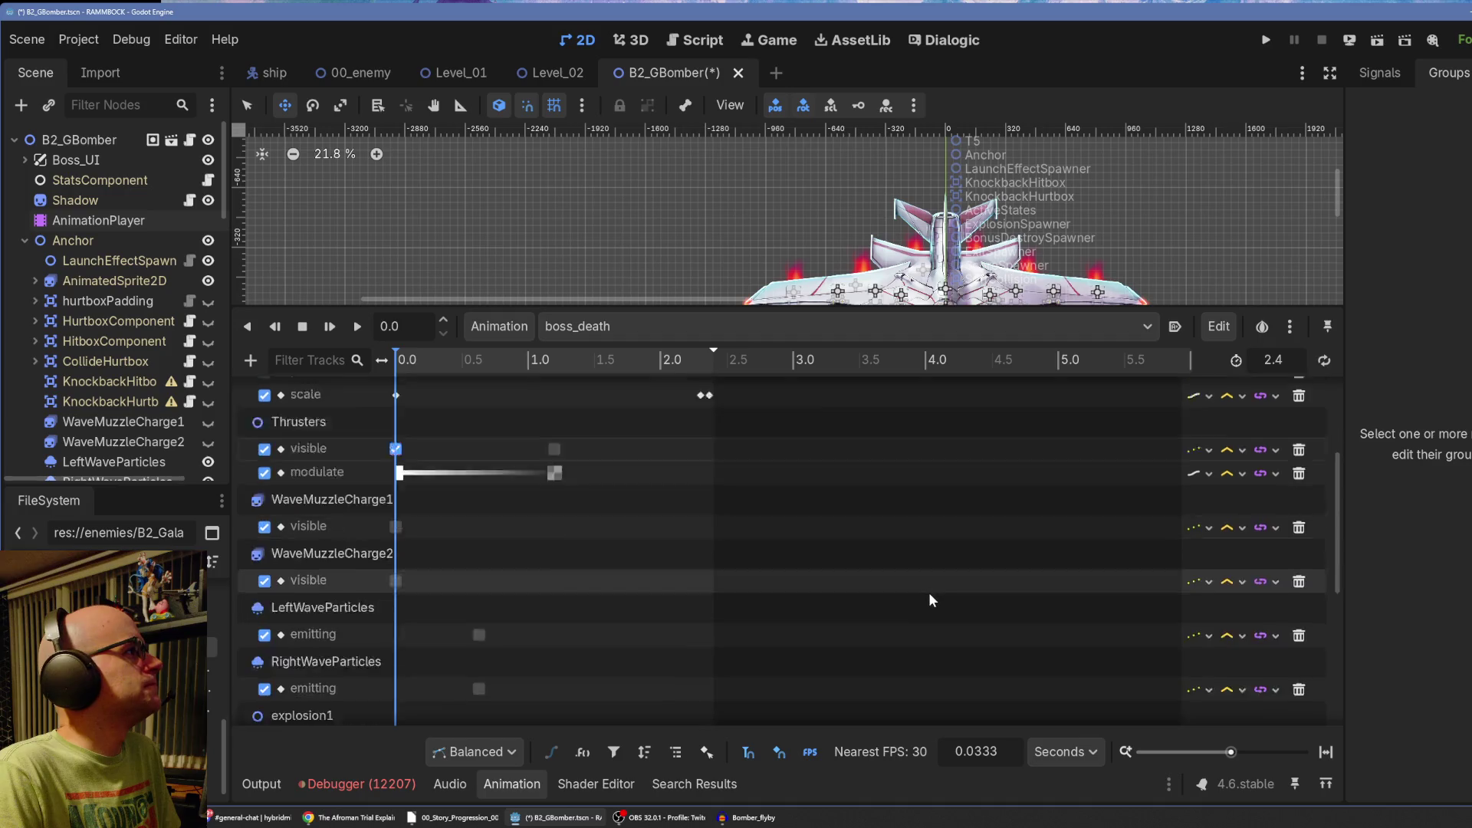
pyautogui.scroll(12, 930, 599)
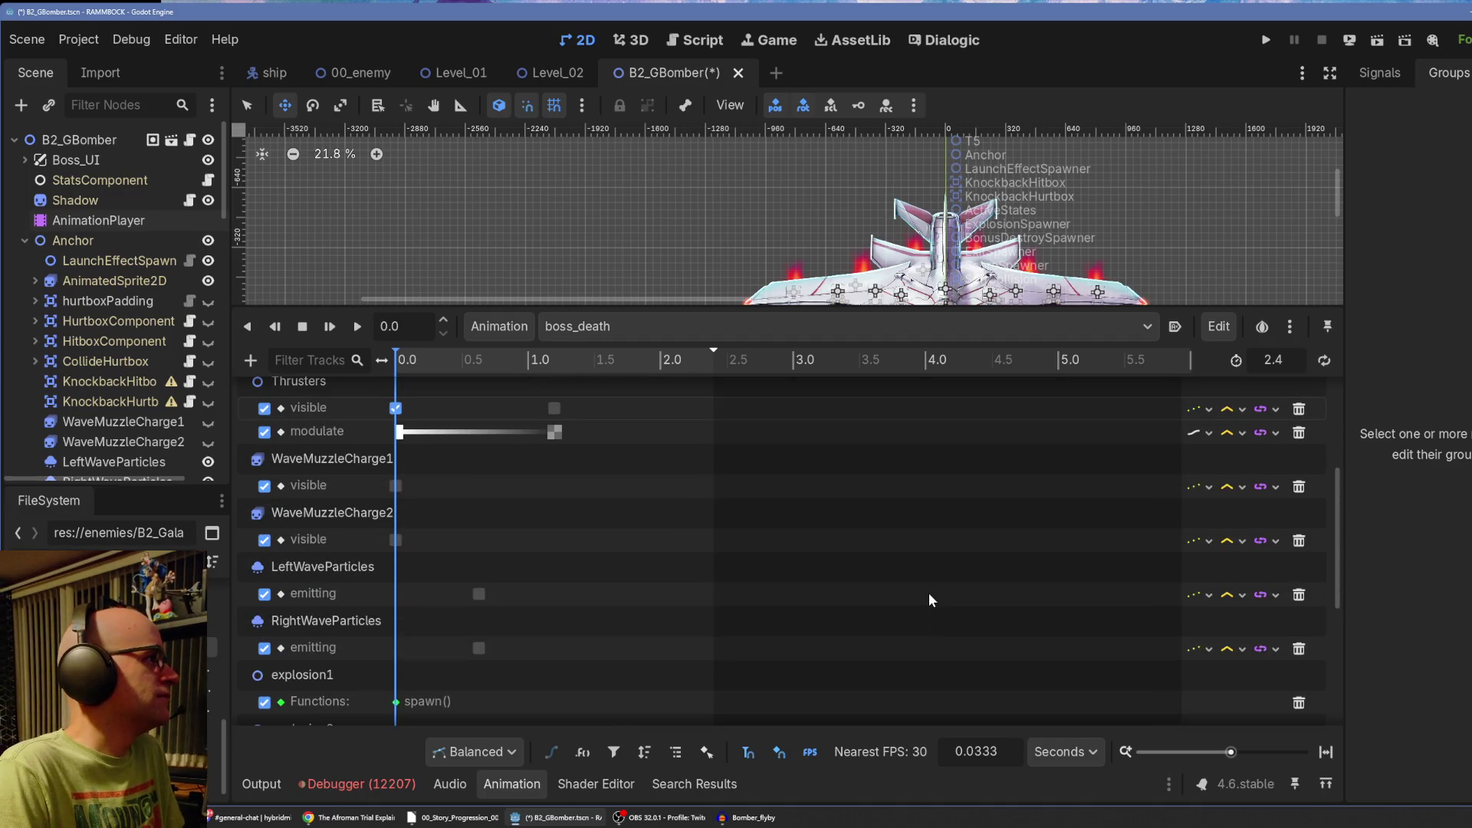
pyautogui.scroll(10, 930, 595)
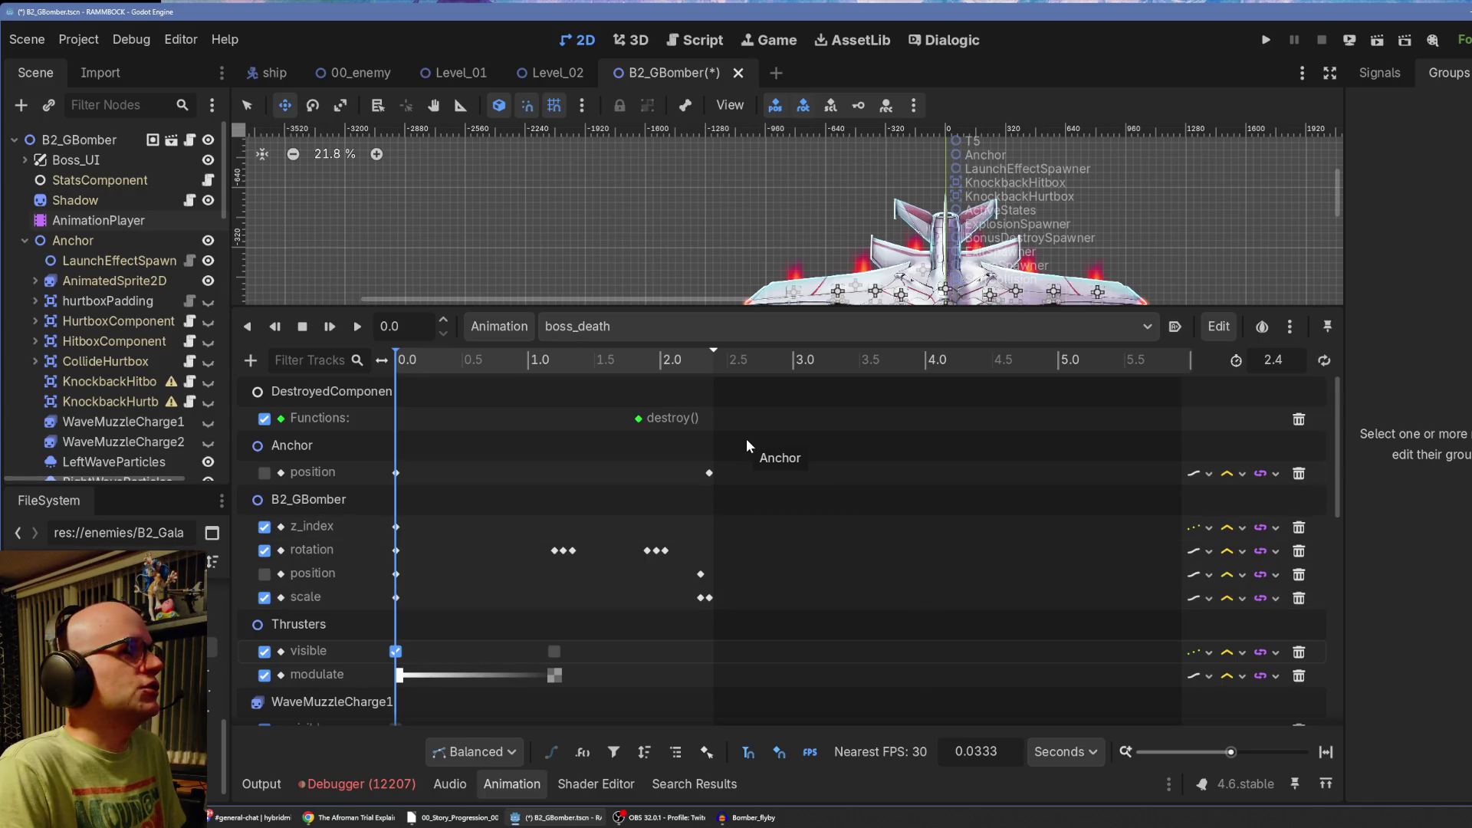
pyautogui.click(595, 327)
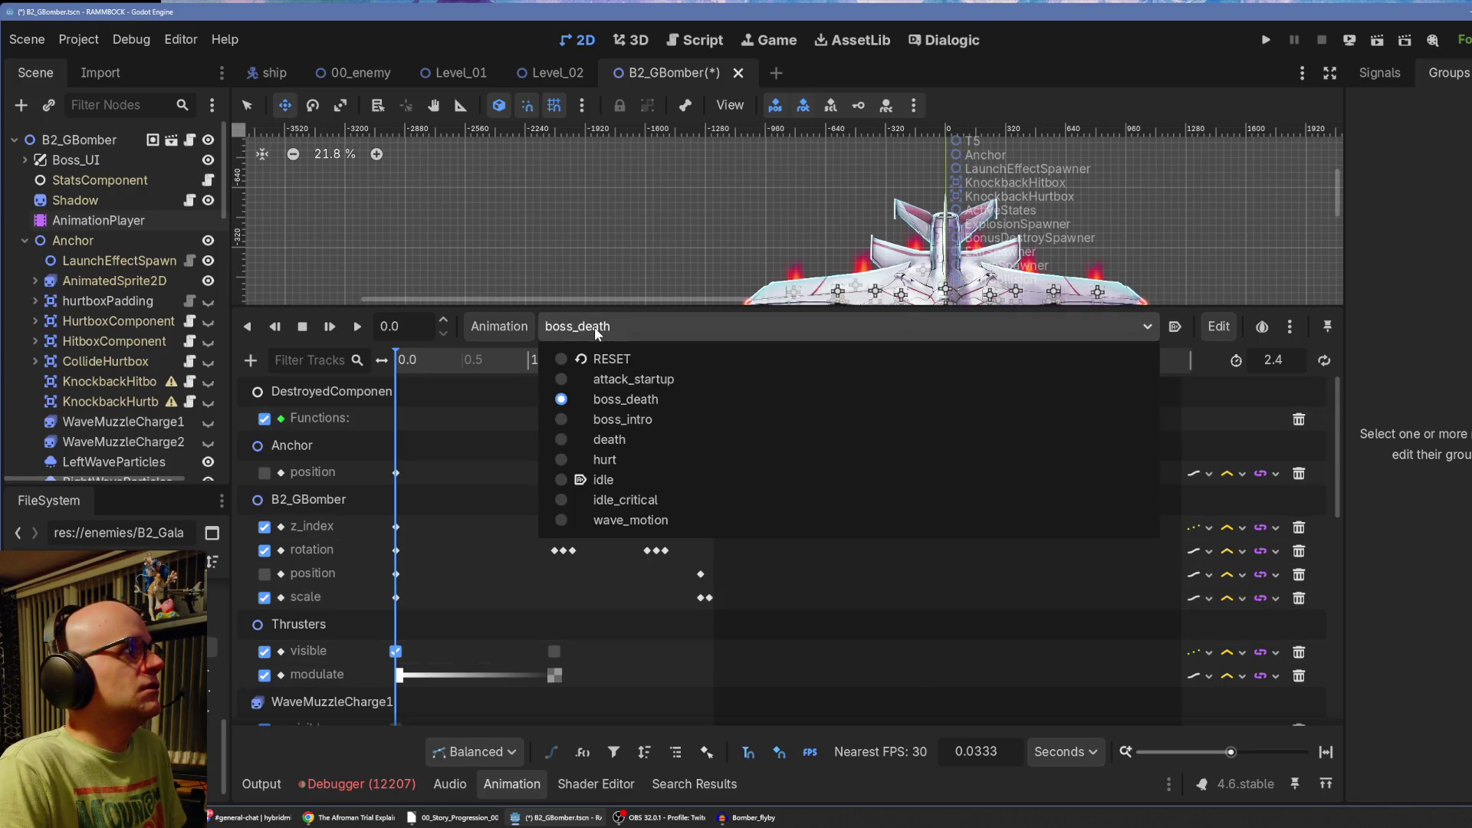
pyautogui.click(629, 439)
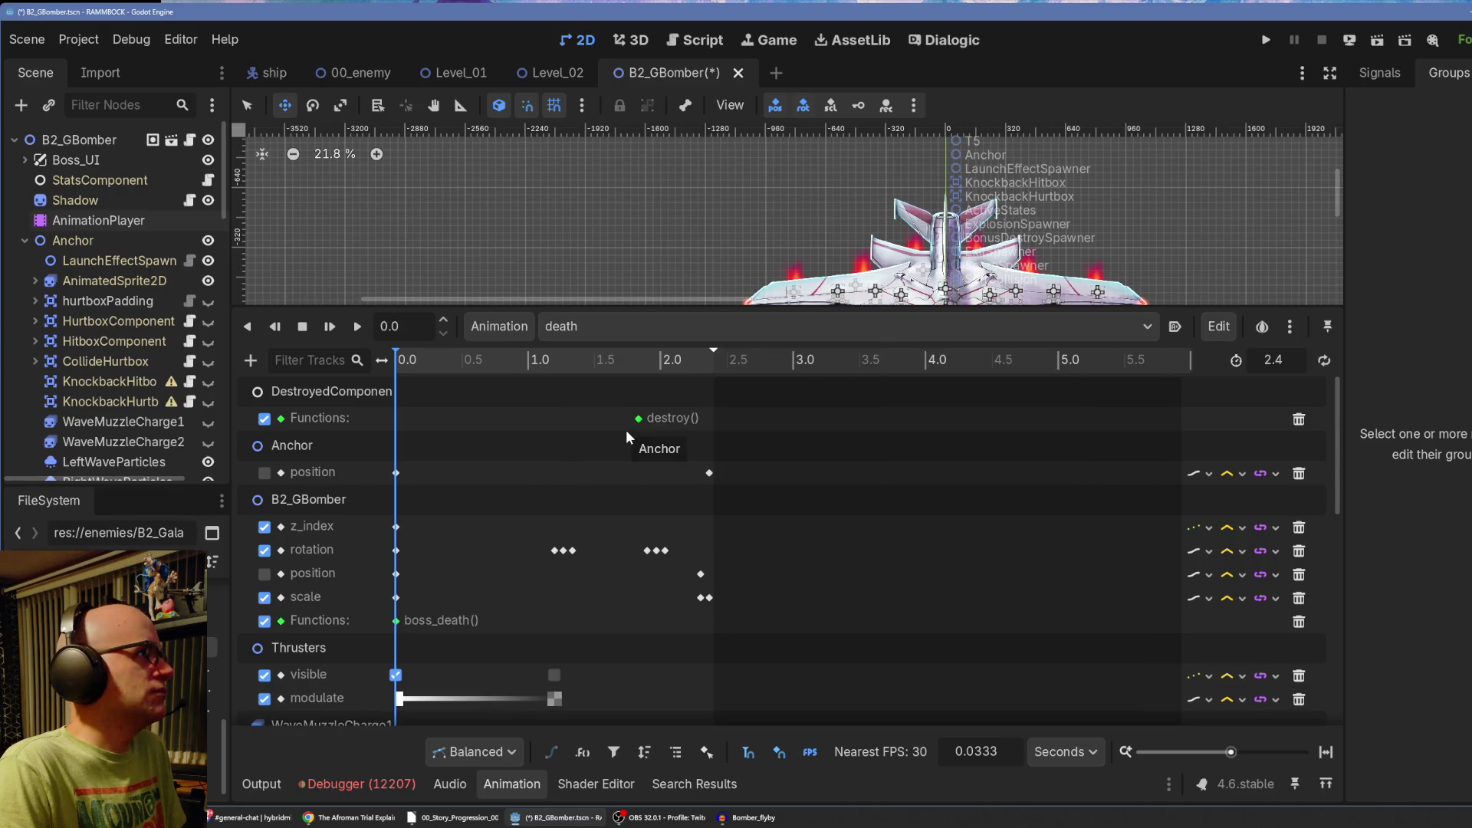
pyautogui.moveTo(658, 309); pyautogui.dragTo(660, 180)
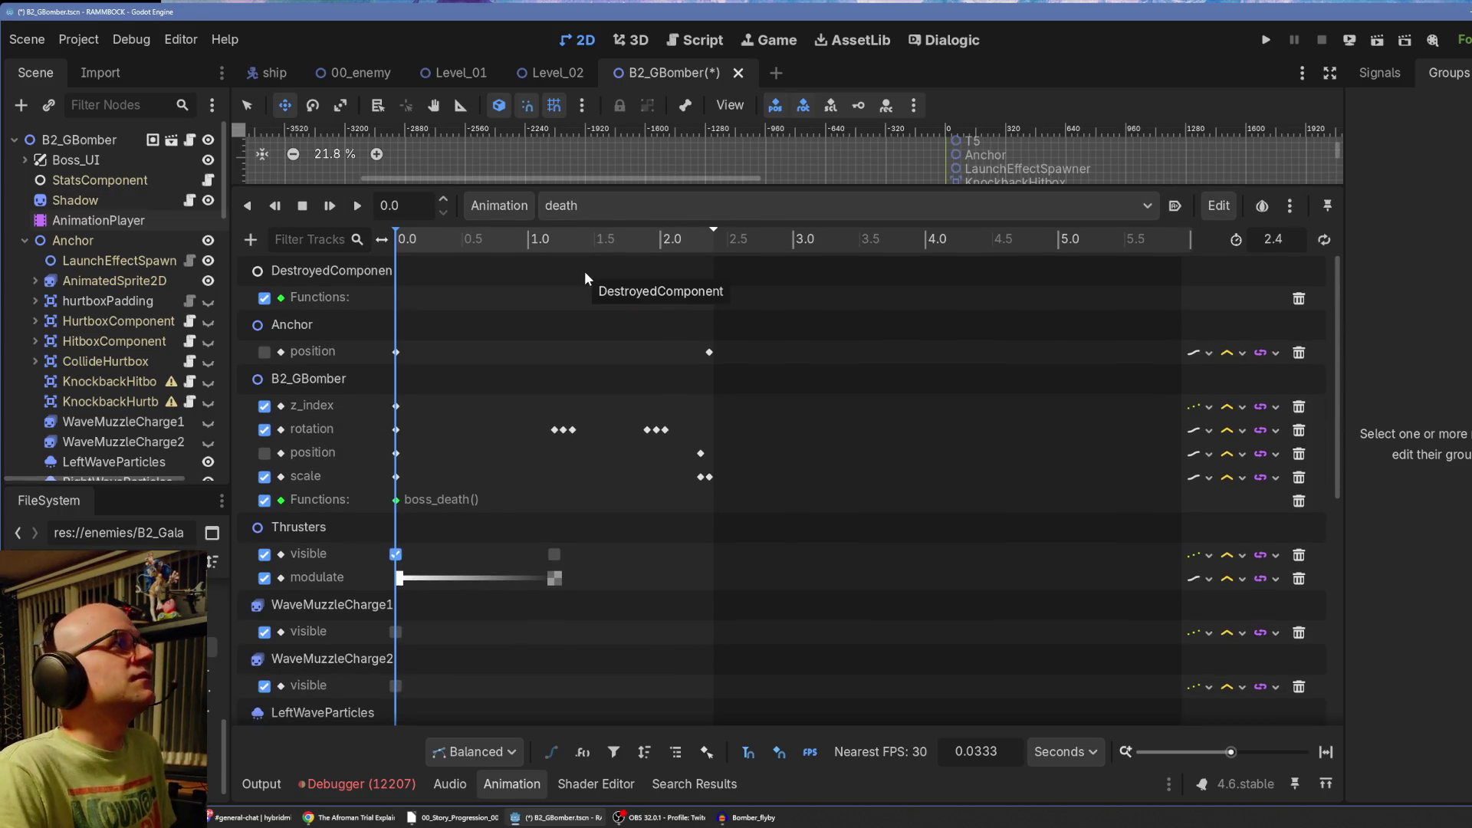
# Disable DestroyedComponent destroy(), B2_GBomber scale/rotation/z_index and Thrusters tracks, keeping both WaveMuzzleCharge tracks on.
pyautogui.click(265, 298)
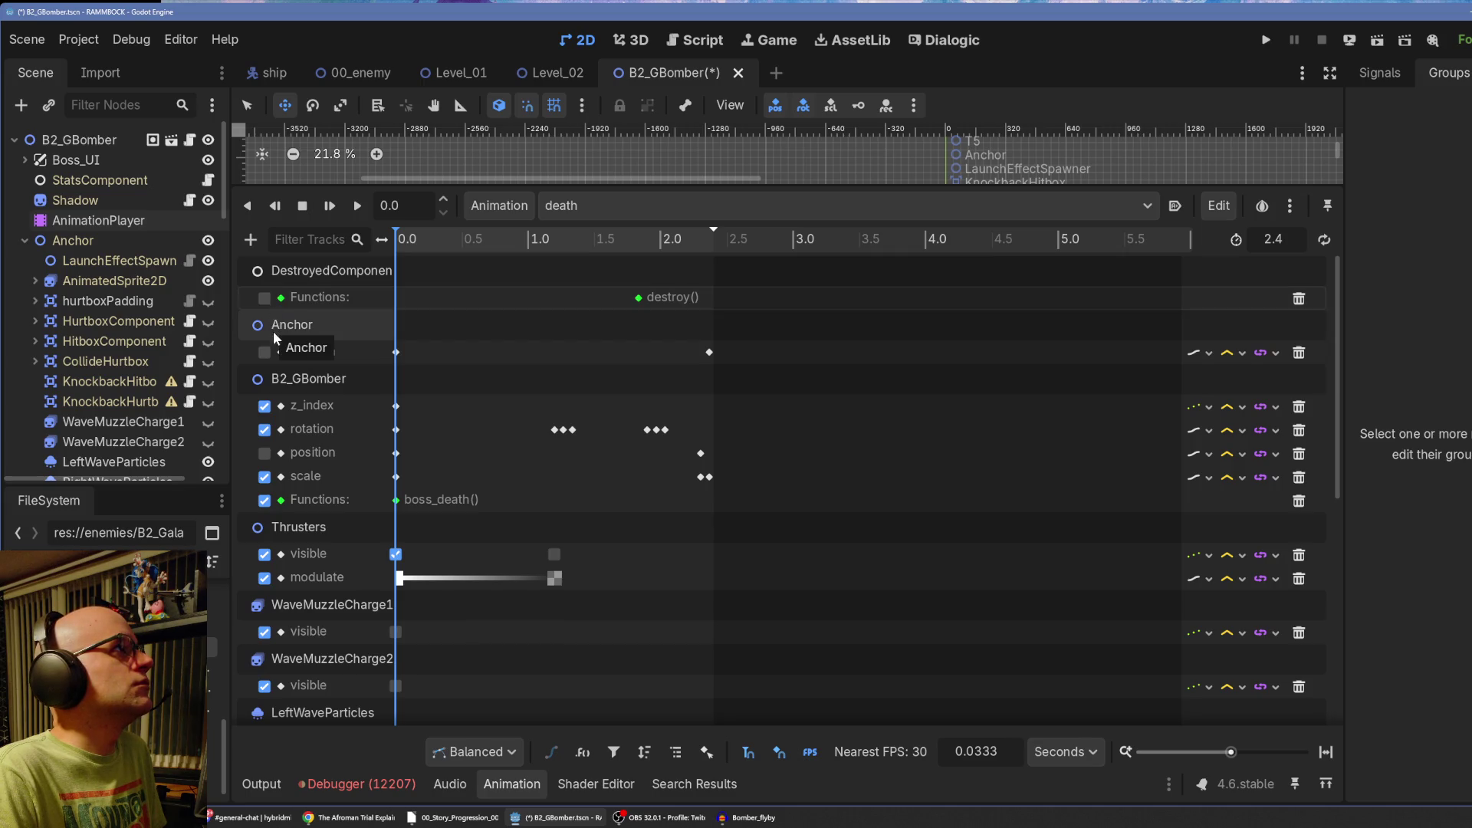
pyautogui.click(264, 479)
pyautogui.click(264, 430)
pyautogui.click(264, 406)
pyautogui.click(264, 554)
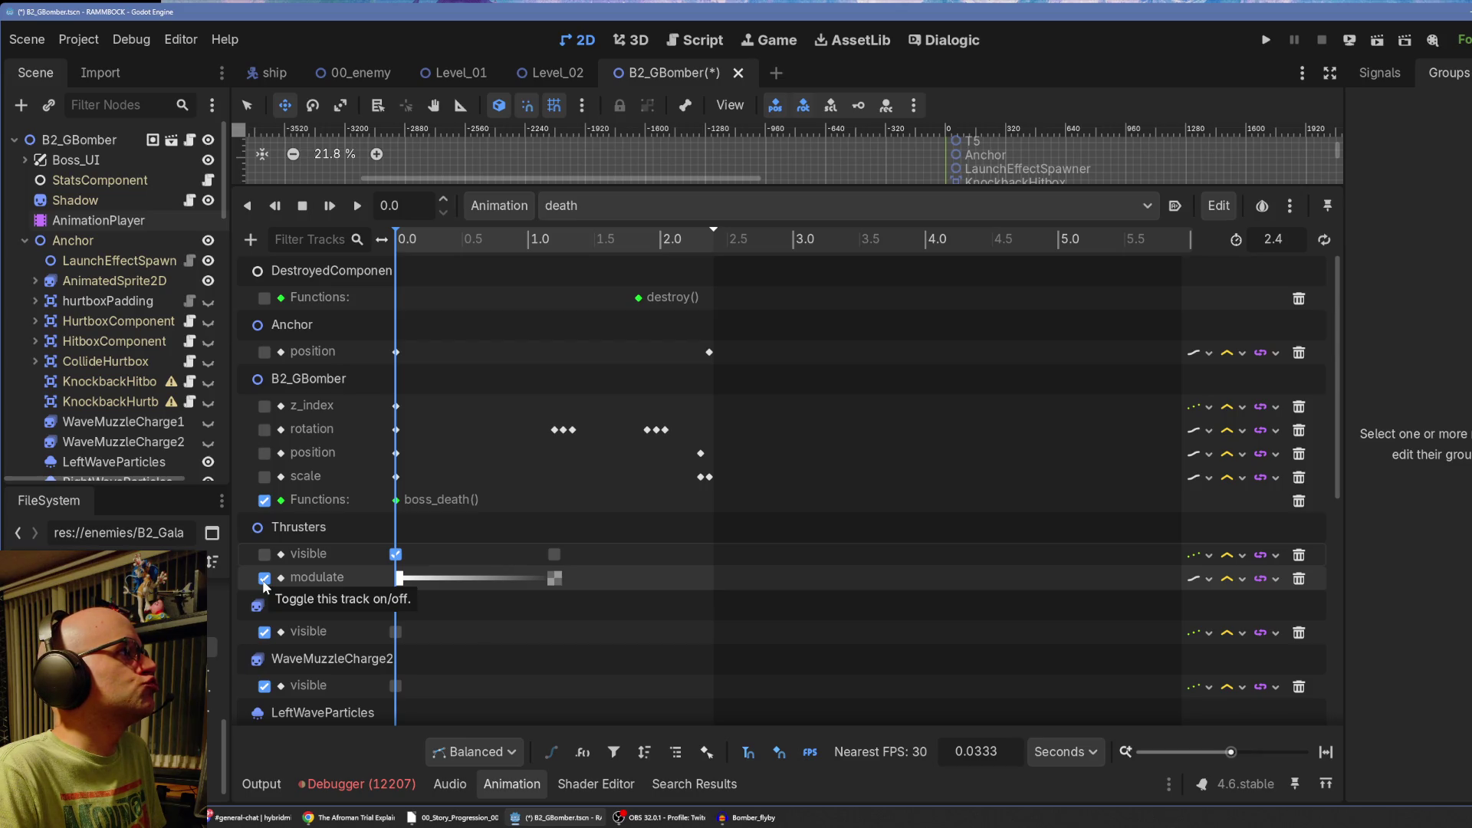
pyautogui.click(264, 577)
pyautogui.click(264, 632)
pyautogui.scroll(-2, 293, 608)
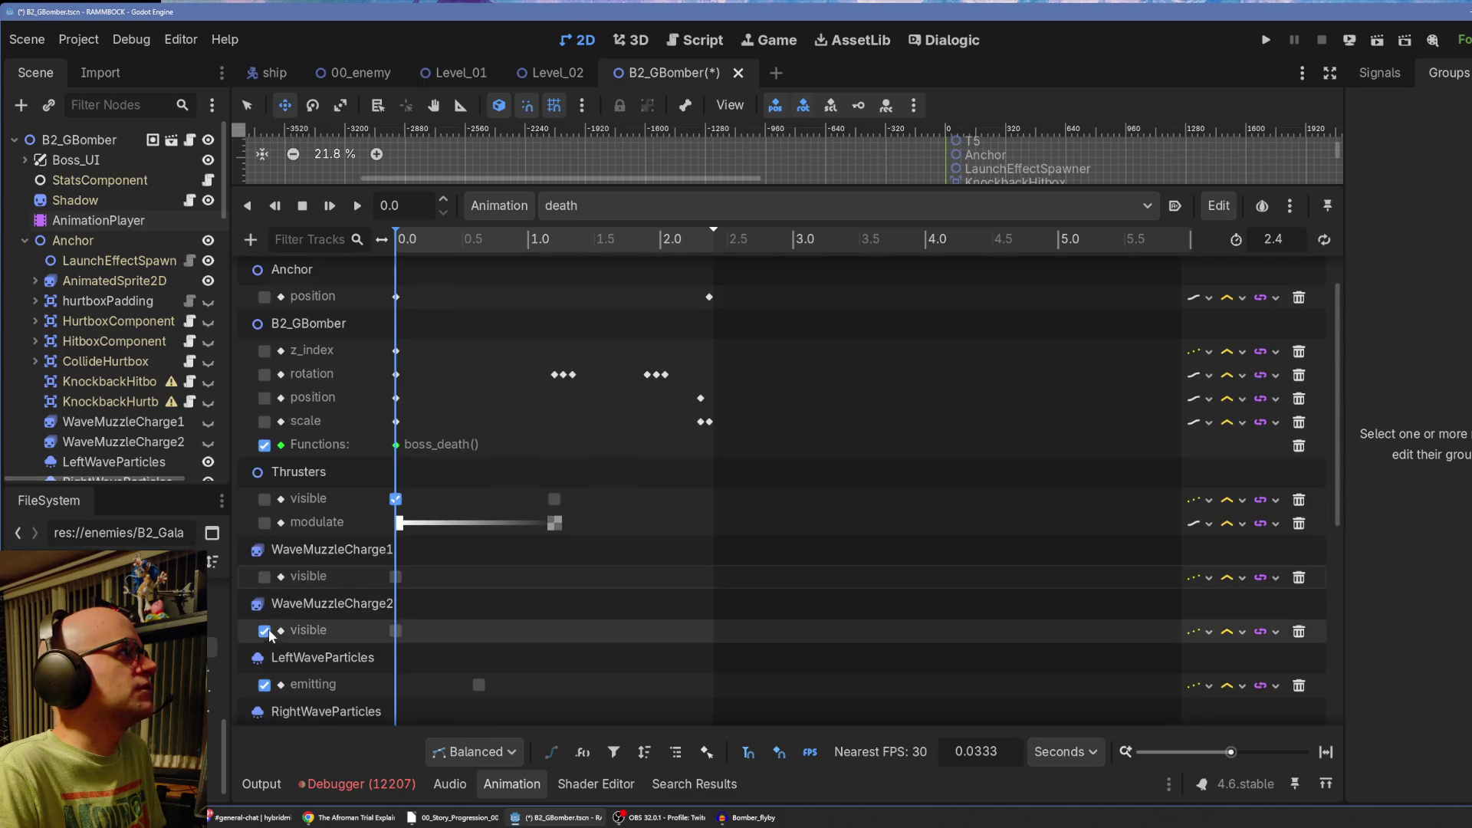
pyautogui.click(264, 631)
pyautogui.scroll(-1, 329, 597)
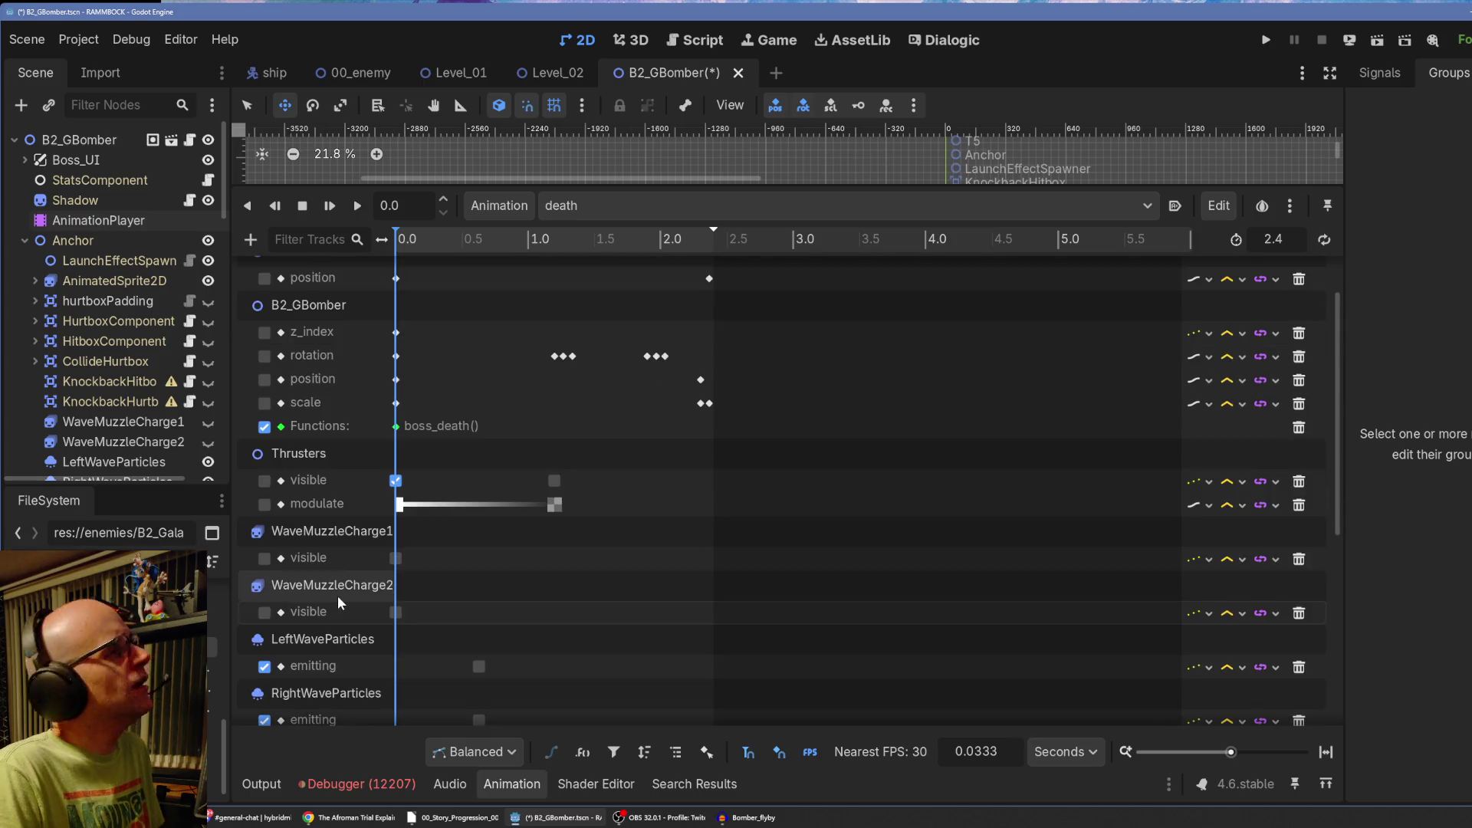
pyautogui.click(263, 558)
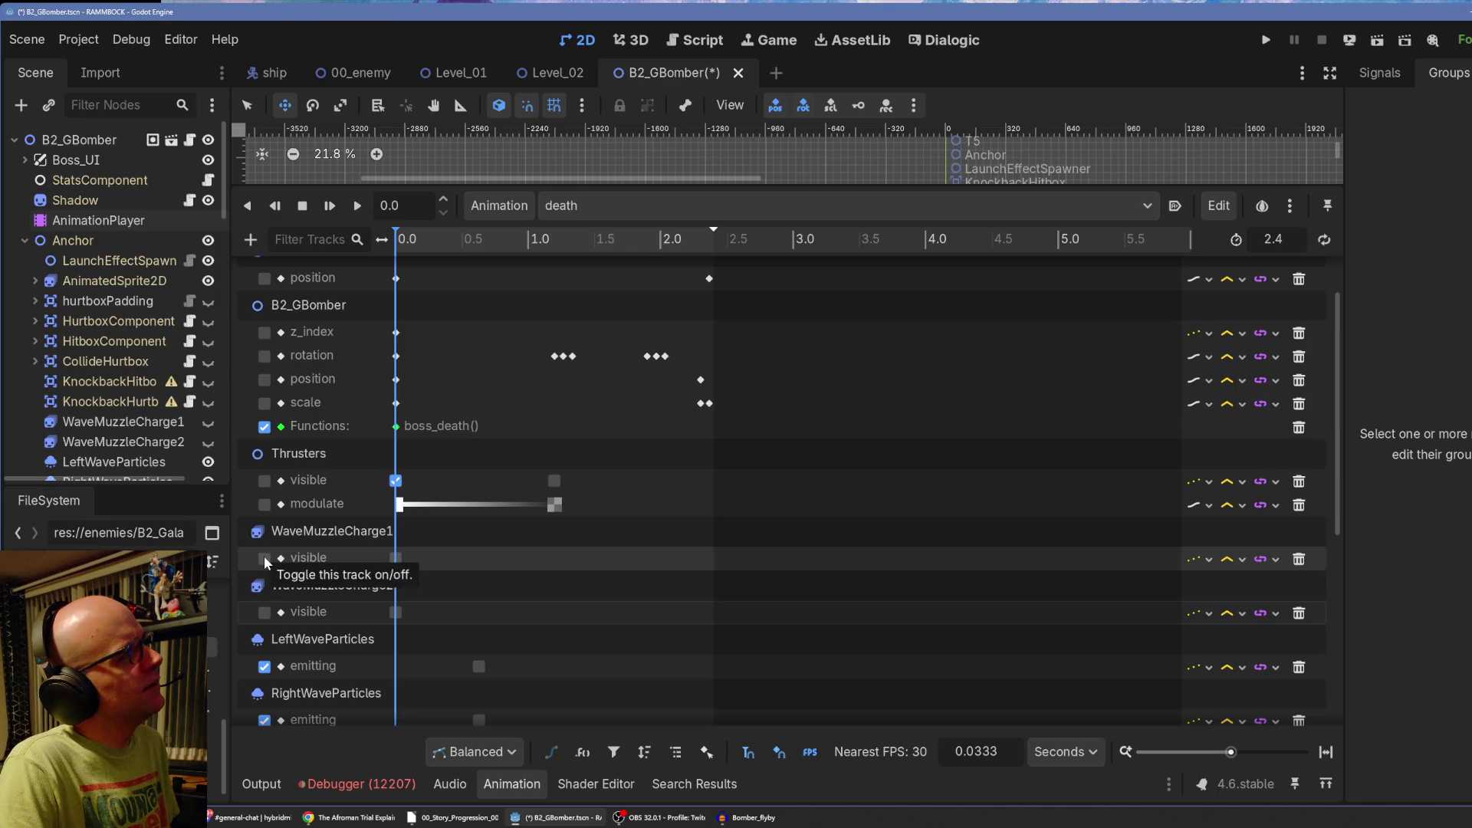
pyautogui.click(264, 612)
pyautogui.scroll(-3, 324, 592)
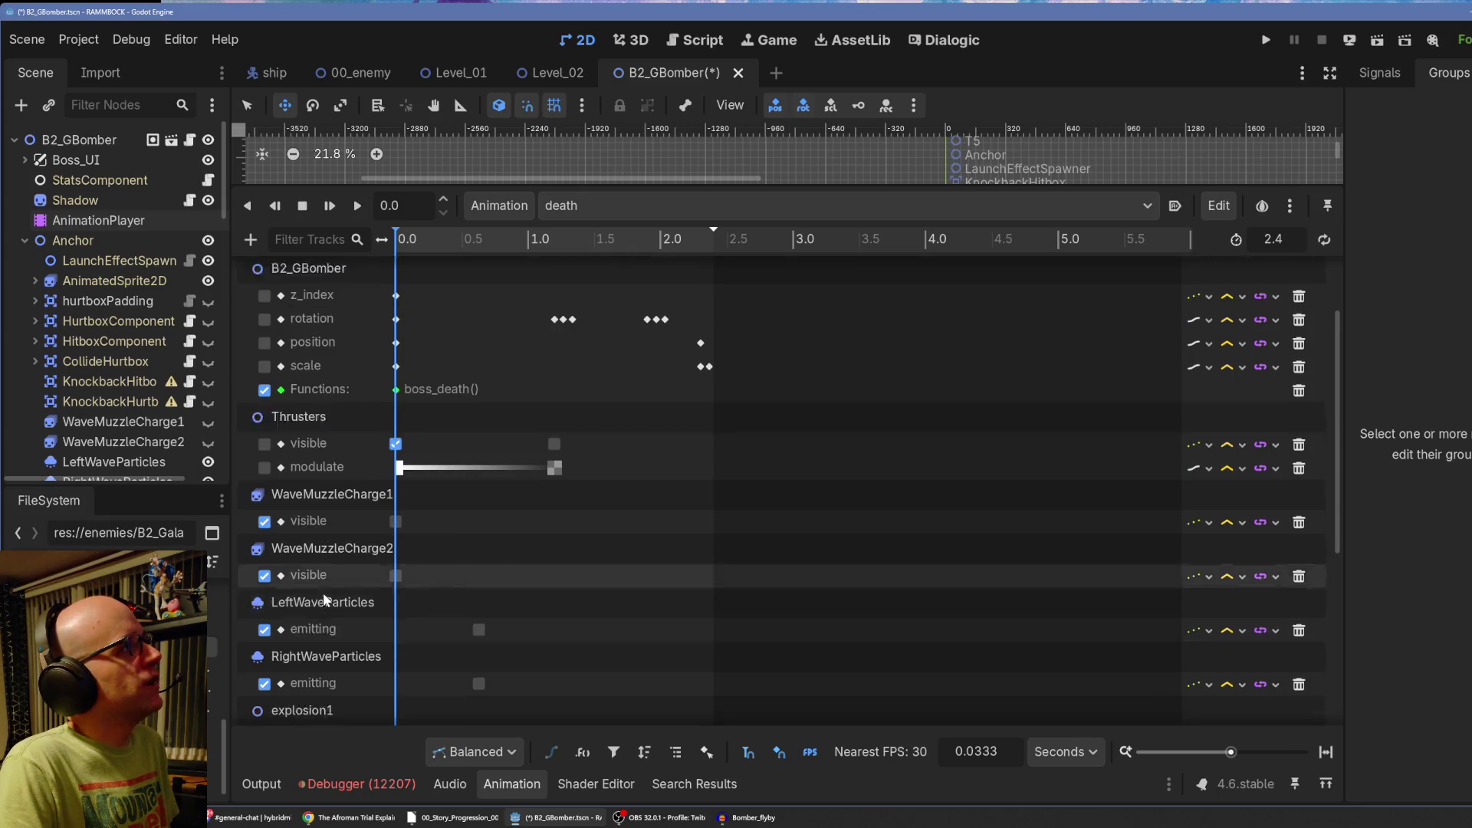
pyautogui.scroll(-2, 351, 587)
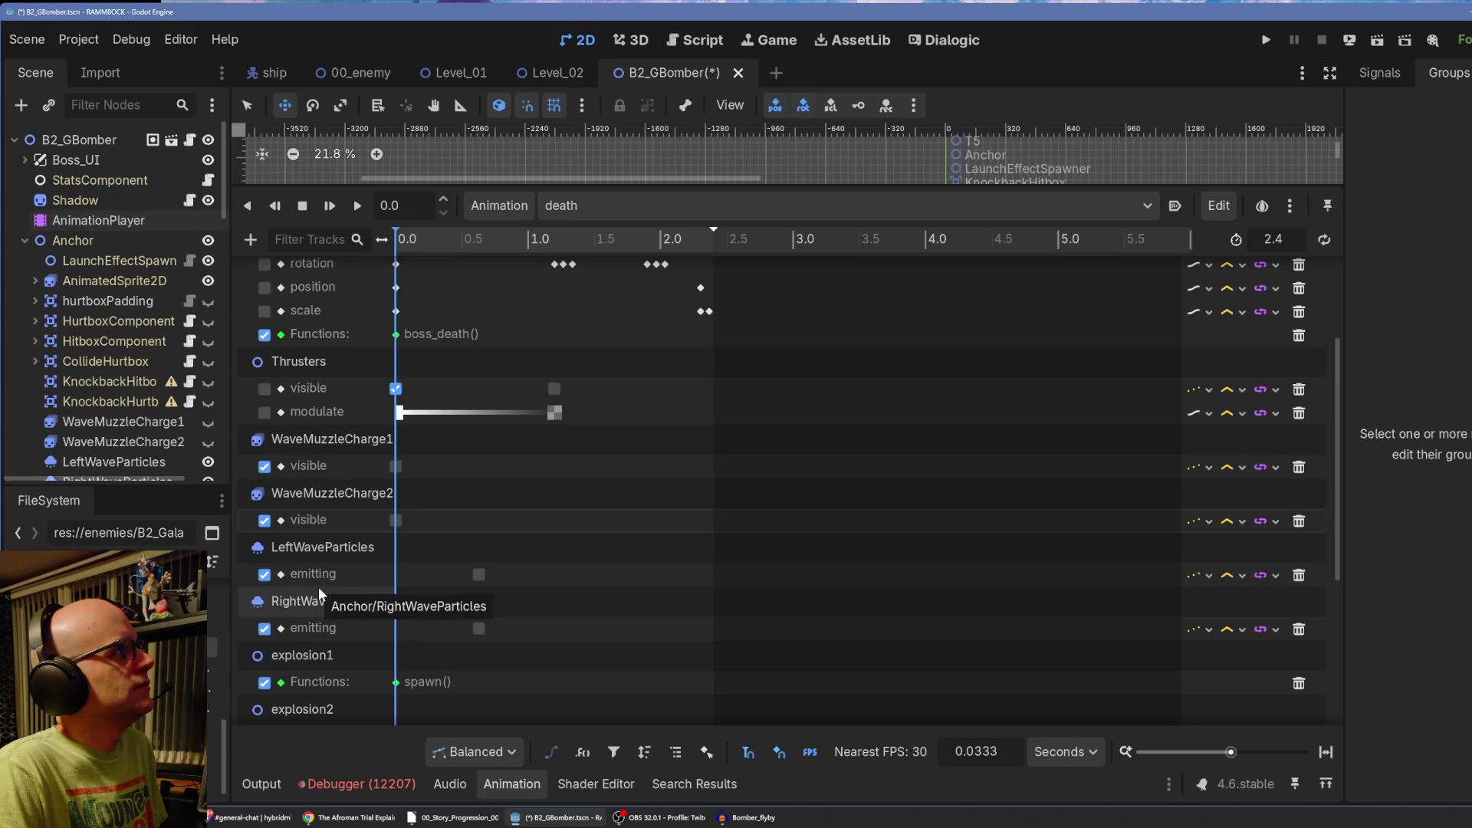
# Disable the Left/RightWaveParticles emitting tracks and the explosion1–6 spawn() tracks.
pyautogui.click(264, 574)
pyautogui.click(264, 628)
pyautogui.scroll(-2, 391, 583)
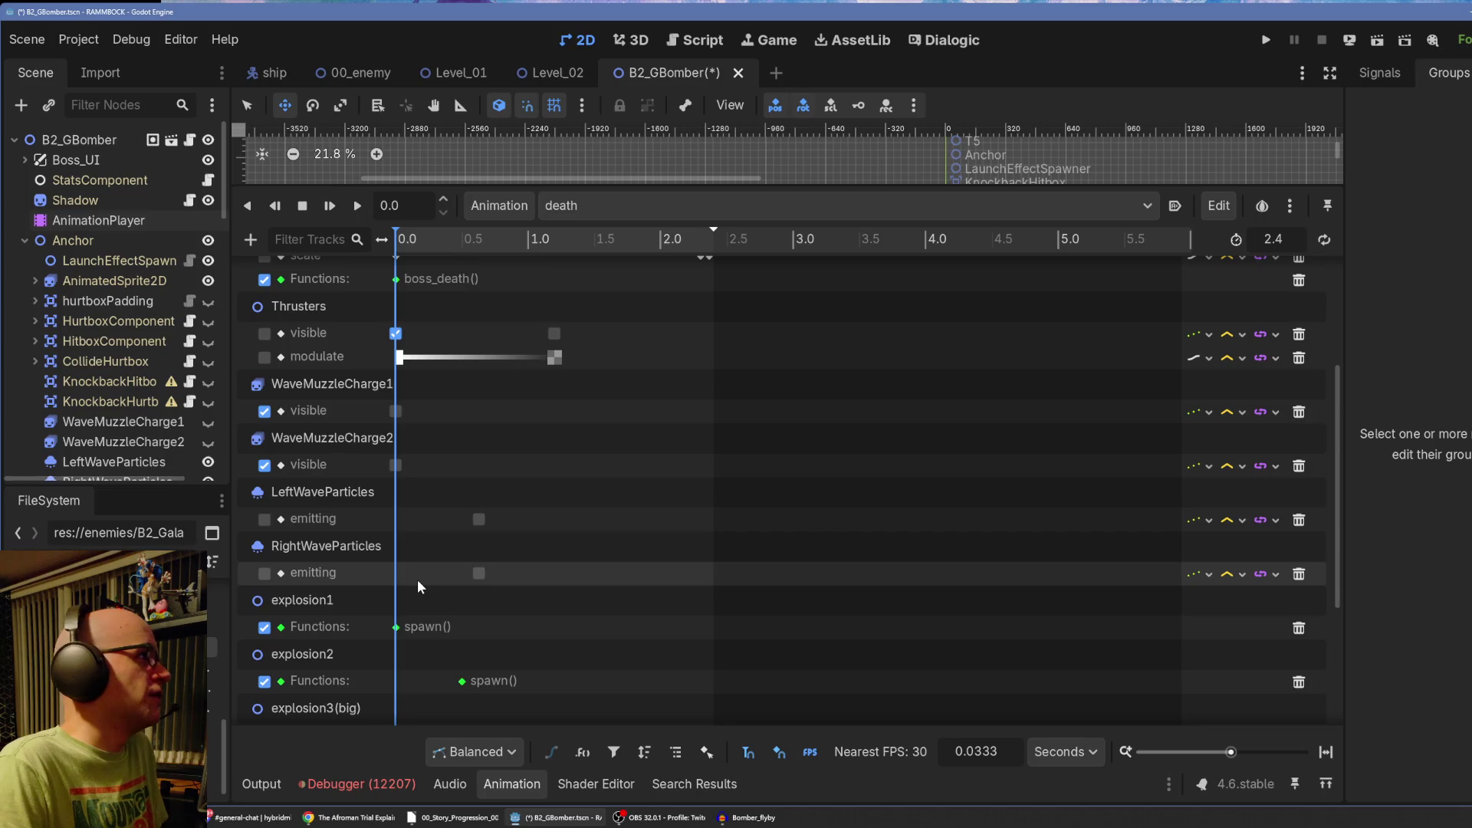
pyautogui.click(263, 628)
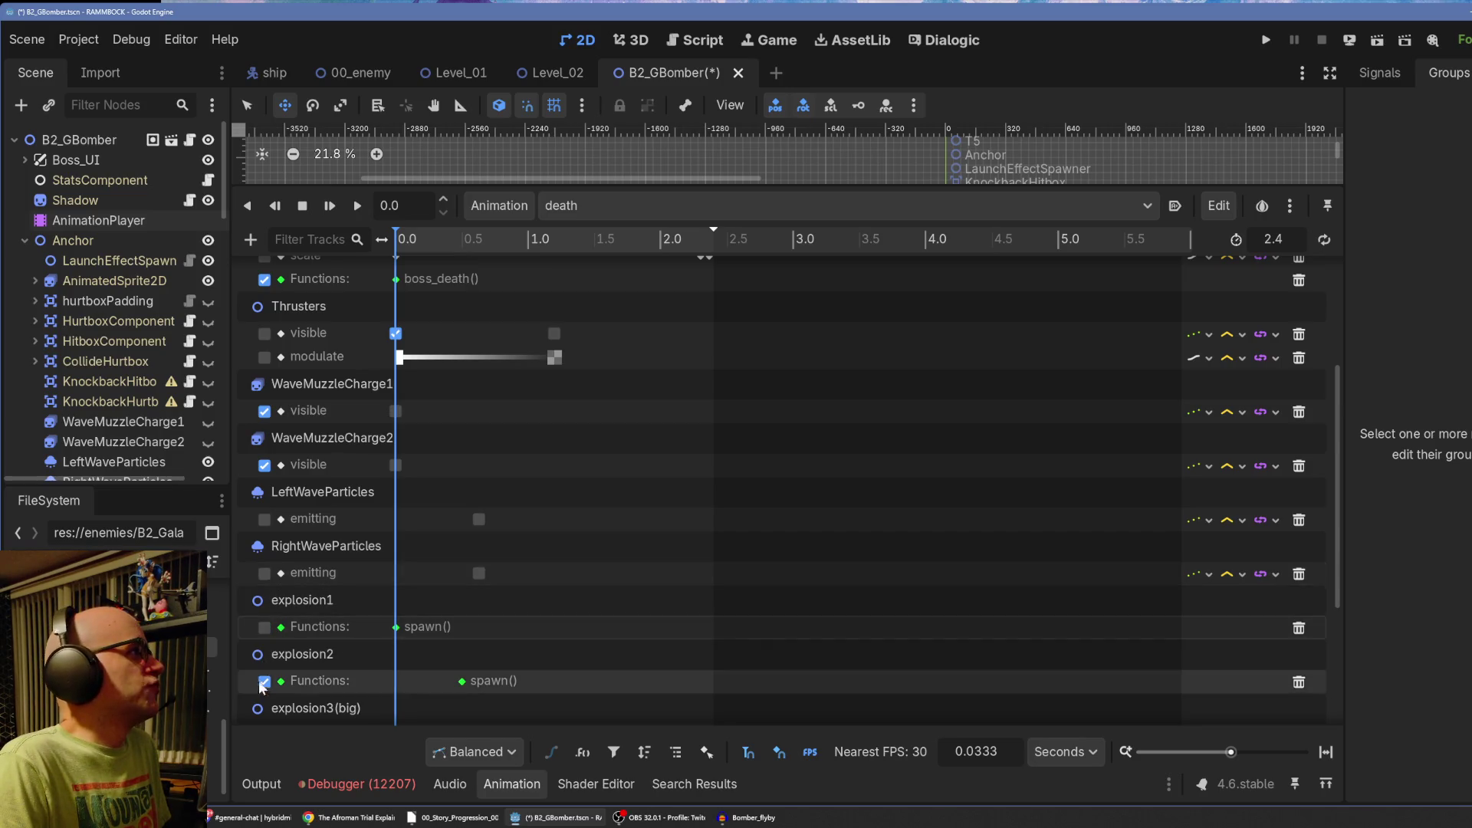
pyautogui.scroll(-2, 264, 627)
pyautogui.click(264, 625)
pyautogui.click(264, 680)
pyautogui.scroll(-3, 265, 627)
pyautogui.click(264, 642)
pyautogui.click(264, 696)
pyautogui.scroll(-3, 264, 644)
pyautogui.click(264, 659)
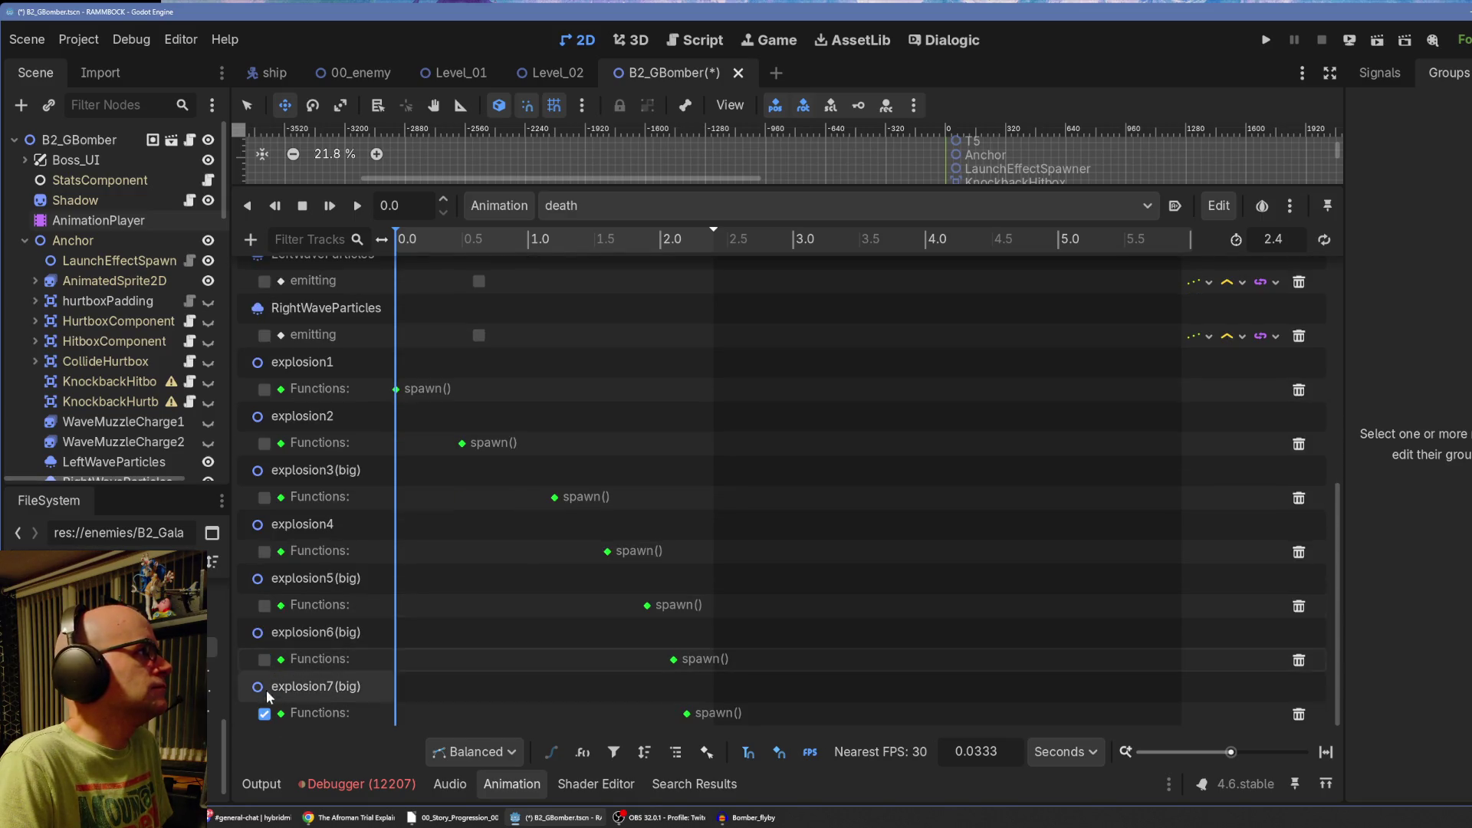
pyautogui.scroll(1, 348, 646)
pyautogui.scroll(10, 348, 647)
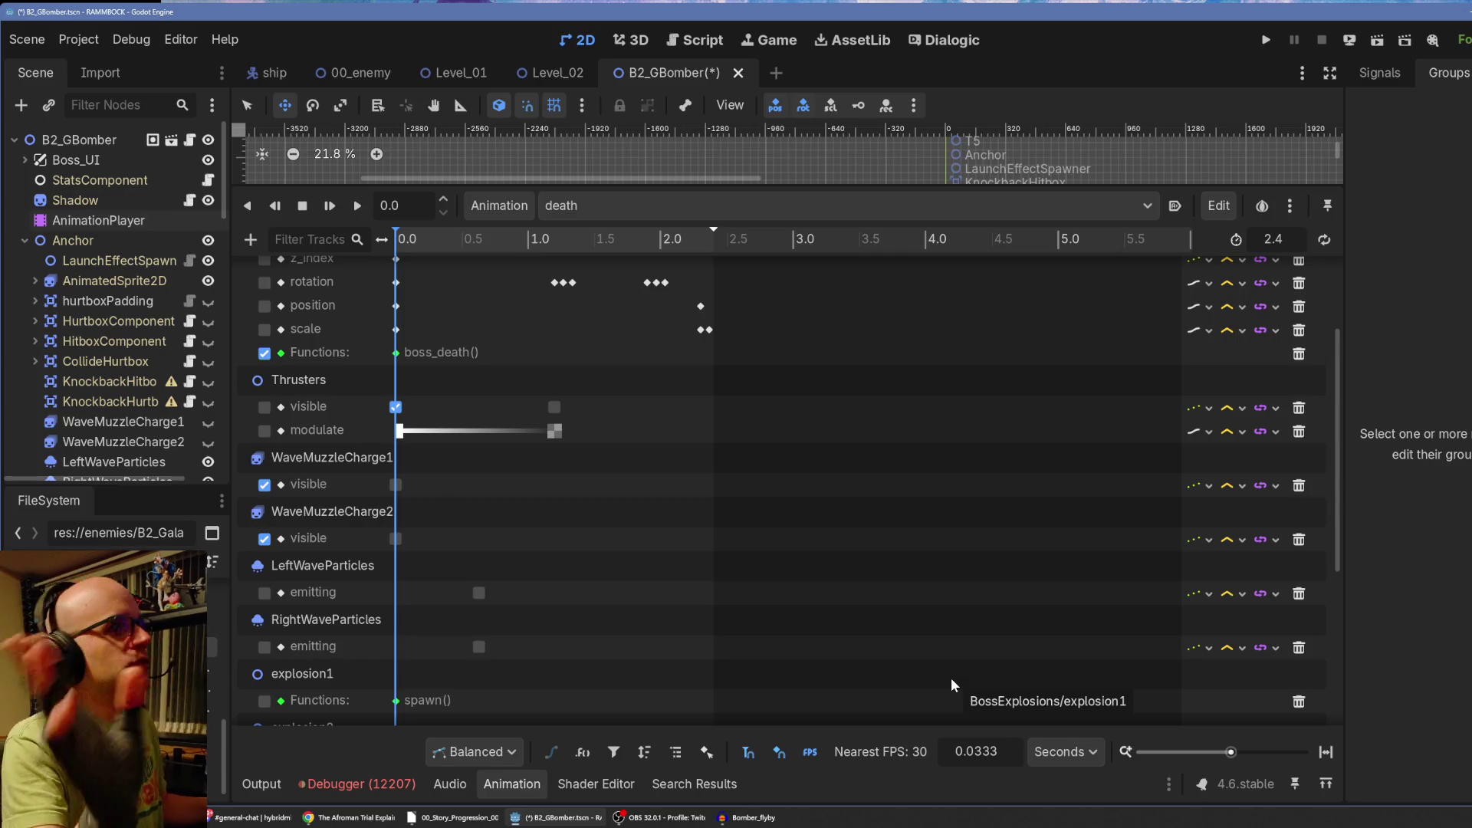
pyautogui.scroll(-5, 343, 560)
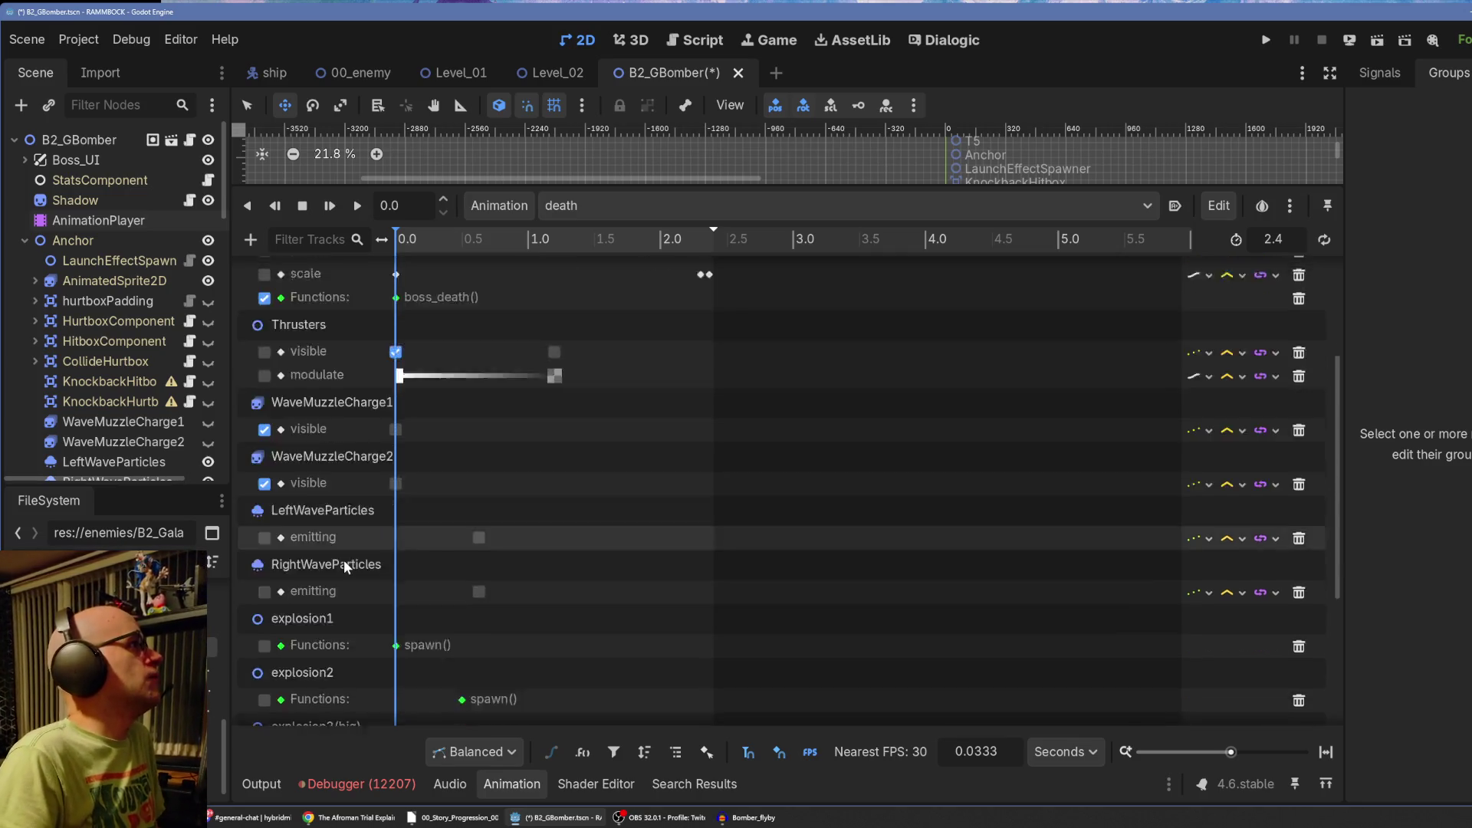
pyautogui.scroll(4, 337, 559)
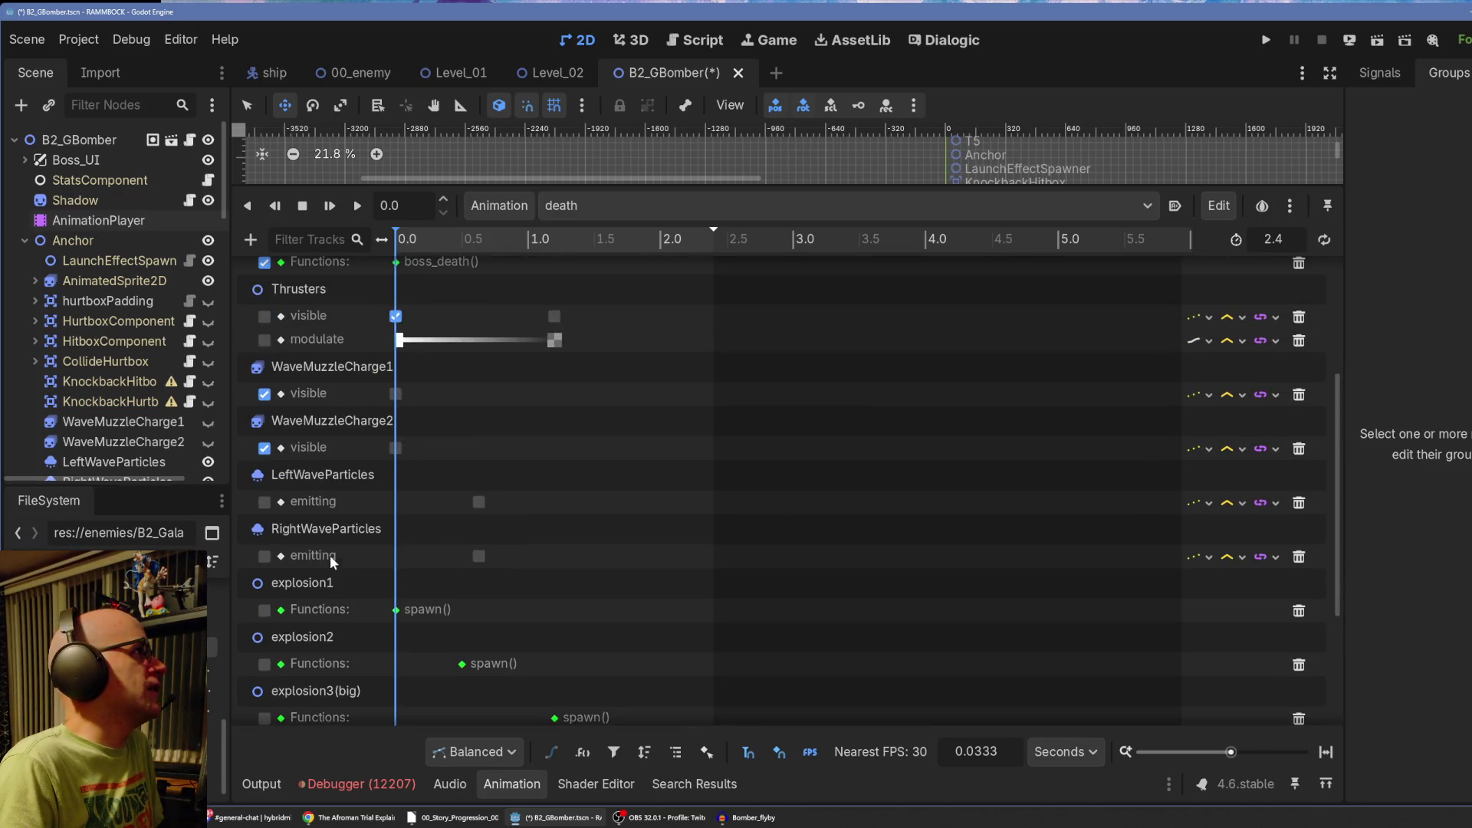
pyautogui.scroll(4, 417, 509)
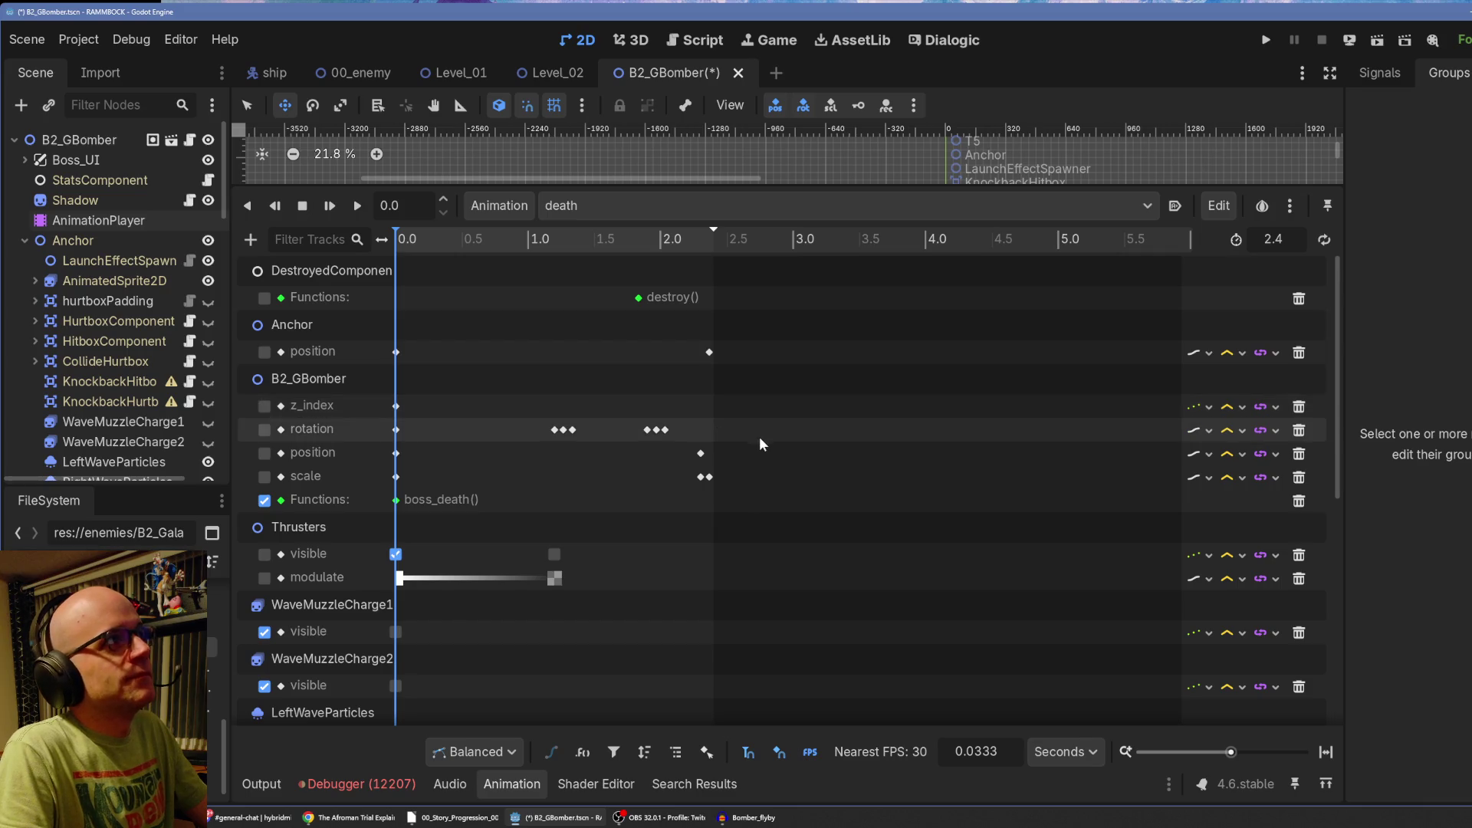
# Center the whole boss ship in a larger canvas and stretch the death timeline to 0.2-second steps.
pyautogui.moveTo(659, 182)
pyautogui.mouseDown()
pyautogui.moveTo(713, 558)
pyautogui.moveTo(736, 286)
pyautogui.moveTo(765, 607)
pyautogui.mouseUp()
pyautogui.moveTo(1088, 341)
pyautogui.mouseDown()
pyautogui.moveTo(1093, 360)
pyautogui.moveTo(874, 388)
pyautogui.mouseUp()
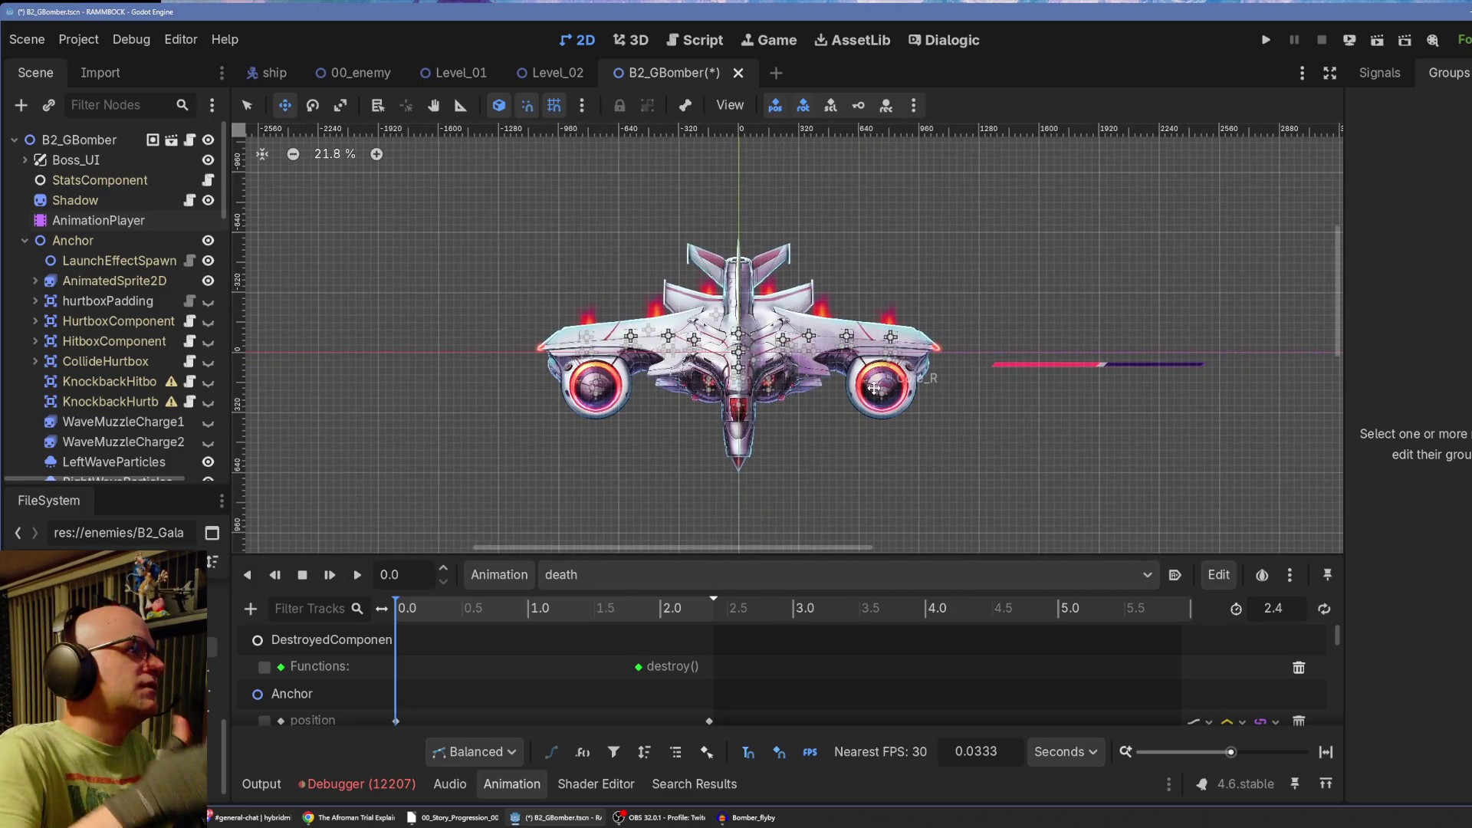
pyautogui.click(578, 575)
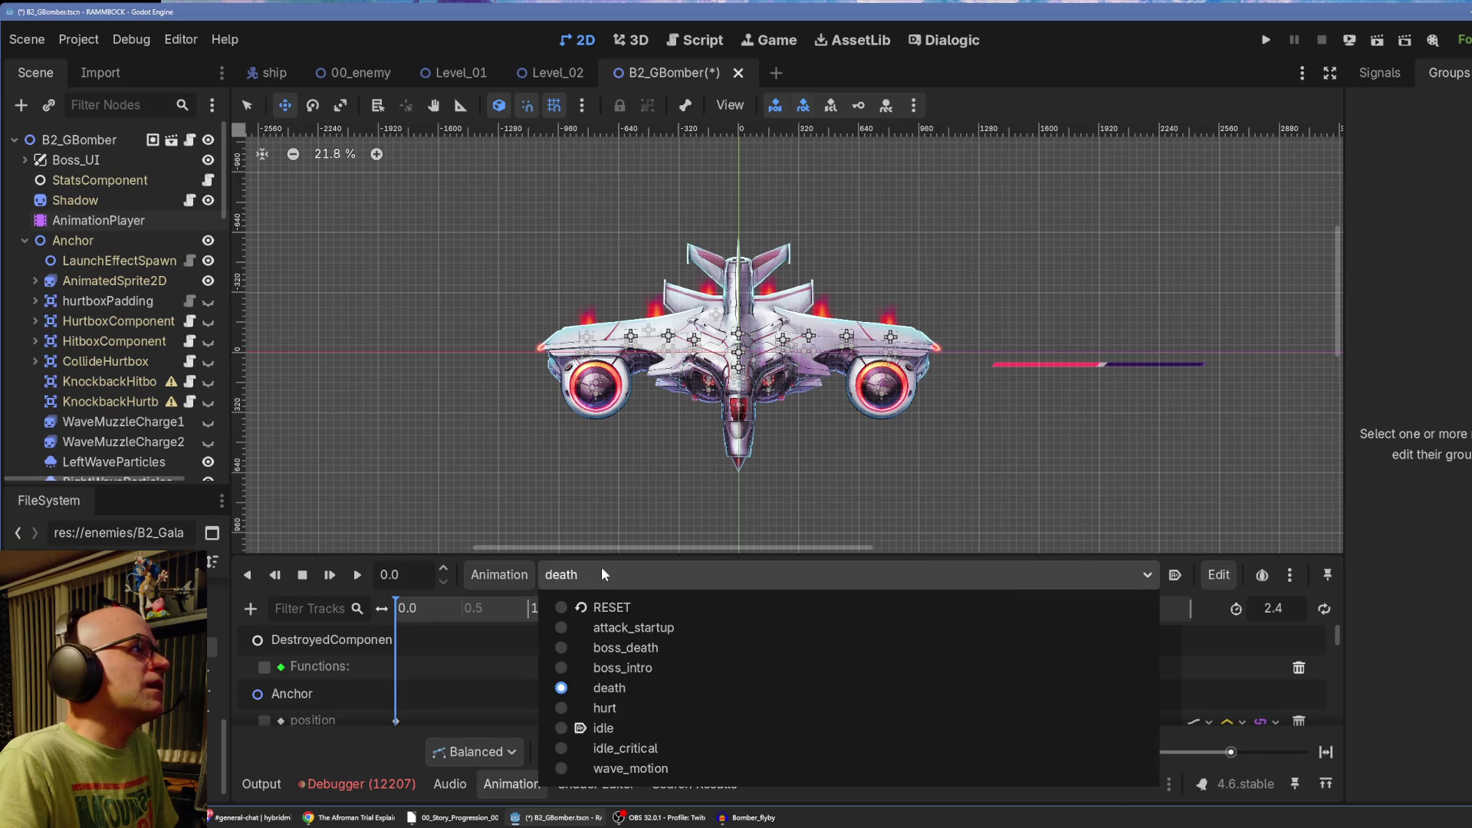
pyautogui.click(790, 574)
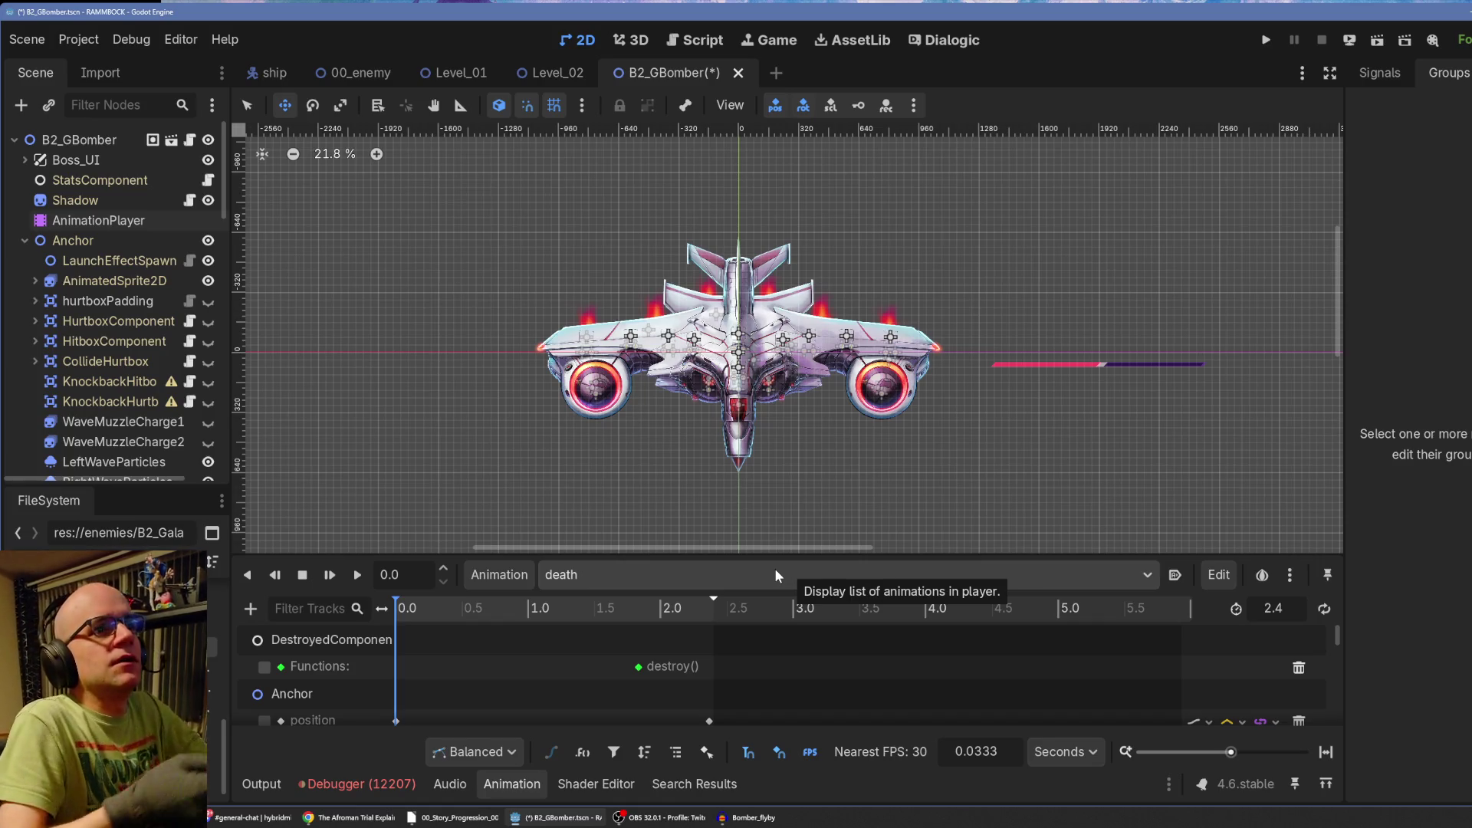
pyautogui.moveTo(755, 555)
pyautogui.mouseDown()
pyautogui.moveTo(833, 373)
pyautogui.moveTo(832, 253)
pyautogui.moveTo(825, 476)
pyautogui.mouseUp()
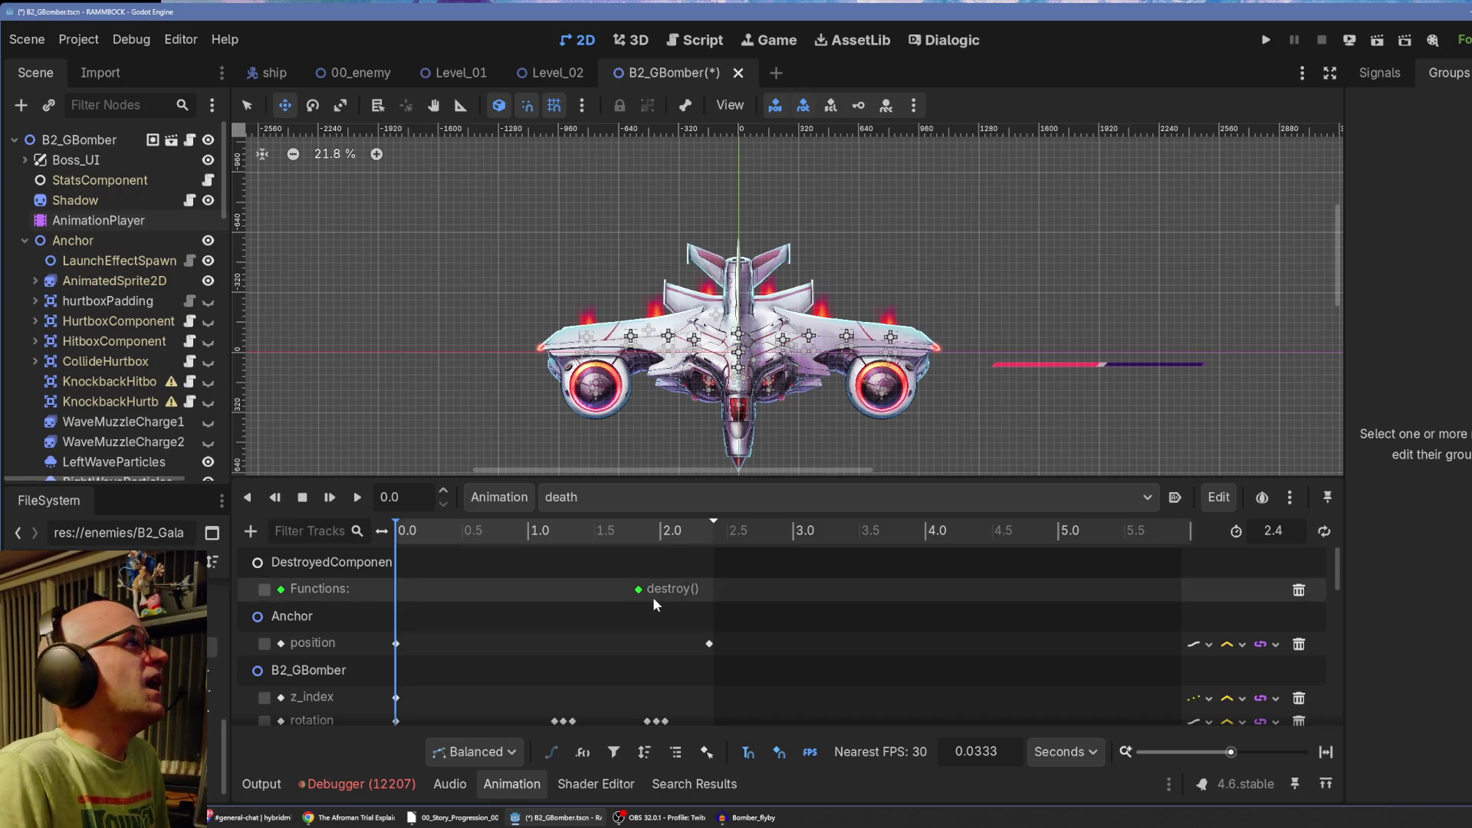
pyautogui.moveTo(1222, 743); pyautogui.dragTo(1228, 742)
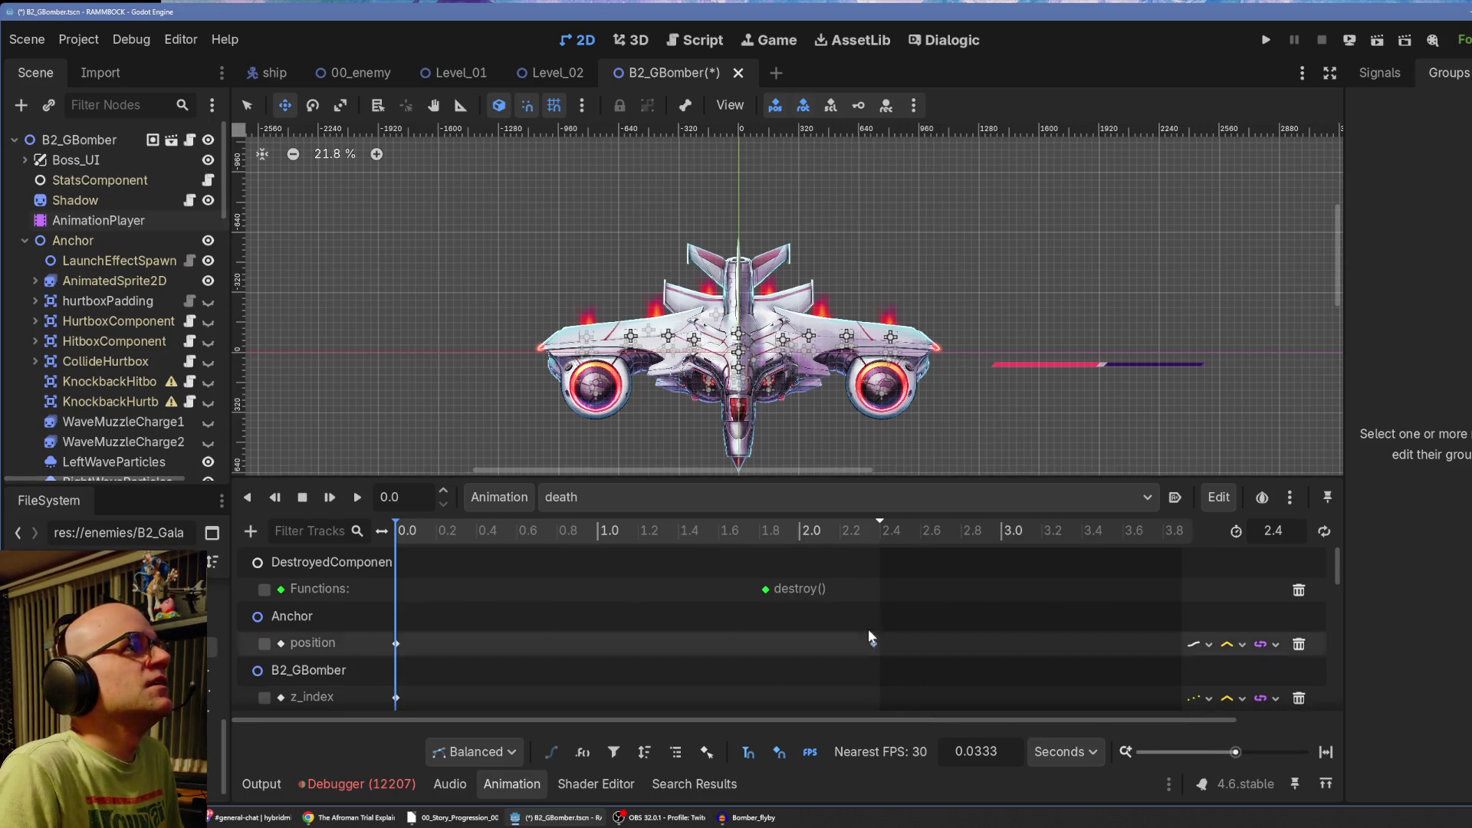
pyautogui.click(569, 503)
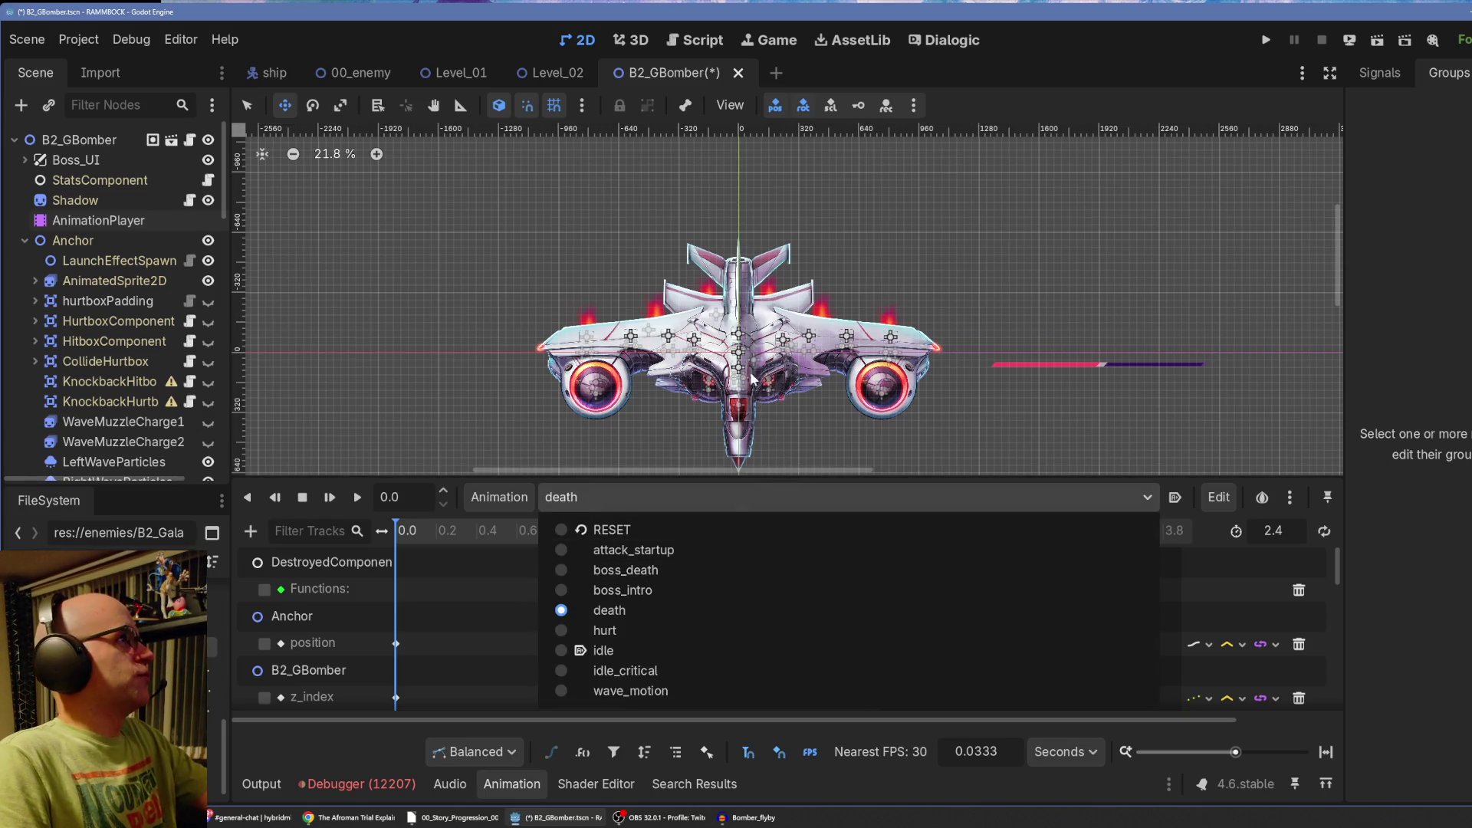
pyautogui.click(709, 47)
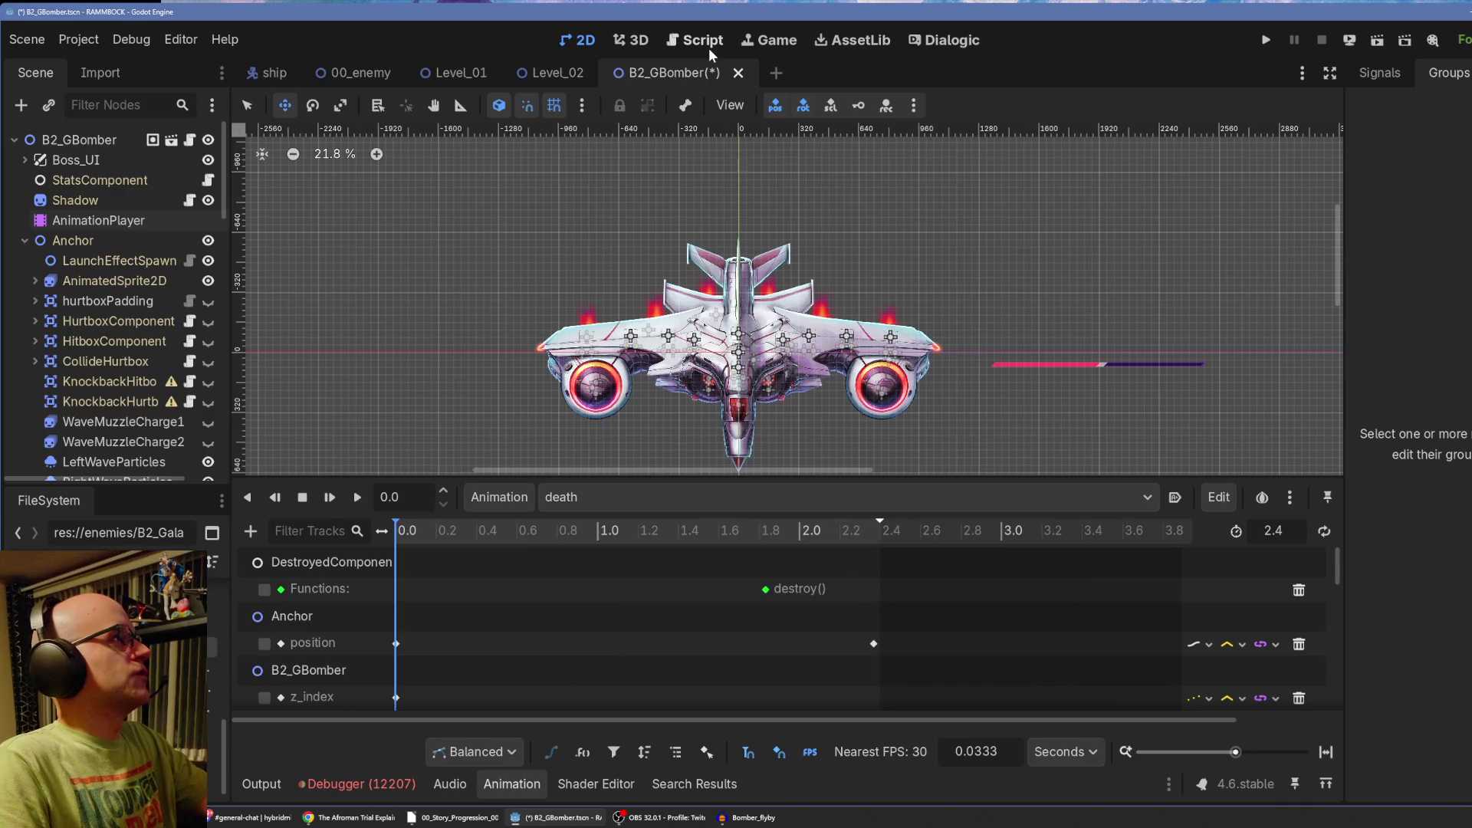
# In B2_GBomber.gd, add a blank line after the boss_deathcry Start_Dialogue call.
pyautogui.click(703, 40)
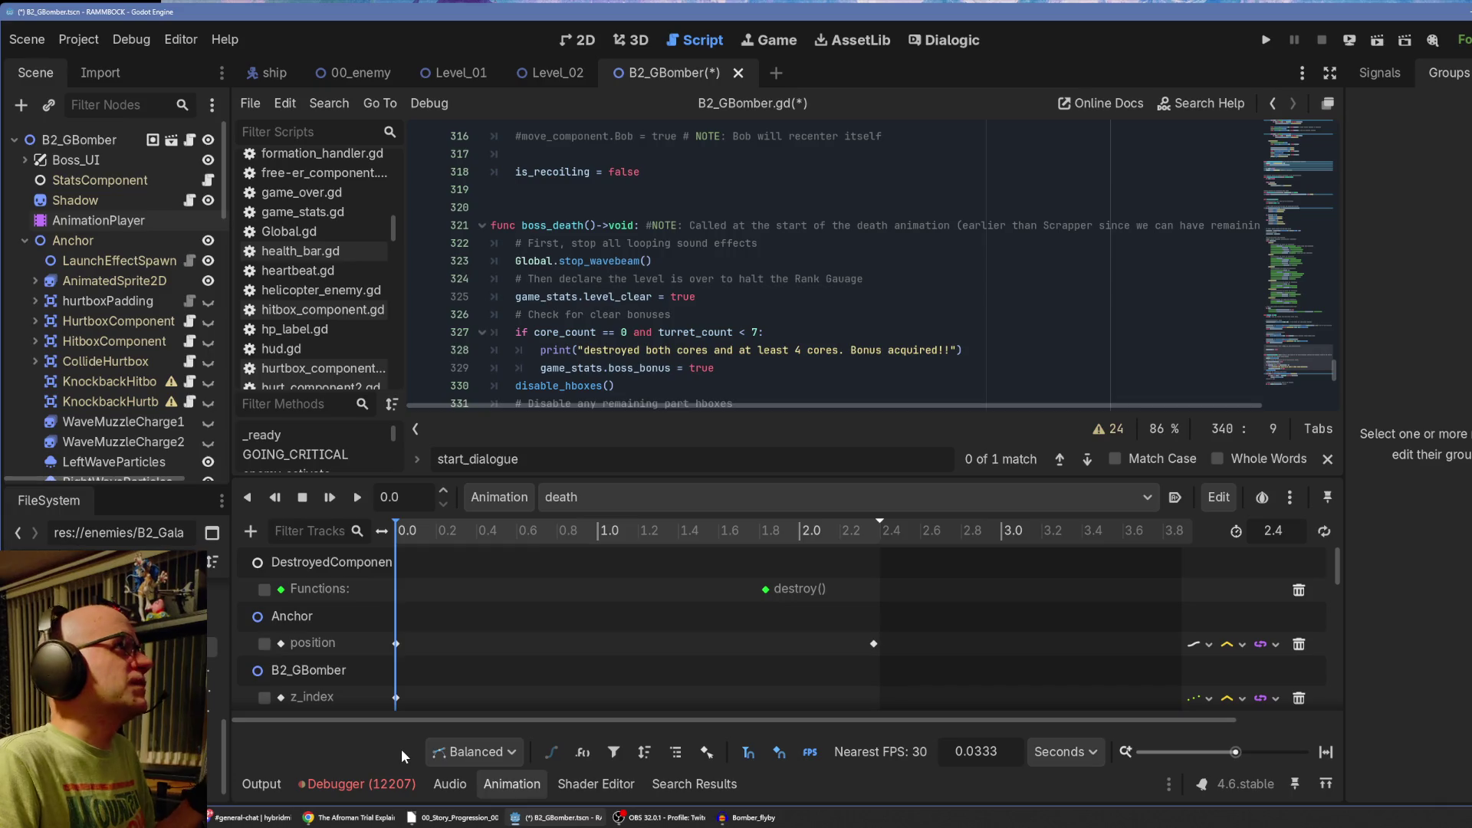
pyautogui.click(339, 788)
pyautogui.click(338, 788)
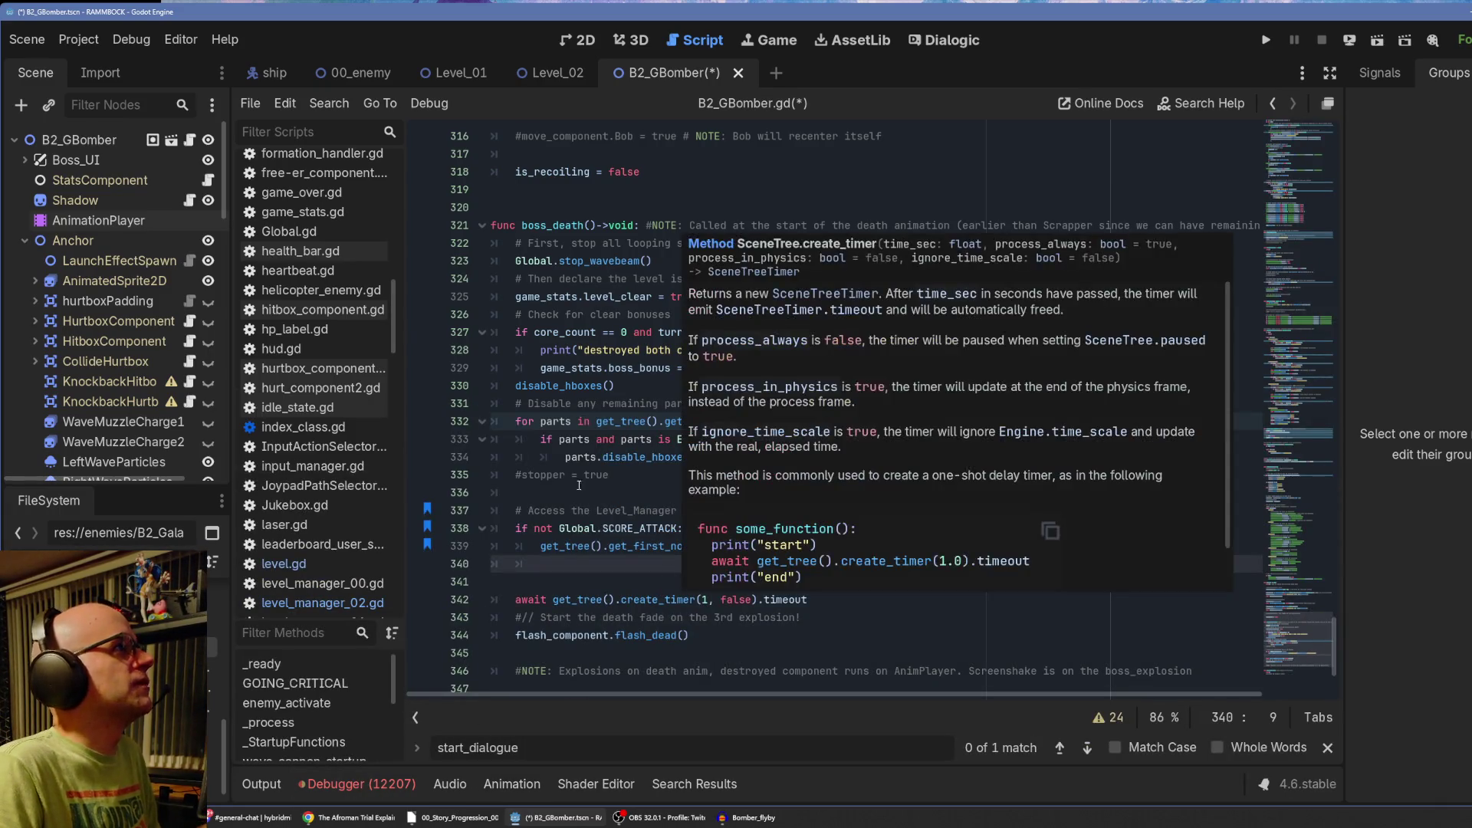
pyautogui.click(664, 476)
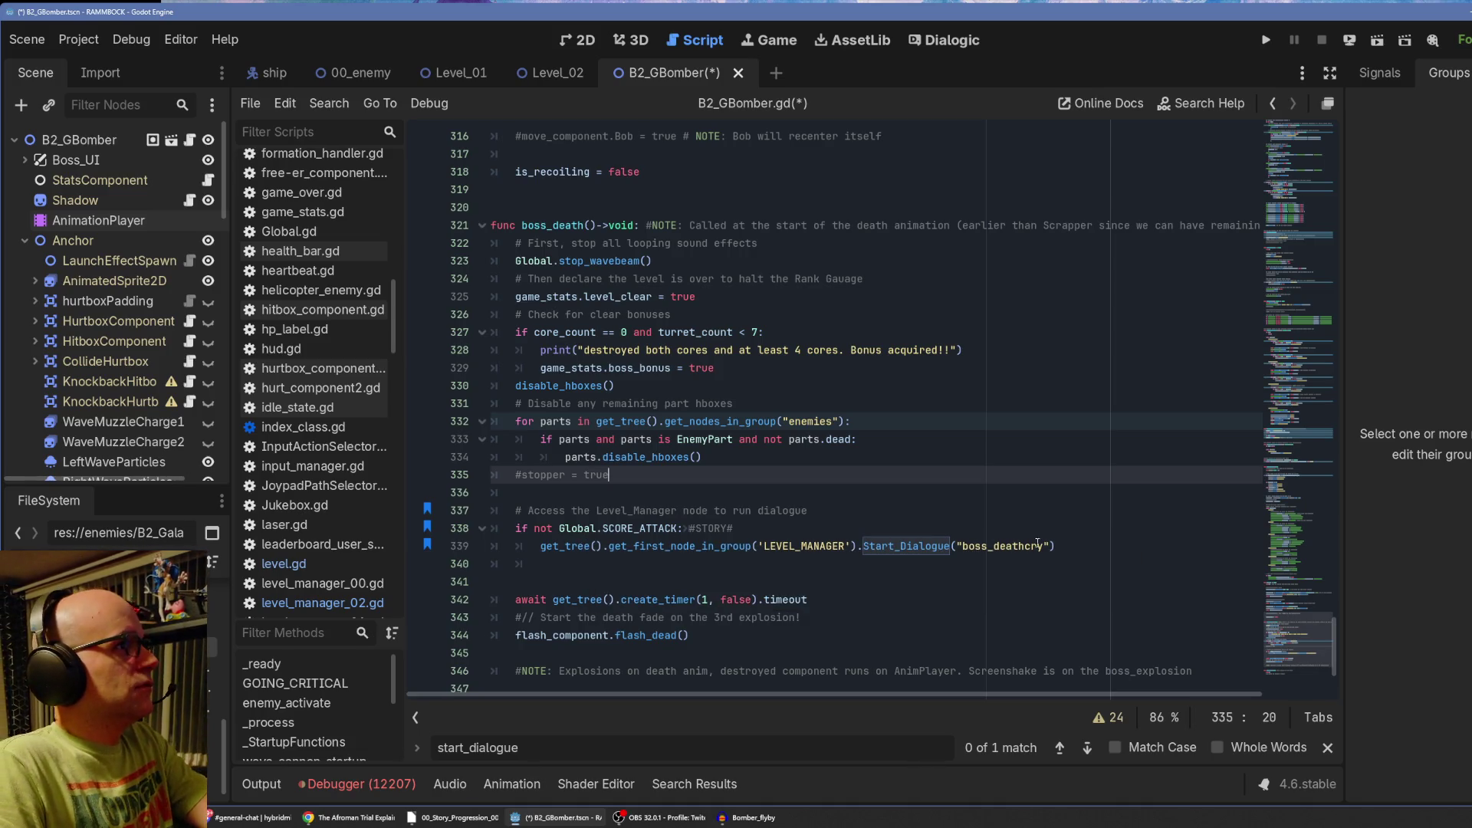
pyautogui.click(1073, 552)
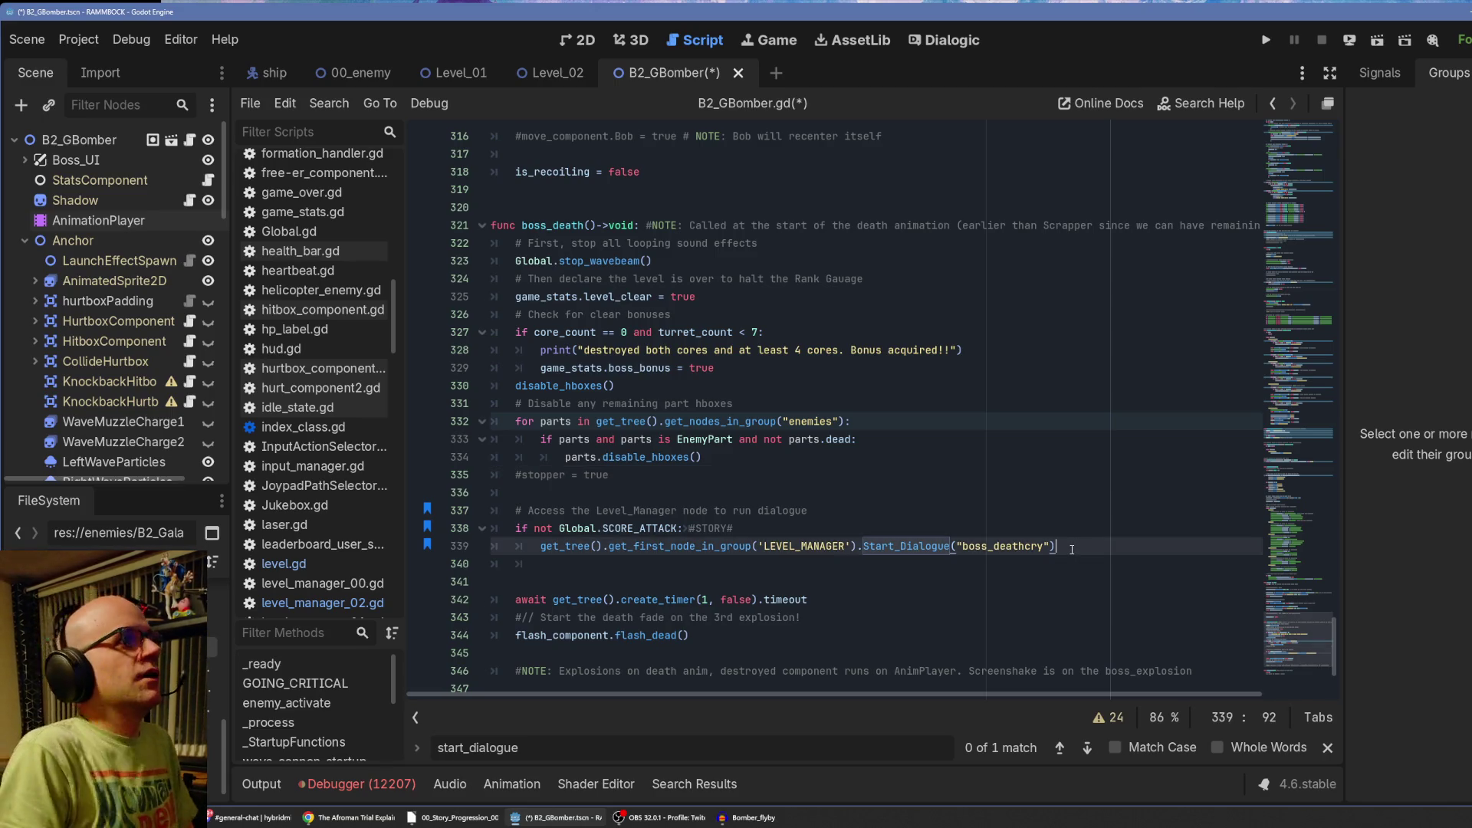
pyautogui.press('Return')
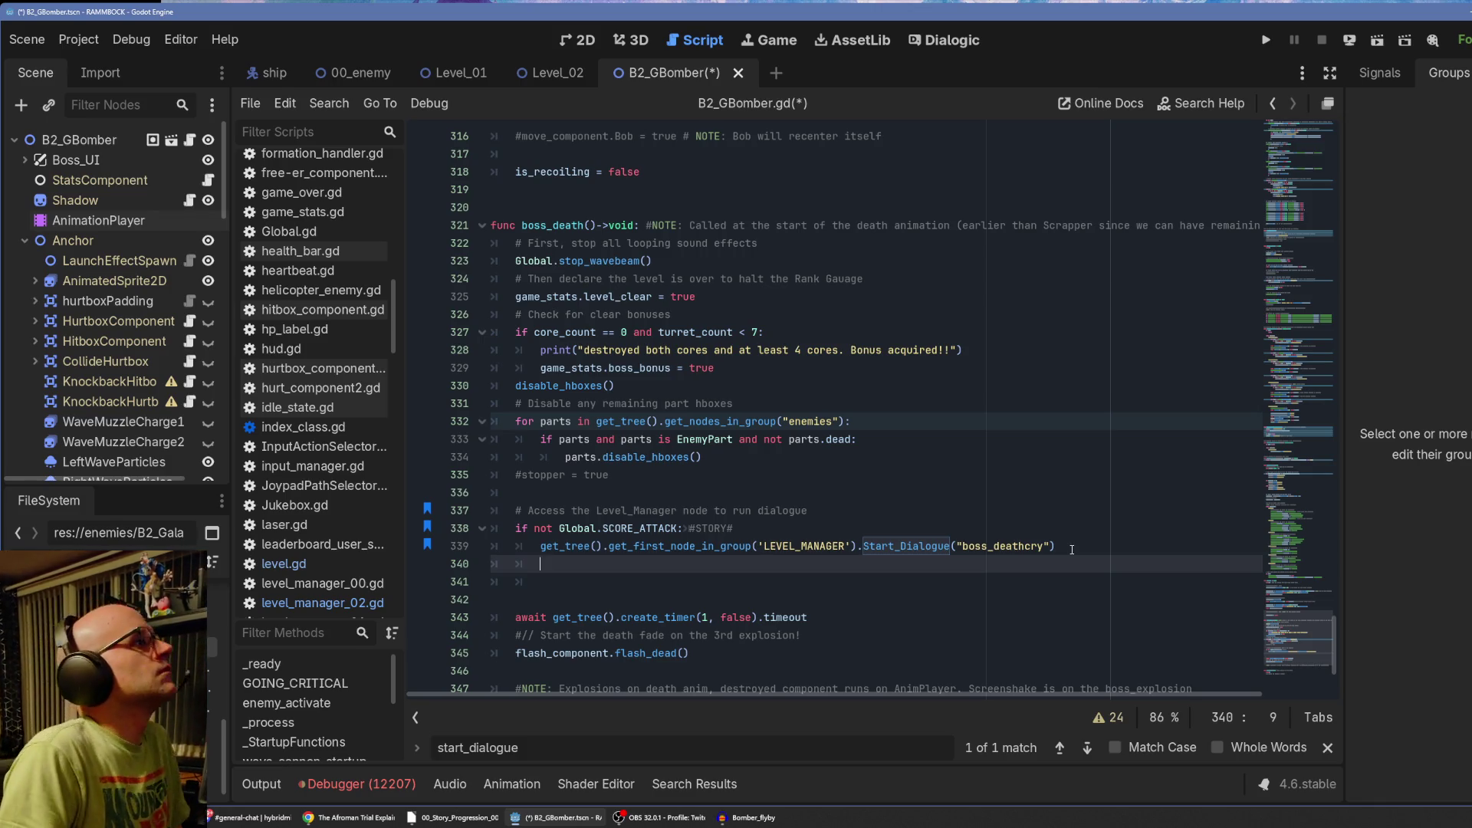
# Insert 'await get_tree().create_timer(2, false).timeout' above animation_player.play("boss_death").
pyautogui.press('Down')
pyautogui.press('Down')
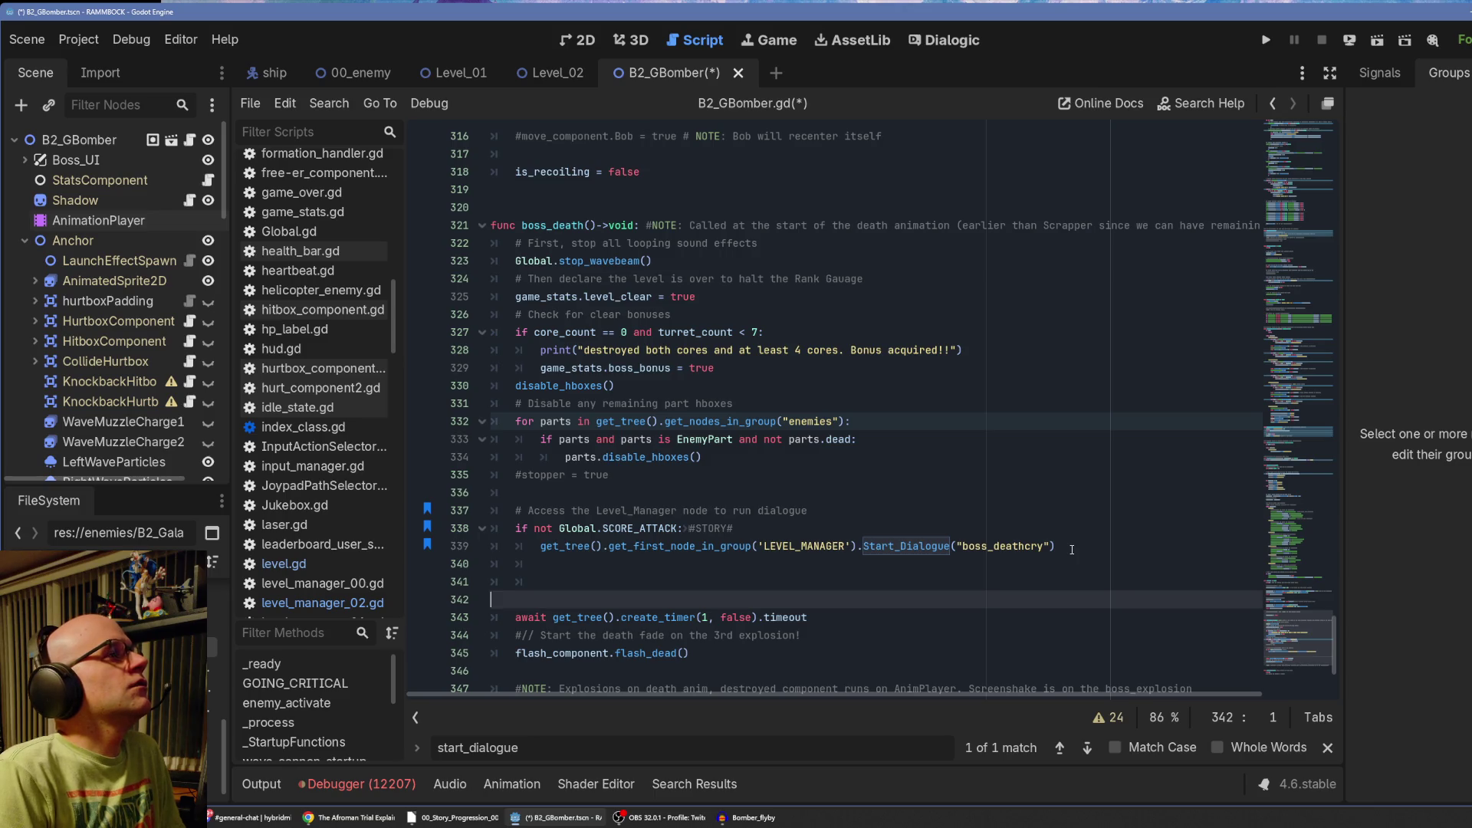
pyautogui.press('Up')
pyautogui.write('await get_tree().create_timer(1, false).timeout')
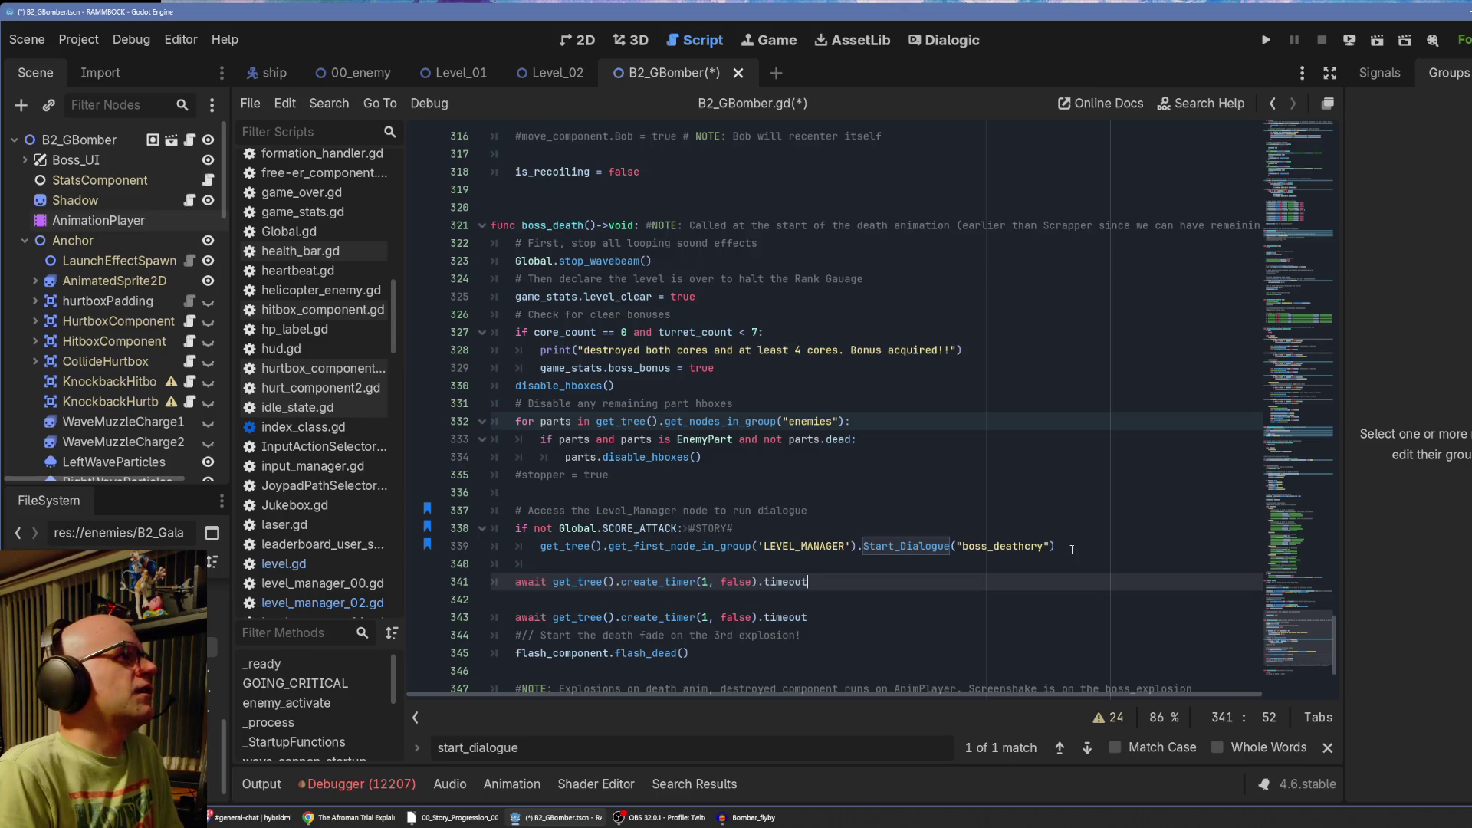
pyautogui.hotkey('ctrl', 'z')
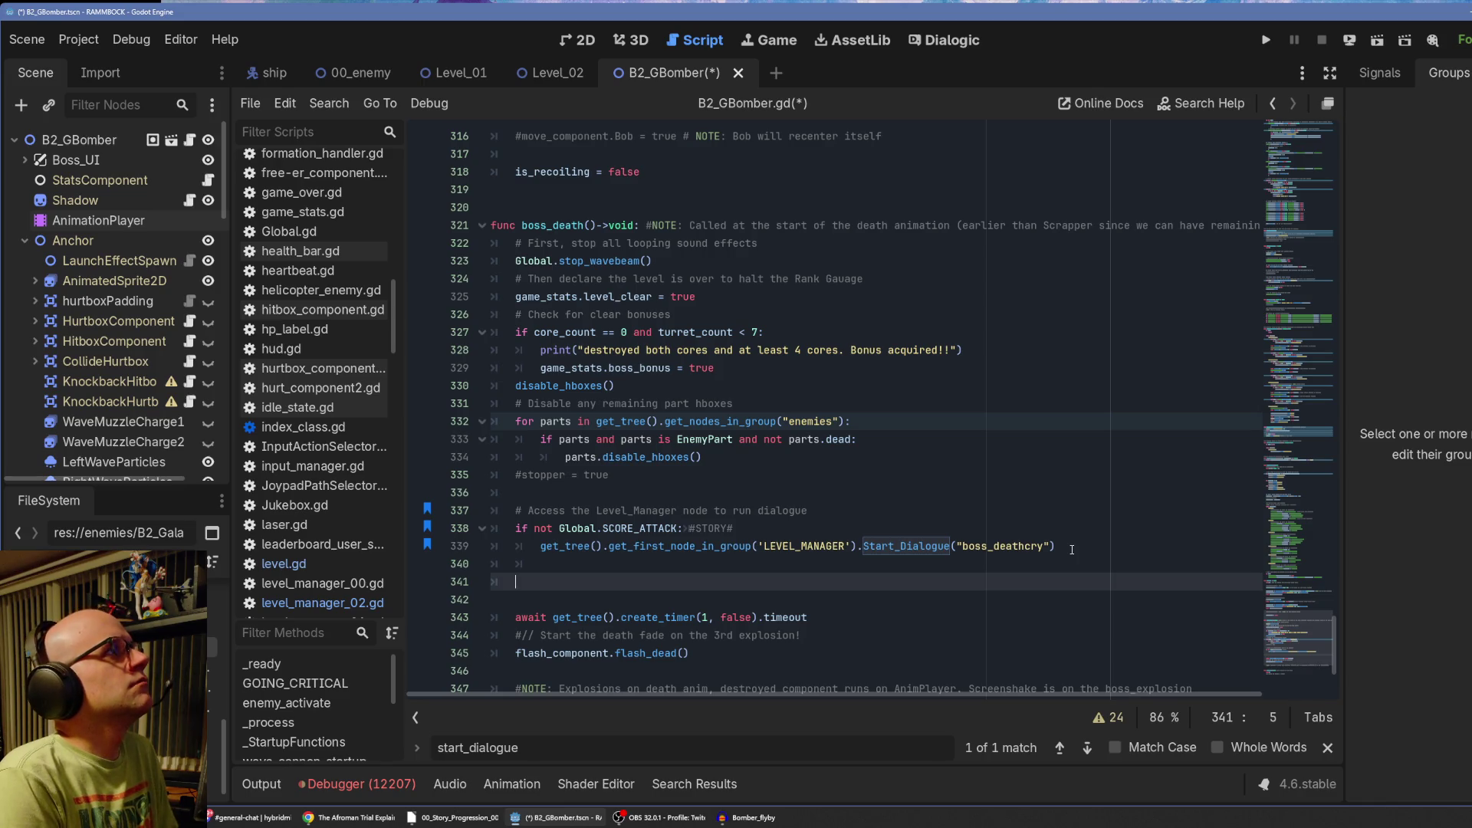
pyautogui.hotkey('ctrl', 'z')
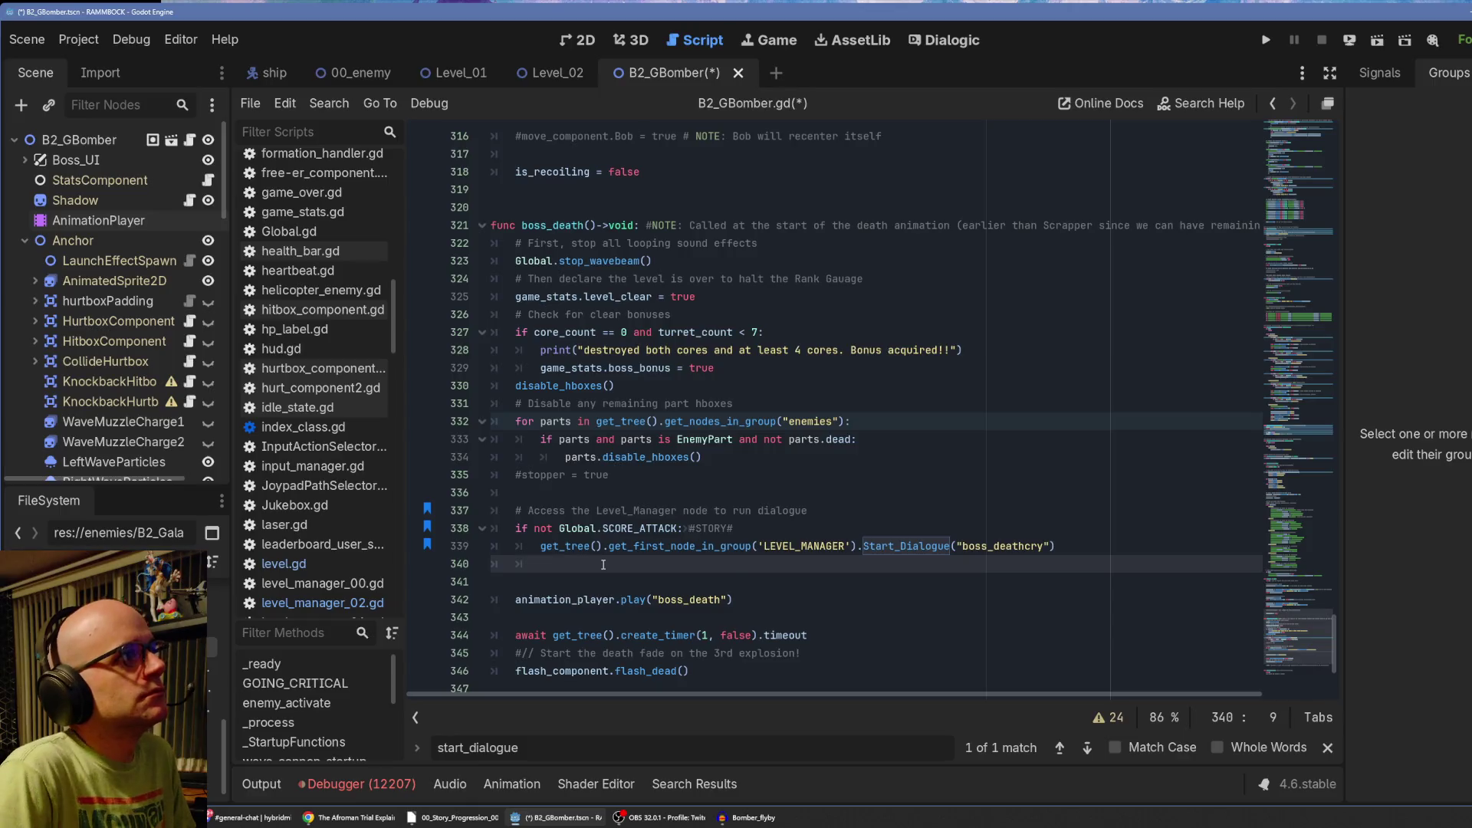
pyautogui.doubleClick(728, 565)
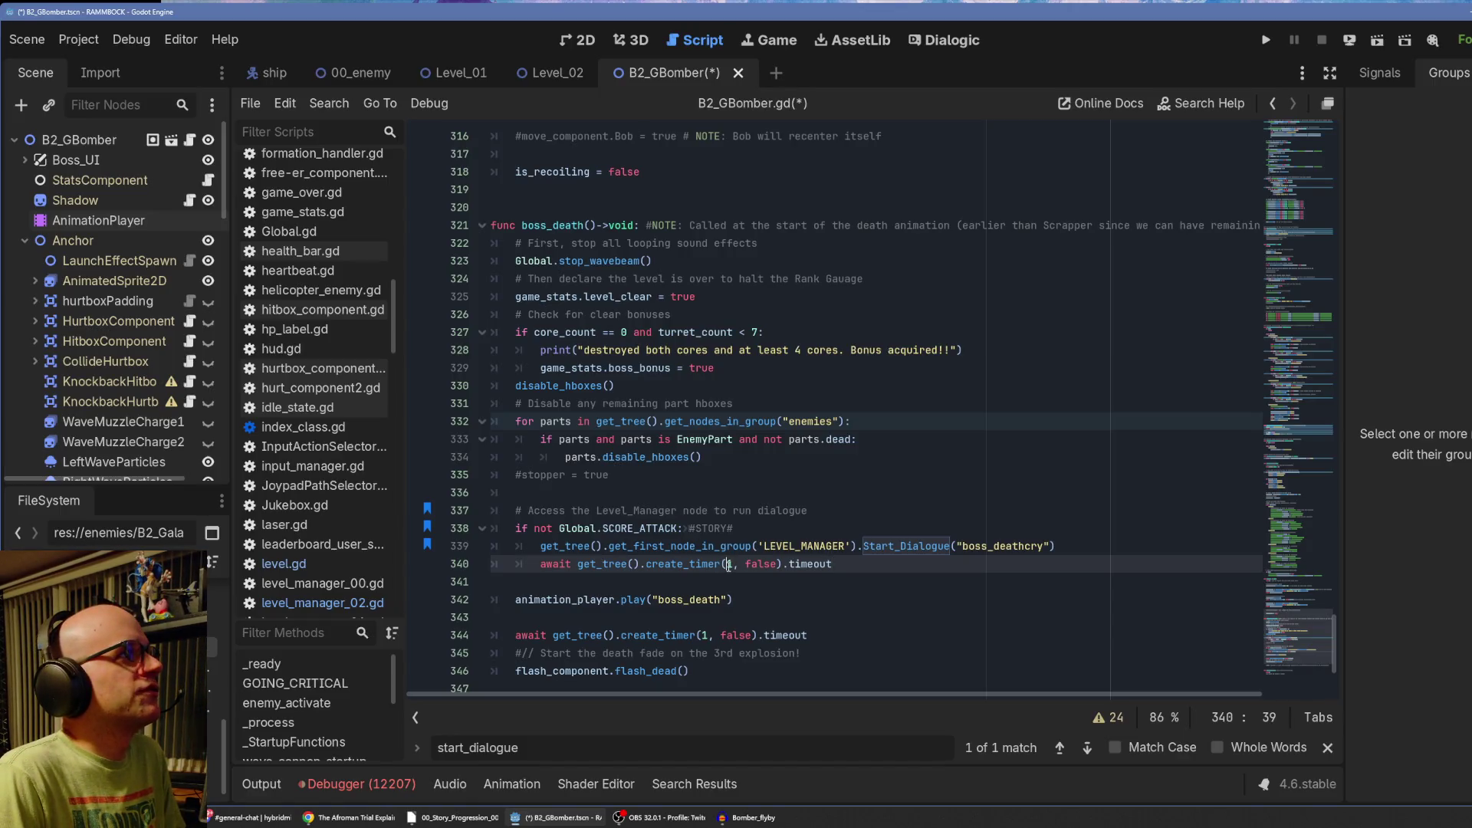
pyautogui.write('2')
pyautogui.click(837, 607)
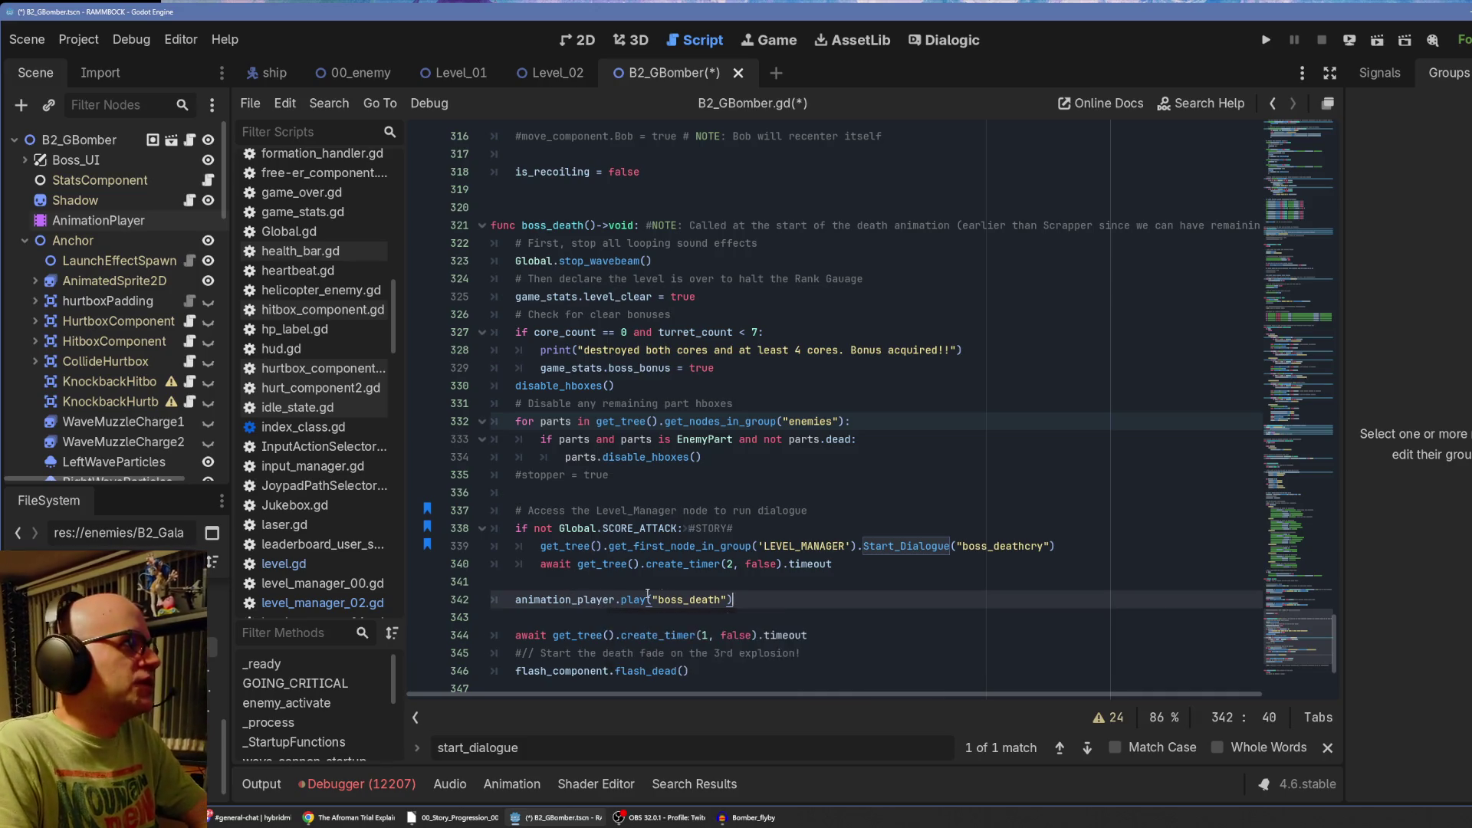
pyautogui.moveTo(640, 602)
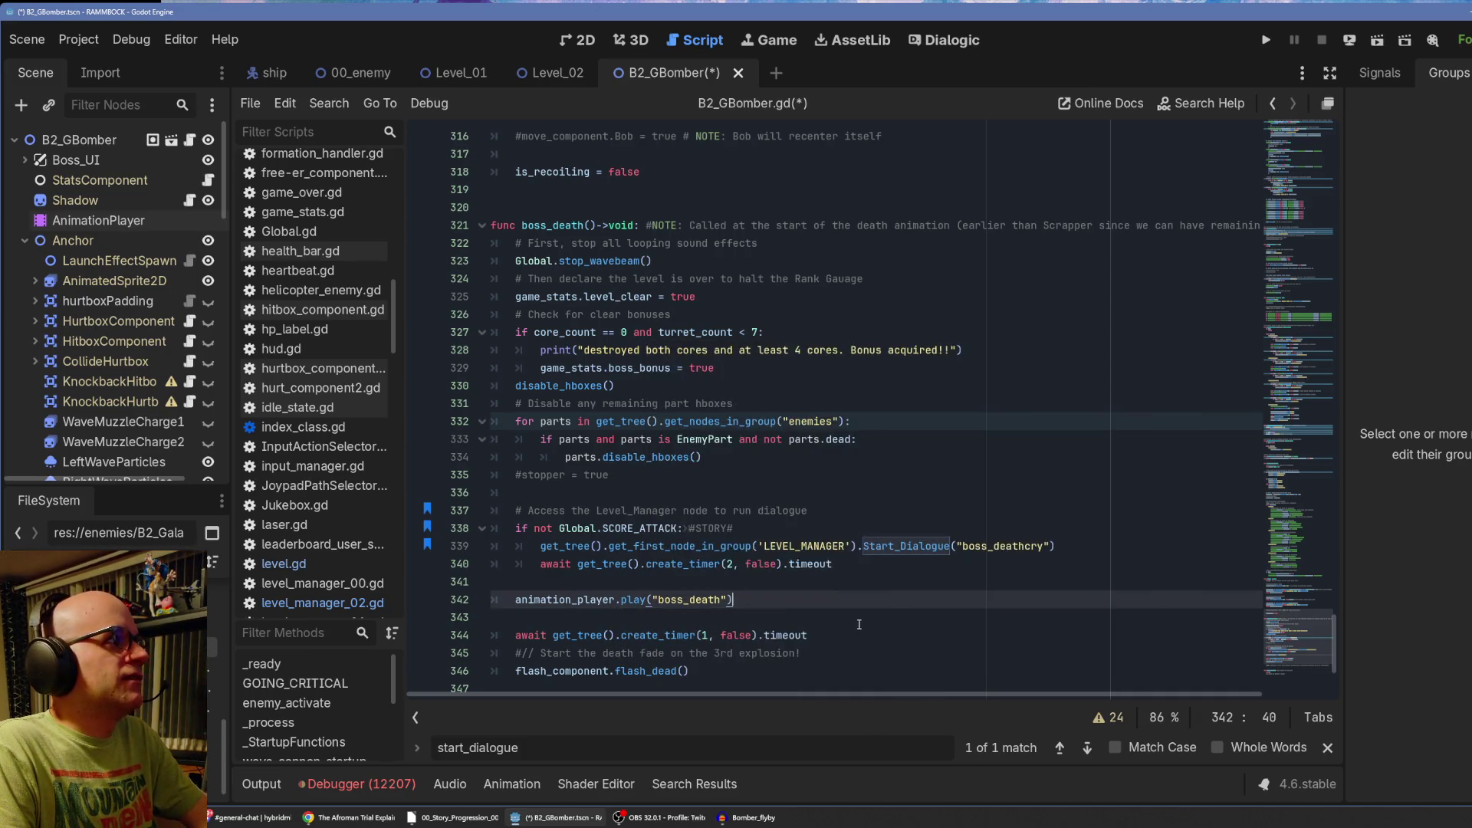
pyautogui.click(762, 586)
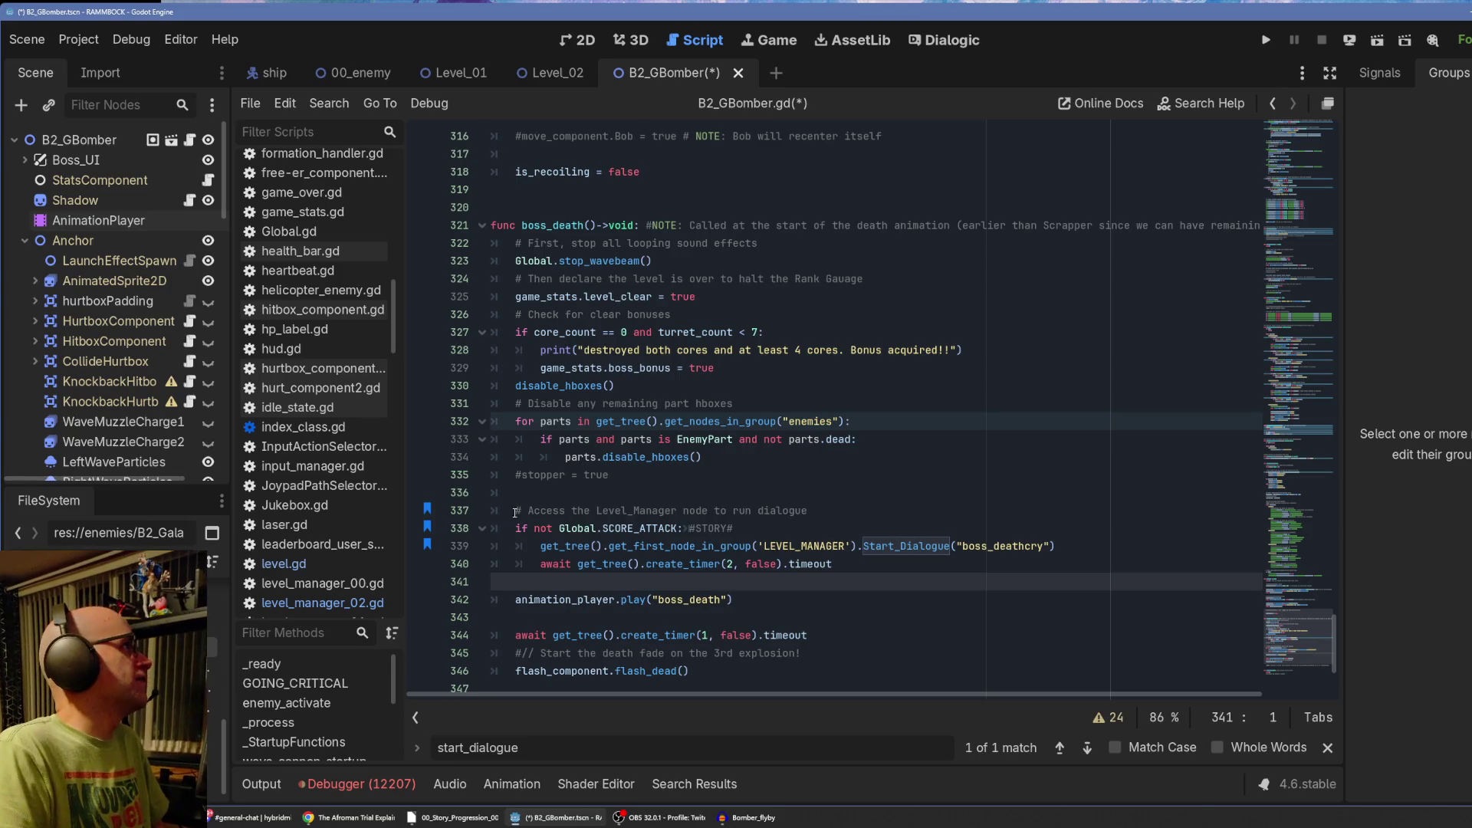
pyautogui.click(107, 220)
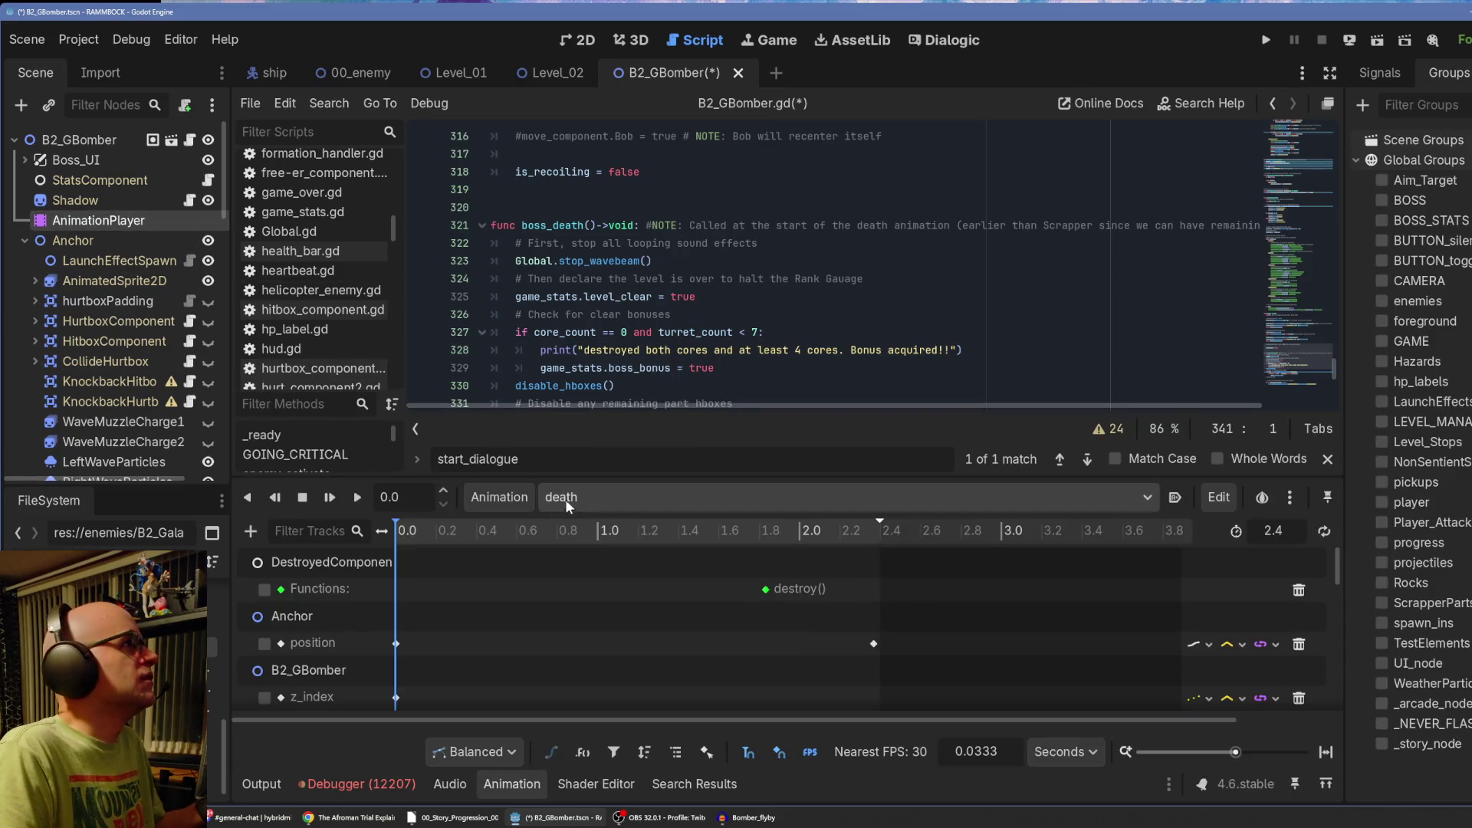
# Load the boss_death animation in the AnimationPlayer and preview it once.
pyautogui.click(576, 497)
pyautogui.click(656, 570)
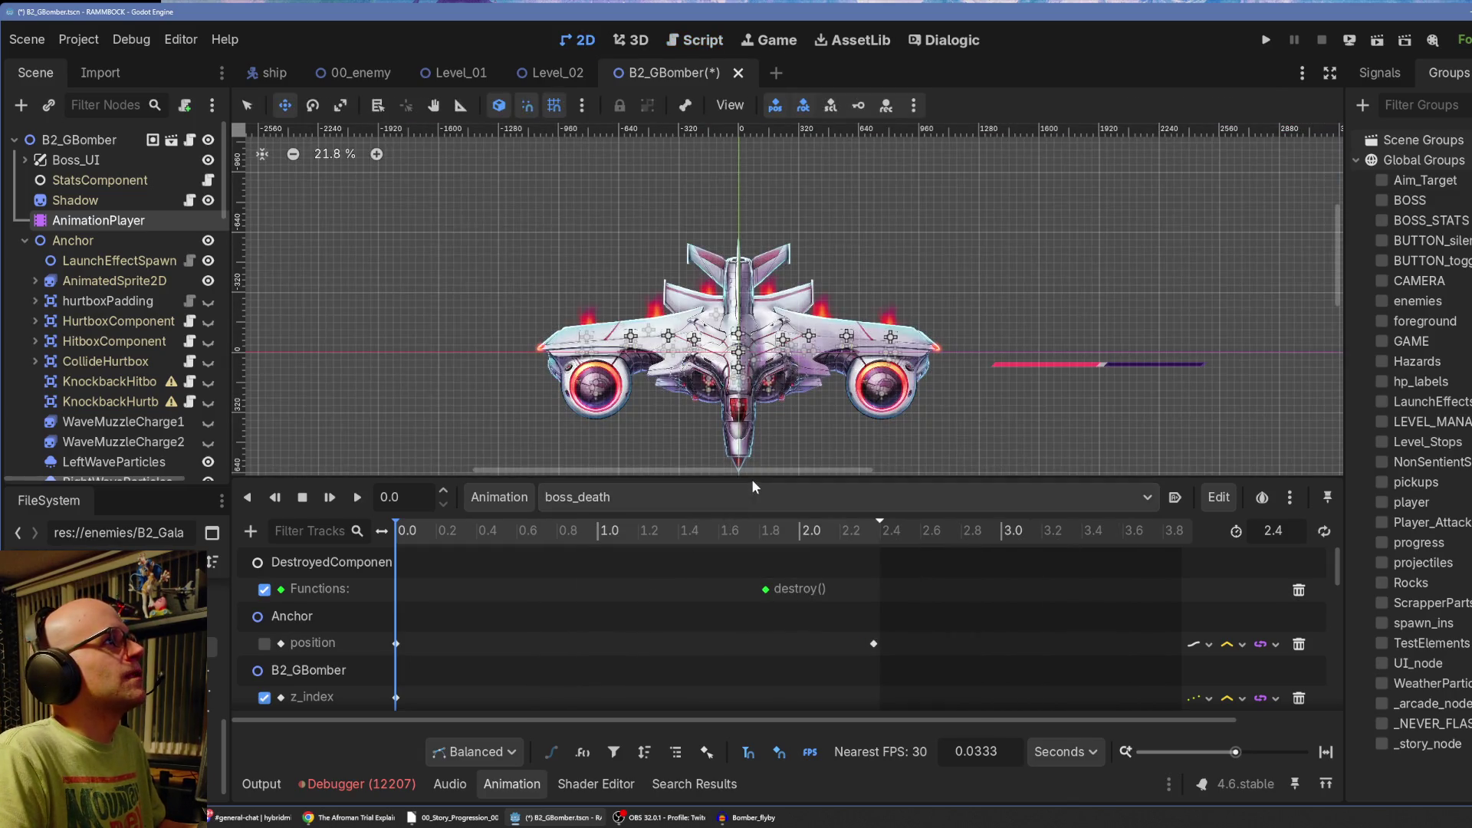
pyautogui.moveTo(755, 477); pyautogui.dragTo(755, 497)
pyautogui.click(329, 518)
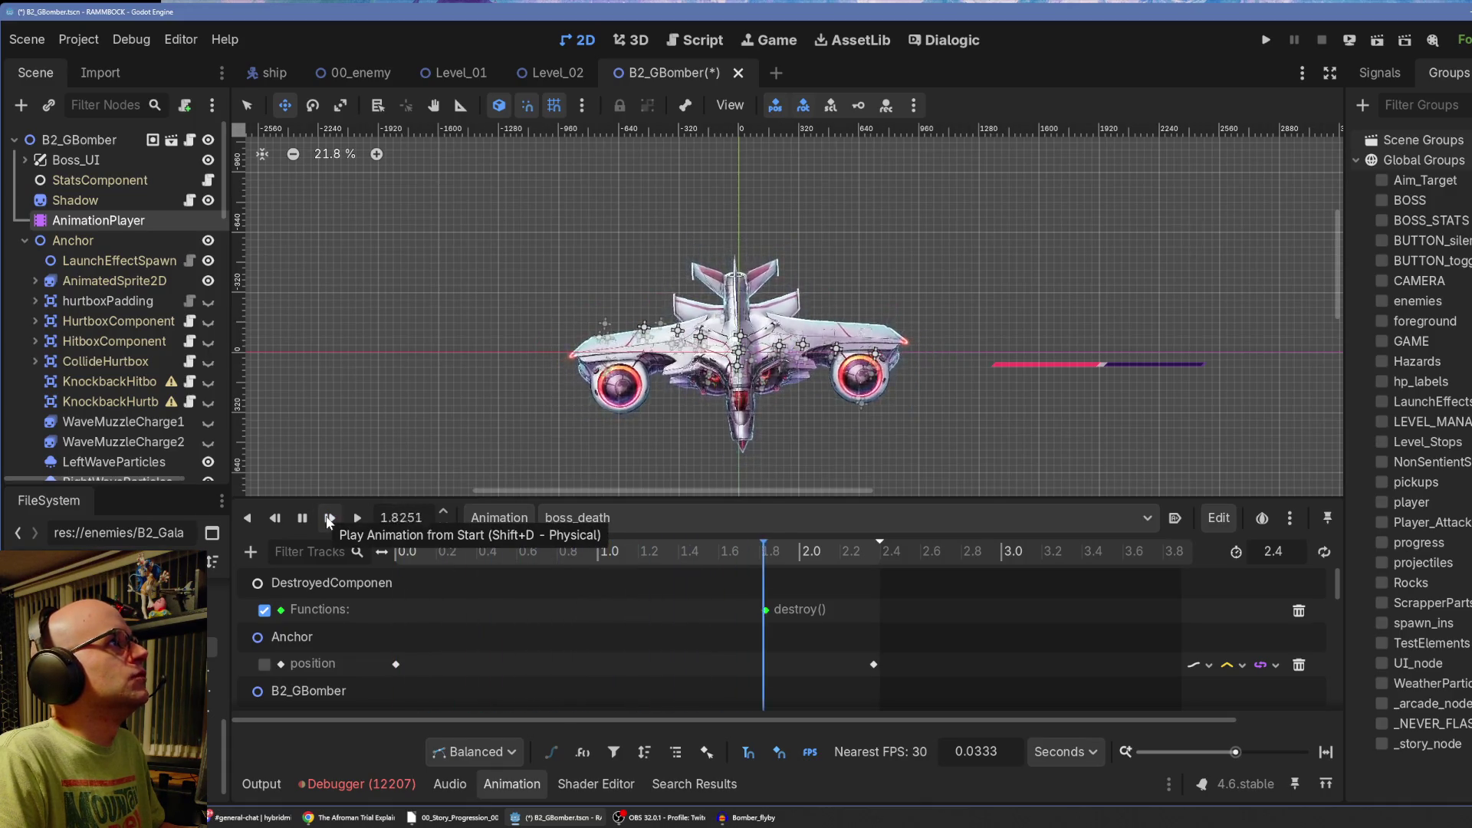
pyautogui.click(302, 519)
# Reveal the explosion spawn tracks, save the B2_GBomber scene, and switch to Level_02.
pyautogui.moveTo(650, 500)
pyautogui.mouseDown()
pyautogui.moveTo(675, 453)
pyautogui.moveTo(674, 218)
pyautogui.mouseUp()
pyautogui.scroll(-5, 407, 540)
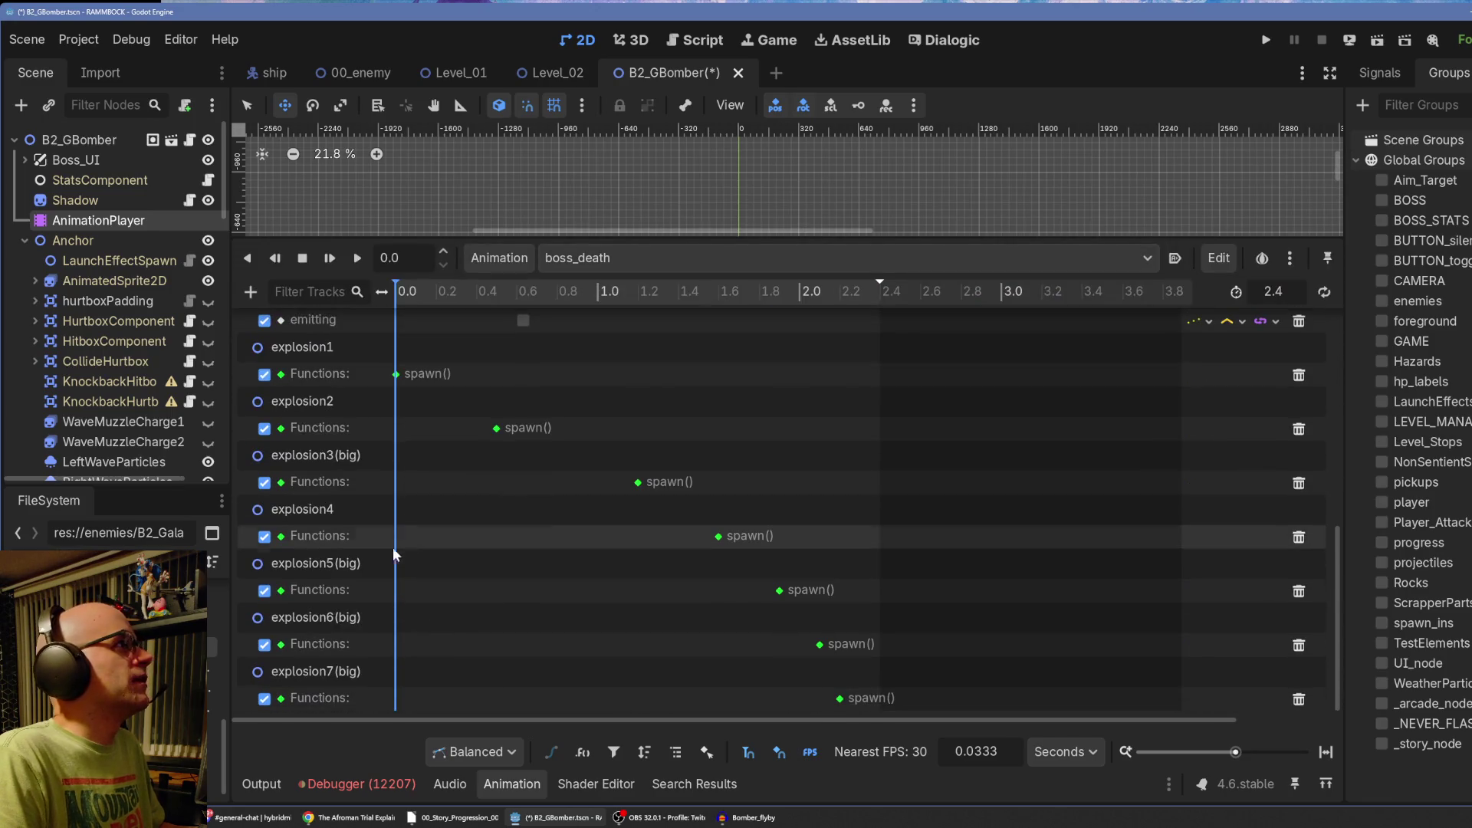
pyautogui.moveTo(385, 291); pyautogui.dragTo(491, 293)
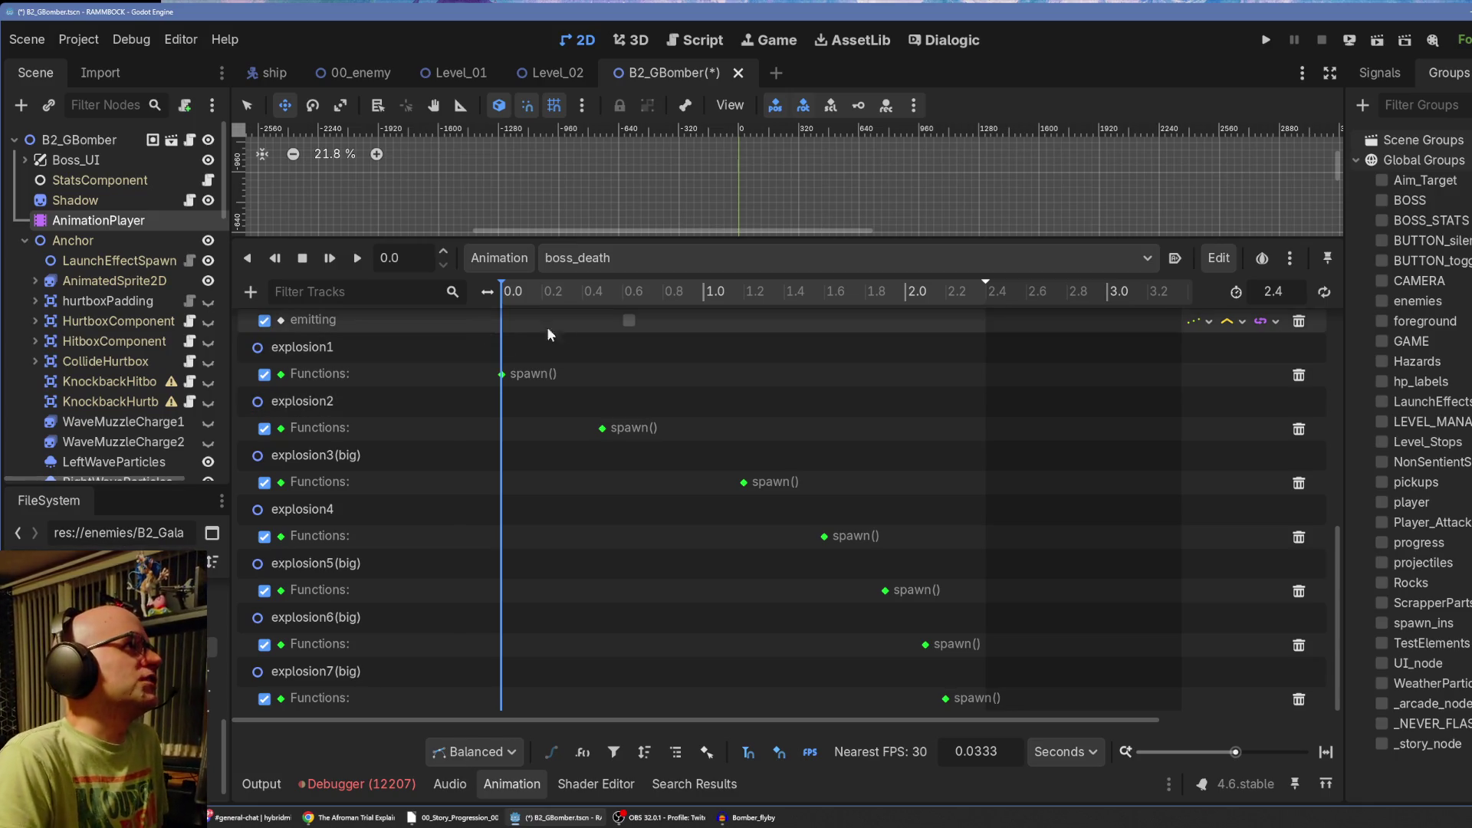
pyautogui.moveTo(727, 240); pyautogui.dragTo(728, 553)
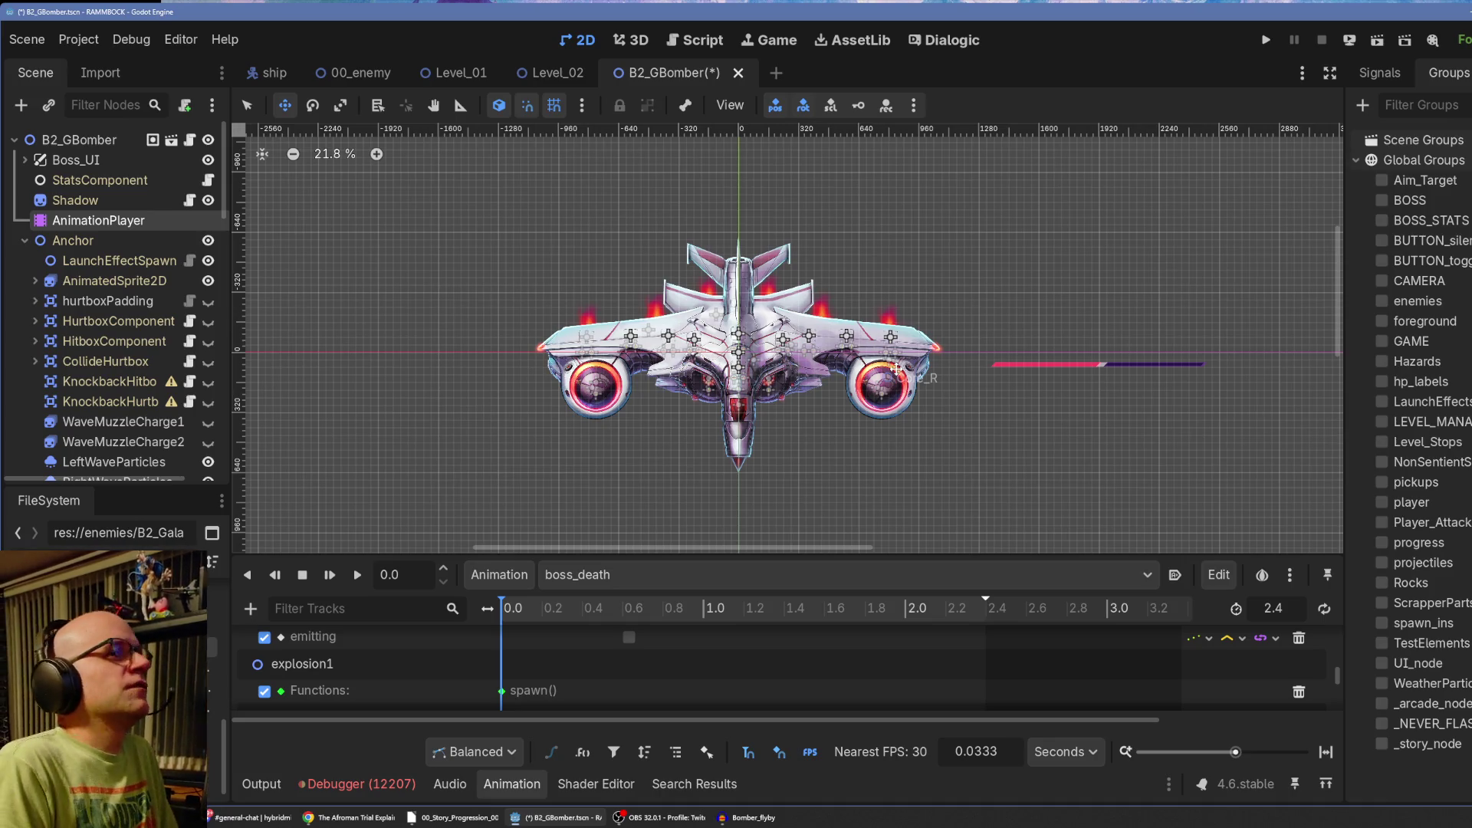
pyautogui.hotkey('ctrl', 's')
pyautogui.click(550, 72)
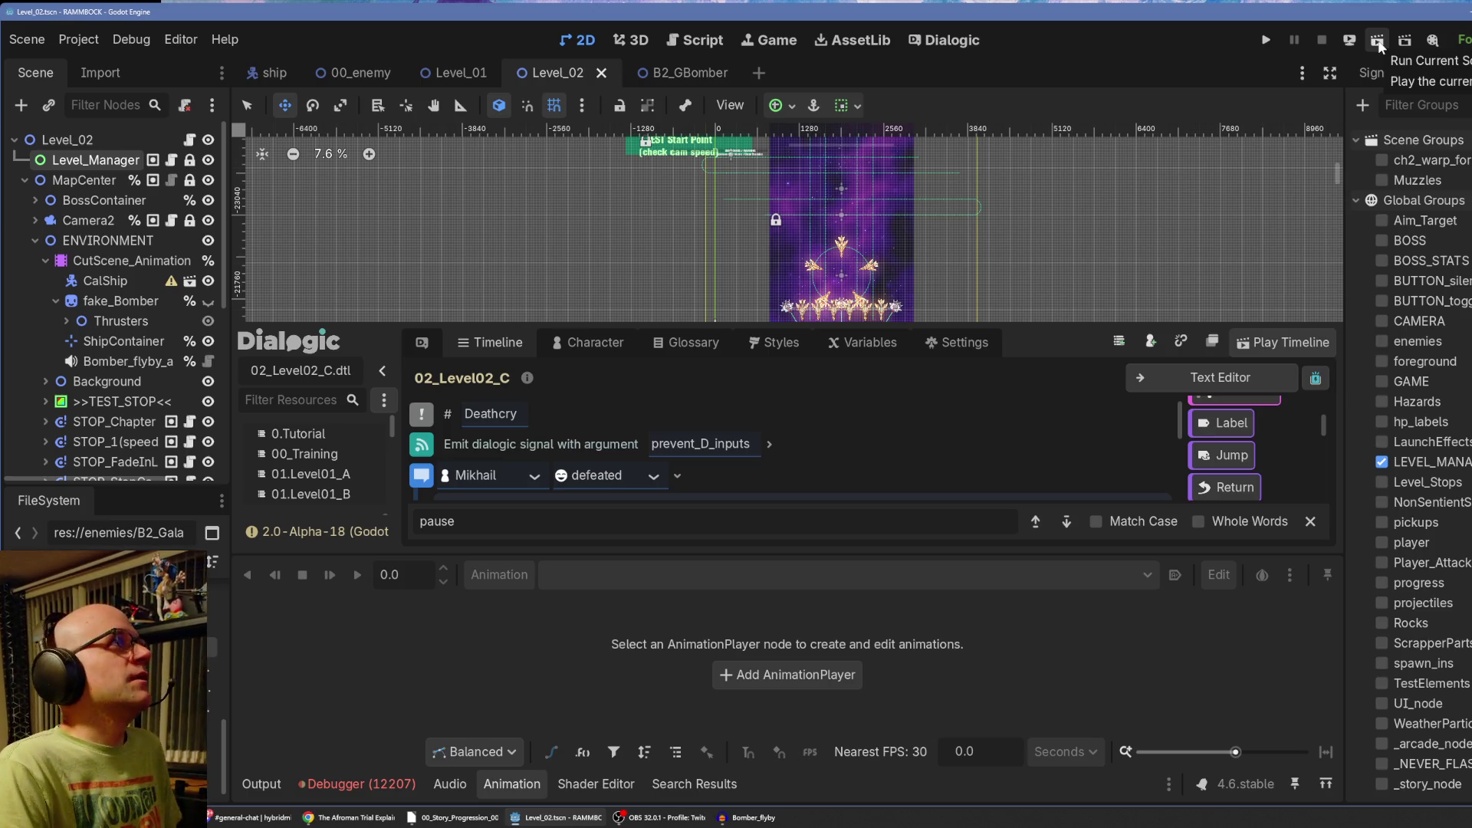
# Run the Level_02 scene, watch the boss fight, then stop it with F8.
pyautogui.click(1378, 40)
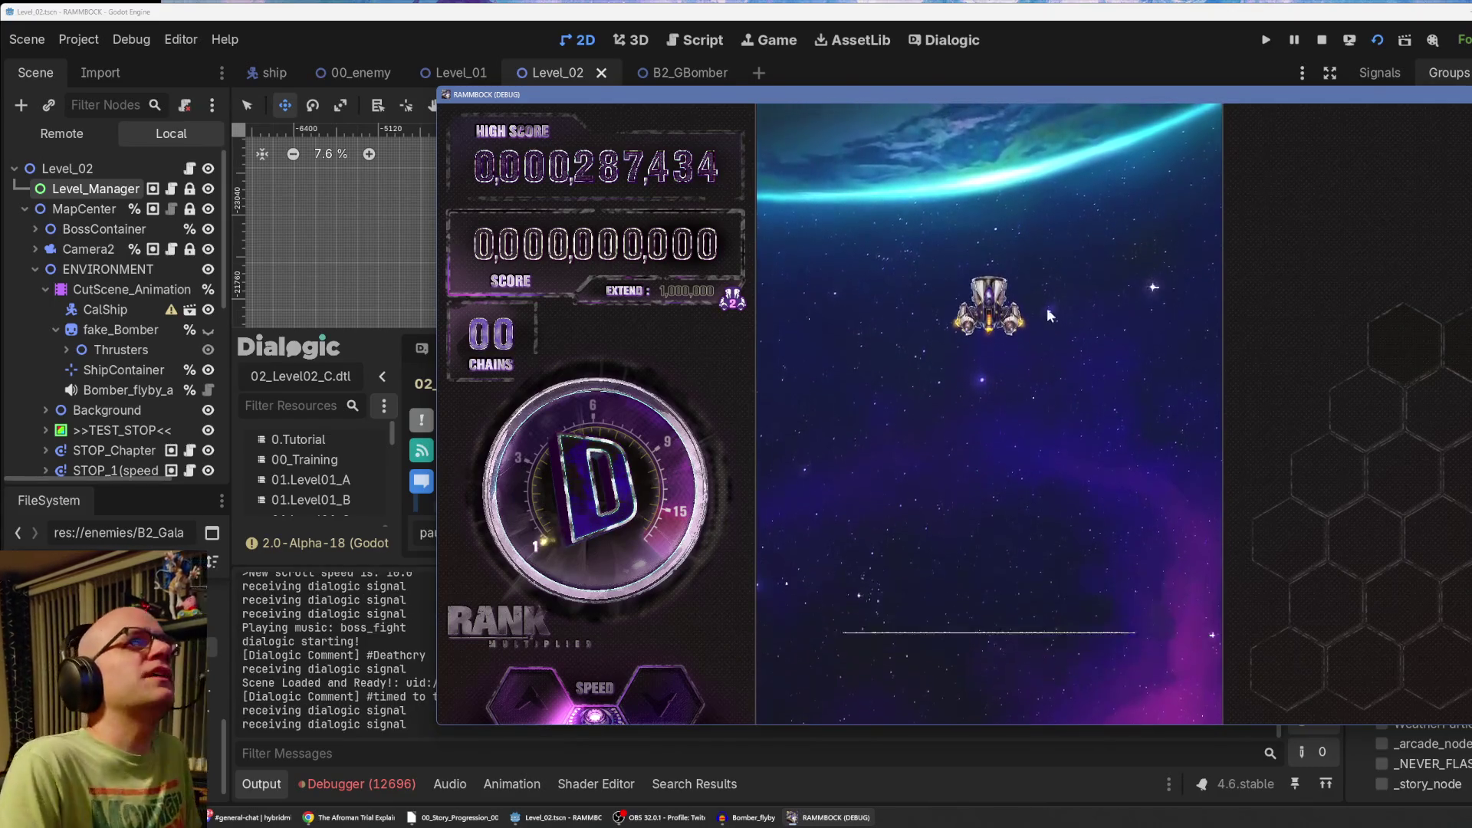
pyautogui.press('F8')
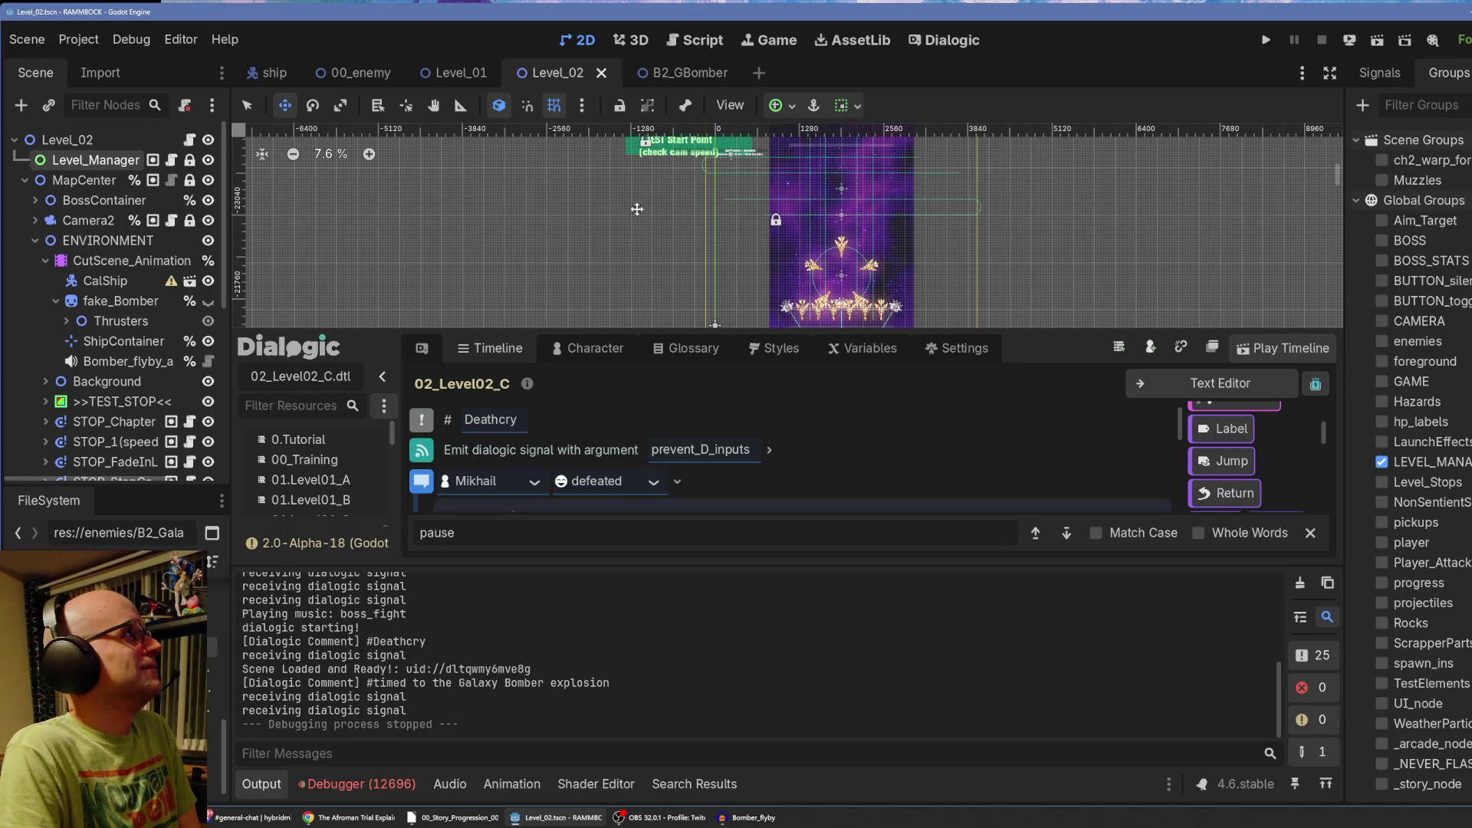
# Return to the B2_GBomber.gd script with the bottom panels collapsed.
pyautogui.click(705, 43)
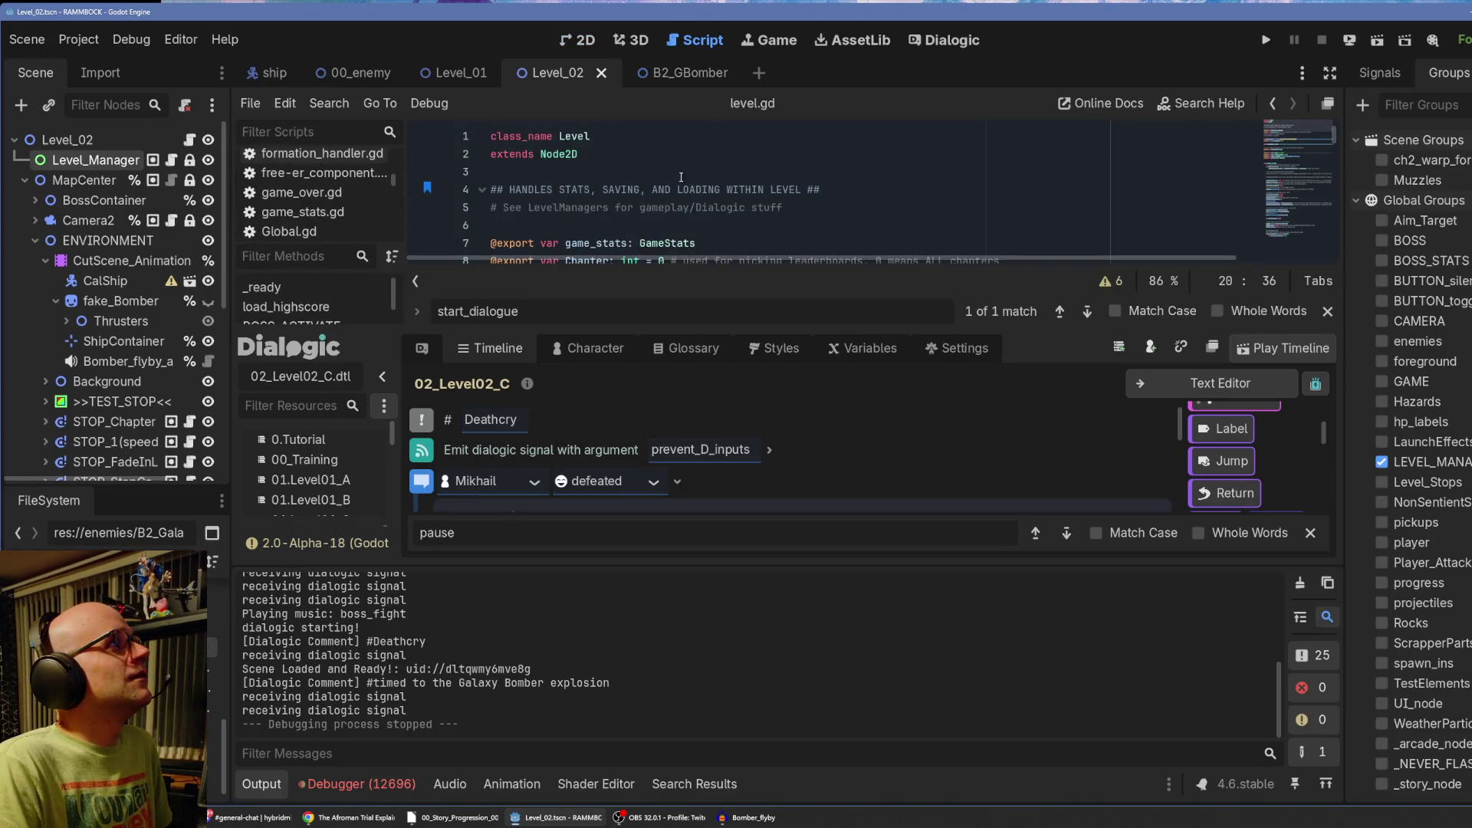
pyautogui.click(264, 785)
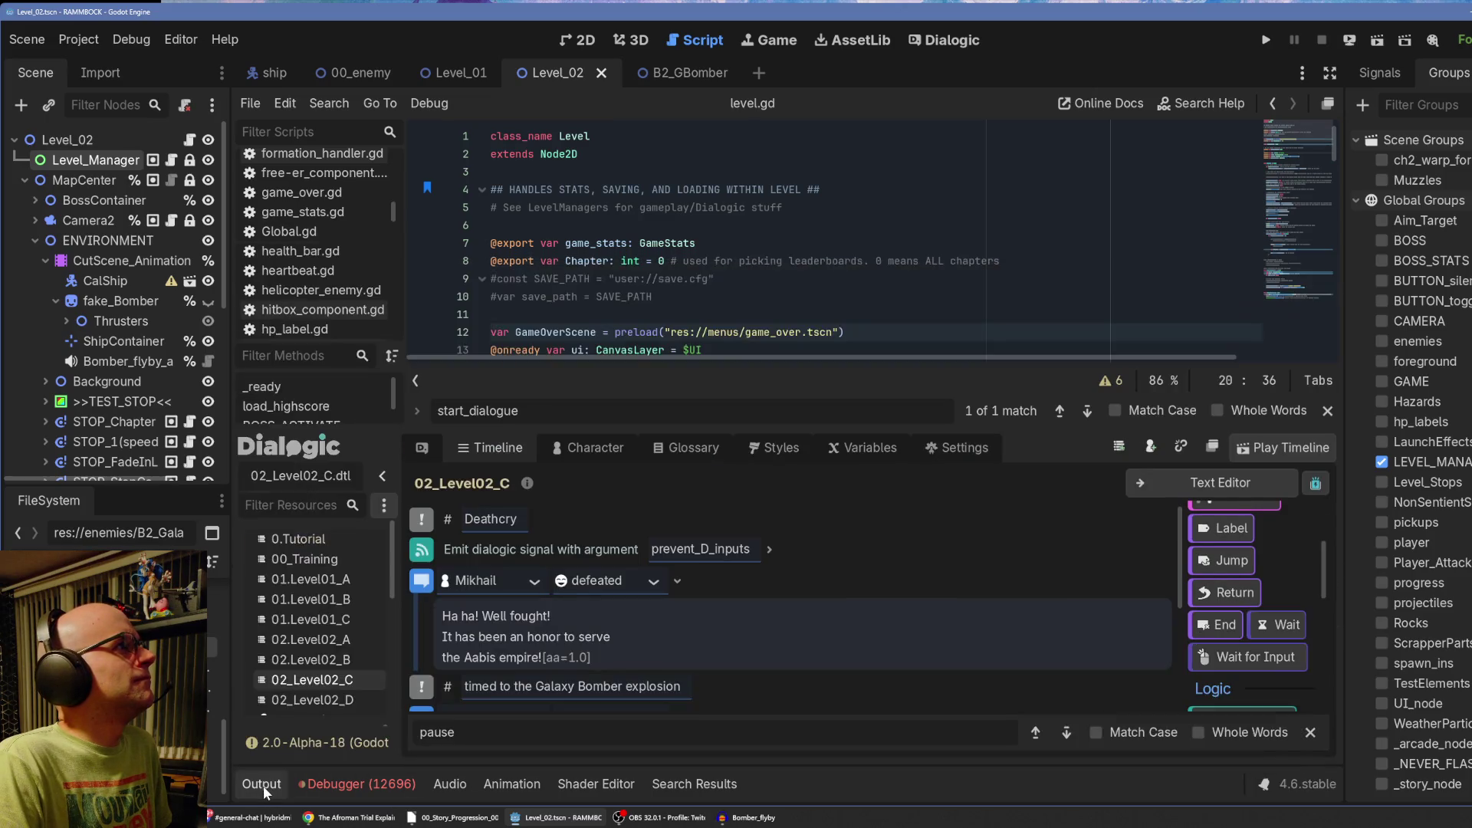
pyautogui.click(949, 40)
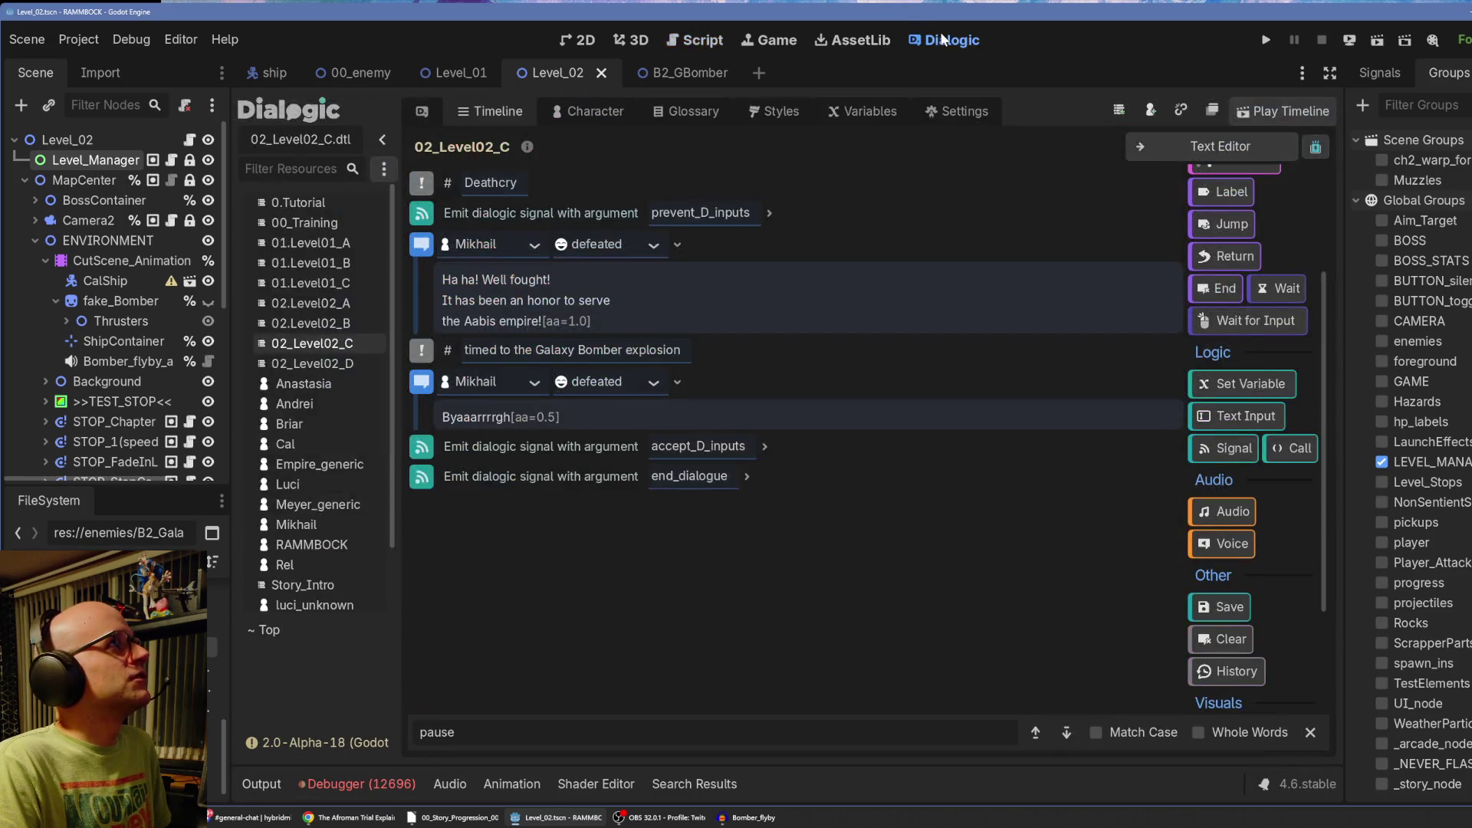
pyautogui.click(697, 42)
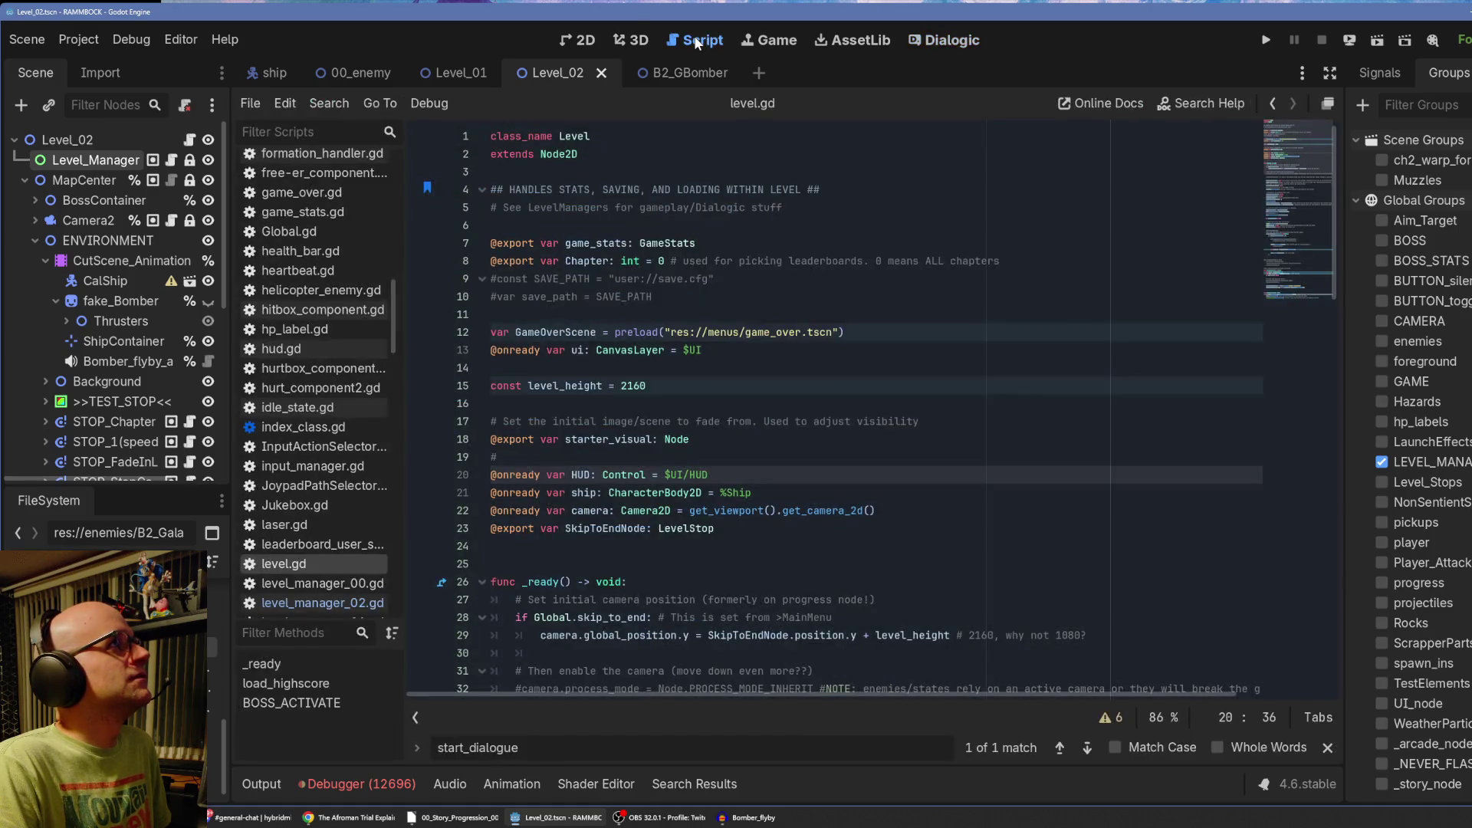
pyautogui.scroll(-2, 698, 550)
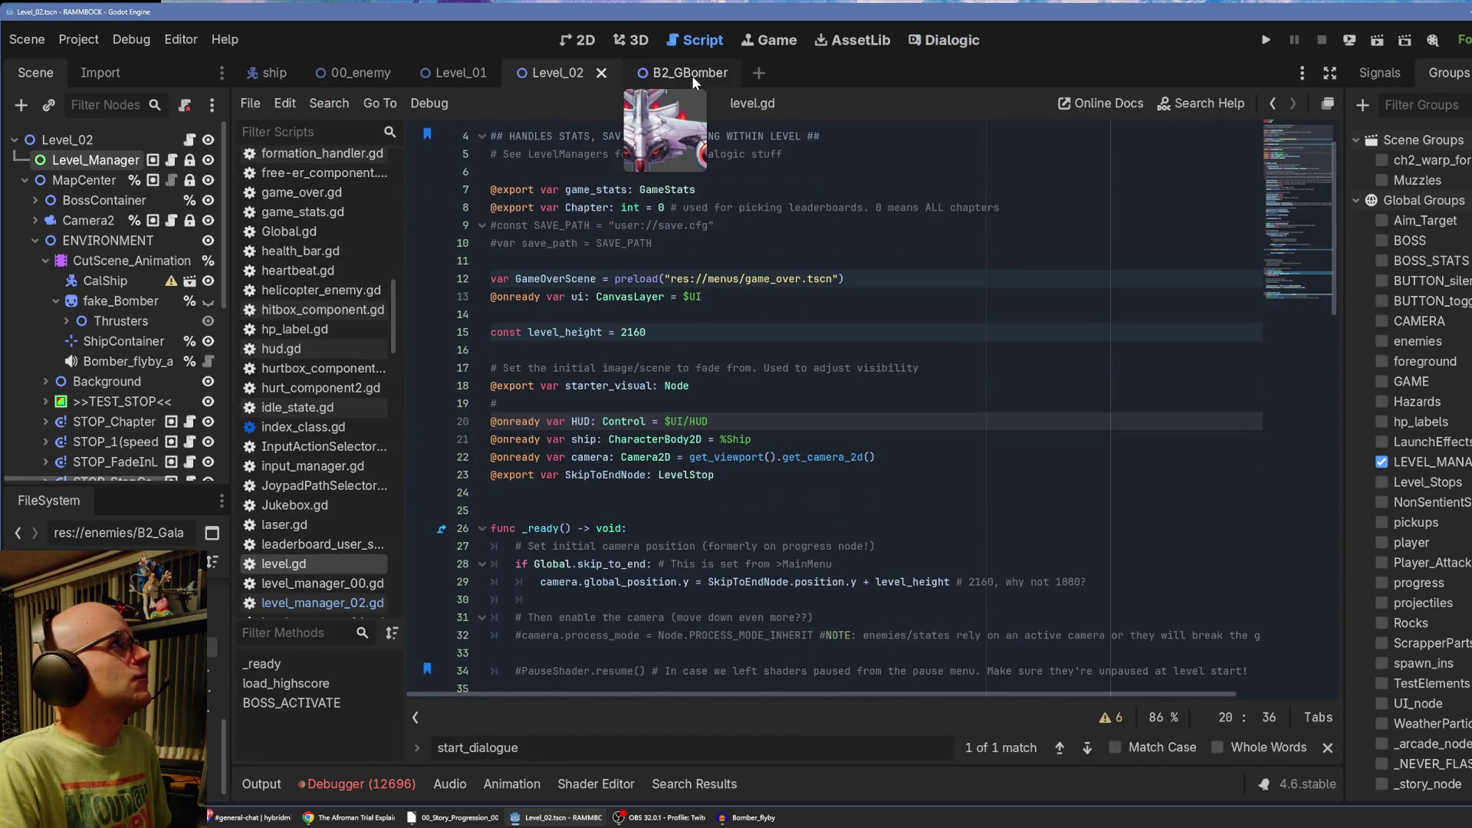
pyautogui.click(690, 72)
pyautogui.click(488, 783)
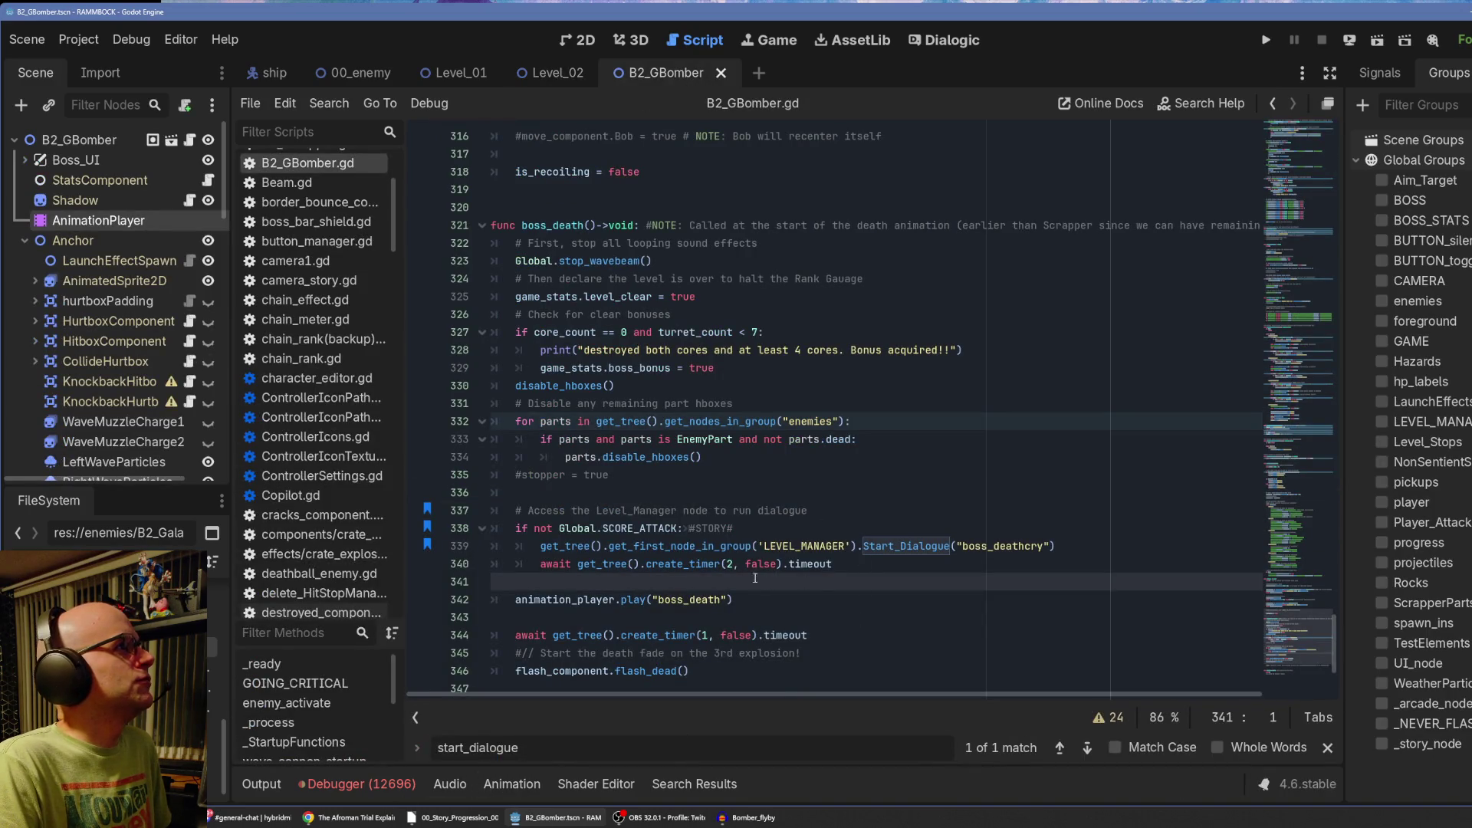
# Change the deathcry timer wait from 2 to 6.5 seconds and save.
pyautogui.doubleClick(730, 563)
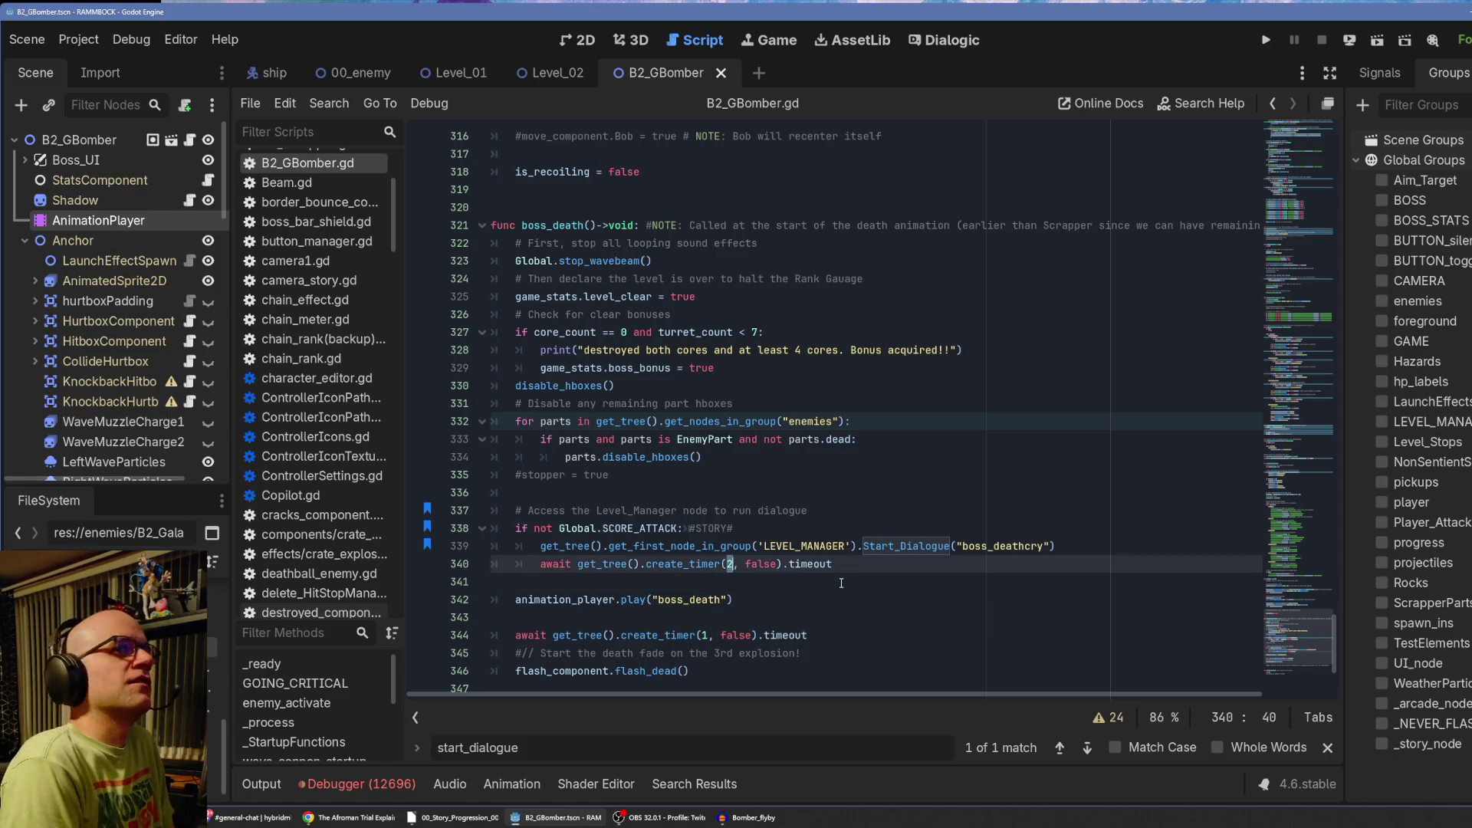
pyautogui.write('7')
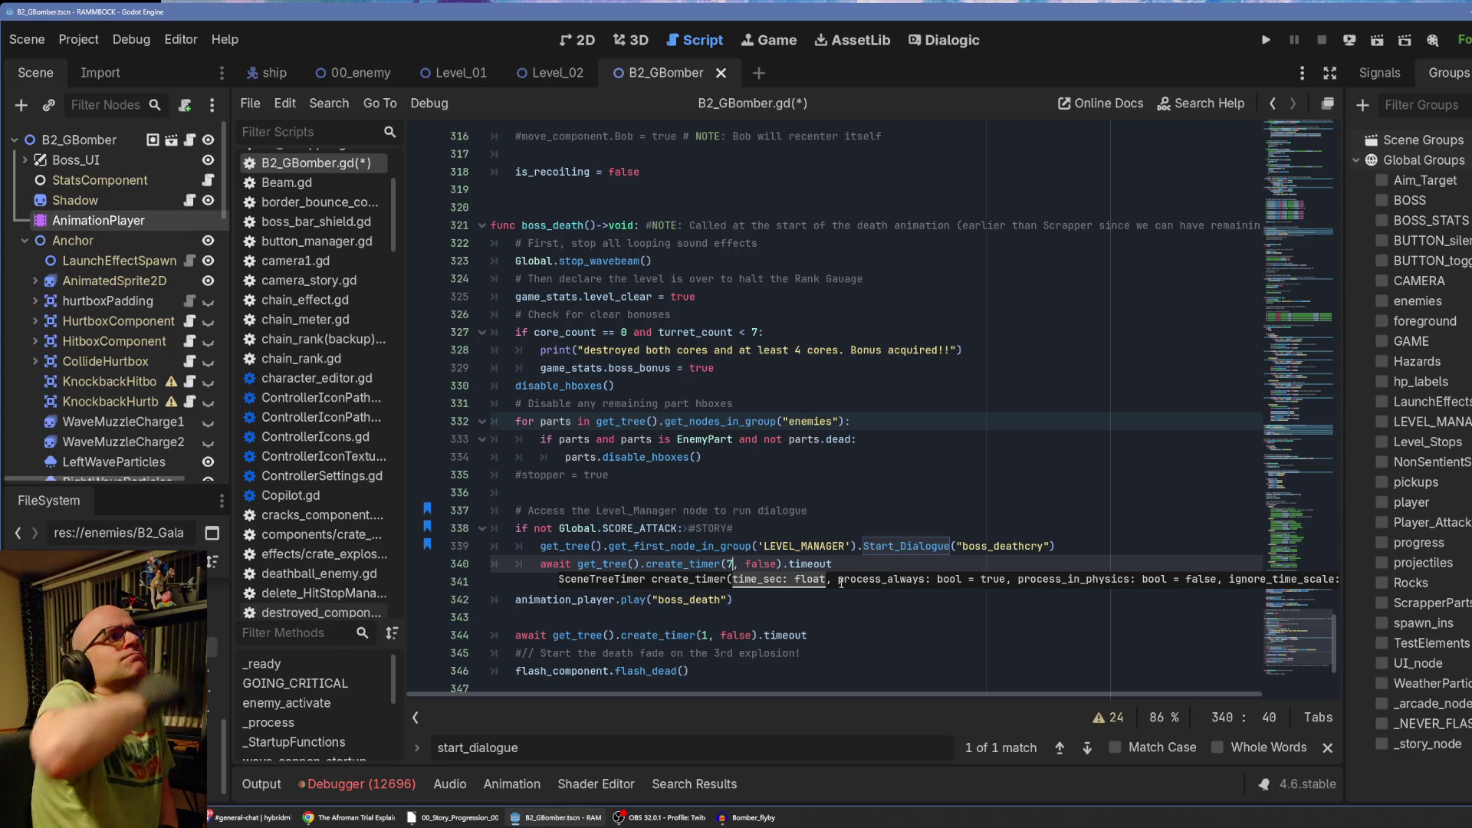
pyautogui.press('BackSpace')
pyautogui.write('6')
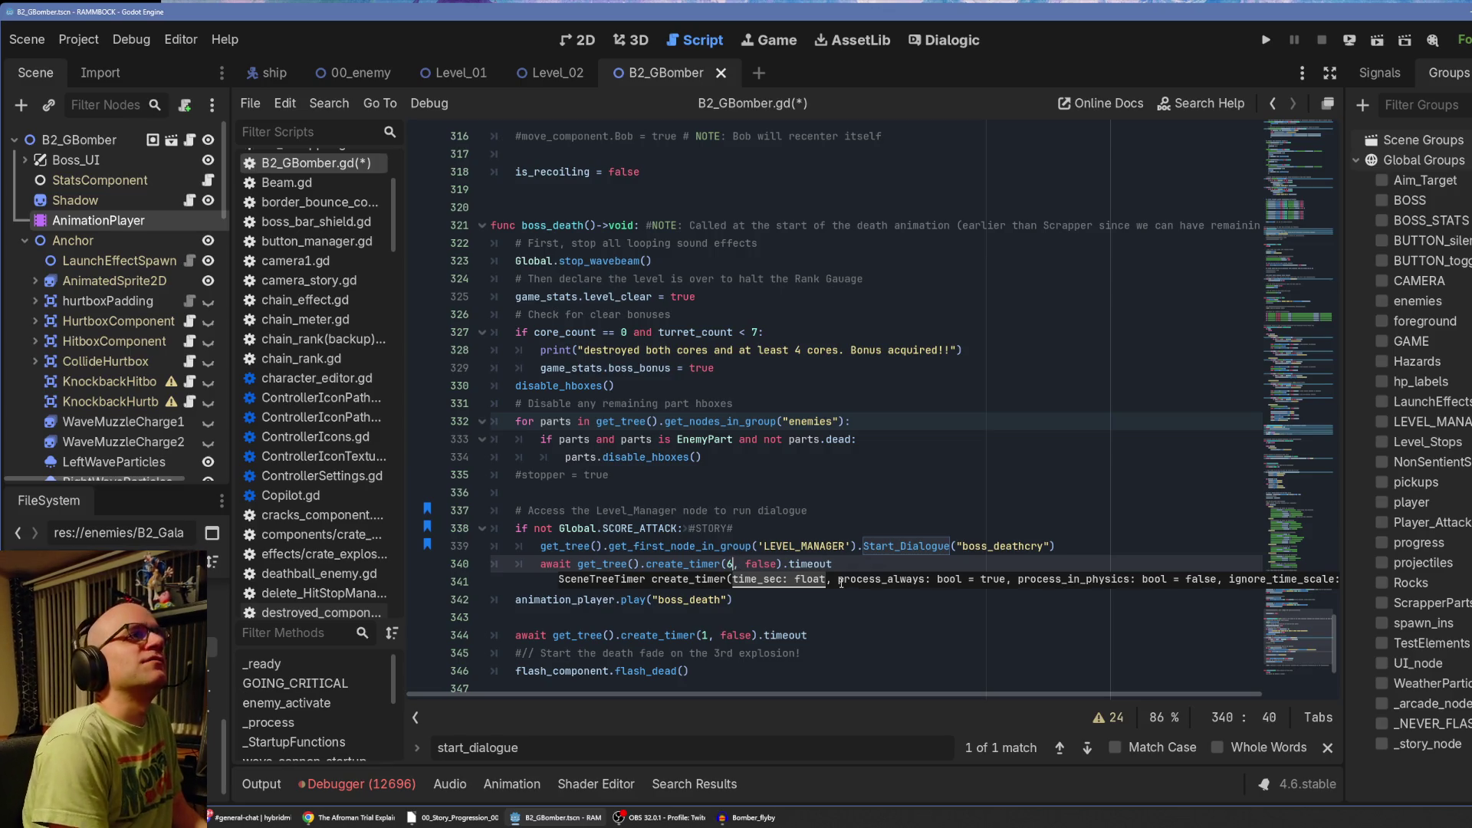
pyautogui.write('.5')
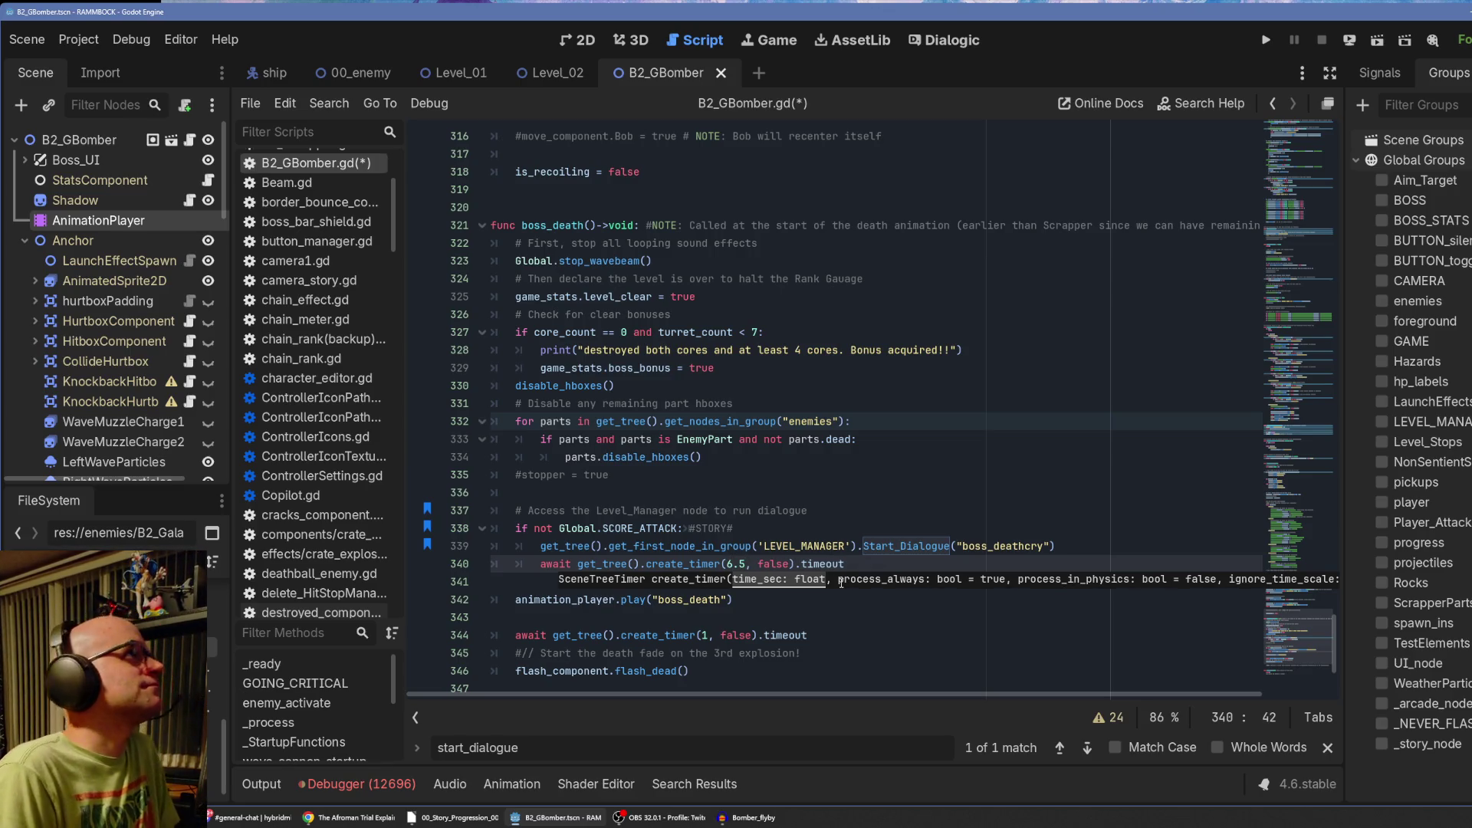
pyautogui.hotkey('ctrl', 's')
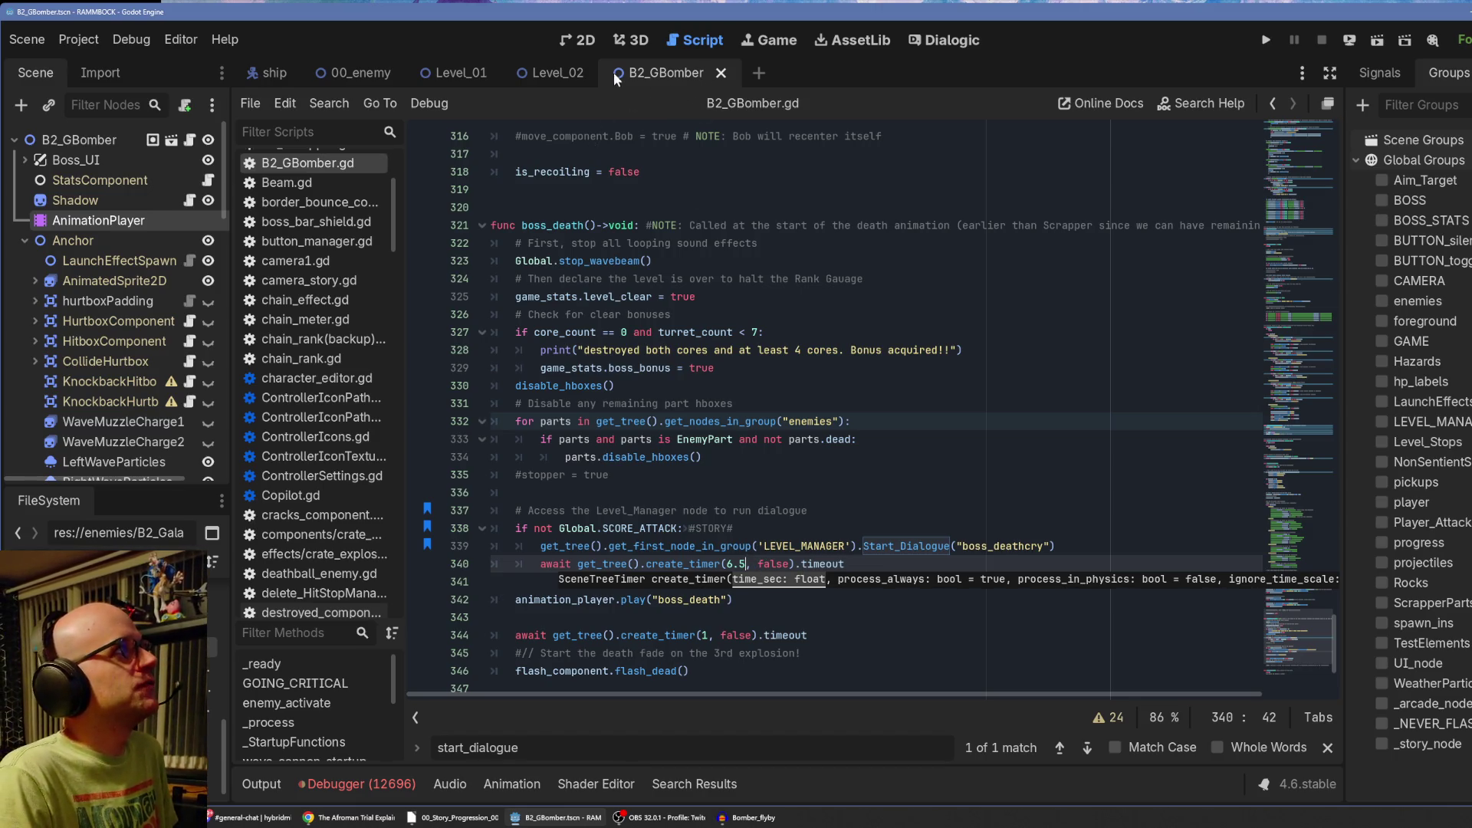
# Show the bomber's Animation panel in the 2D view with an enlarged track list.
pyautogui.click(568, 46)
pyautogui.click(497, 783)
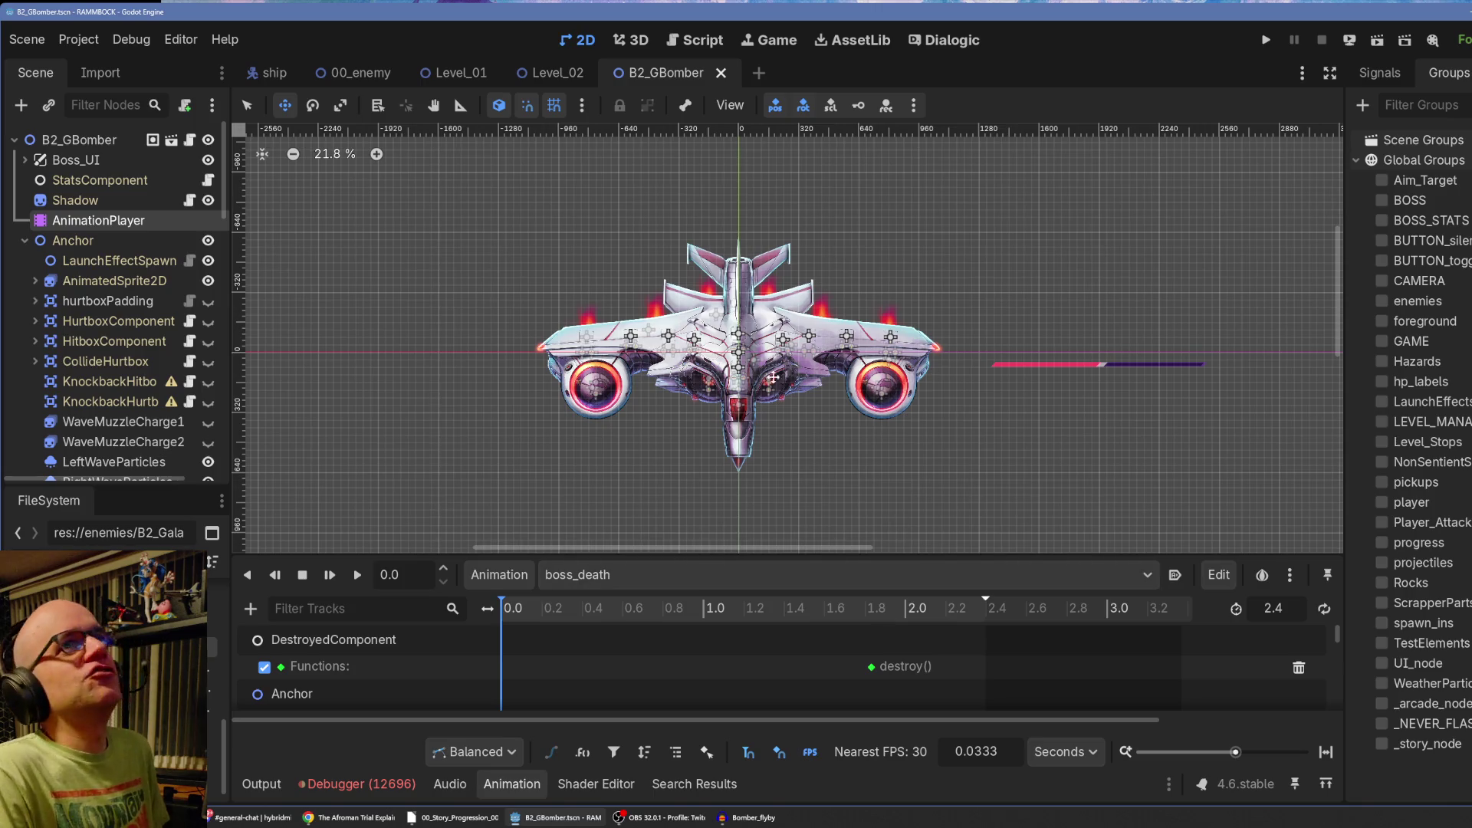
pyautogui.hscroll(-4, 790, 378)
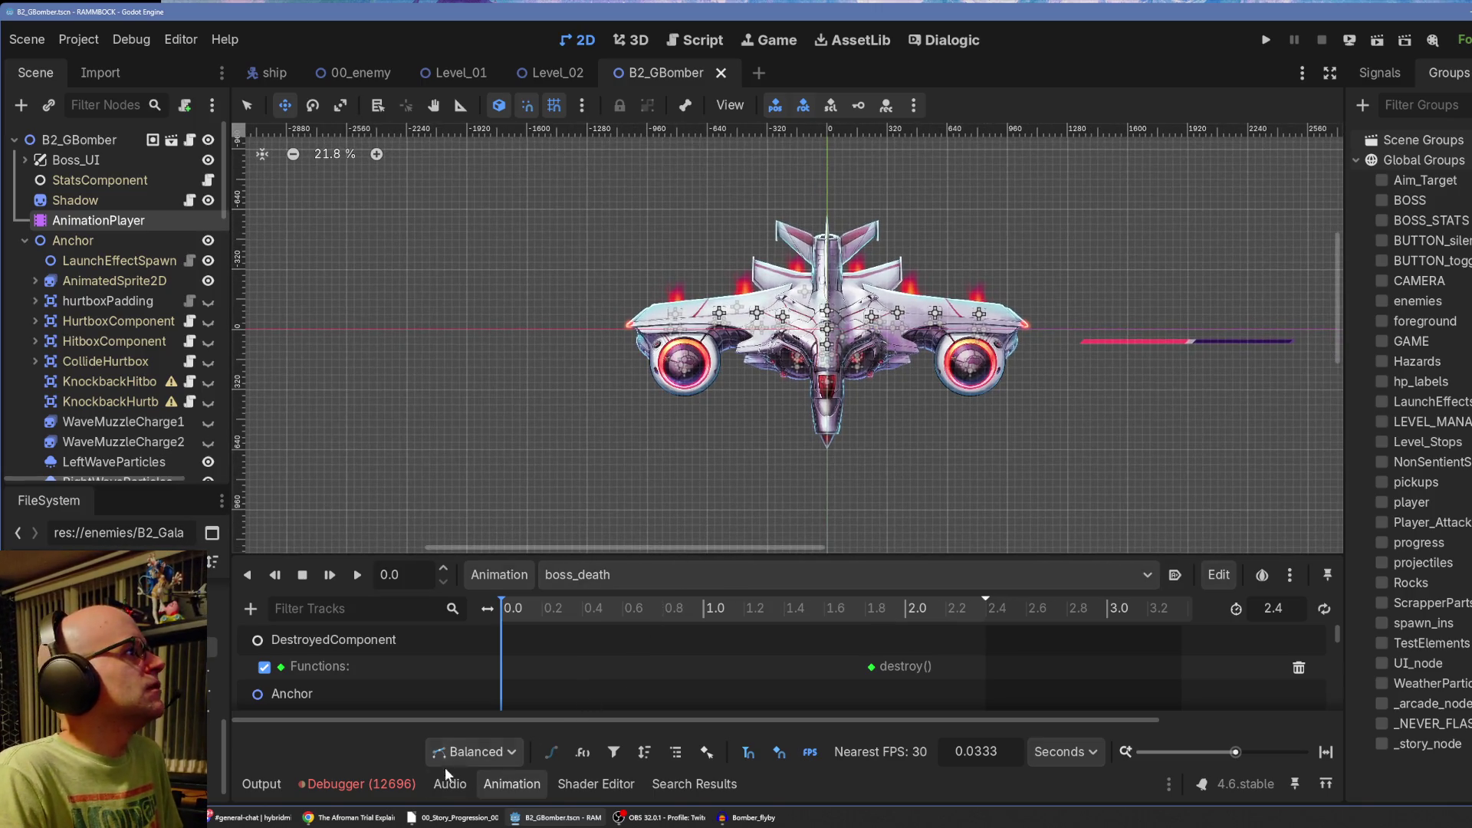
pyautogui.moveTo(672, 554); pyautogui.dragTo(678, 511)
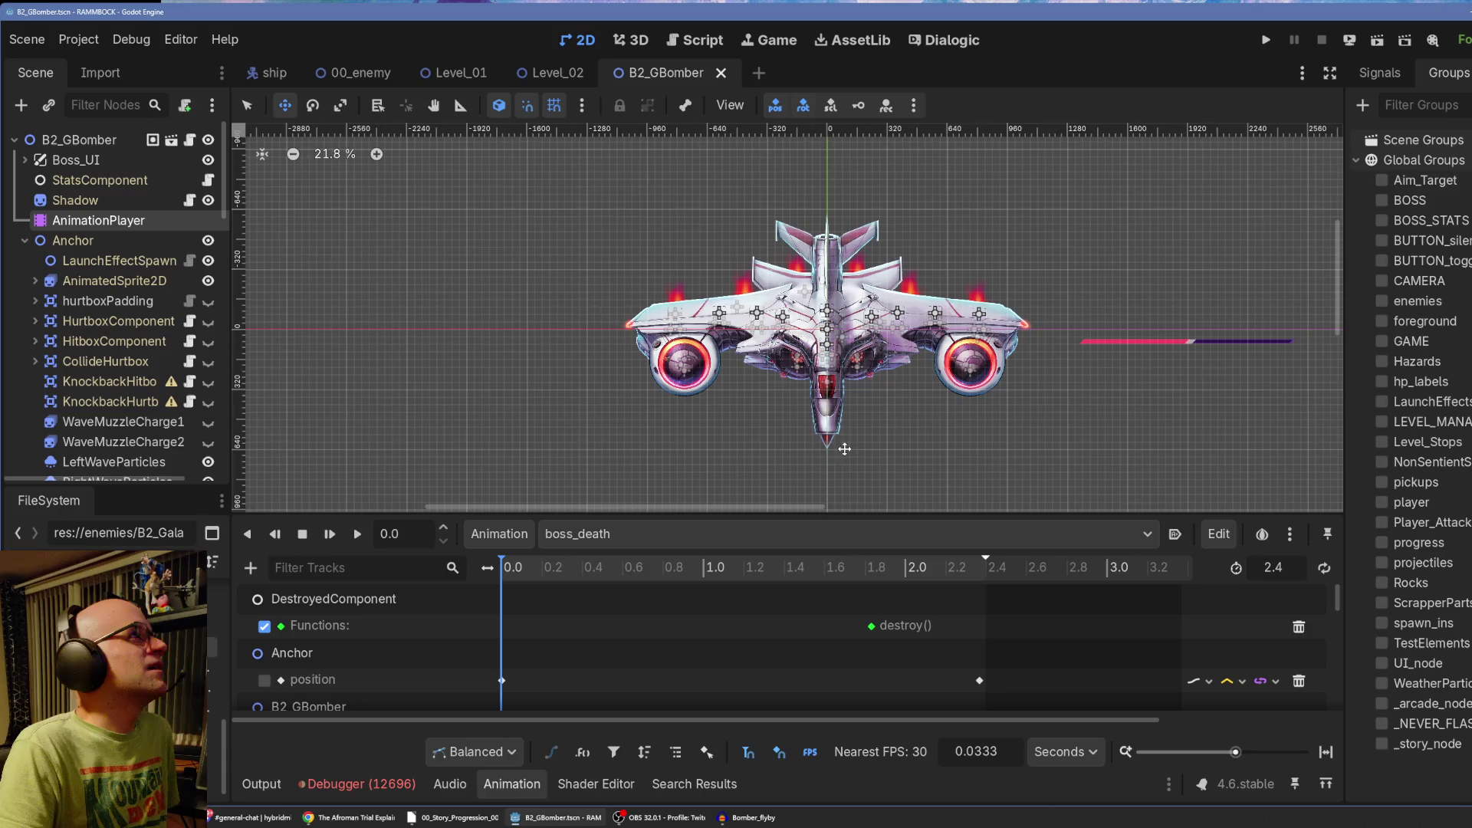
pyautogui.moveTo(875, 412); pyautogui.dragTo(891, 361)
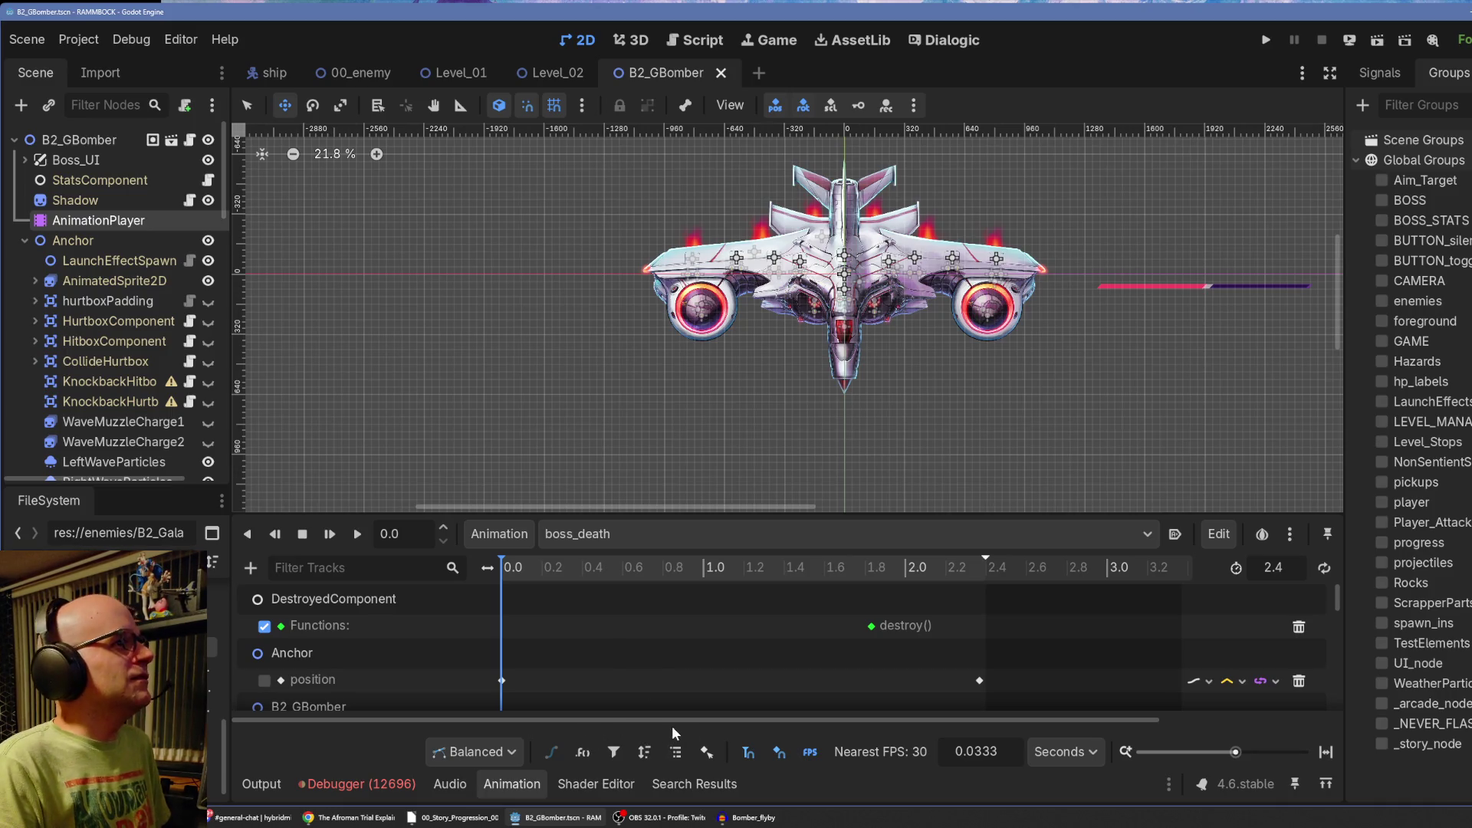
pyautogui.moveTo(747, 511); pyautogui.dragTo(776, 374)
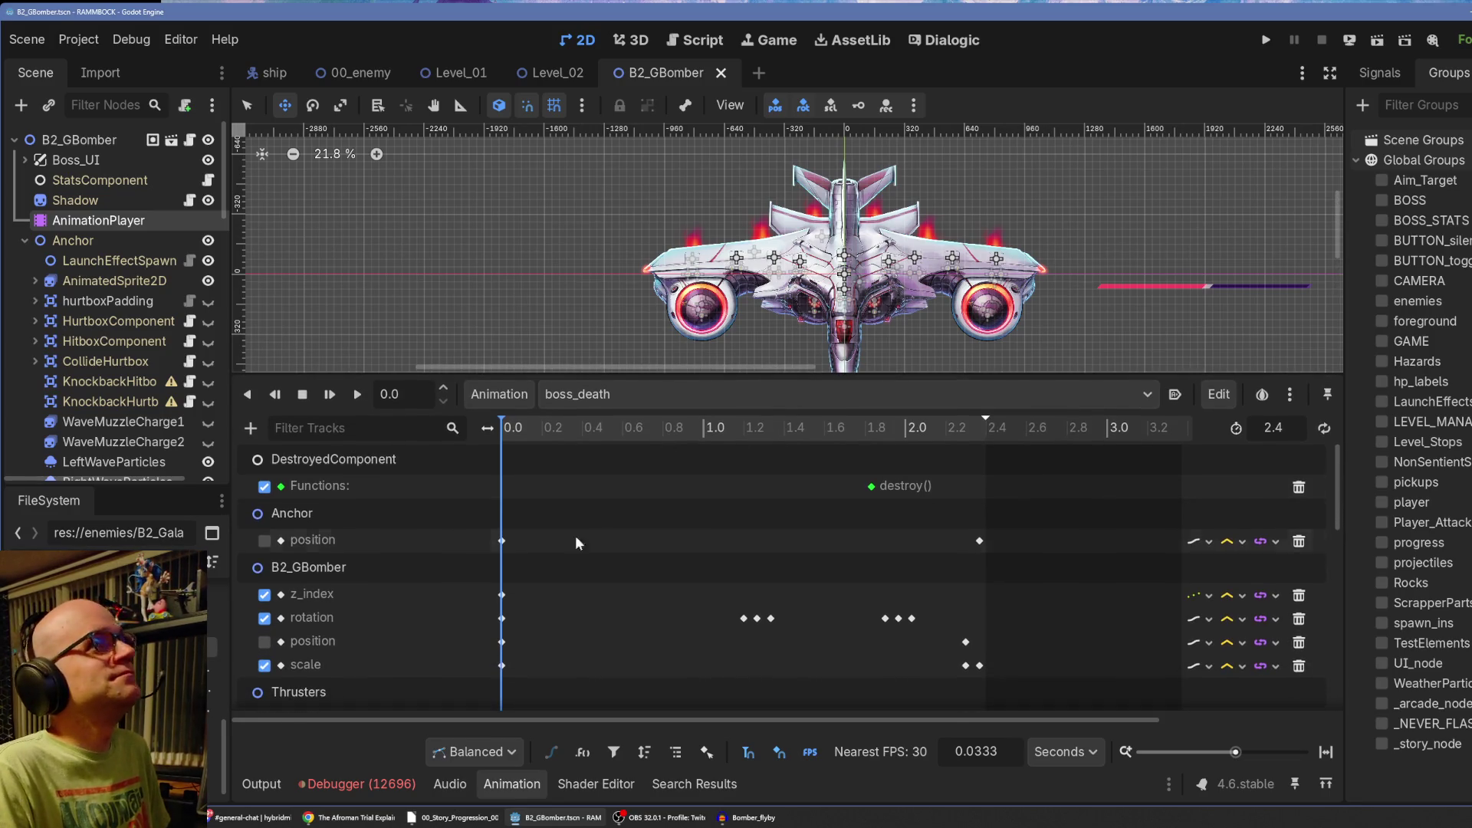
pyautogui.scroll(-2, 513, 609)
pyautogui.scroll(2, 509, 624)
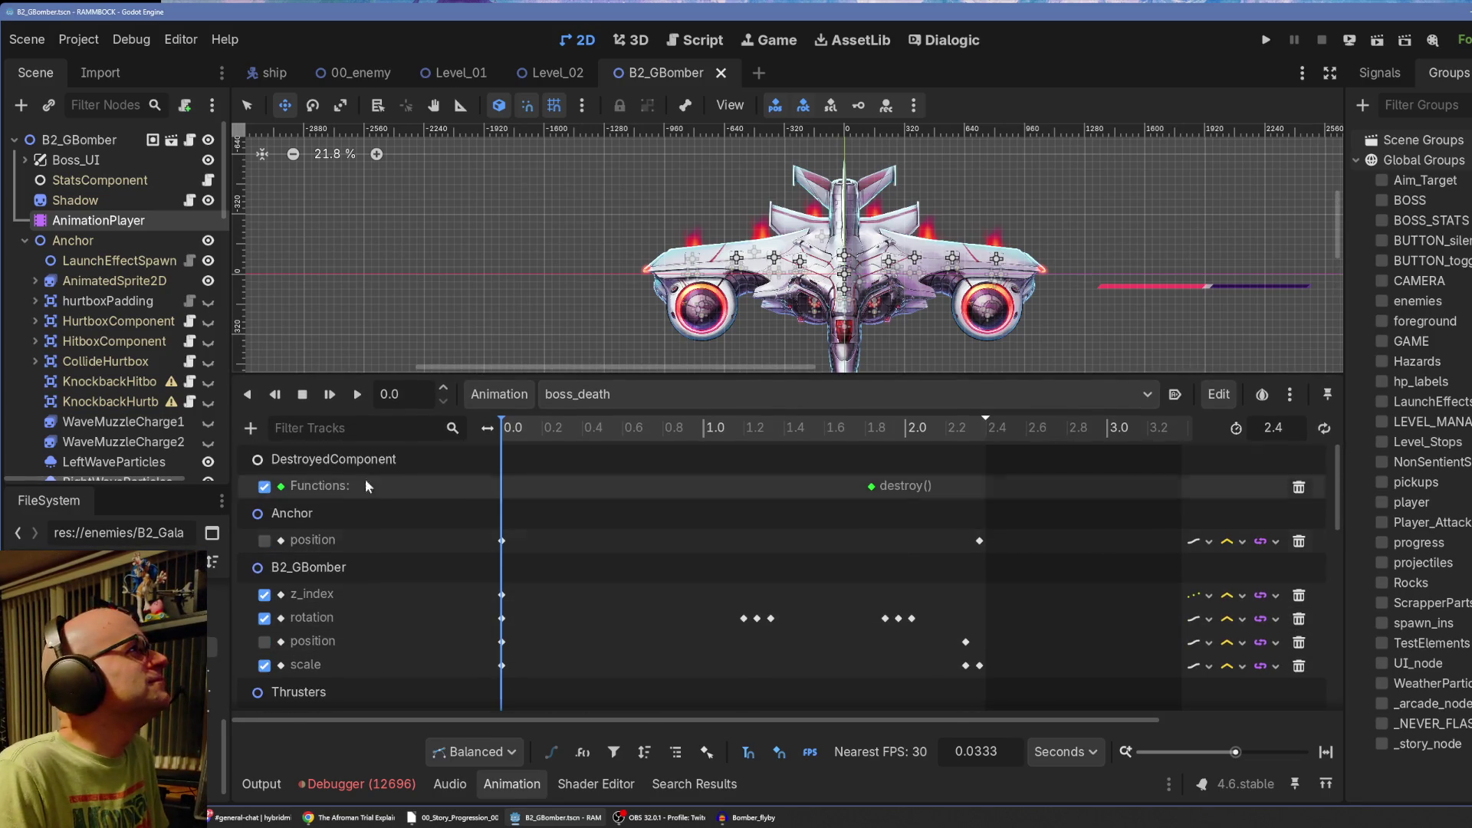
pyautogui.click(587, 393)
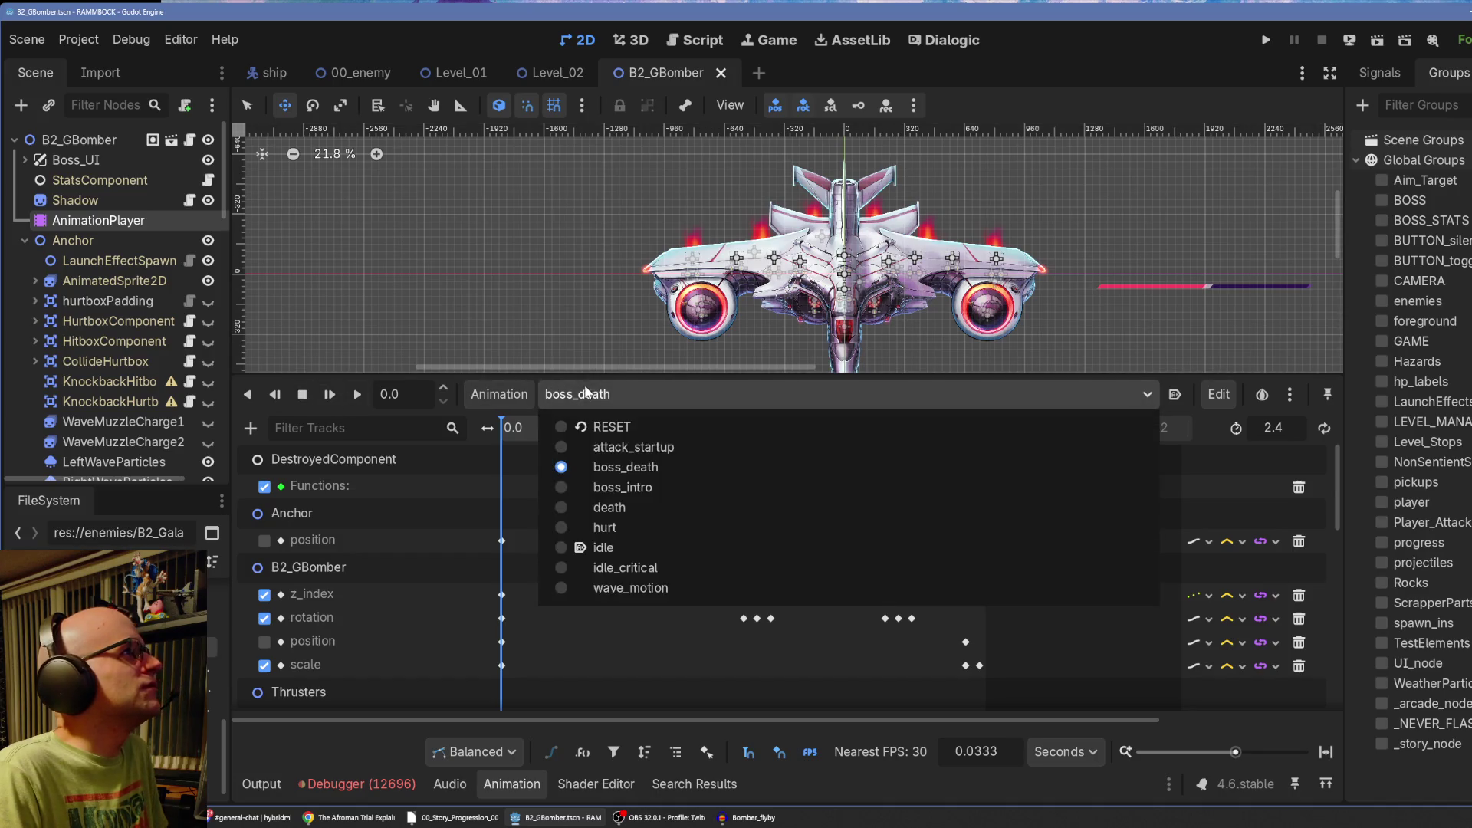
# Select the death animation, preview it, and set its length to 6.0 seconds.
pyautogui.click(618, 511)
pyautogui.click(329, 394)
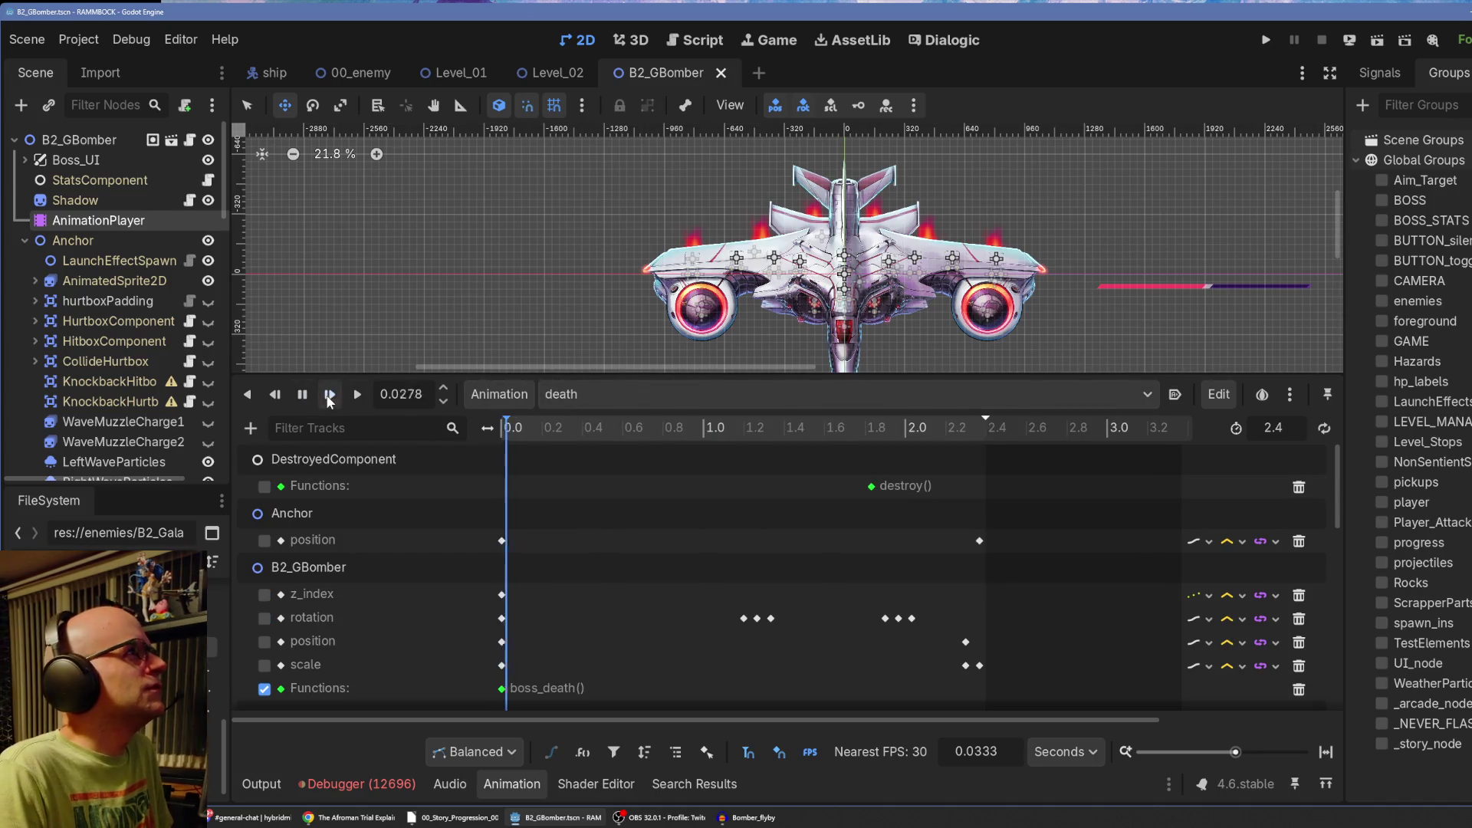
pyautogui.click(301, 397)
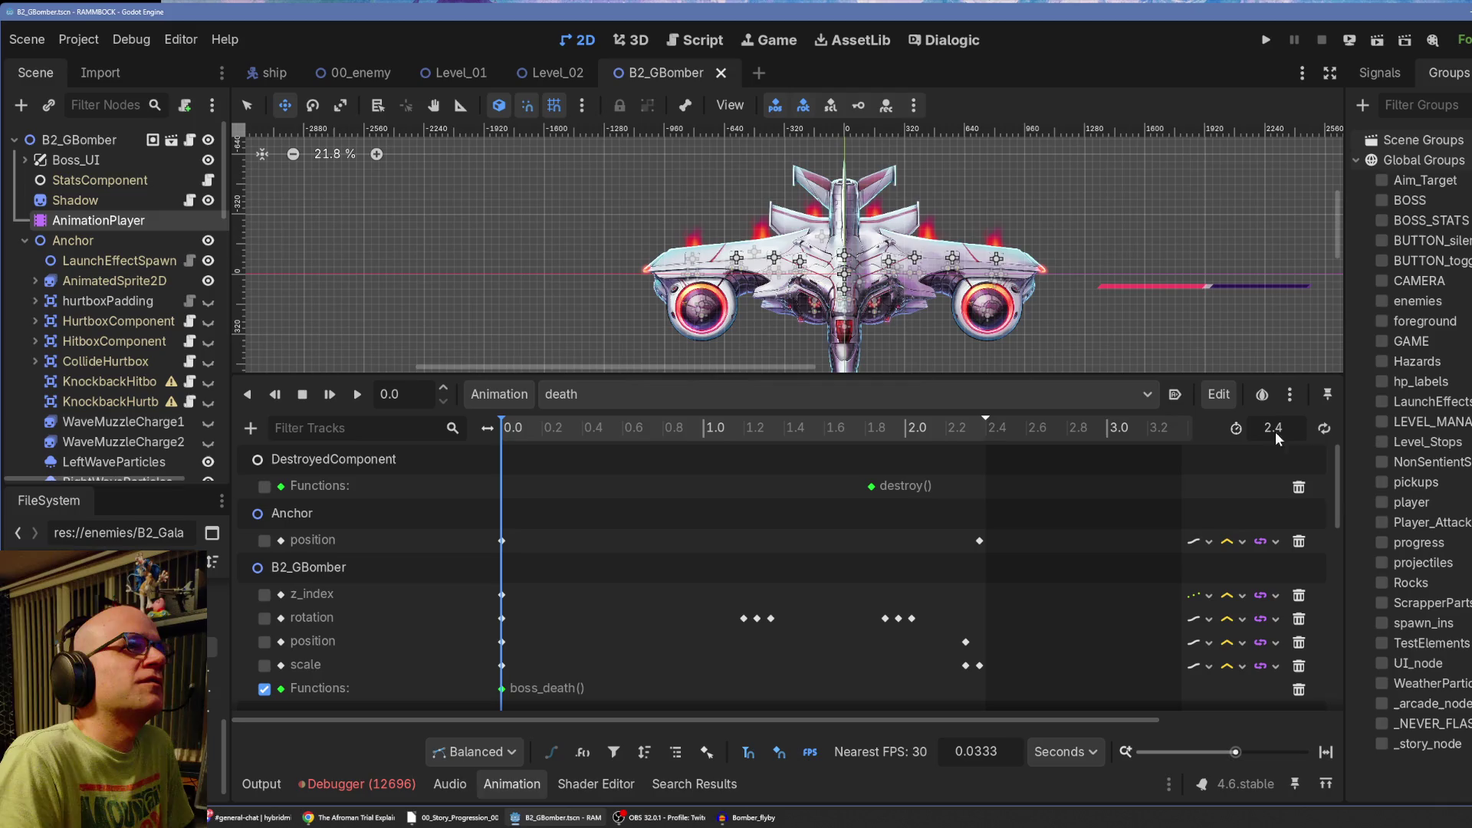
pyautogui.write('6')
pyautogui.press('Return')
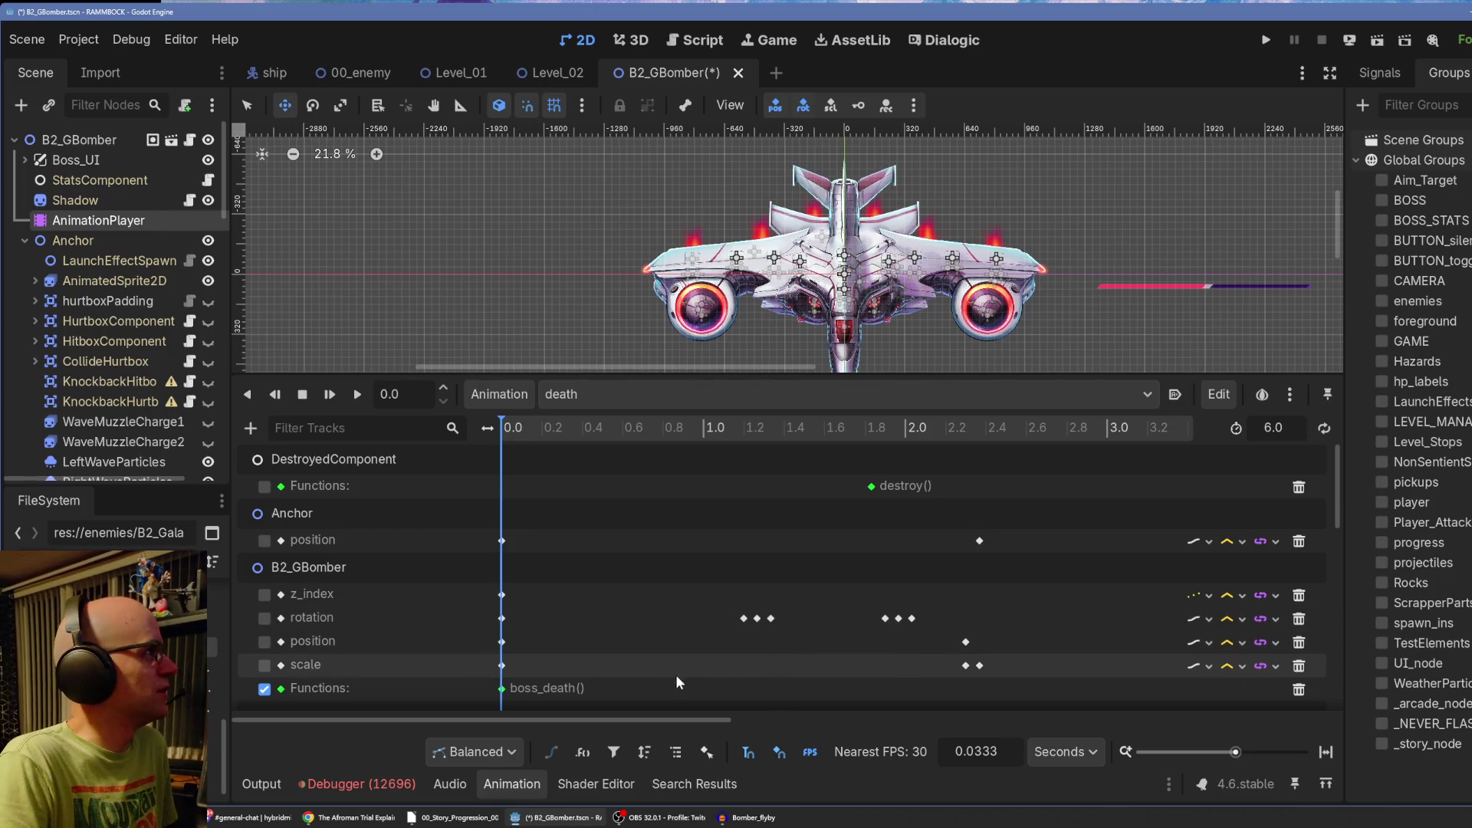
# Briefly enable the Thrusters modulate track while scrubbing to about 1.47 seconds, then disable it.
pyautogui.scroll(-3, 679, 676)
pyautogui.scroll(-10, 683, 679)
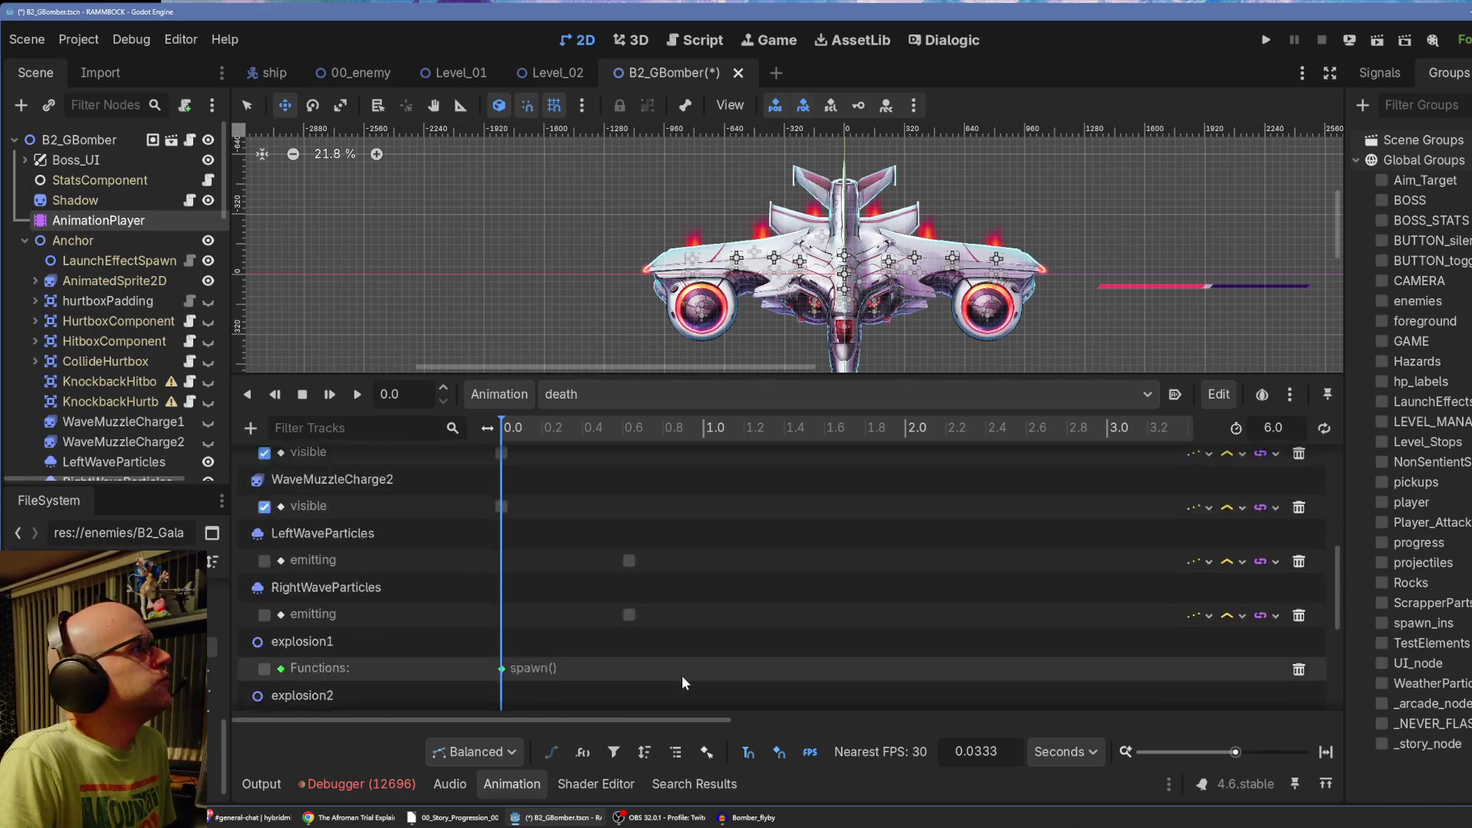
pyautogui.scroll(5, 683, 679)
pyautogui.scroll(5, 684, 683)
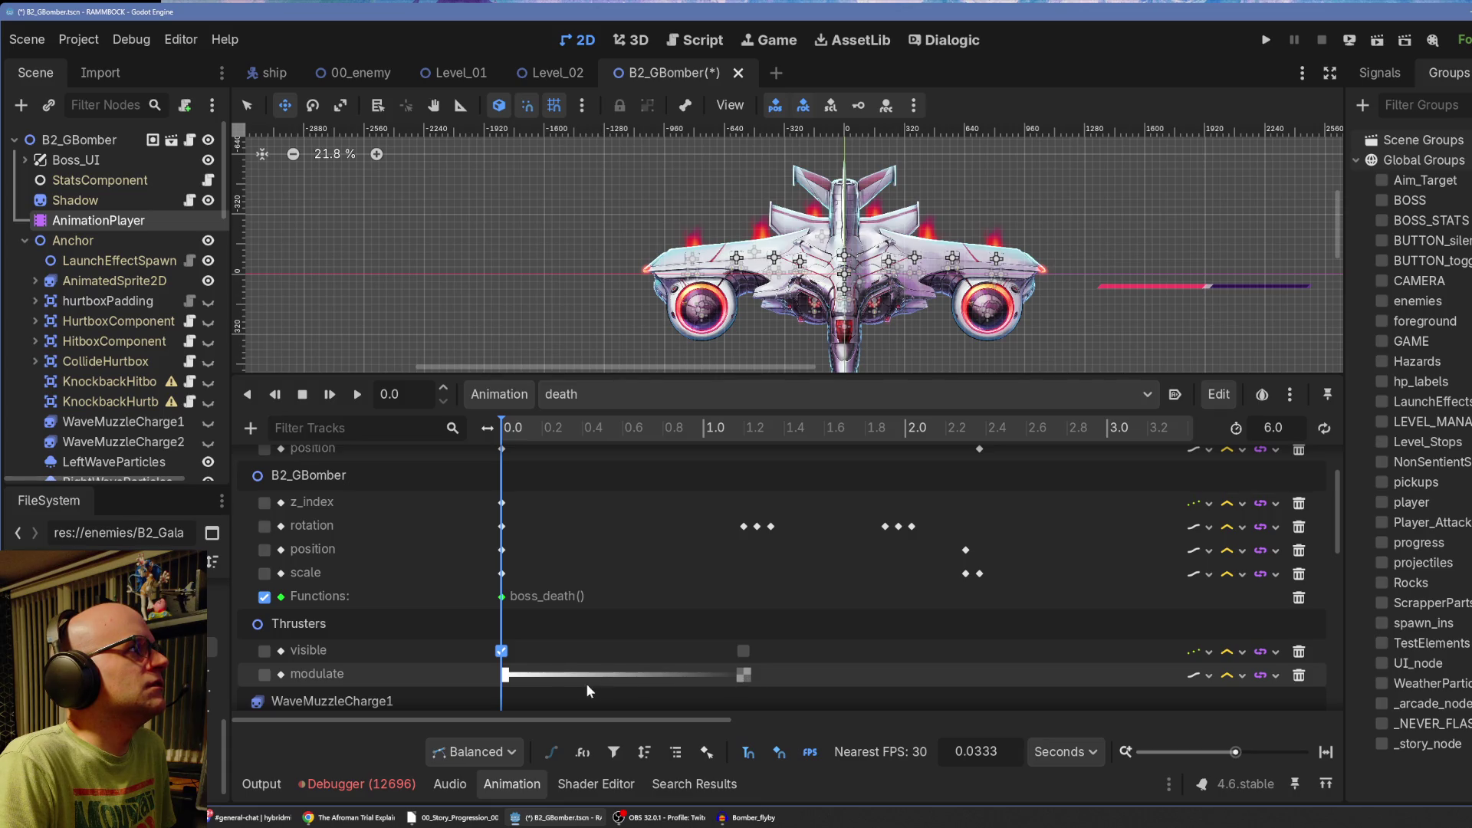
pyautogui.click(264, 674)
pyautogui.moveTo(576, 435)
pyautogui.mouseDown()
pyautogui.moveTo(807, 435)
pyautogui.moveTo(476, 453)
pyautogui.moveTo(686, 452)
pyautogui.moveTo(491, 449)
pyautogui.mouseUp()
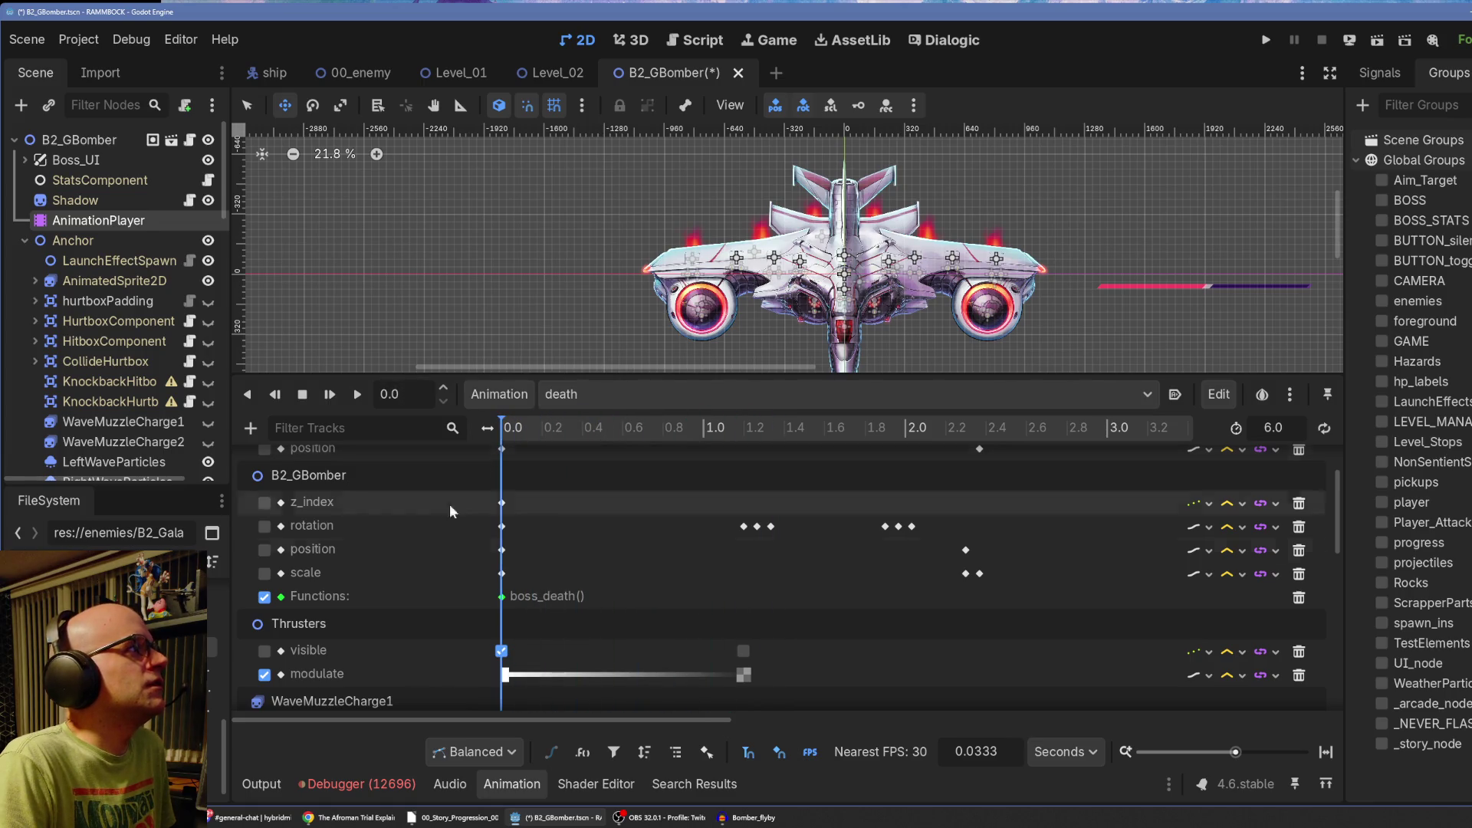
pyautogui.click(263, 674)
# Enlarge the timeline area and scroll through the death animation's tracks.
pyautogui.scroll(-2, 600, 599)
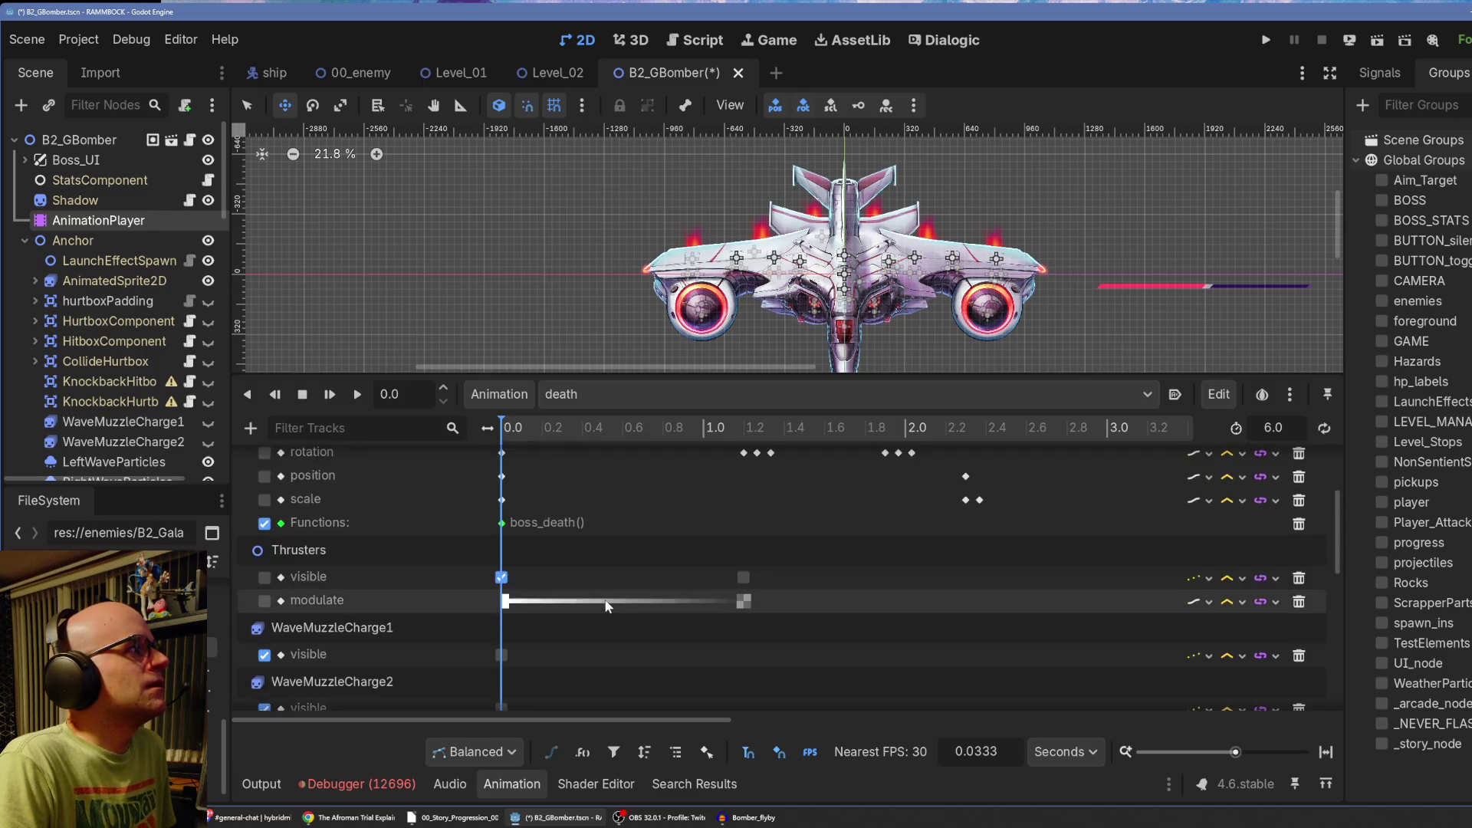
pyautogui.scroll(-6, 606, 602)
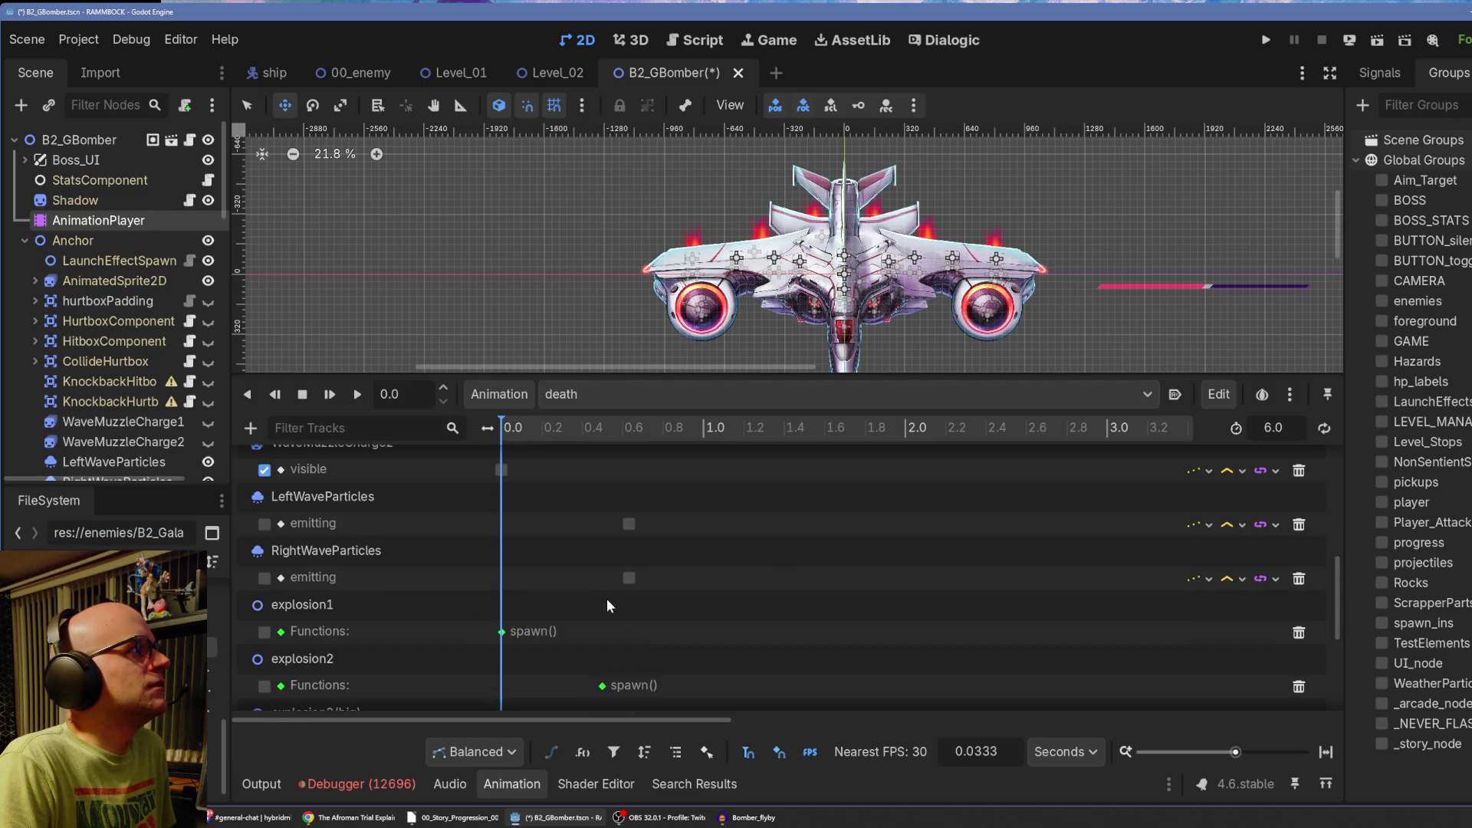
pyautogui.scroll(-7, 607, 605)
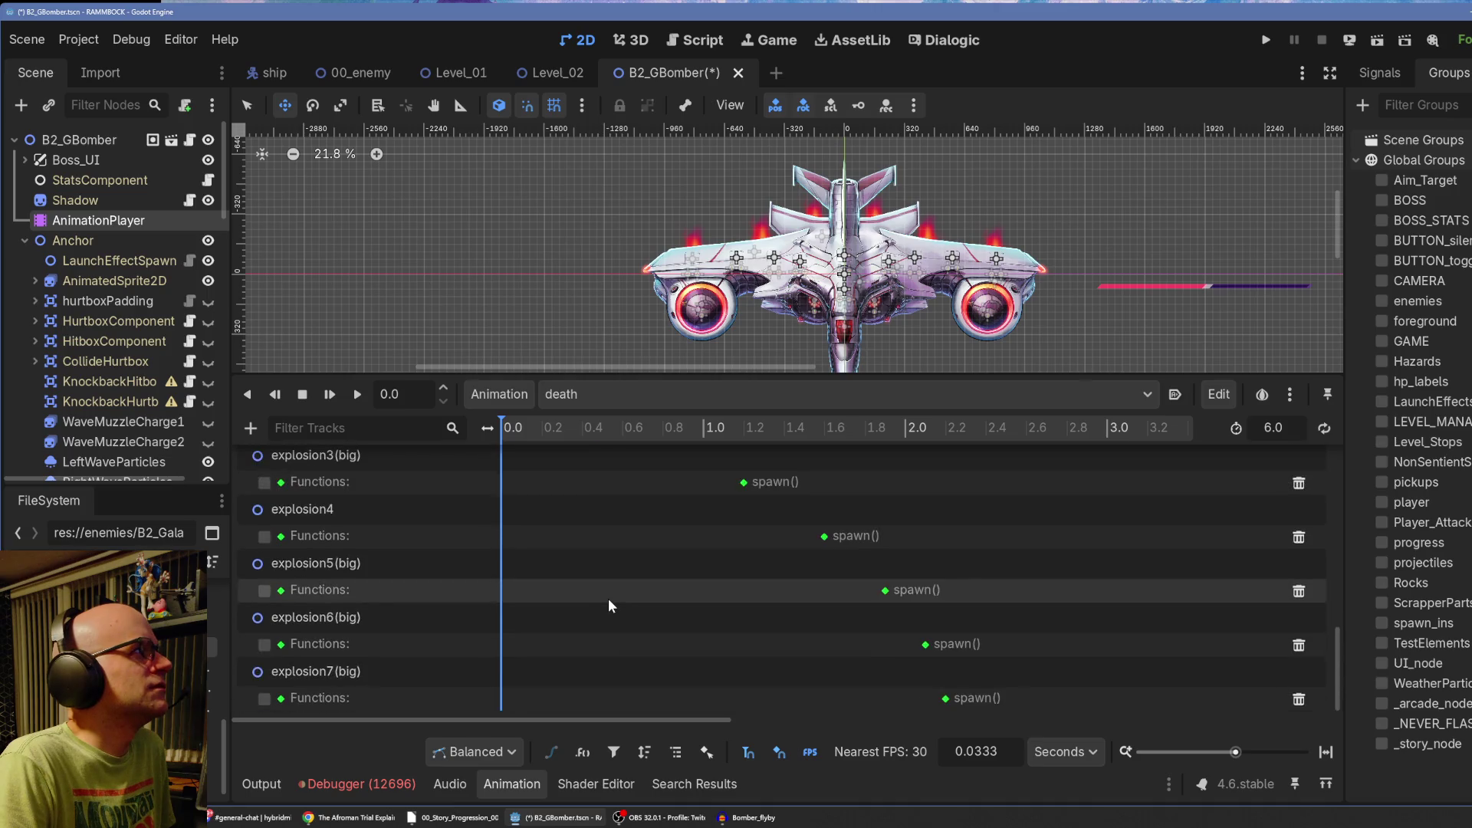
pyautogui.scroll(-5, 608, 599)
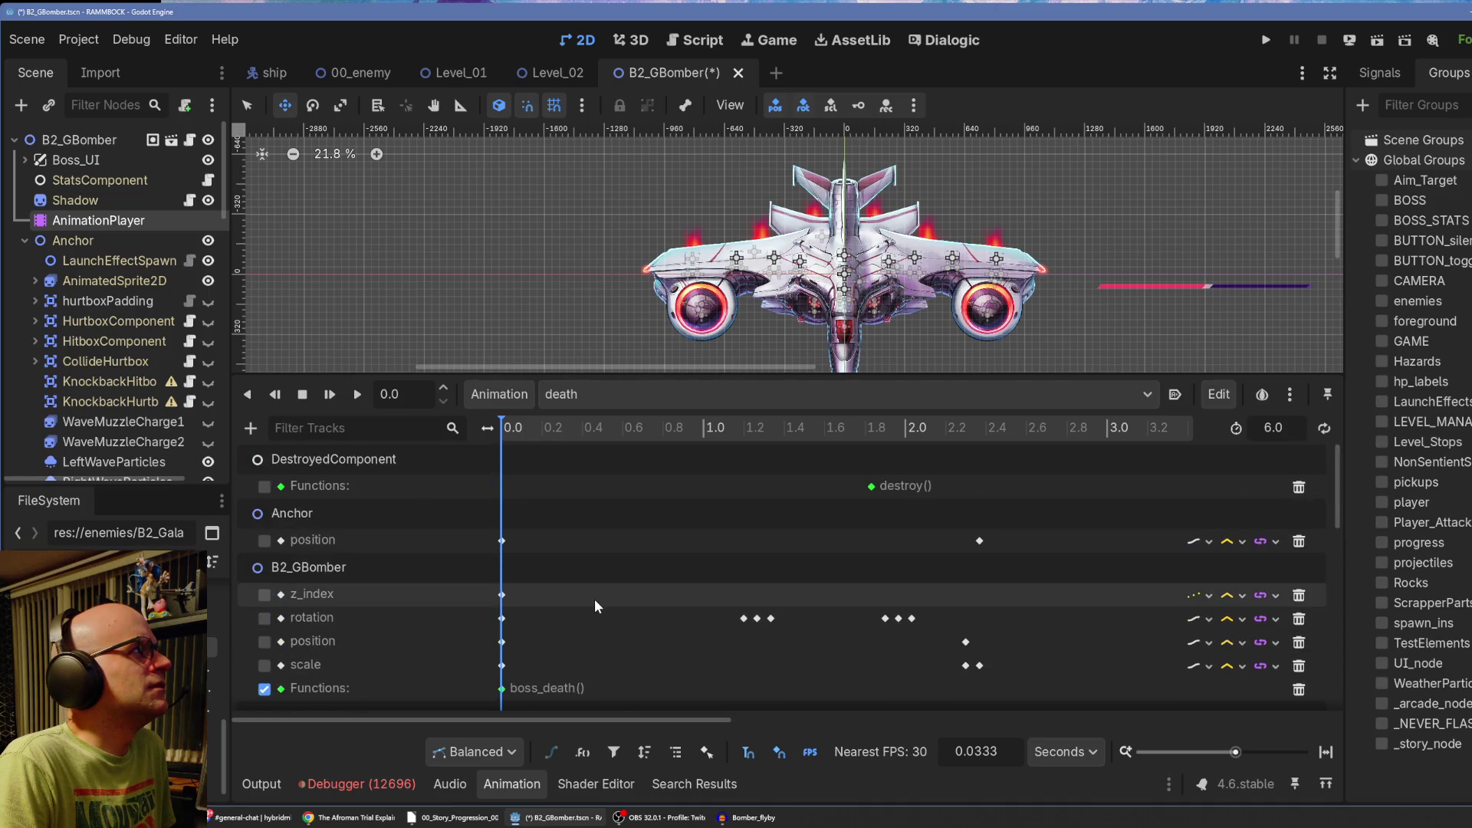
pyautogui.scroll(-1, 529, 602)
pyautogui.scroll(1, 477, 608)
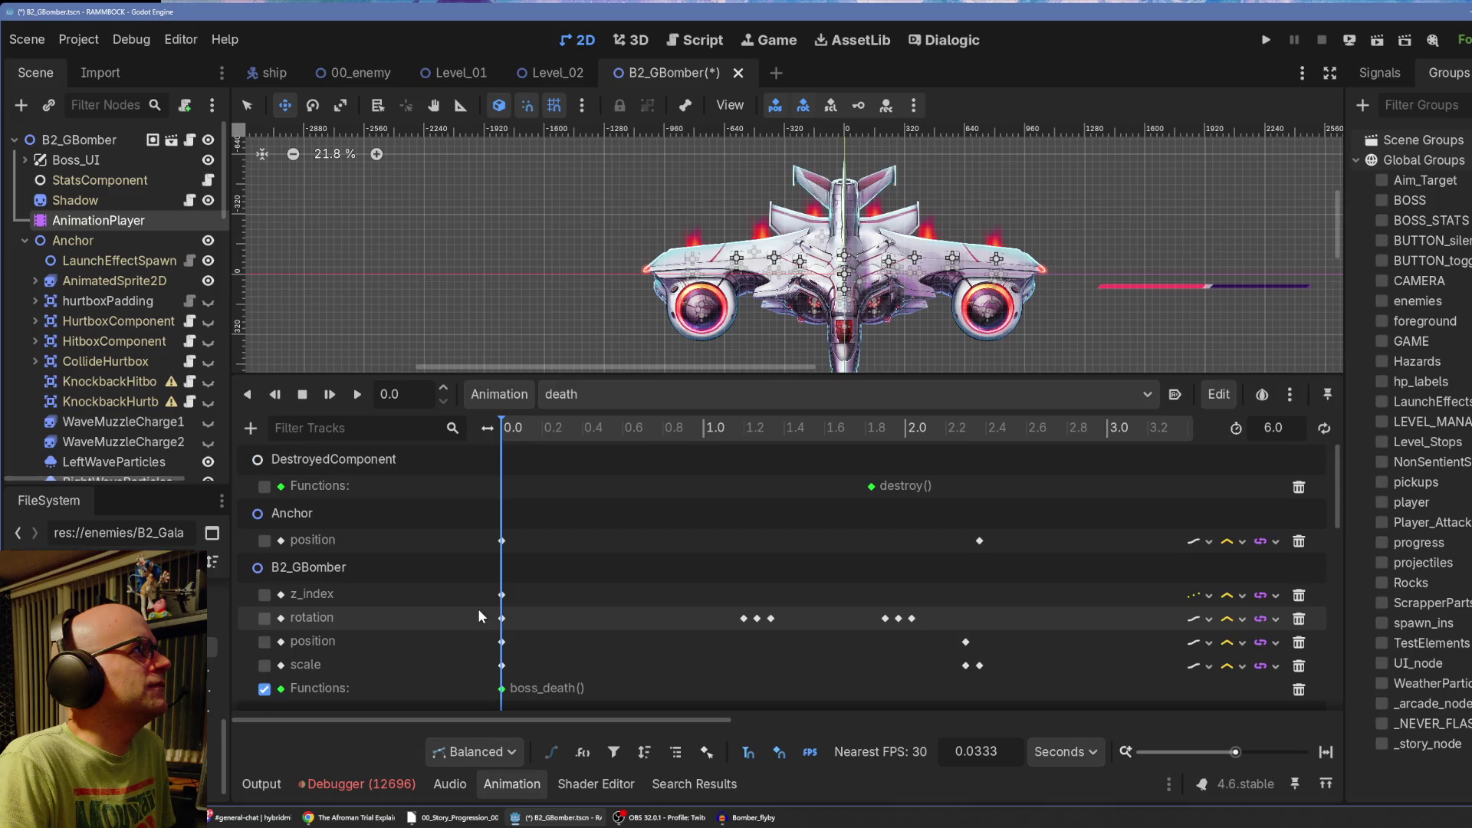
pyautogui.moveTo(654, 375); pyautogui.dragTo(654, 222)
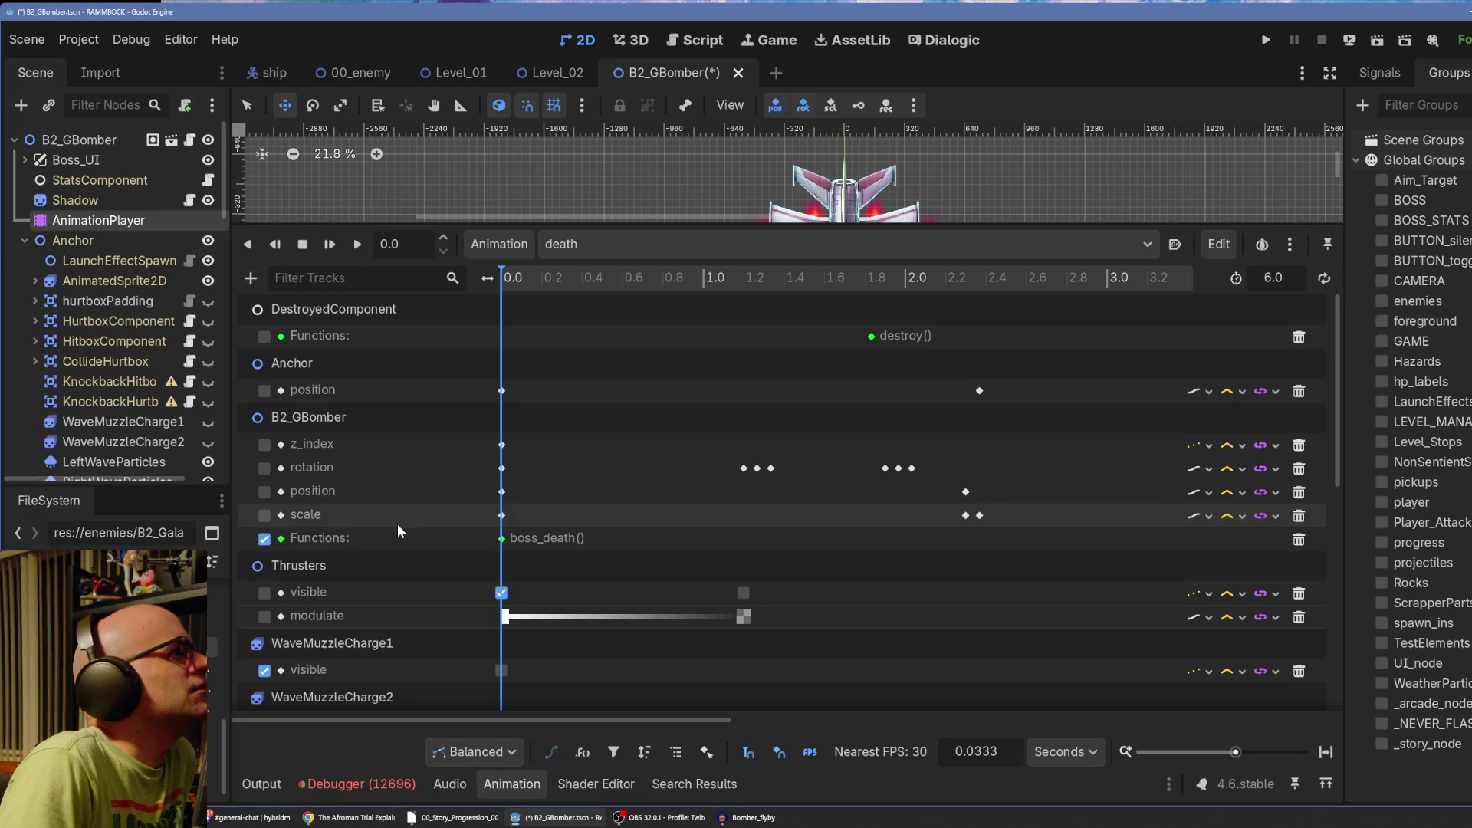
pyautogui.scroll(-4, 397, 523)
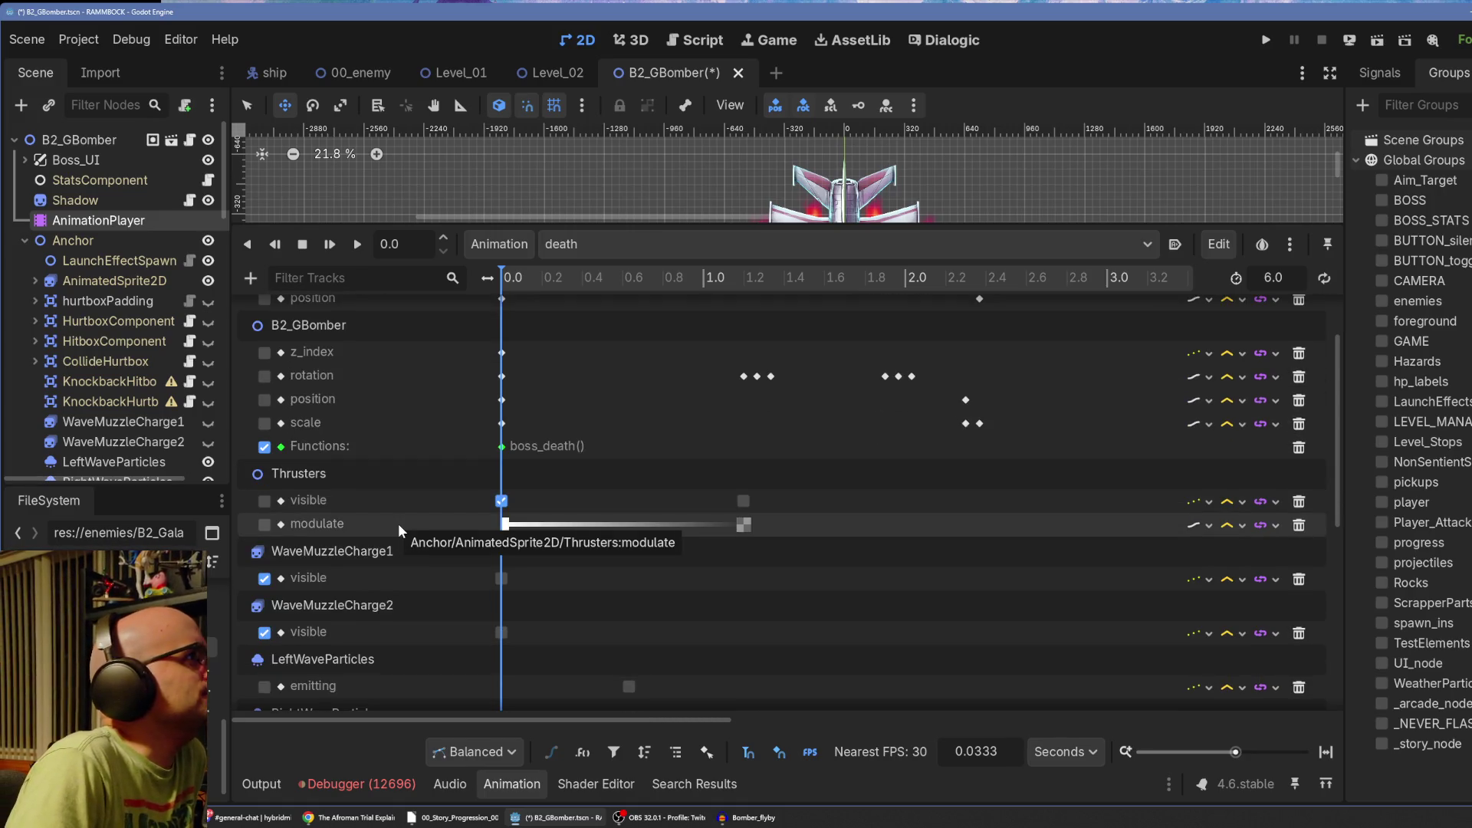
pyautogui.scroll(-4, 399, 523)
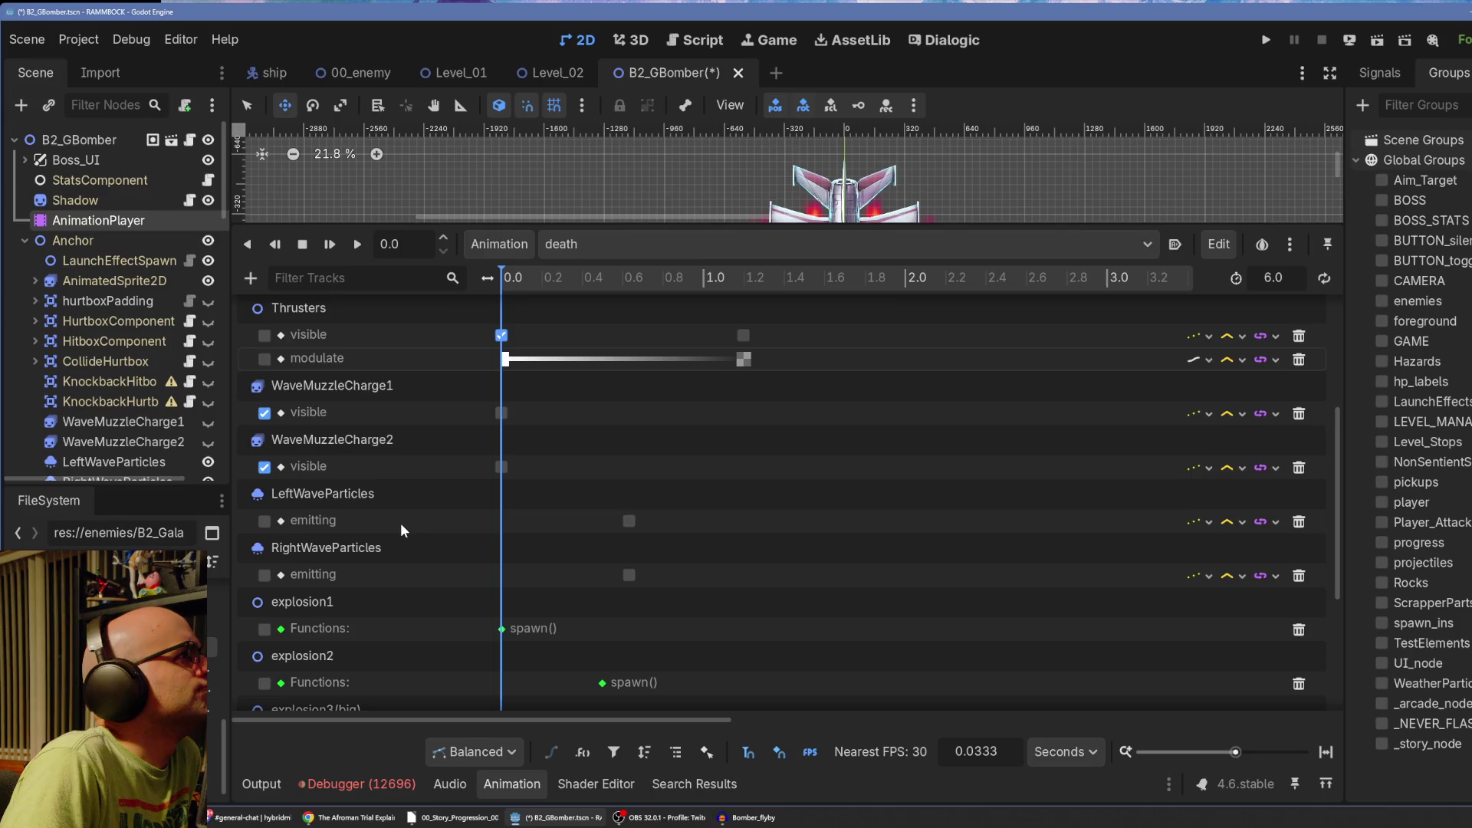
pyautogui.scroll(-1, 400, 522)
pyautogui.scroll(-2, 401, 523)
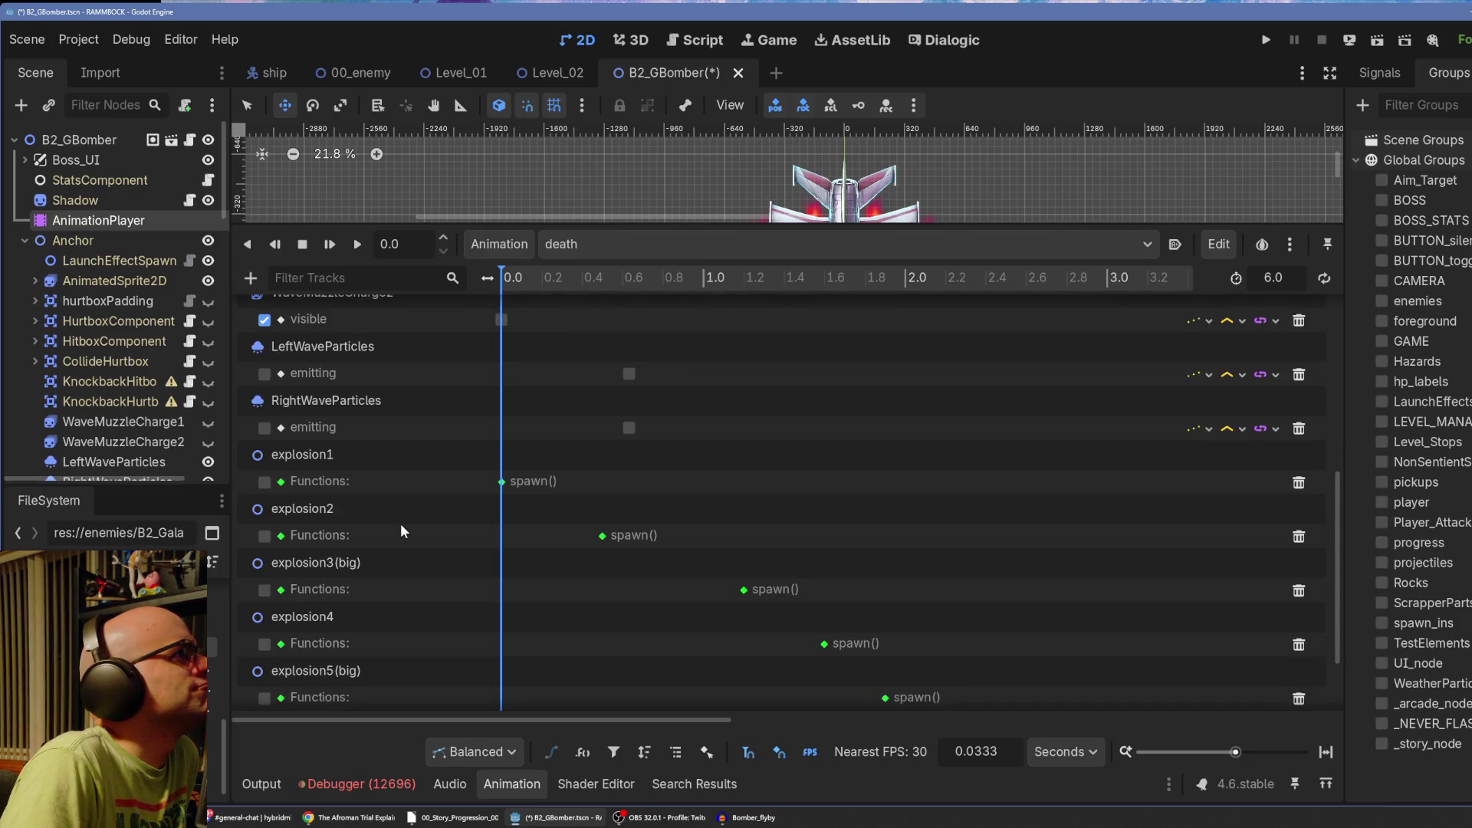
pyautogui.scroll(10, 402, 523)
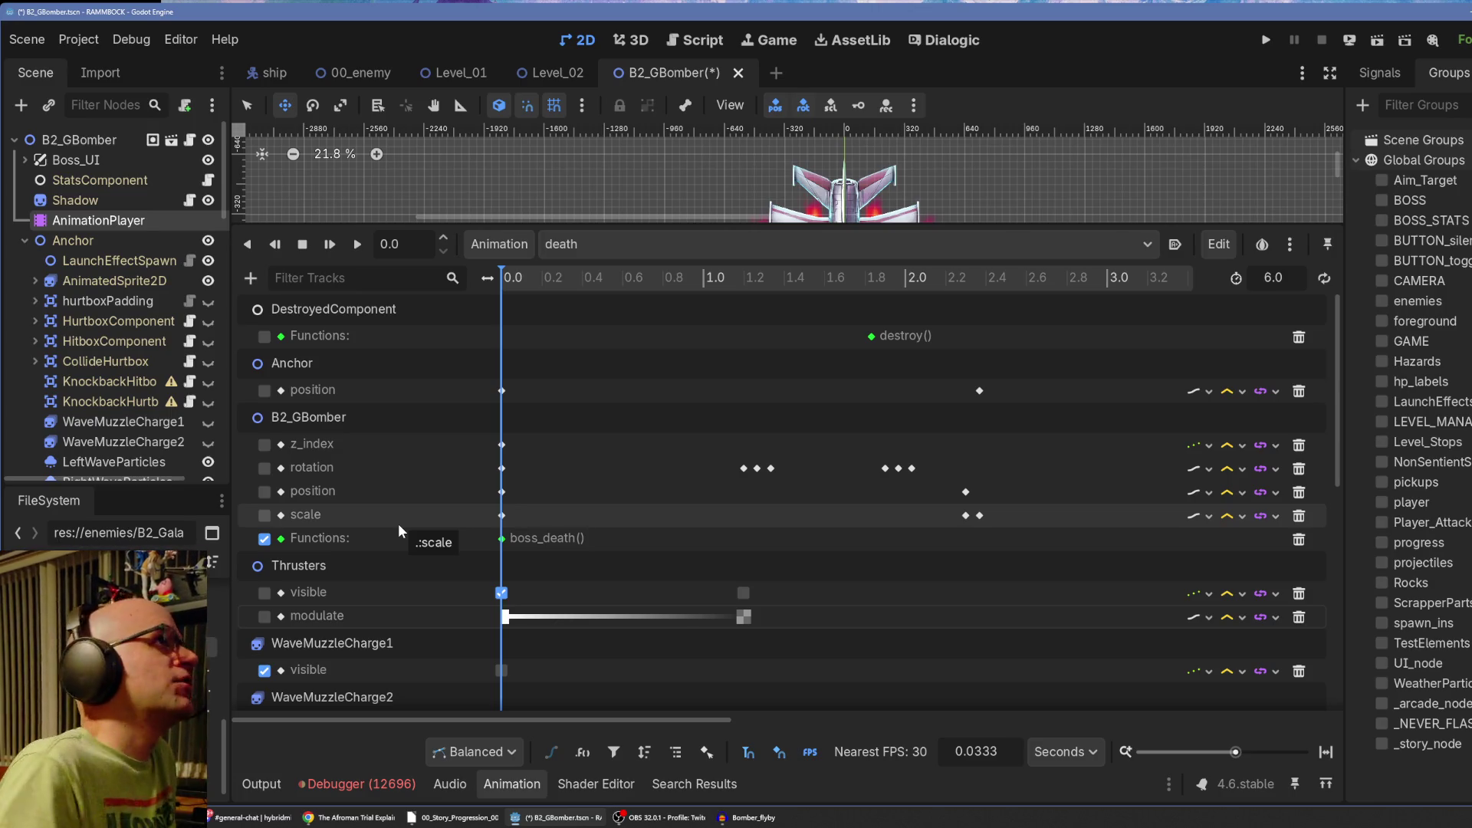
pyautogui.click(592, 246)
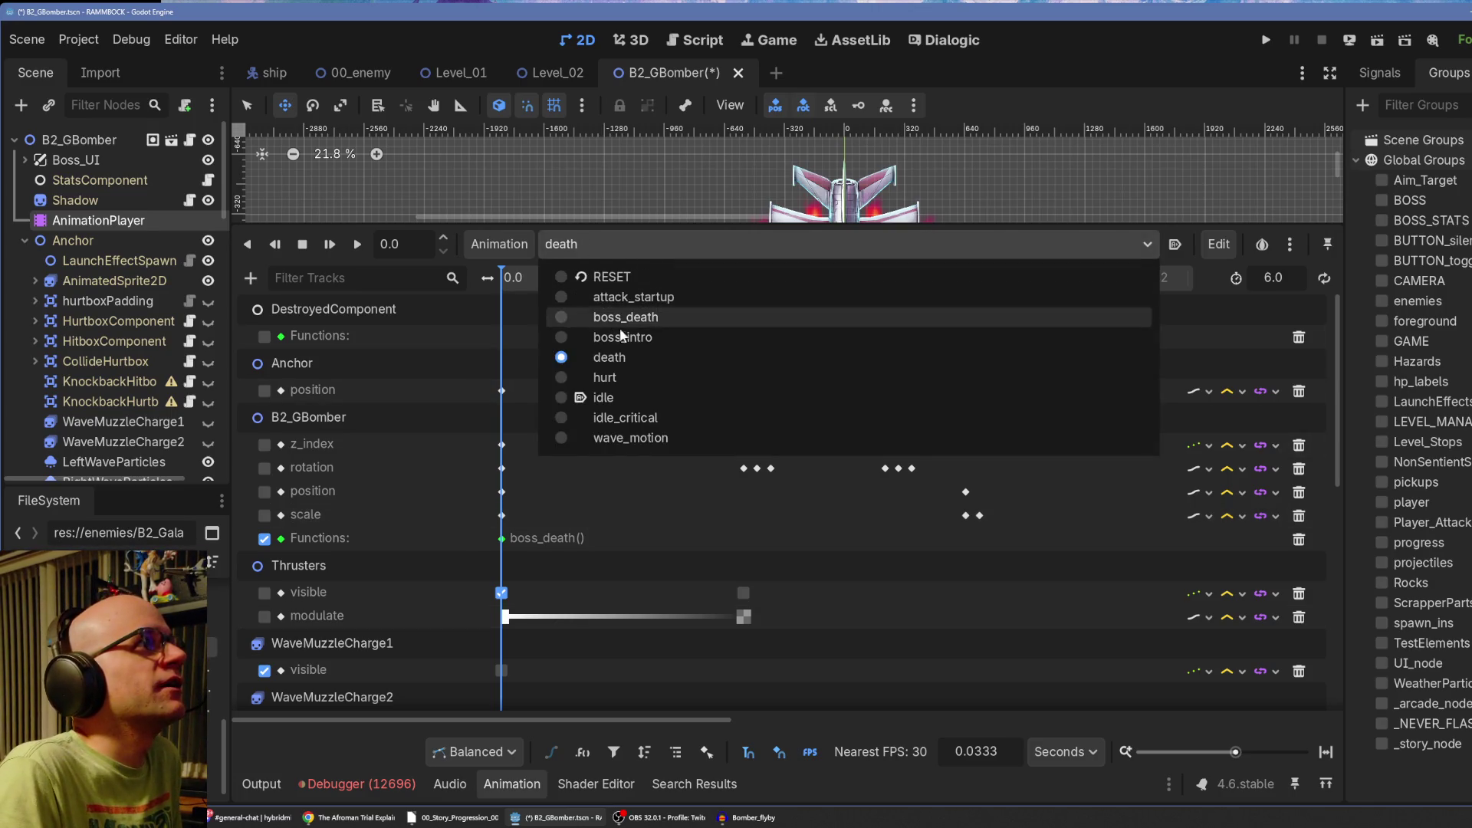
# Switch to the idle_critical animation and preview its playback.
pyautogui.click(635, 417)
pyautogui.moveTo(876, 225)
pyautogui.mouseDown()
pyautogui.moveTo(876, 446)
pyautogui.moveTo(876, 398)
pyautogui.mouseUp()
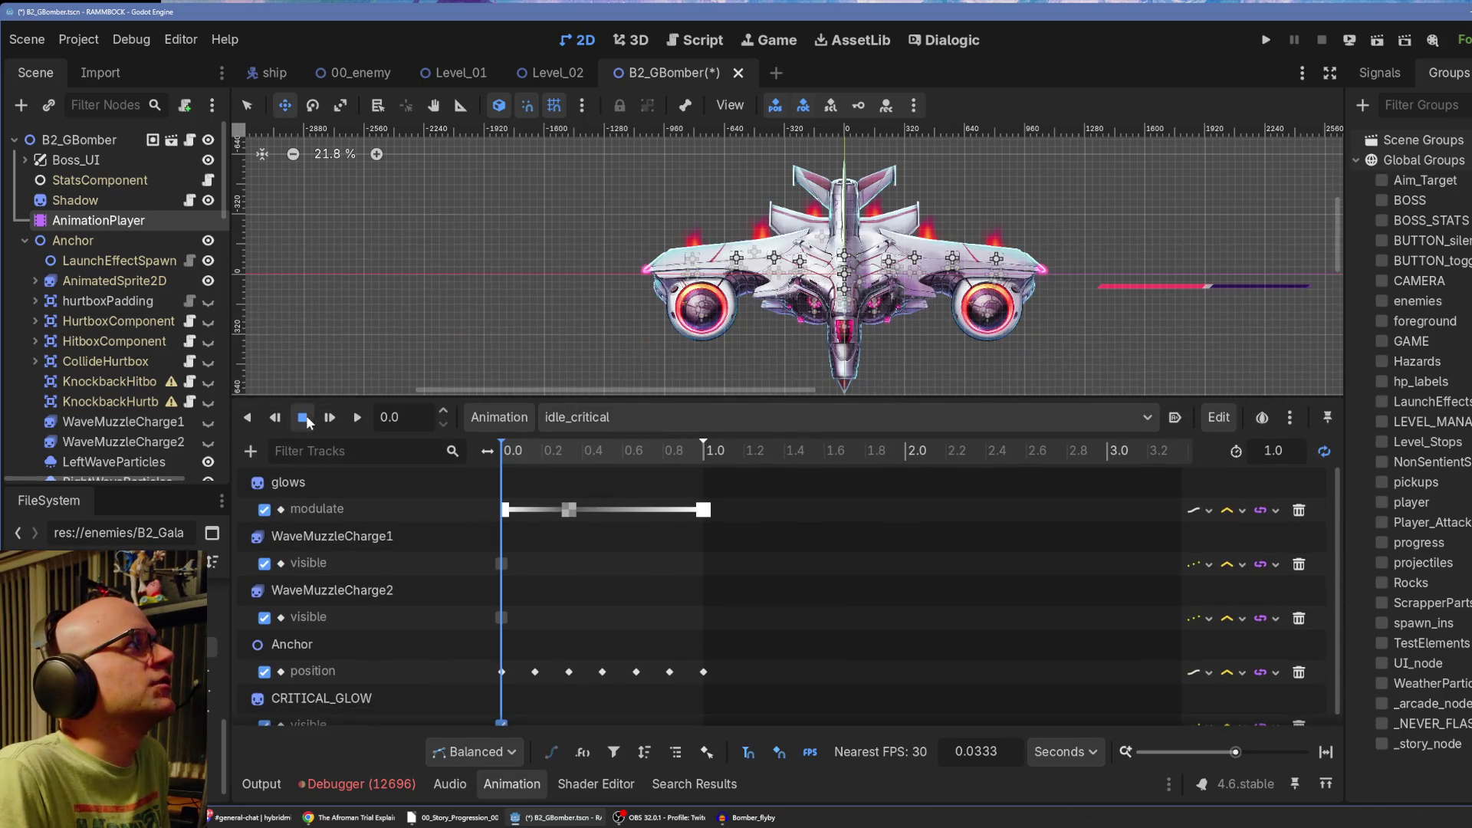
pyautogui.click(328, 418)
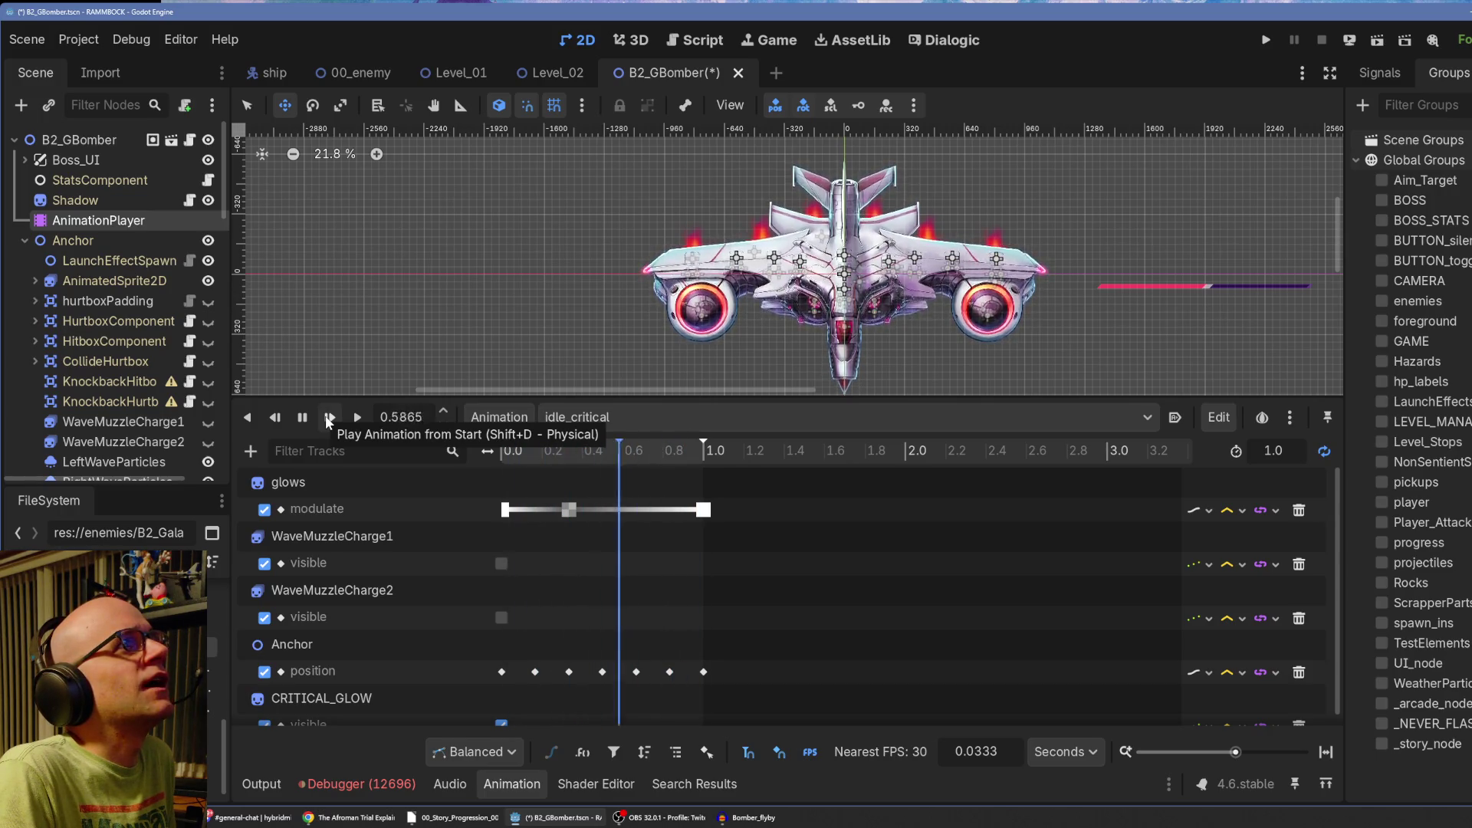
pyautogui.scroll(6, 934, 346)
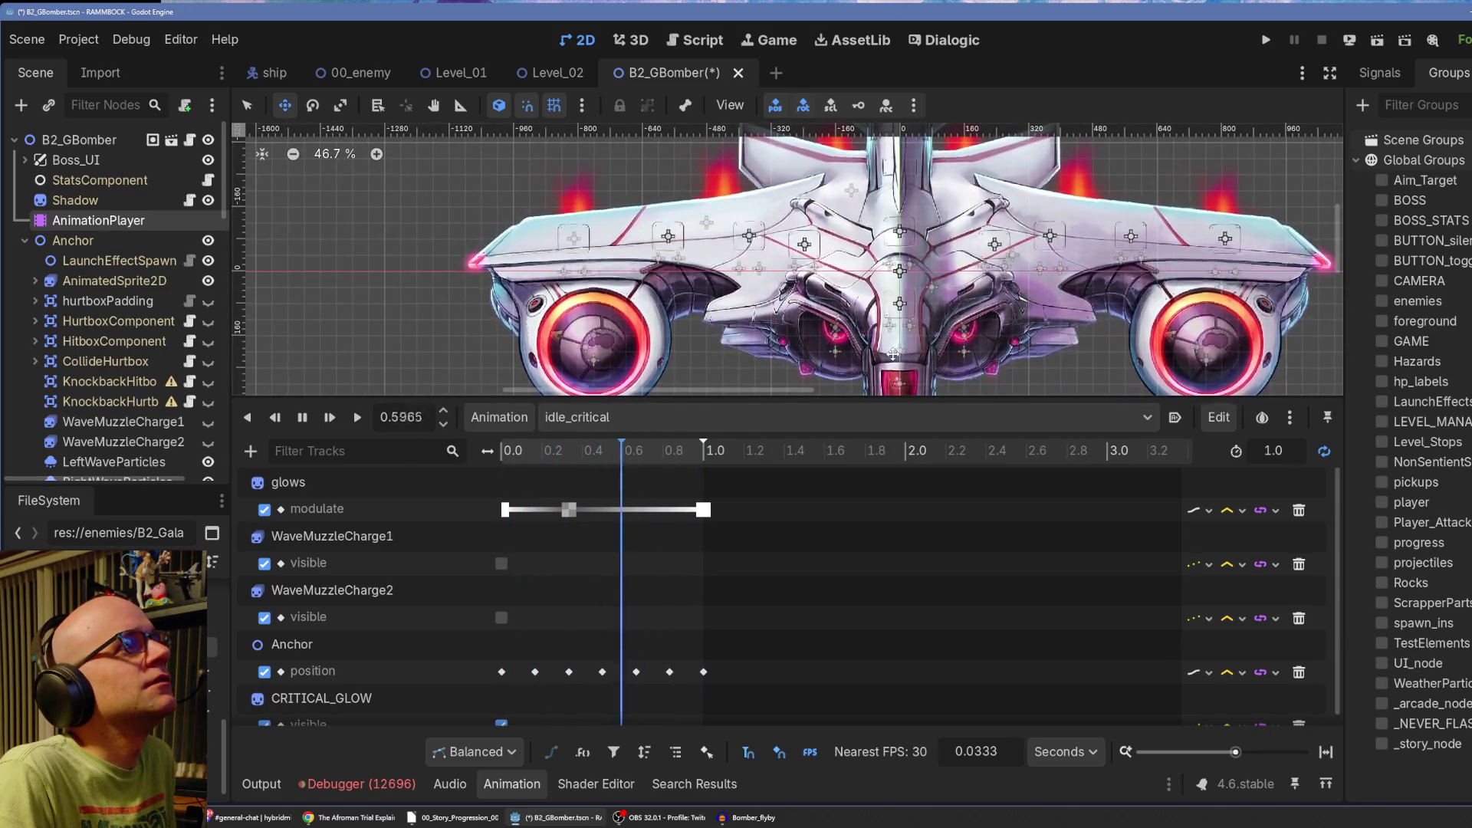
pyautogui.scroll(-5, 894, 354)
pyautogui.click(304, 416)
pyautogui.click(302, 416)
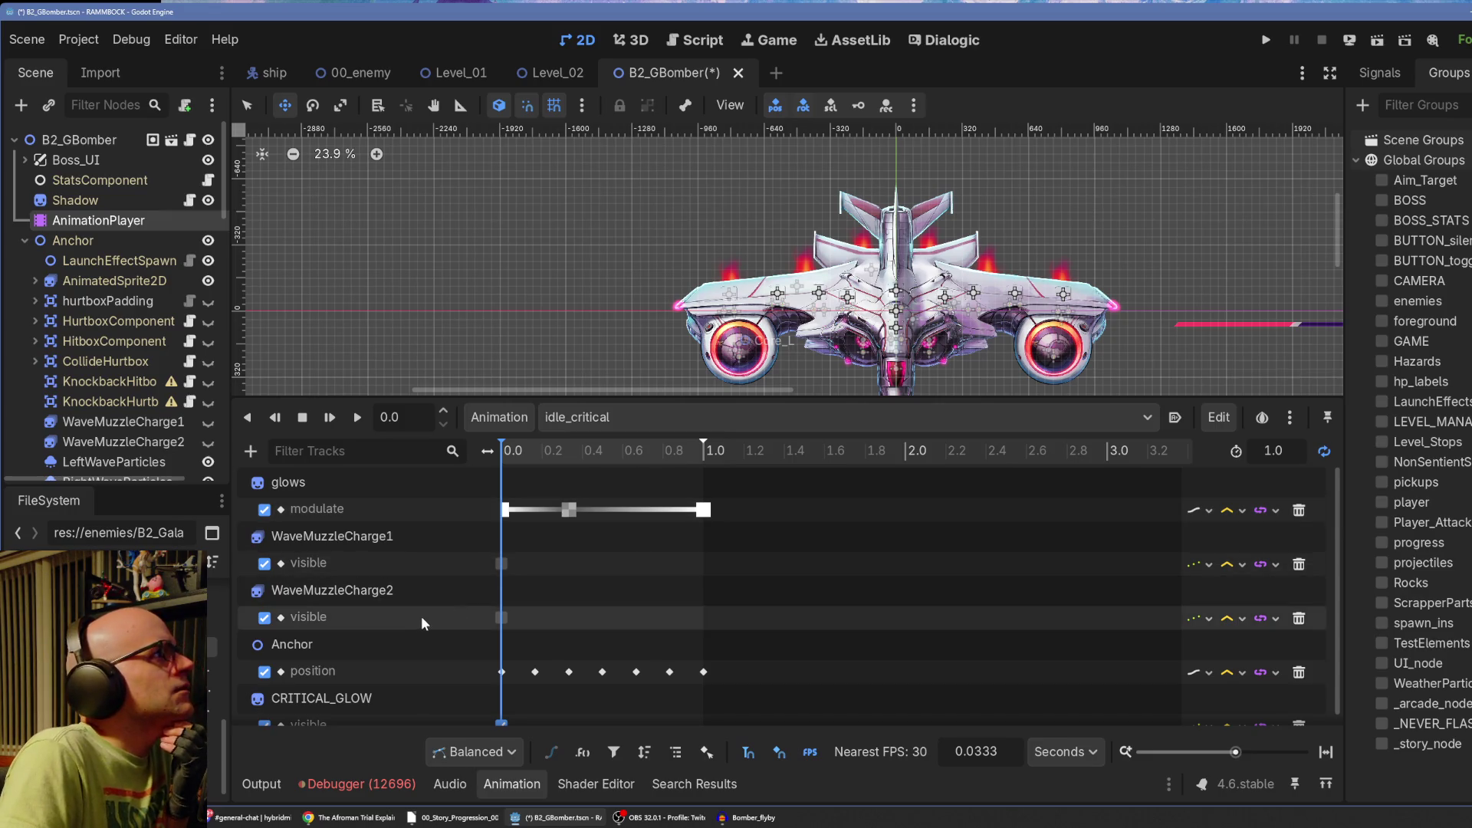
pyautogui.scroll(-1, 419, 624)
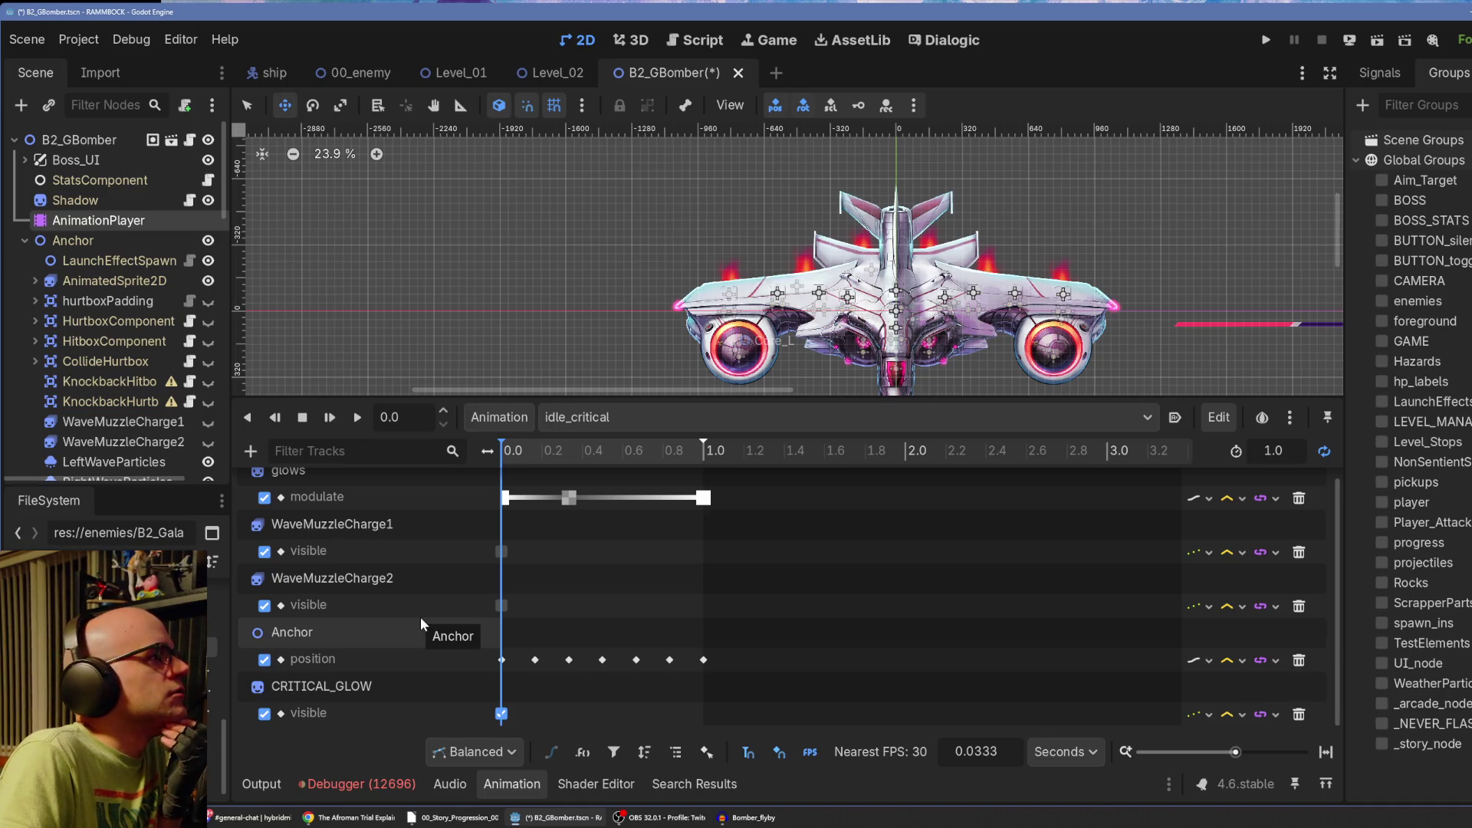
pyautogui.scroll(1, 421, 617)
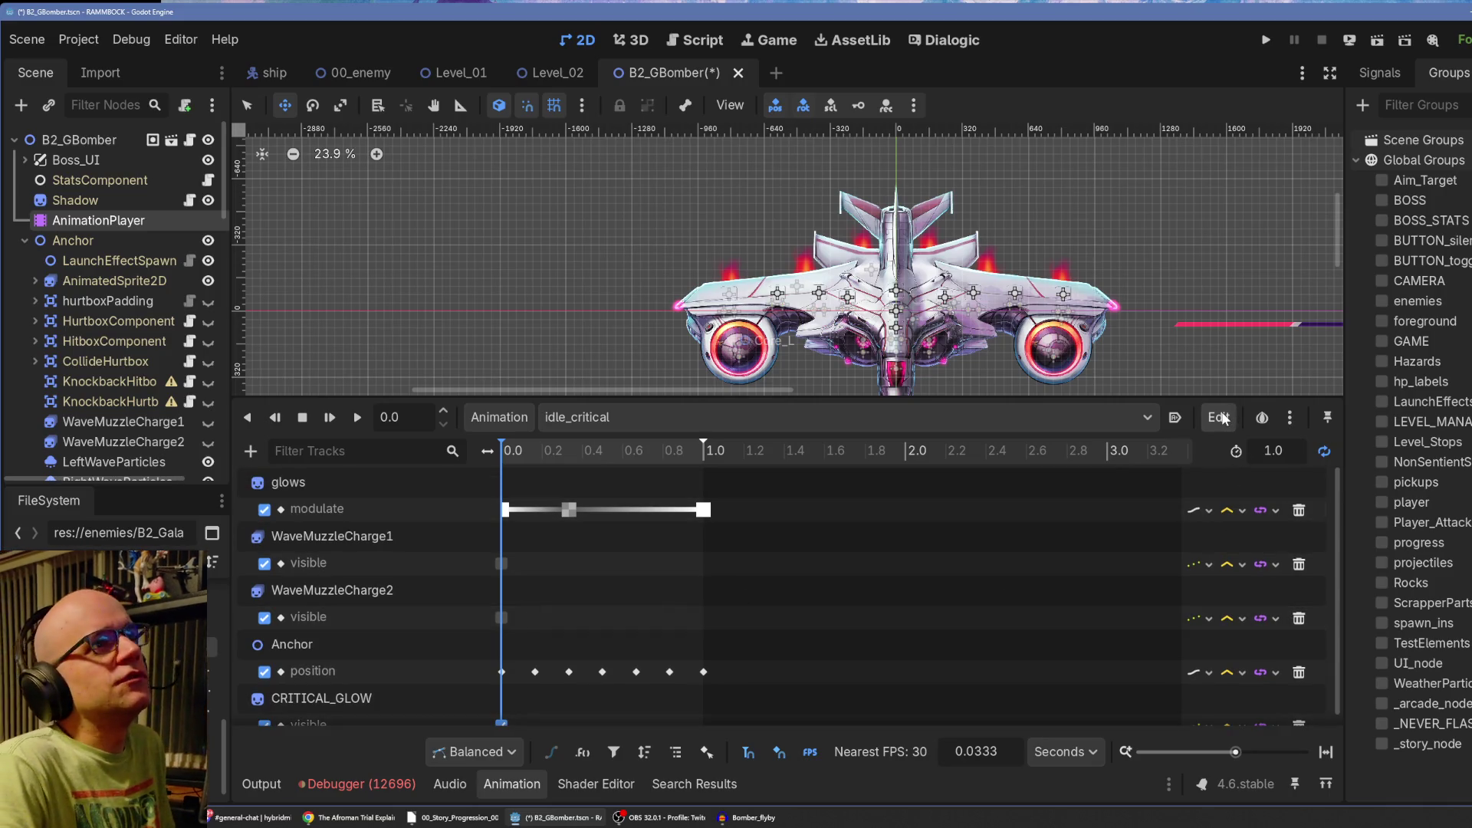
# Copy the glows.modulate and CRITICAL_GLOW.visible tracks, then reopen the death animation.
pyautogui.click(1220, 417)
pyautogui.click(1277, 450)
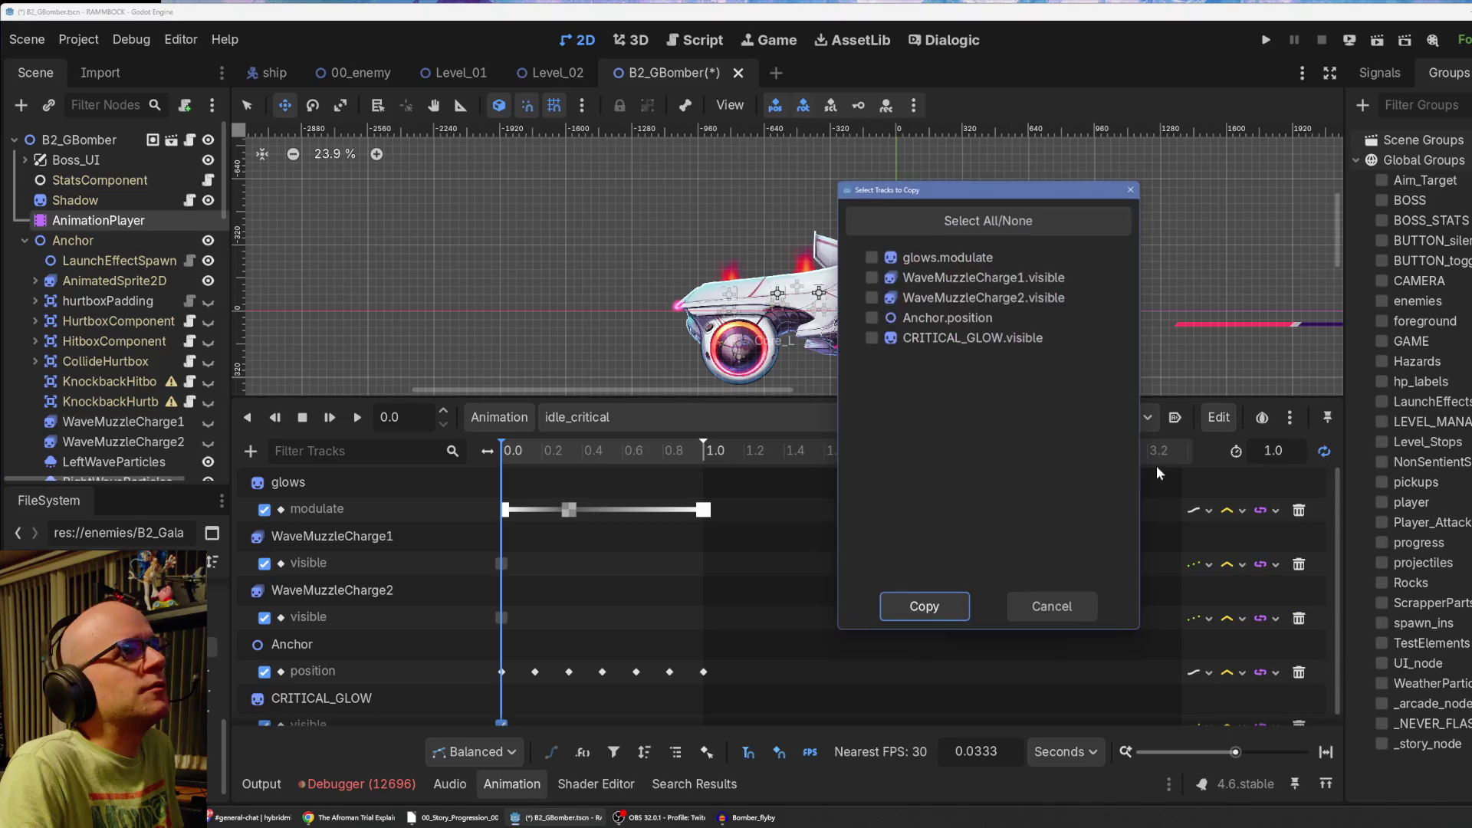
pyautogui.click(872, 338)
pyautogui.click(872, 257)
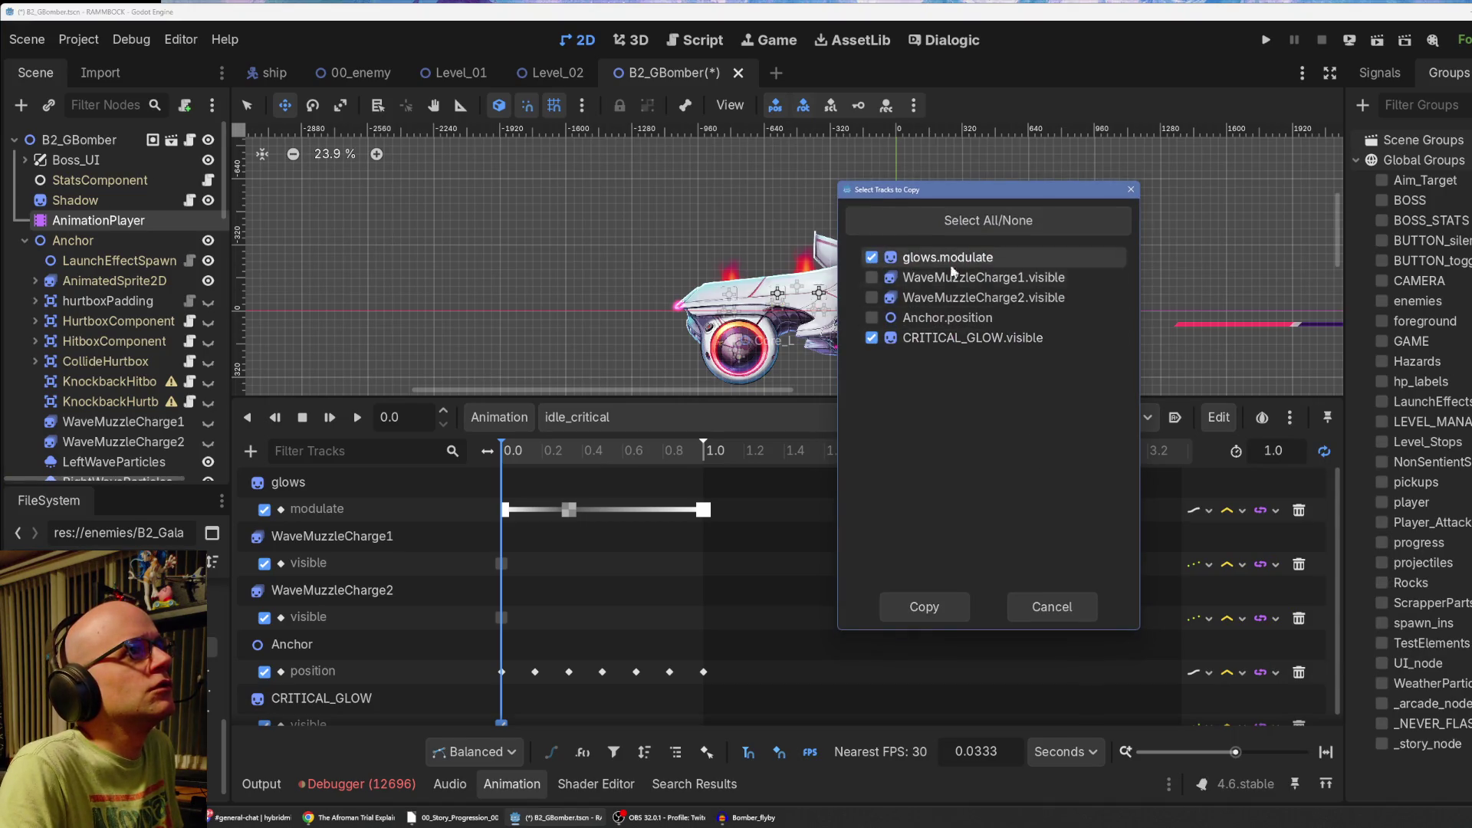
pyautogui.click(937, 613)
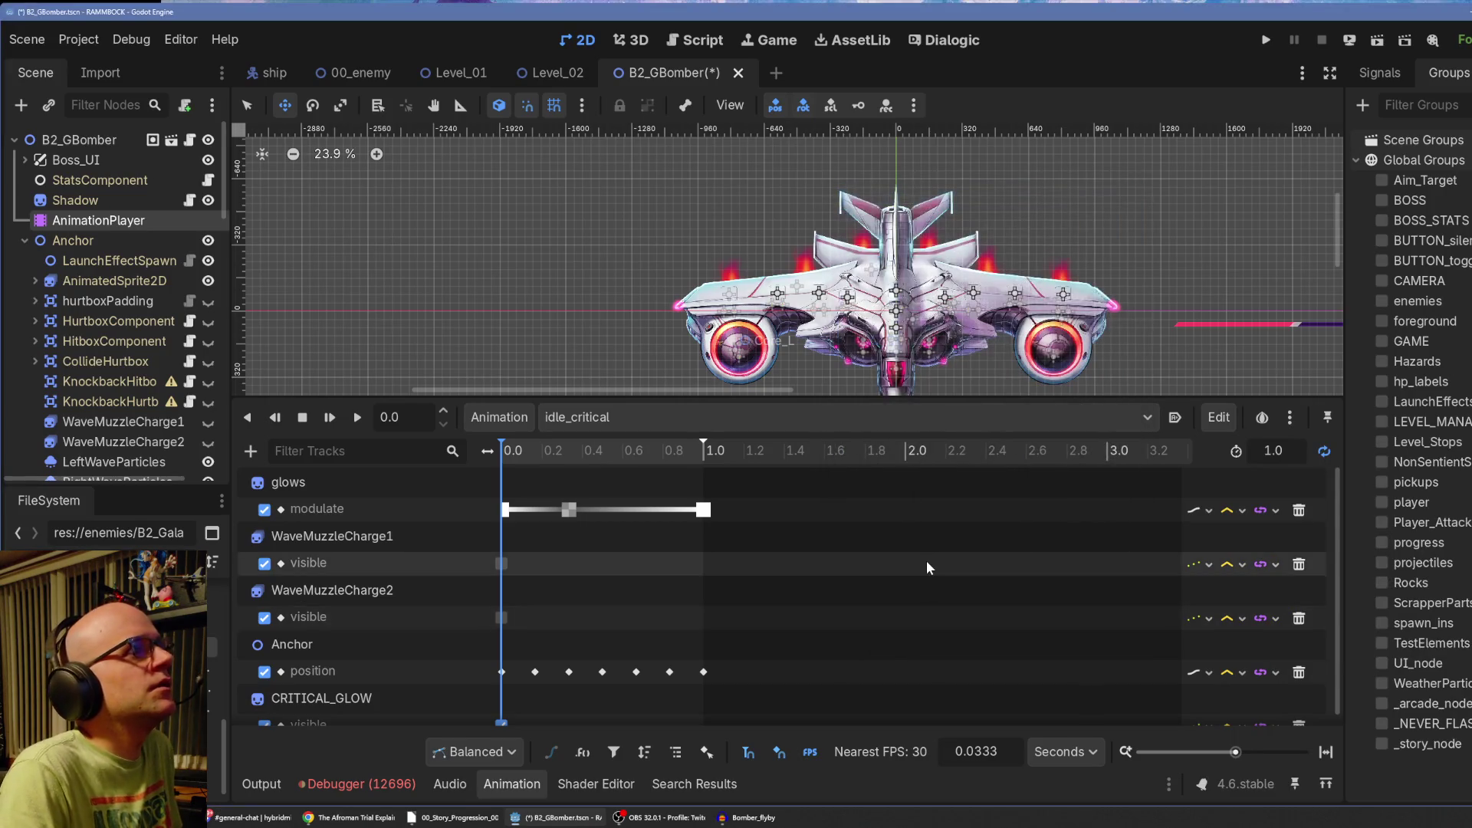
pyautogui.click(596, 415)
pyautogui.click(628, 530)
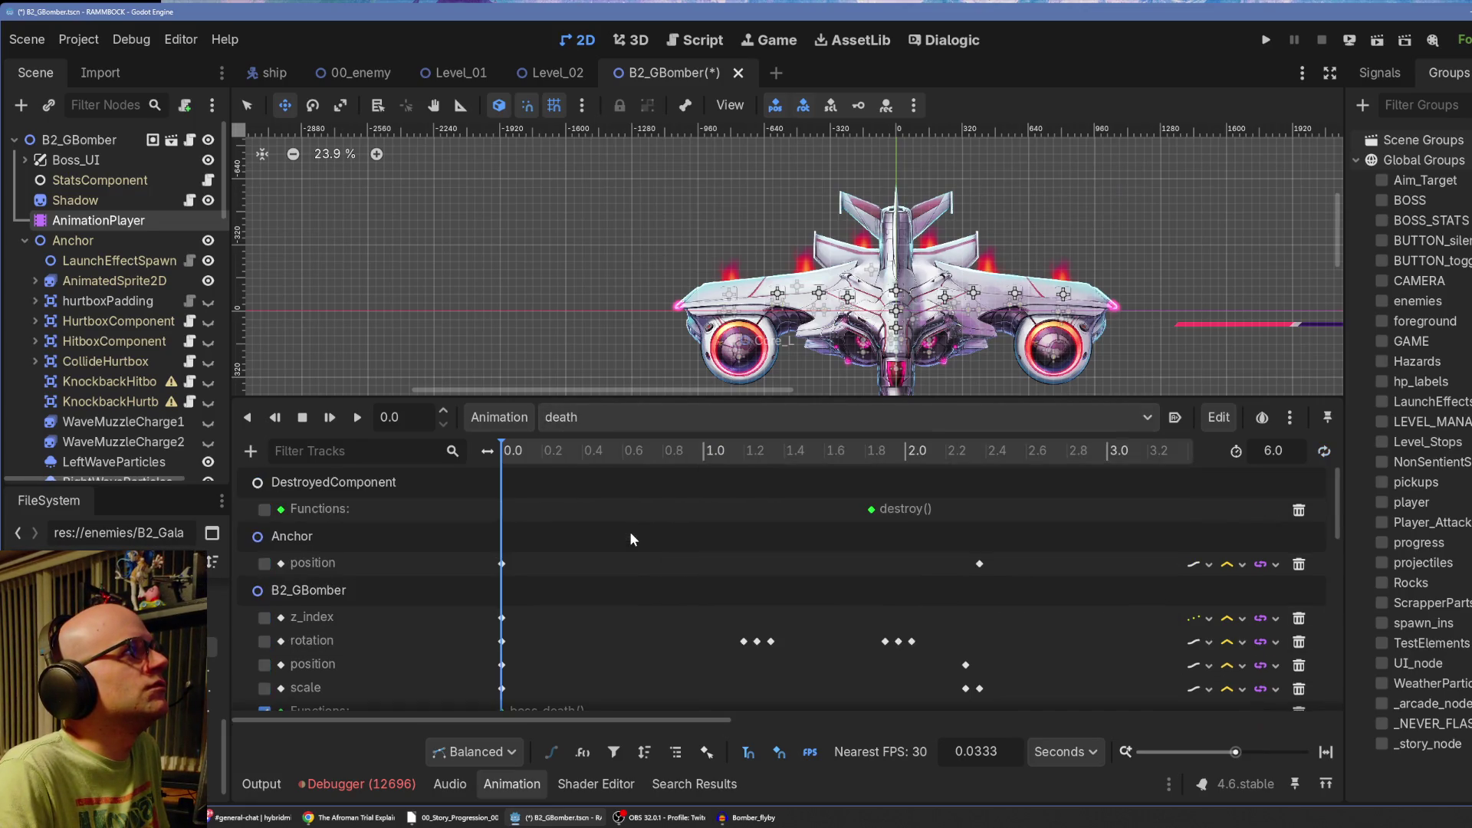
# Paste the glows.modulate and CRITICAL_GLOW.visible tracks into death, preview it, and zoom out.
pyautogui.click(1210, 417)
pyautogui.click(1242, 469)
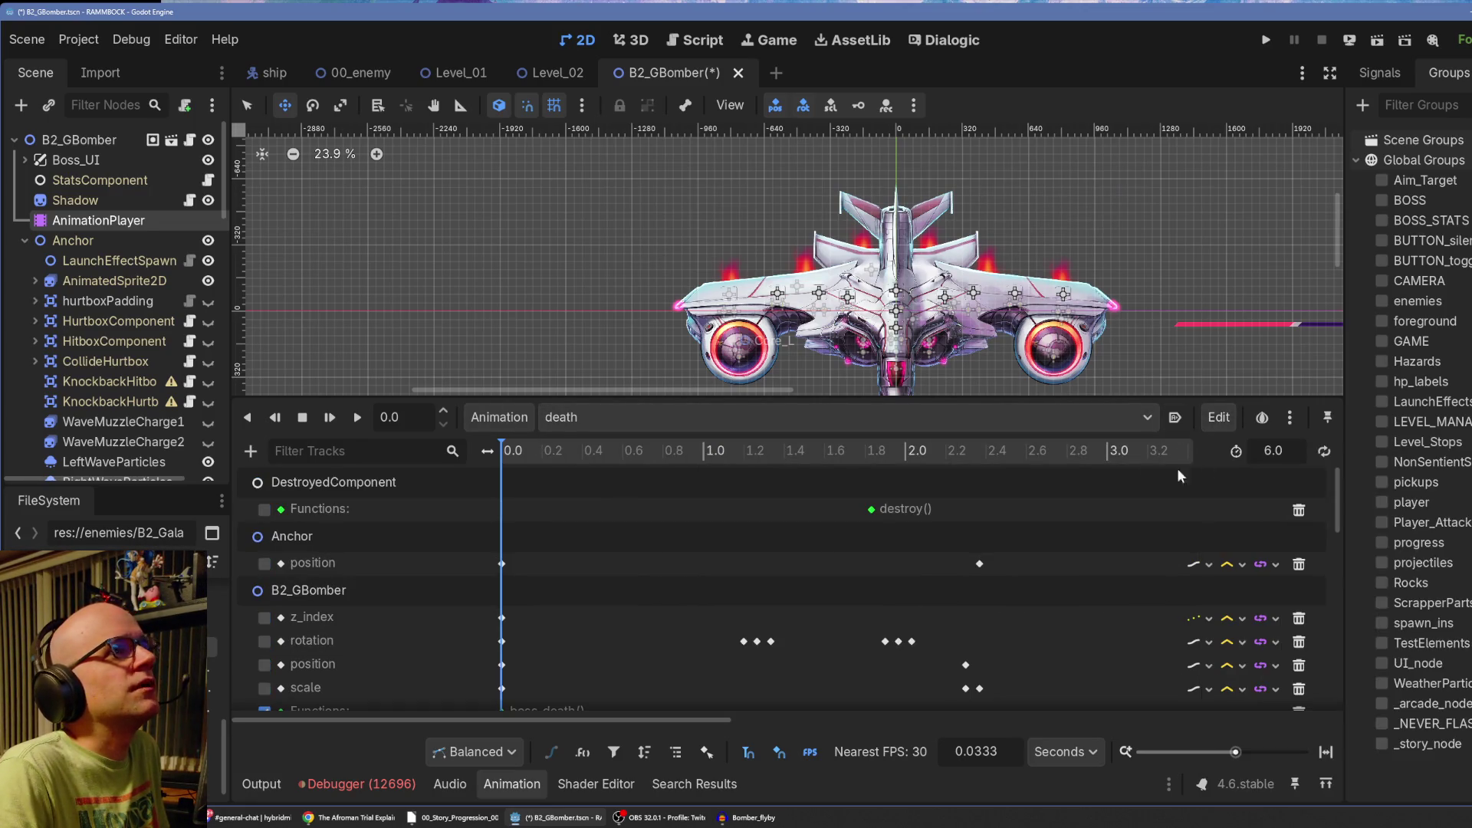
pyautogui.scroll(-10, 779, 617)
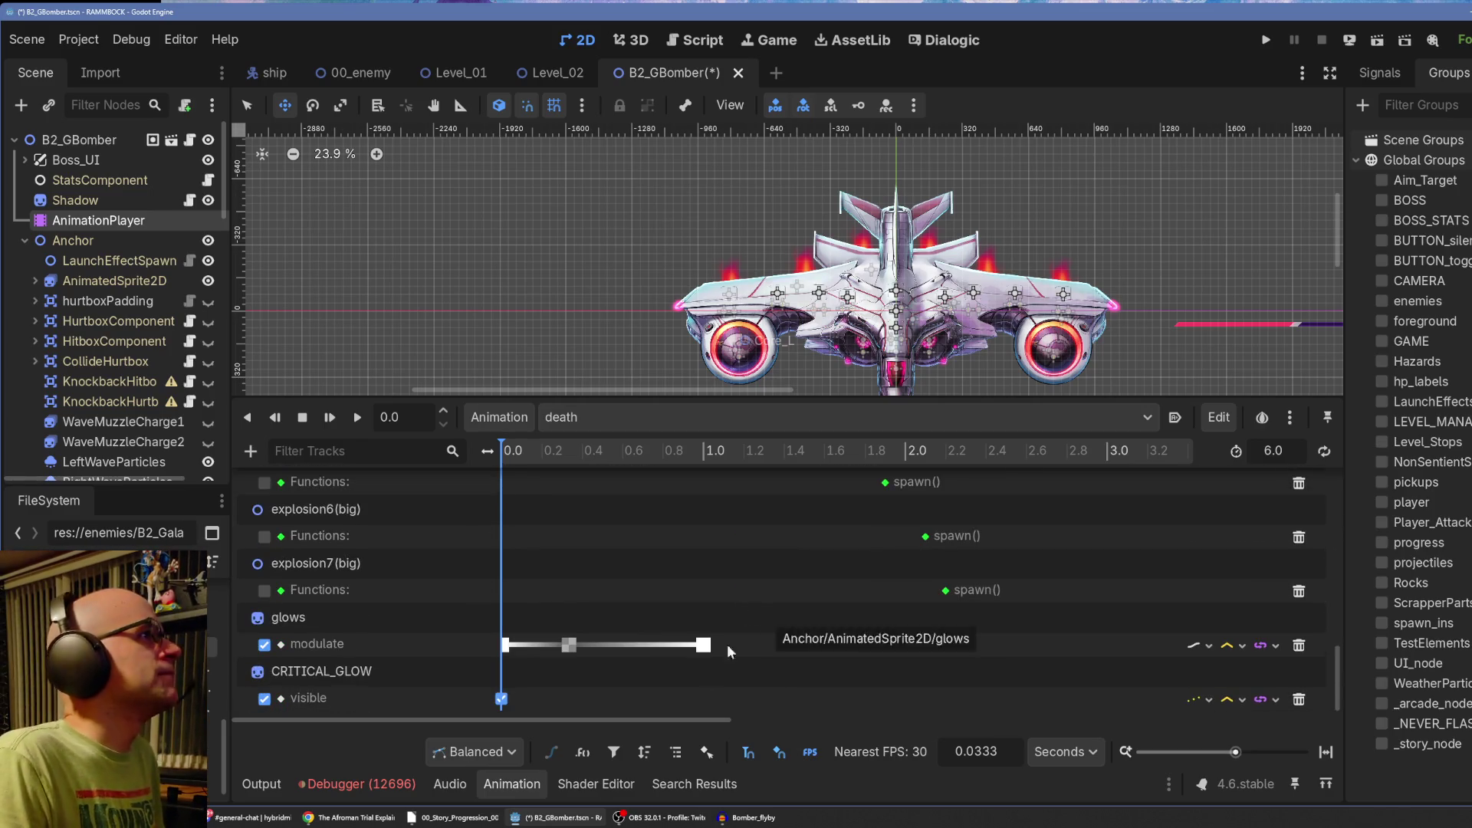
pyautogui.click(335, 419)
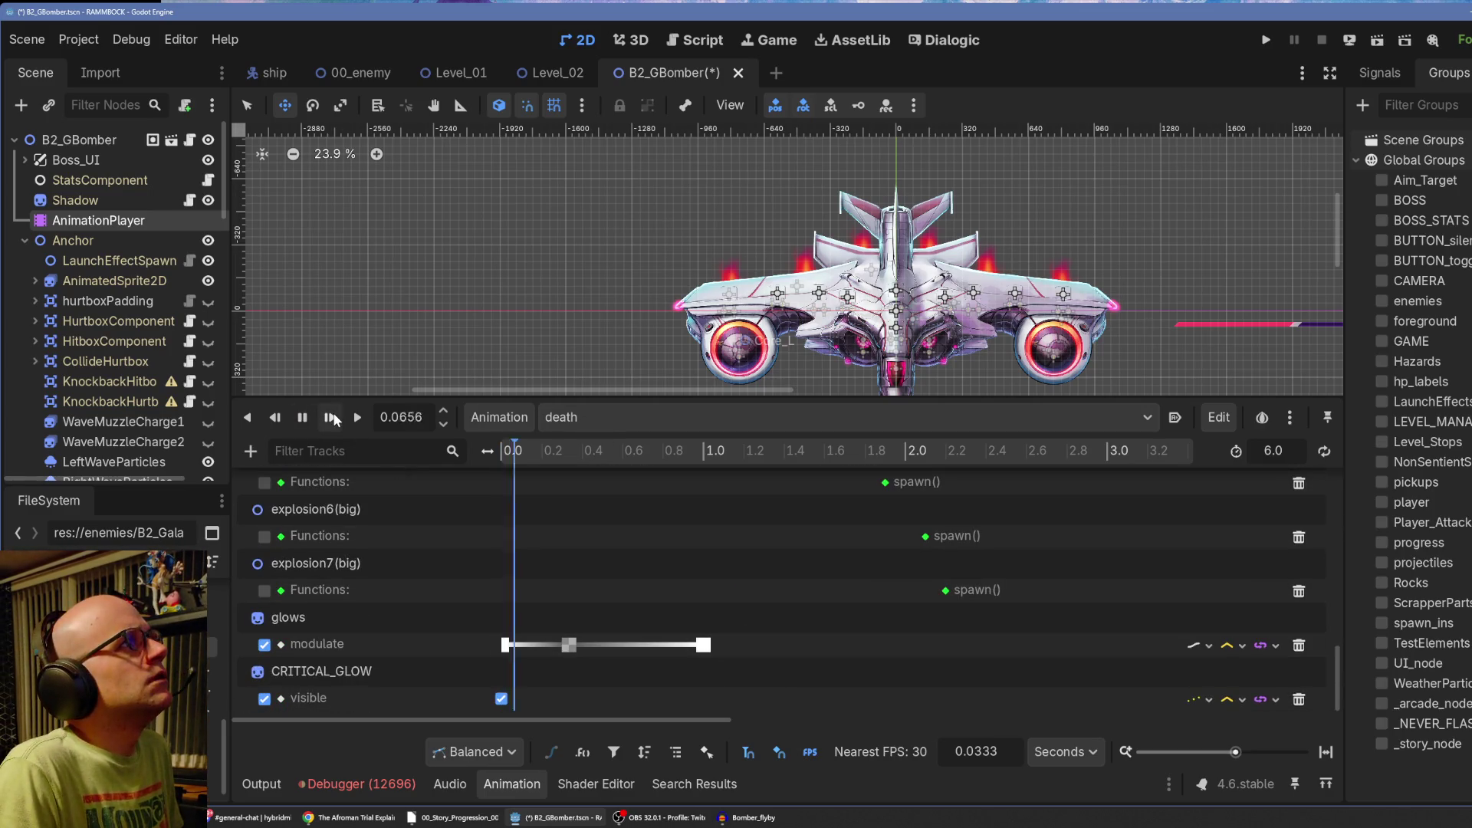
pyautogui.click(307, 420)
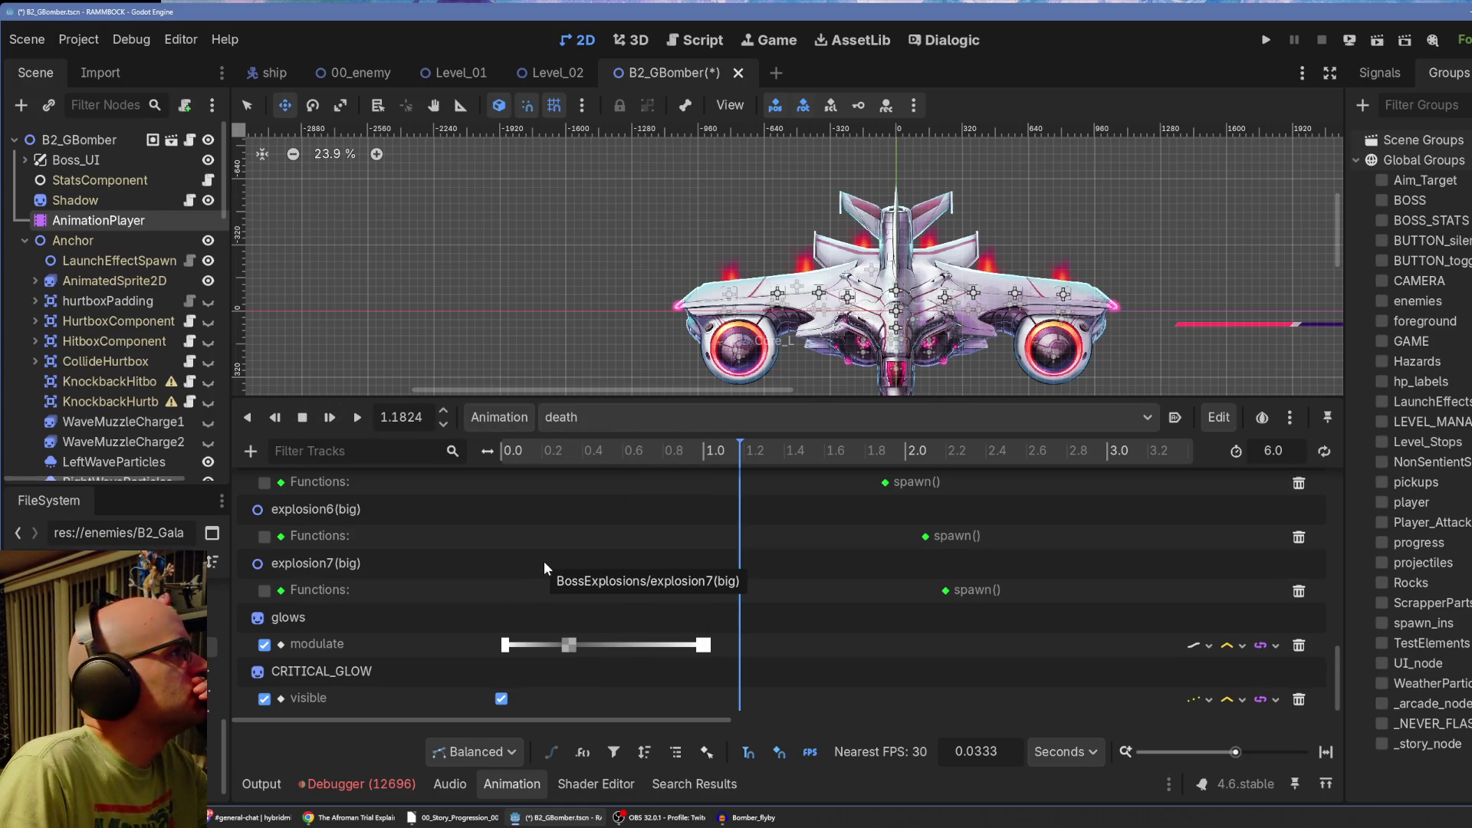
pyautogui.moveTo(1236, 753); pyautogui.dragTo(1226, 755)
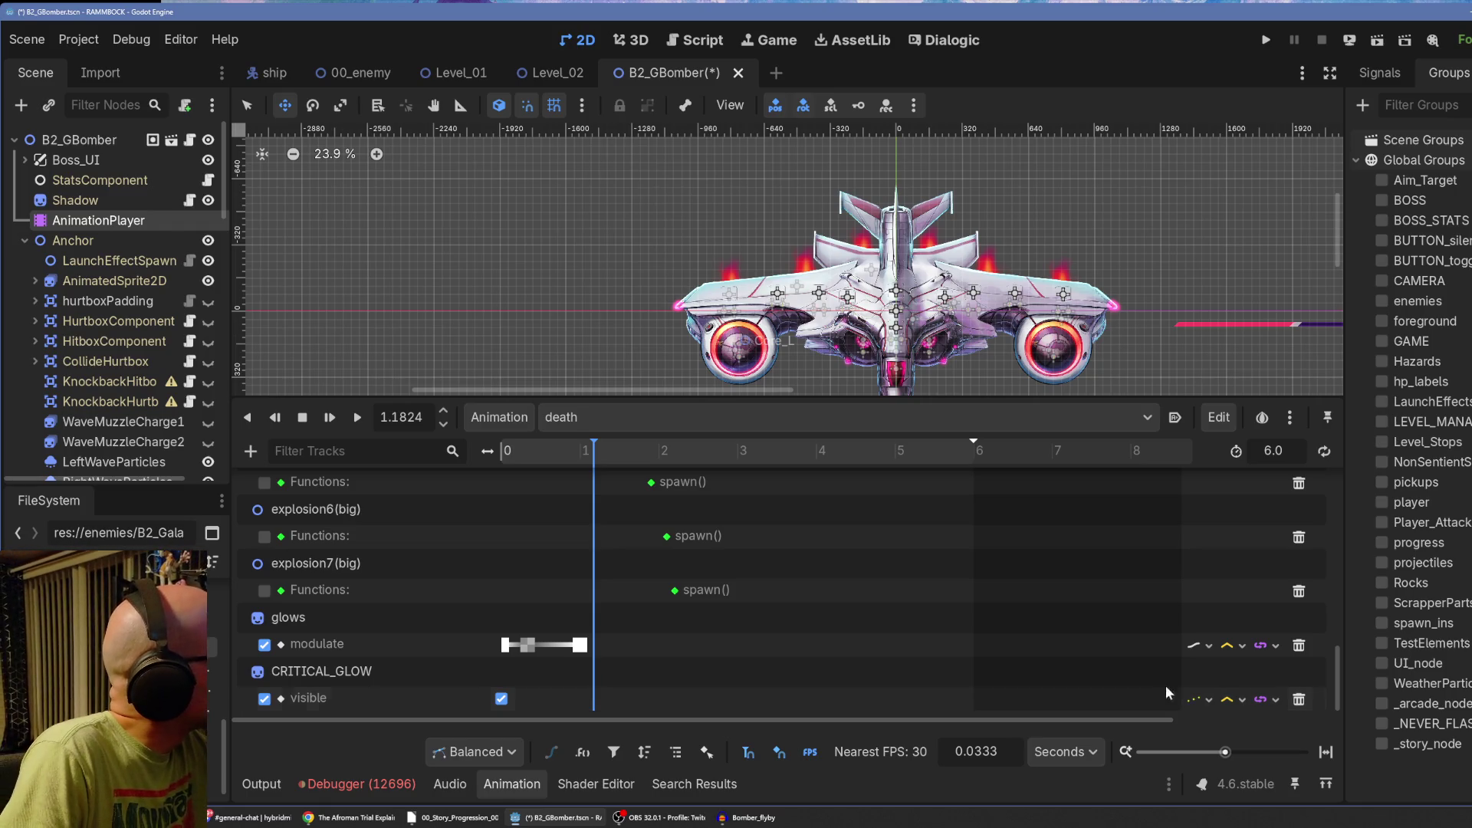
pyautogui.click(1272, 451)
# Set the death animation length to 7.0 seconds and scrub to just past 1 second.
pyautogui.write('7')
pyautogui.press('Return')
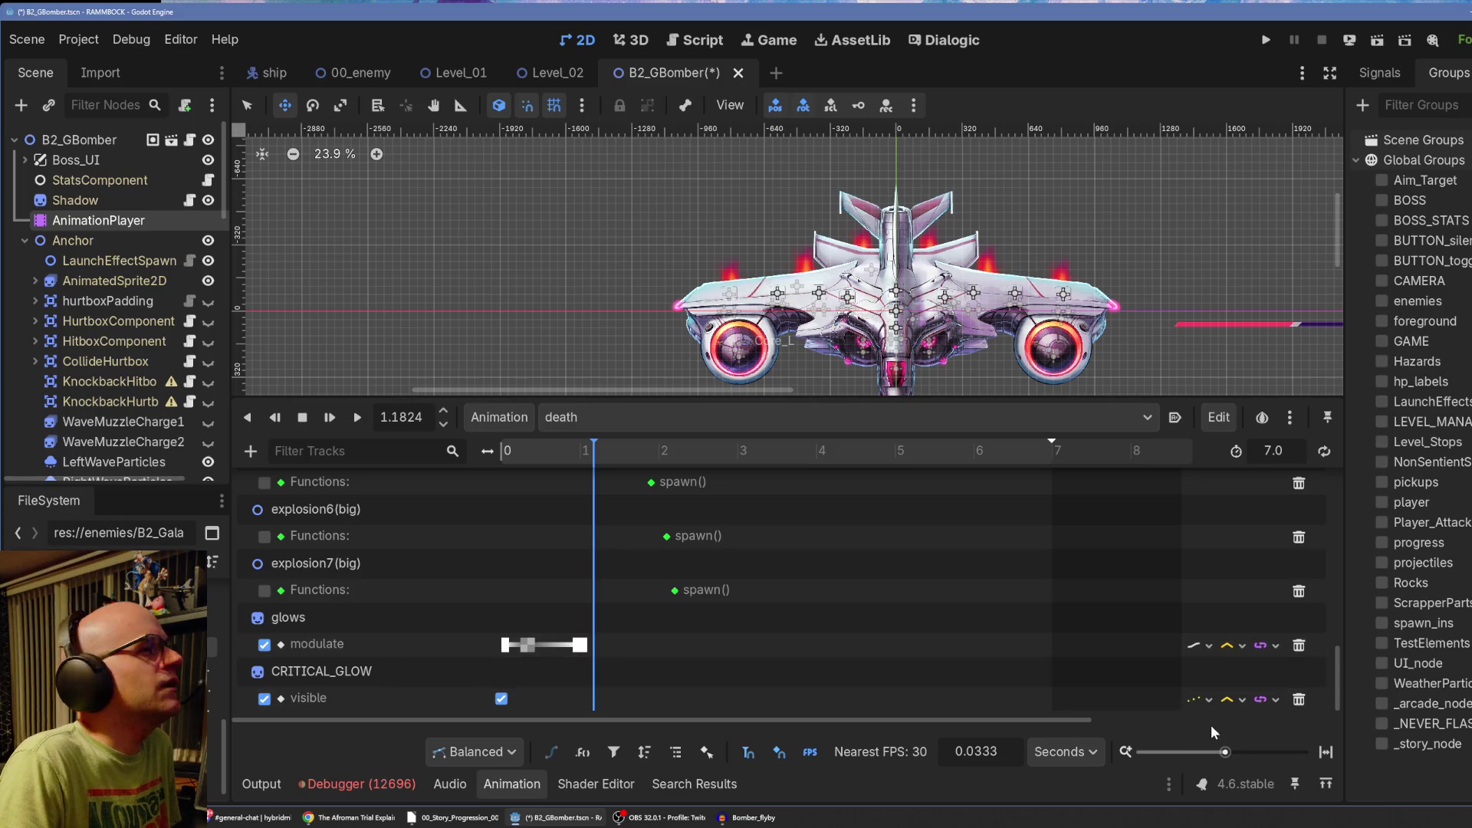
pyautogui.moveTo(1224, 752); pyautogui.dragTo(1226, 752)
pyautogui.moveTo(902, 719)
pyautogui.mouseDown()
pyautogui.moveTo(1134, 723)
pyautogui.moveTo(767, 712)
pyautogui.mouseUp()
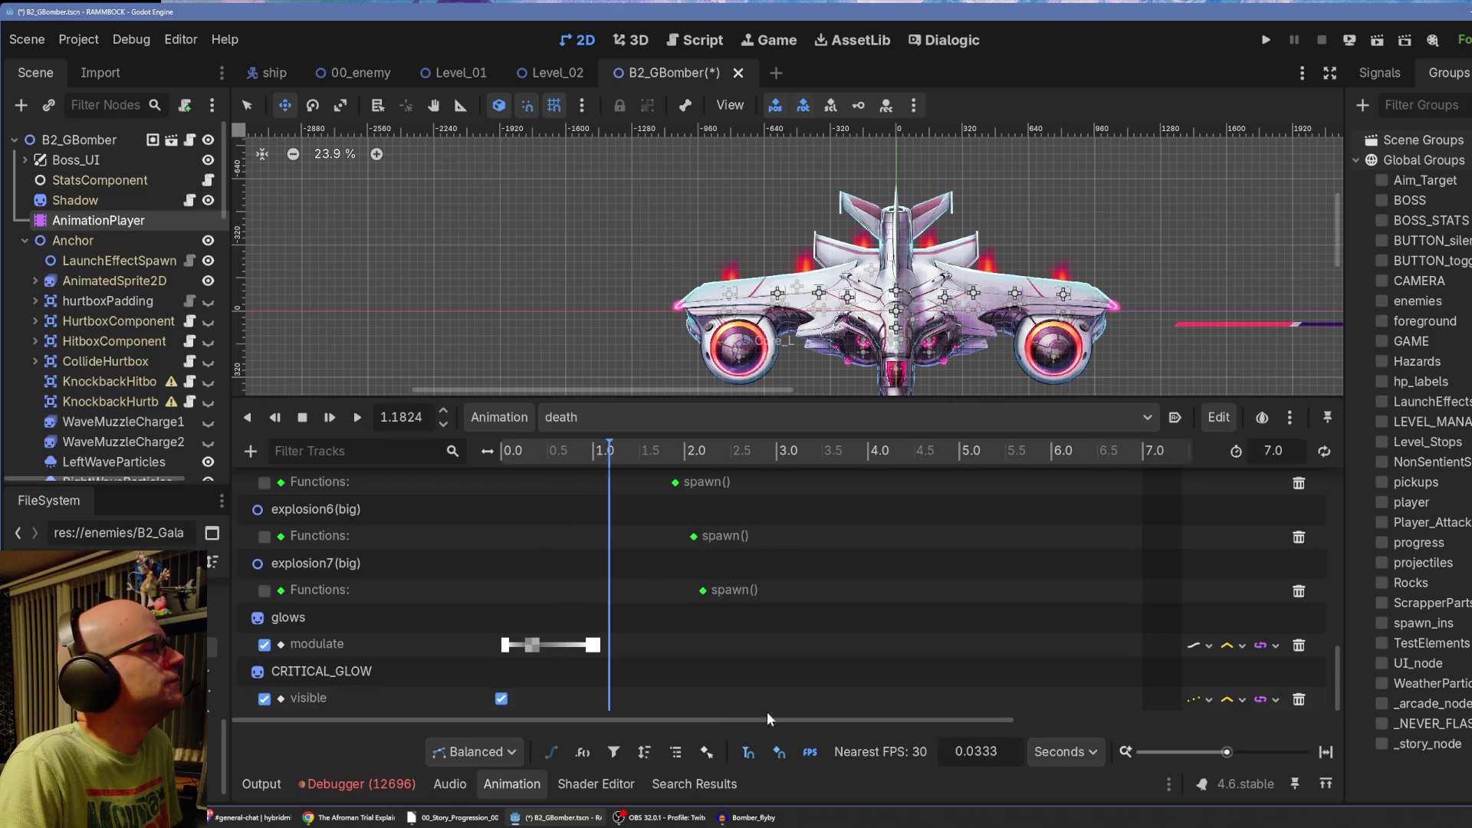
pyautogui.moveTo(623, 625); pyautogui.dragTo(477, 660)
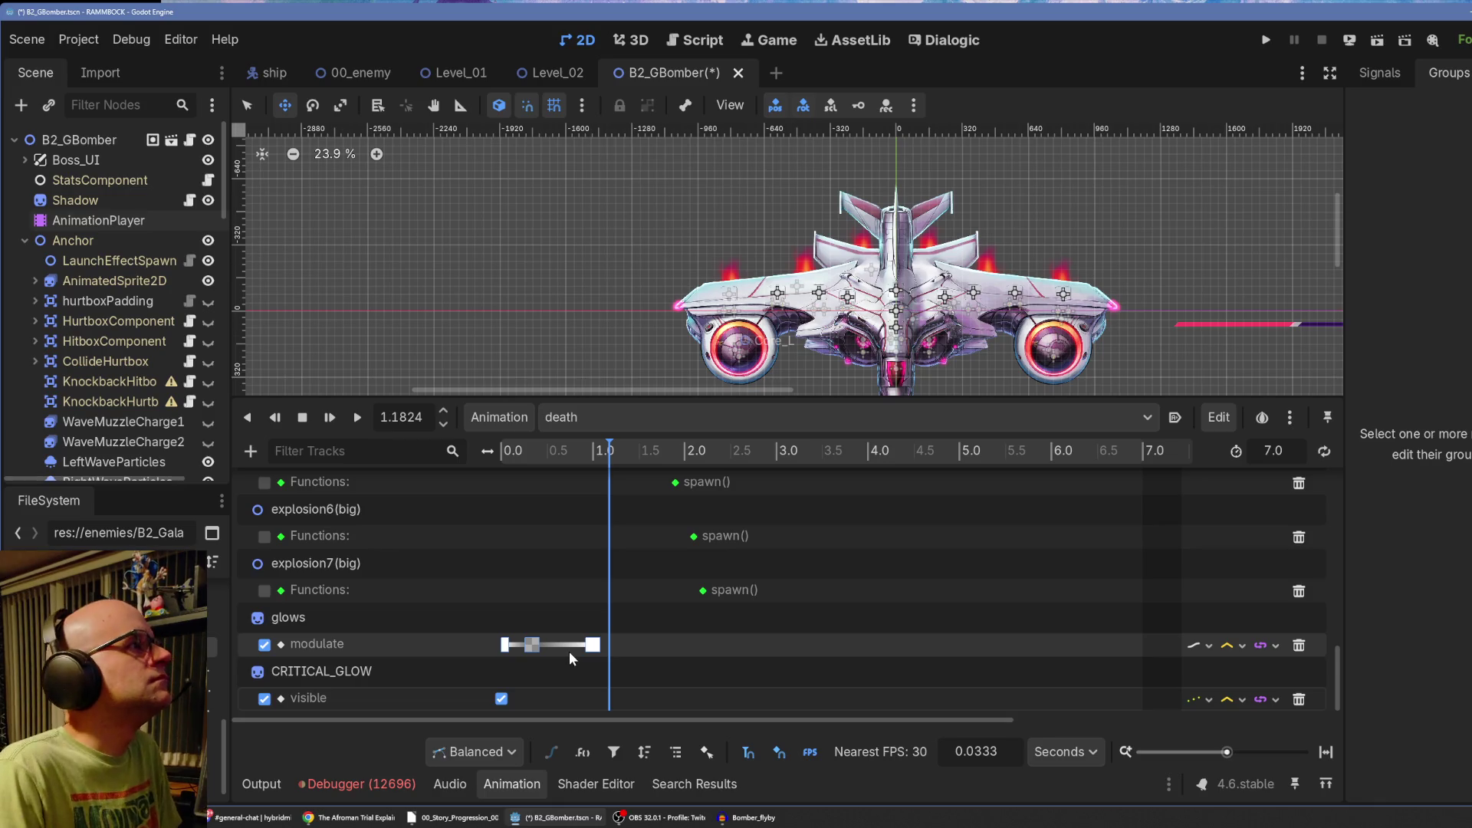
pyautogui.moveTo(528, 457)
pyautogui.mouseDown()
pyautogui.moveTo(502, 454)
pyautogui.moveTo(649, 458)
pyautogui.moveTo(593, 458)
pyautogui.mouseUp()
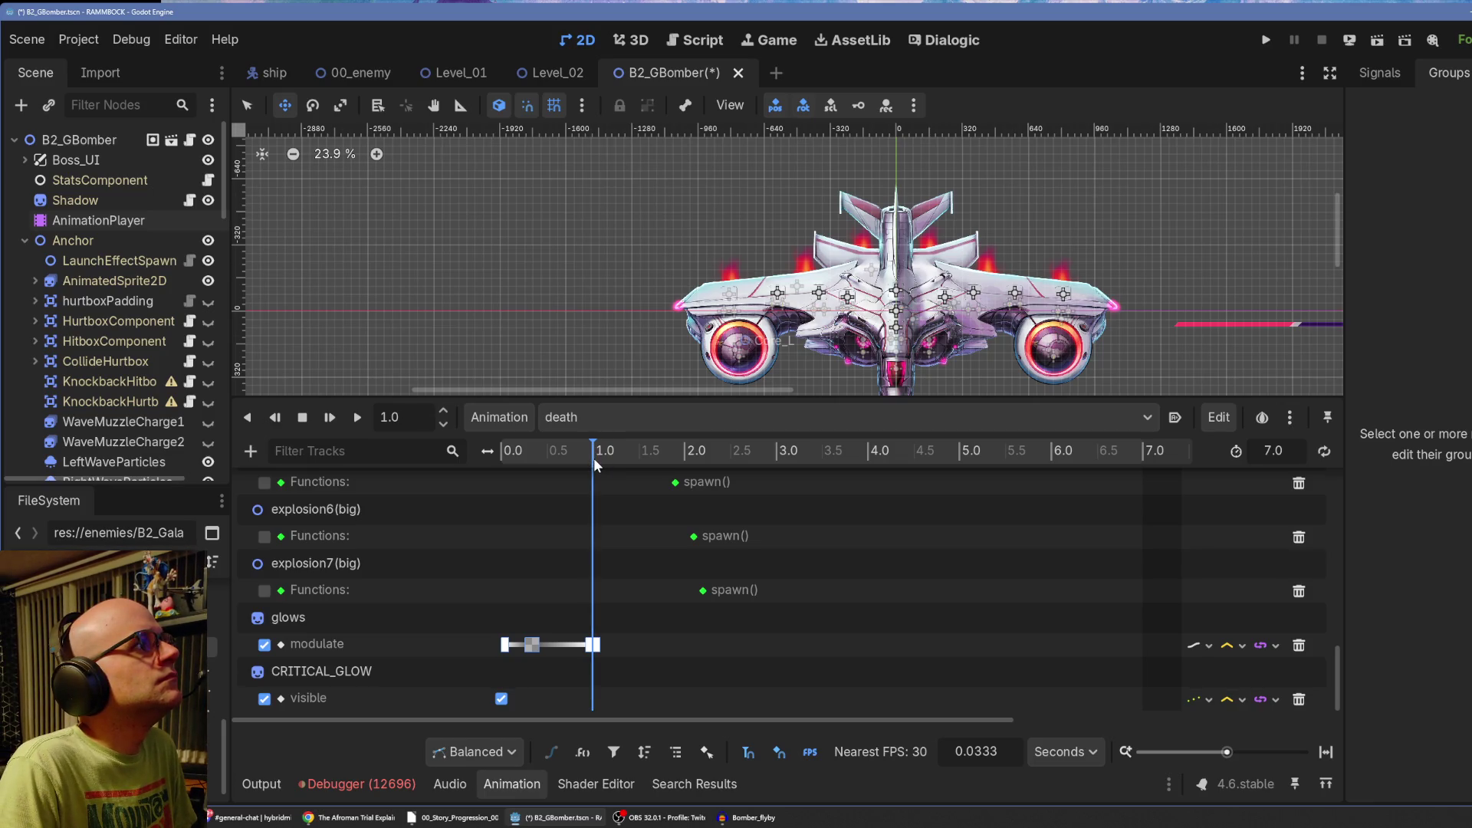
pyautogui.moveTo(601, 453); pyautogui.dragTo(615, 458)
pyautogui.click(683, 613)
pyautogui.rightClick(684, 646)
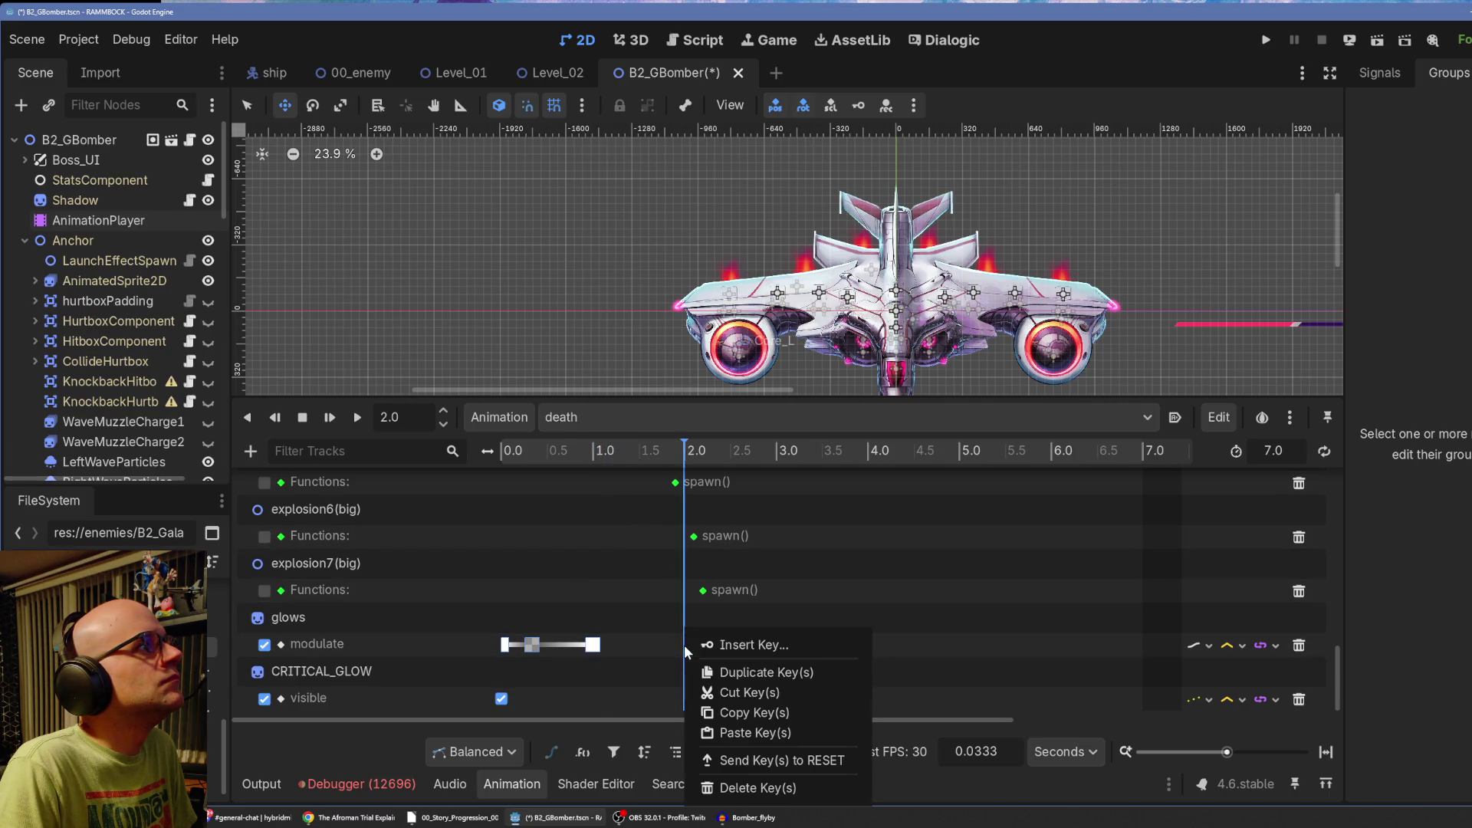
pyautogui.click(748, 730)
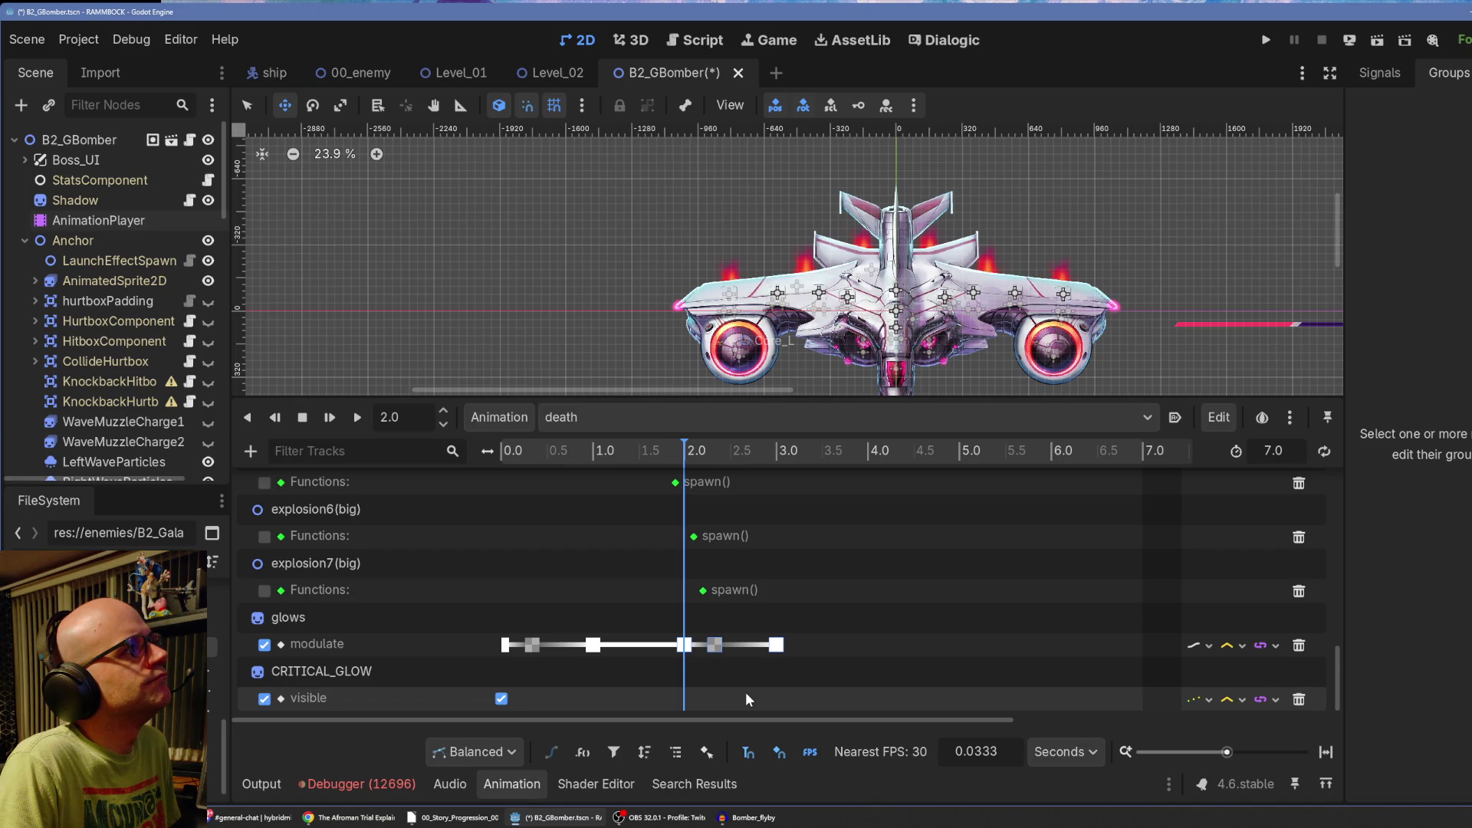
pyautogui.press('Delete')
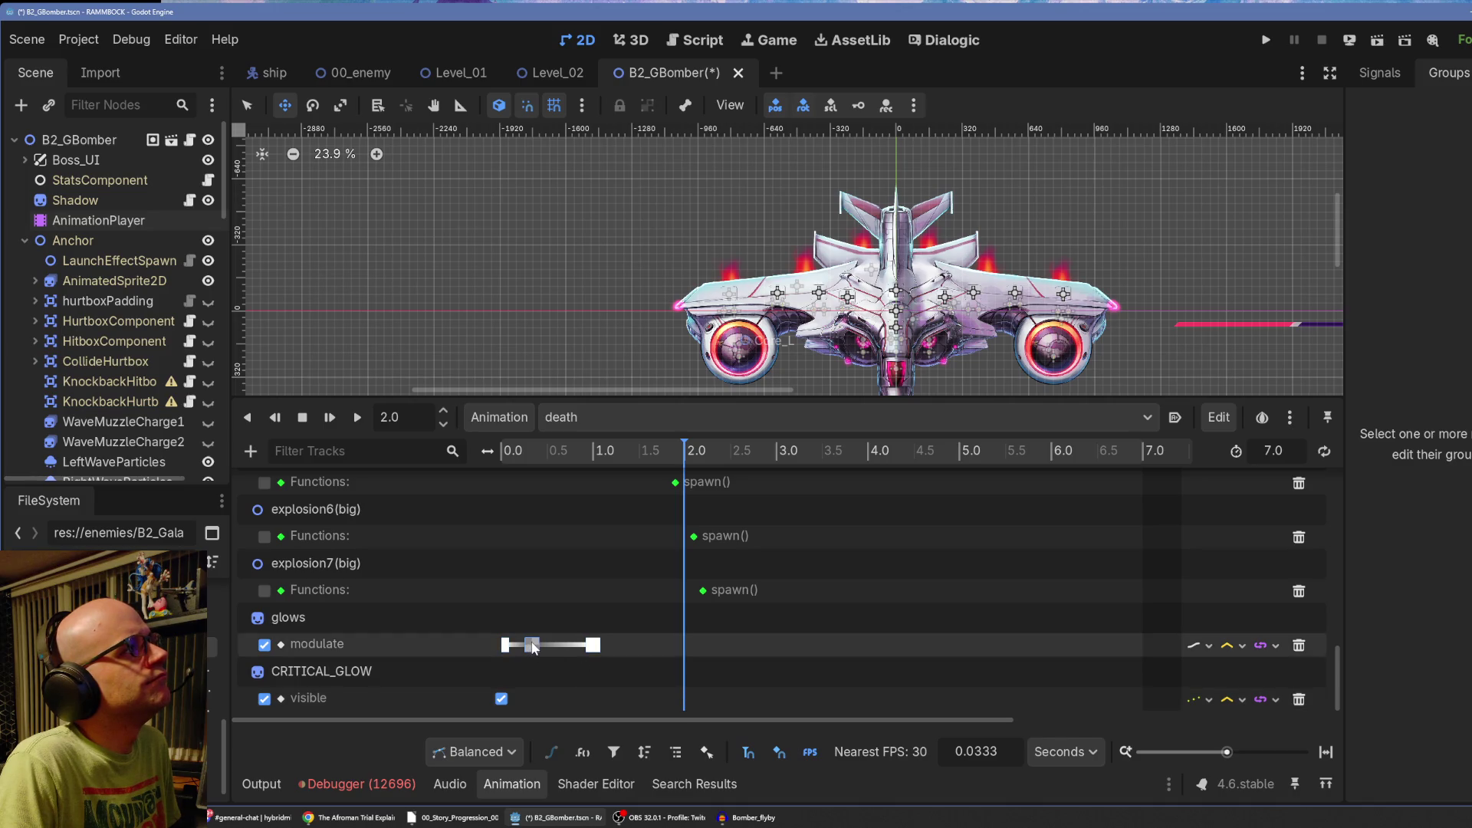
pyautogui.moveTo(618, 630); pyautogui.dragTo(527, 656)
pyautogui.rightClick(527, 651)
pyautogui.click(600, 713)
pyautogui.moveTo(588, 450); pyautogui.dragTo(592, 451)
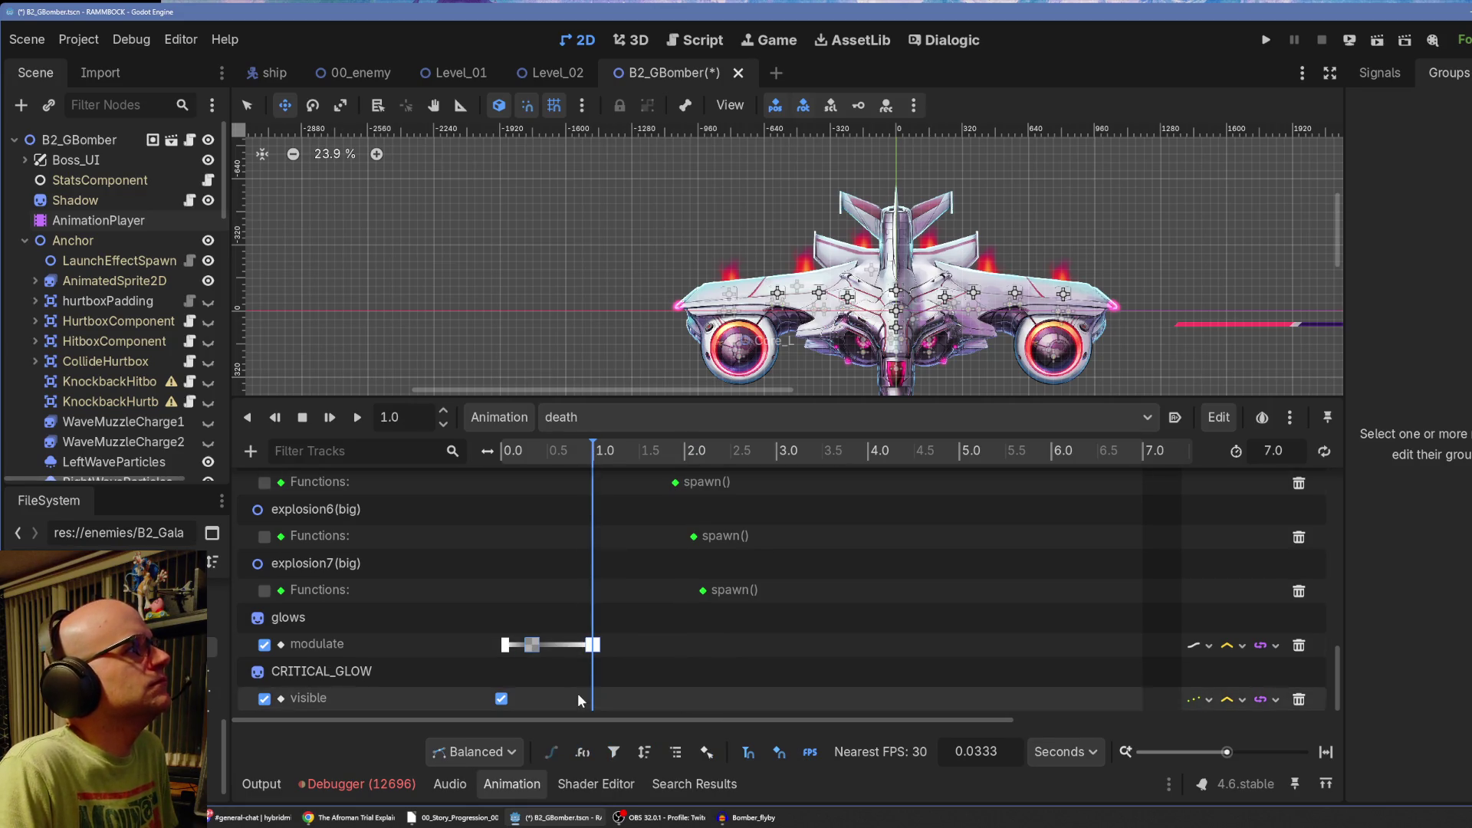
pyautogui.rightClick(597, 643)
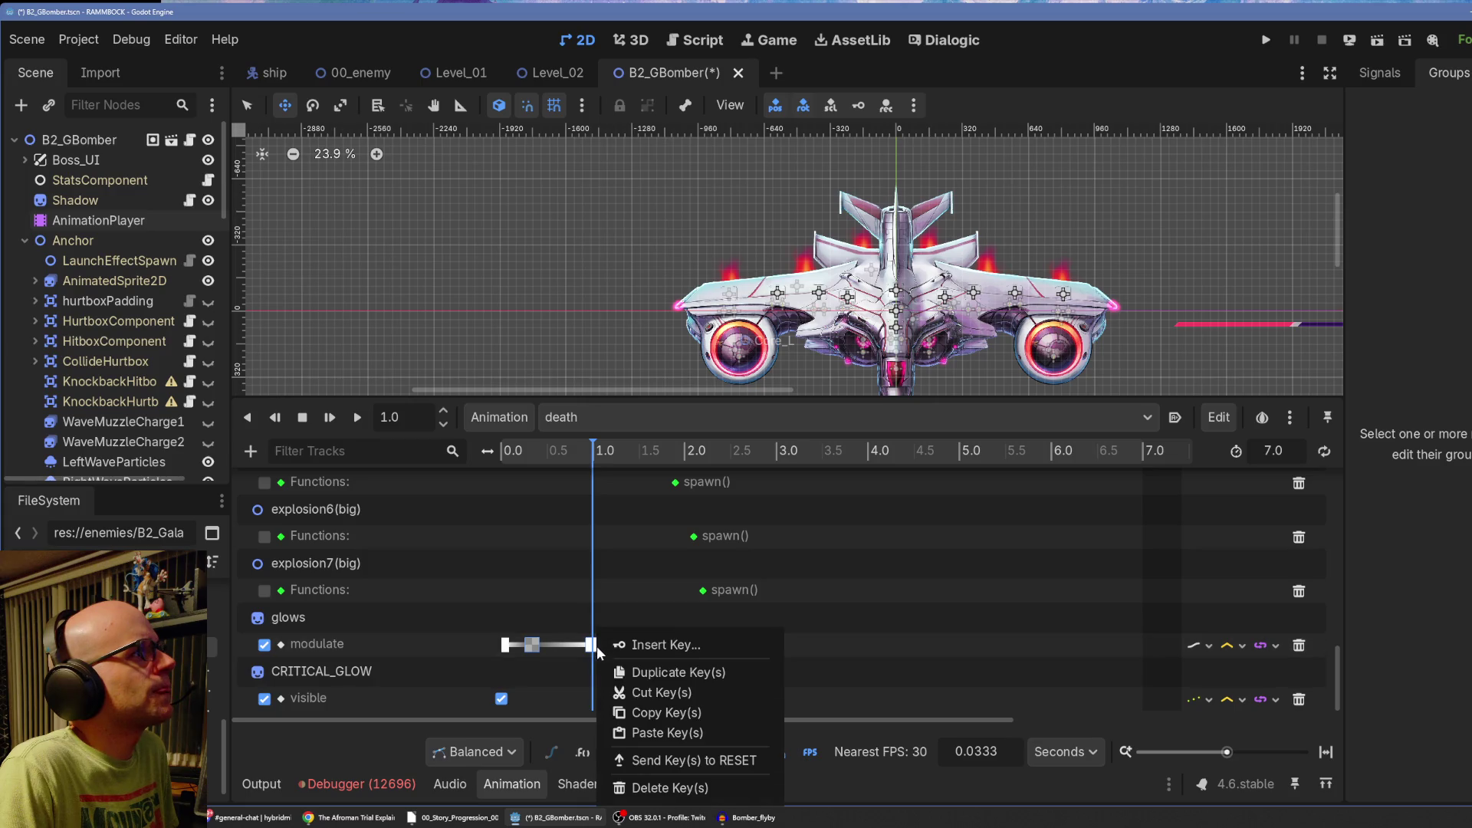
pyautogui.click(665, 733)
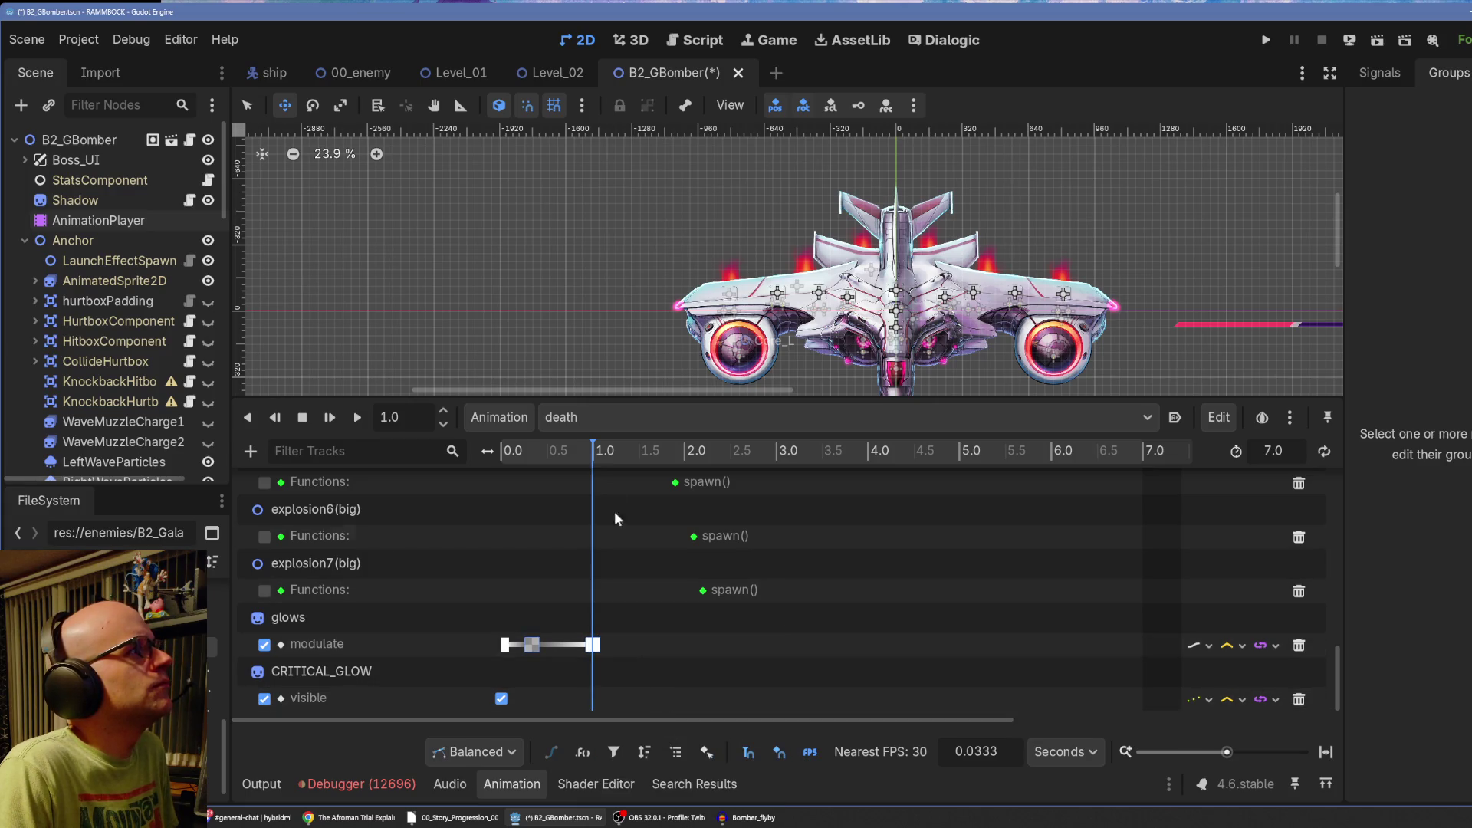
pyautogui.moveTo(604, 452); pyautogui.dragTo(517, 472)
pyautogui.click(502, 699)
pyautogui.moveTo(1227, 752); pyautogui.dragTo(1235, 754)
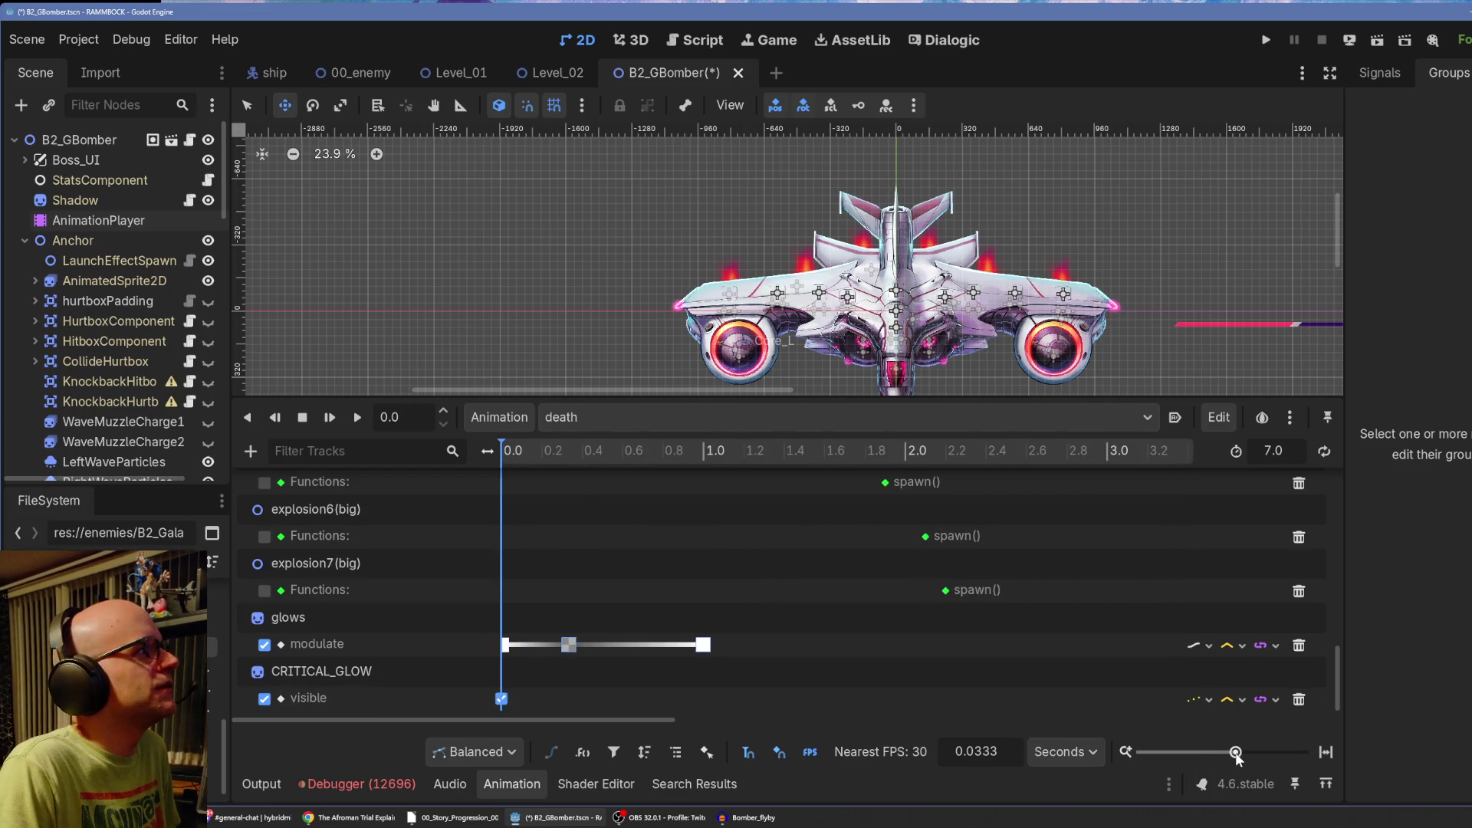
# Switch the timeline units to 30 FPS frames, zoom in, and place the playhead at frame 40.
pyautogui.click(1057, 754)
pyautogui.moveTo(500, 453); pyautogui.dragTo(569, 461)
pyautogui.moveTo(1236, 752)
pyautogui.mouseDown()
pyautogui.moveTo(1249, 755)
pyautogui.moveTo(1228, 754)
pyautogui.mouseUp()
pyautogui.moveTo(579, 454); pyautogui.dragTo(661, 457)
pyautogui.moveTo(1230, 755); pyautogui.dragTo(1245, 758)
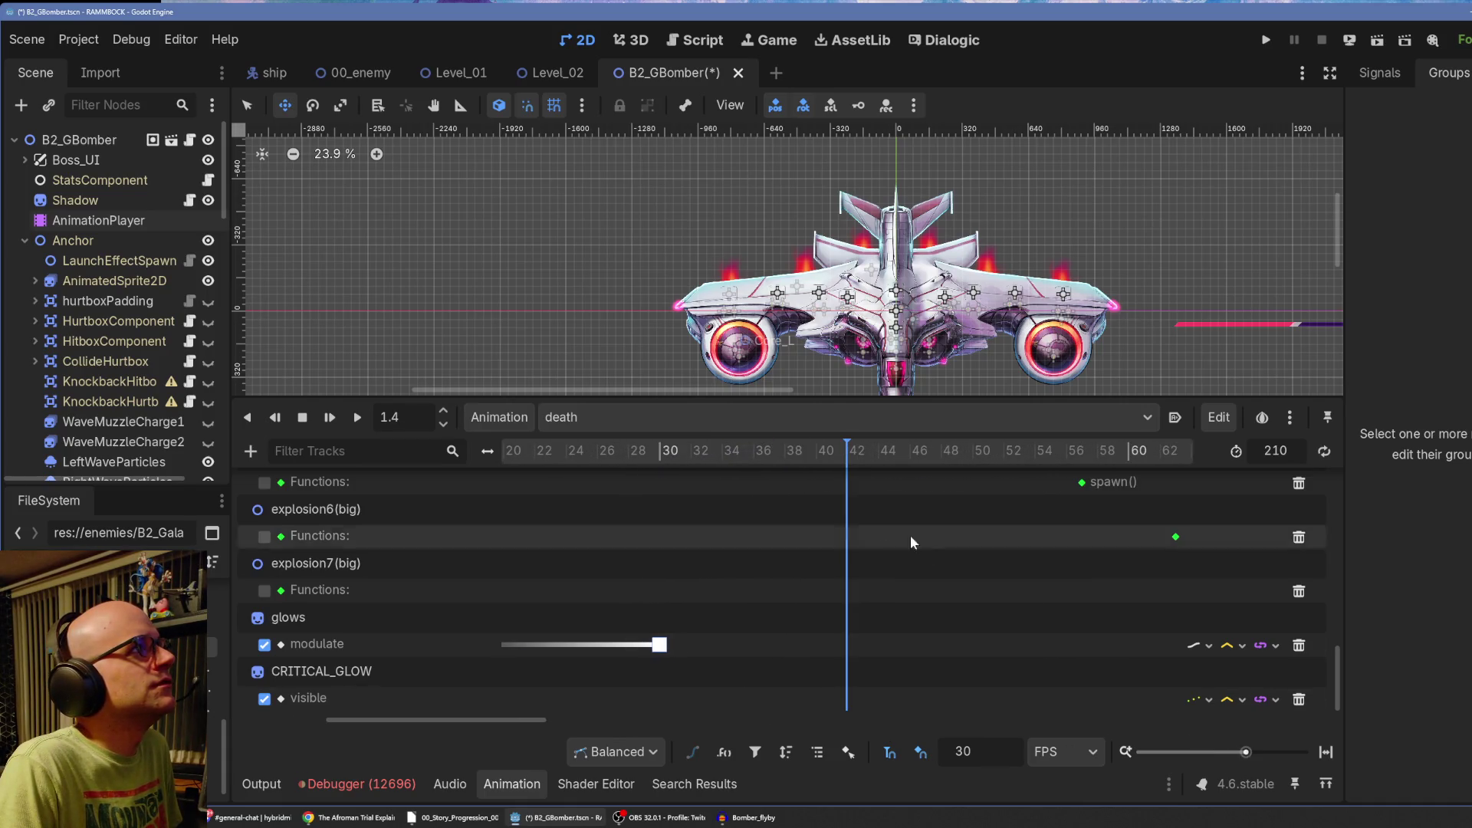
pyautogui.click(815, 452)
# Paste the glow pulse keys at frame 40 and play the death animation back from the start.
pyautogui.rightClick(816, 647)
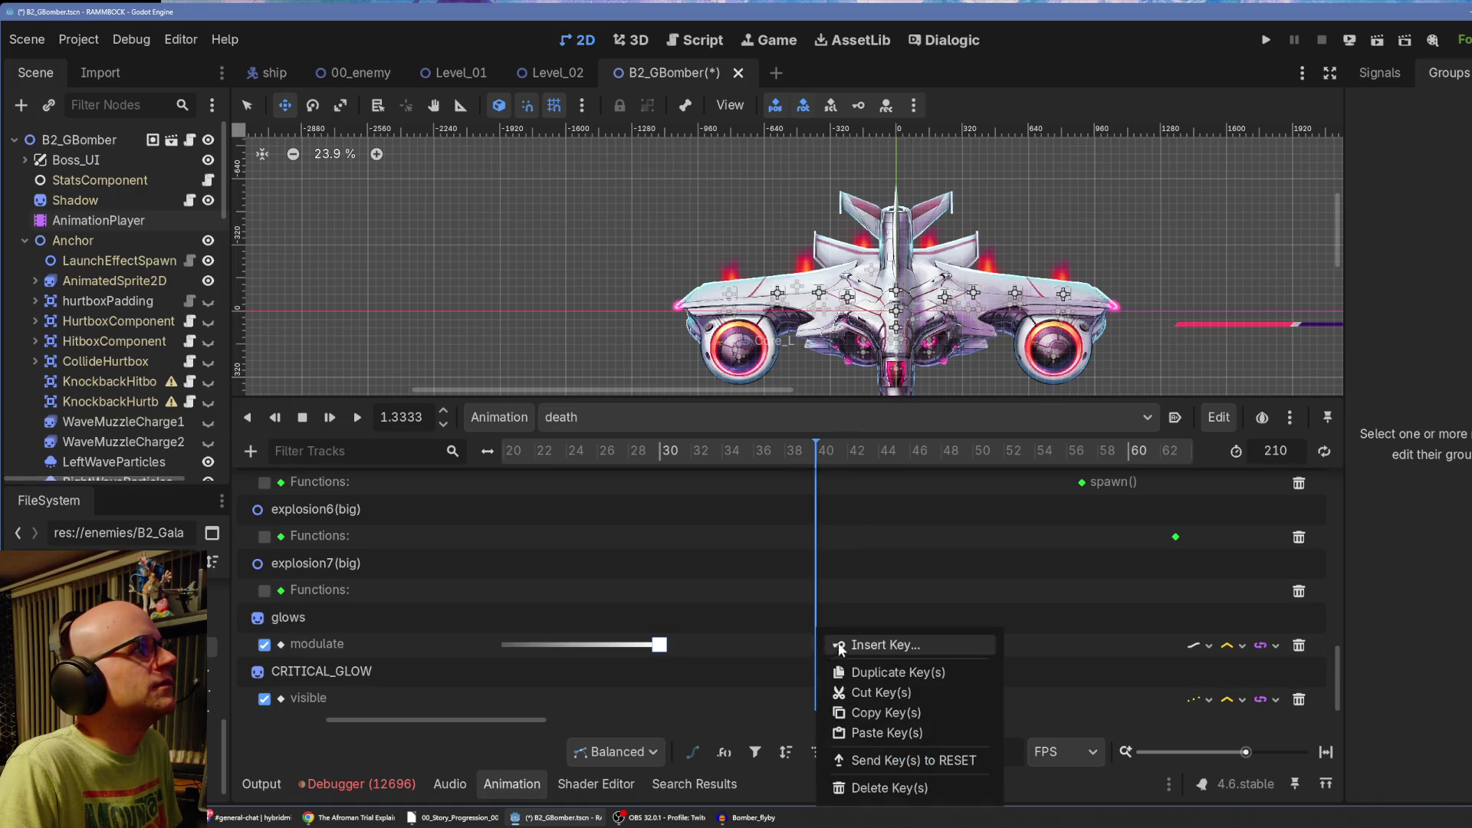
pyautogui.click(832, 730)
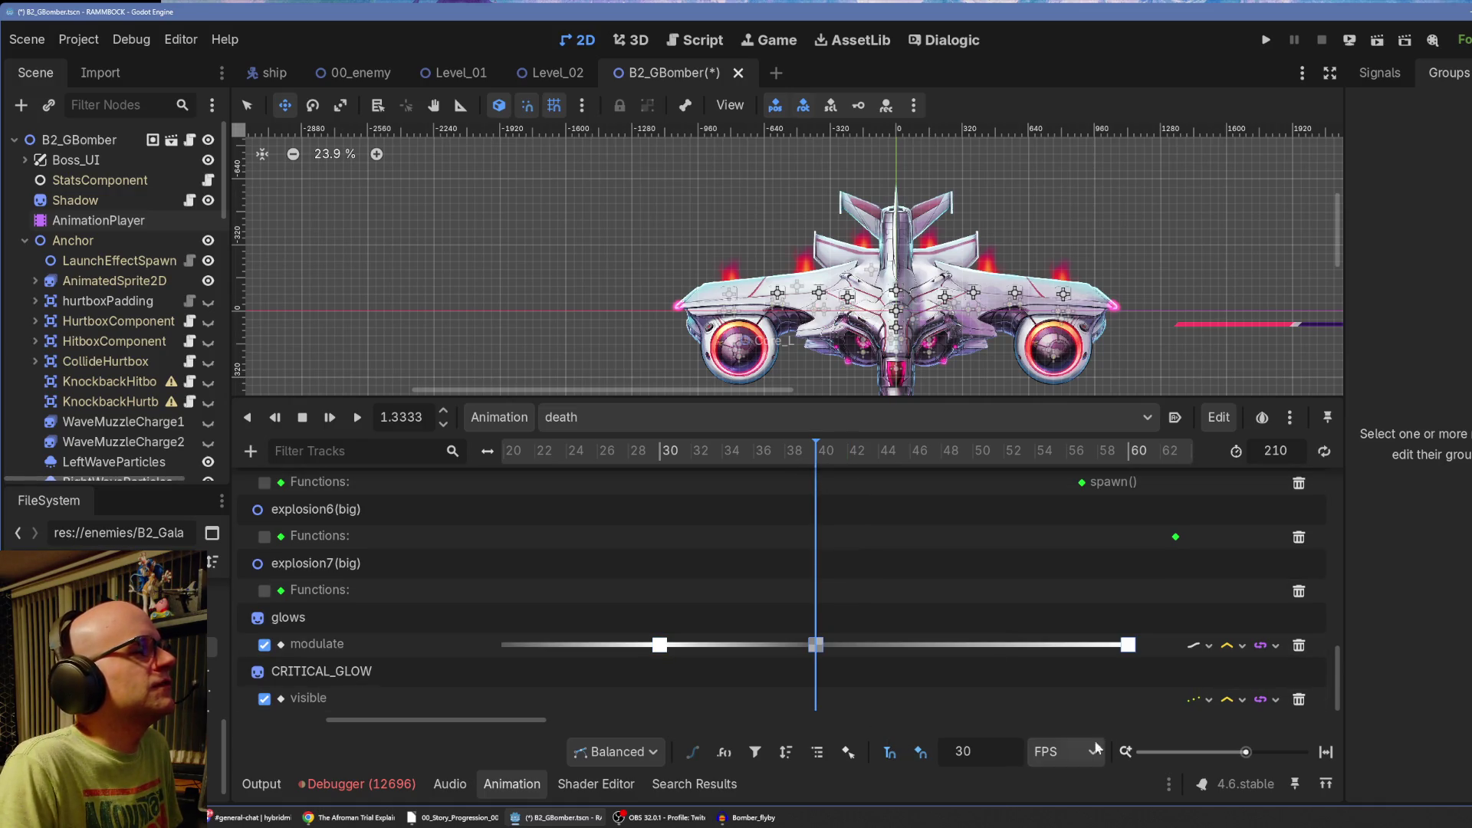
pyautogui.moveTo(1246, 753); pyautogui.dragTo(1226, 756)
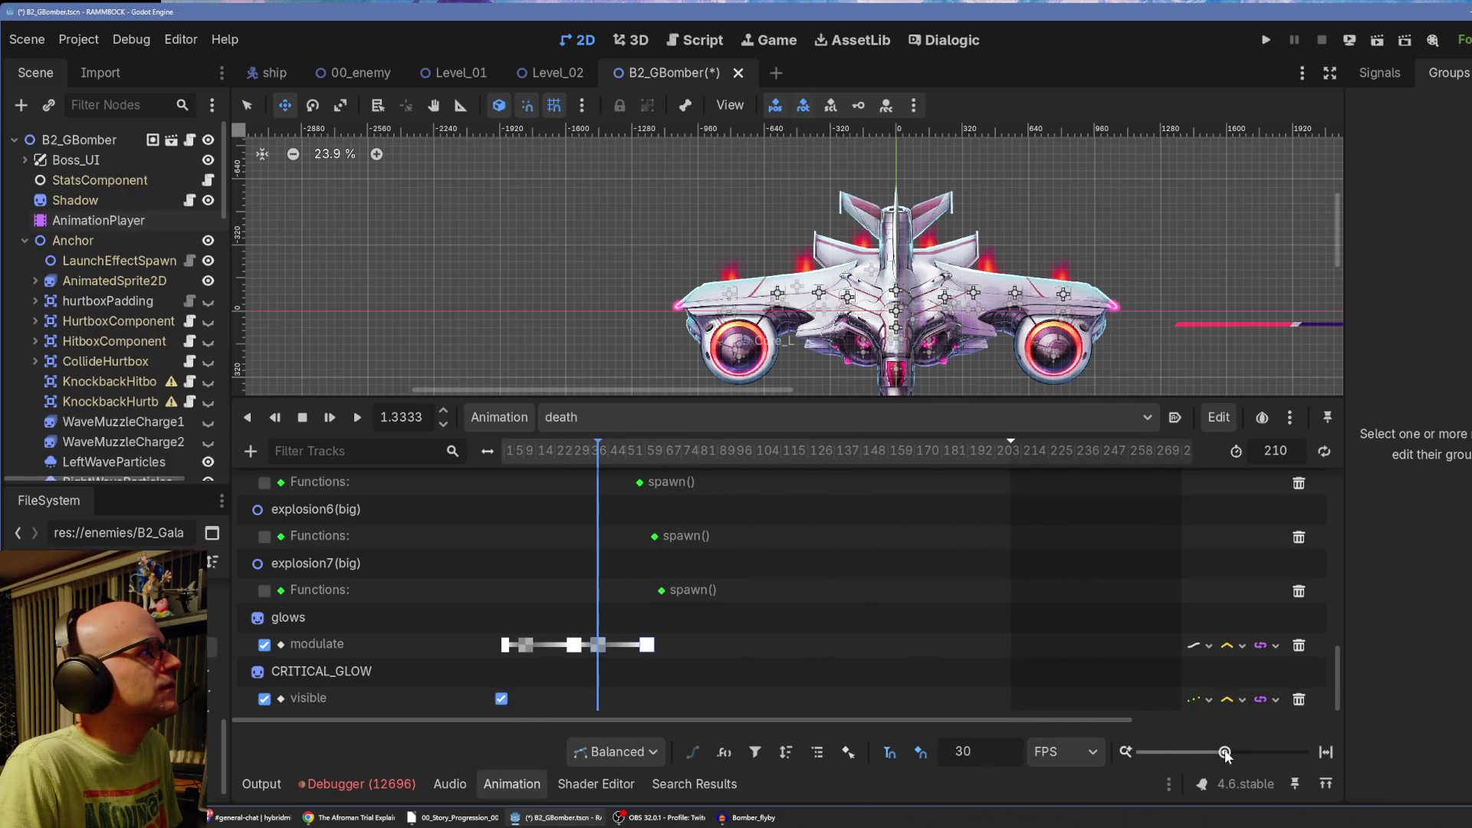
pyautogui.moveTo(516, 451); pyautogui.dragTo(359, 436)
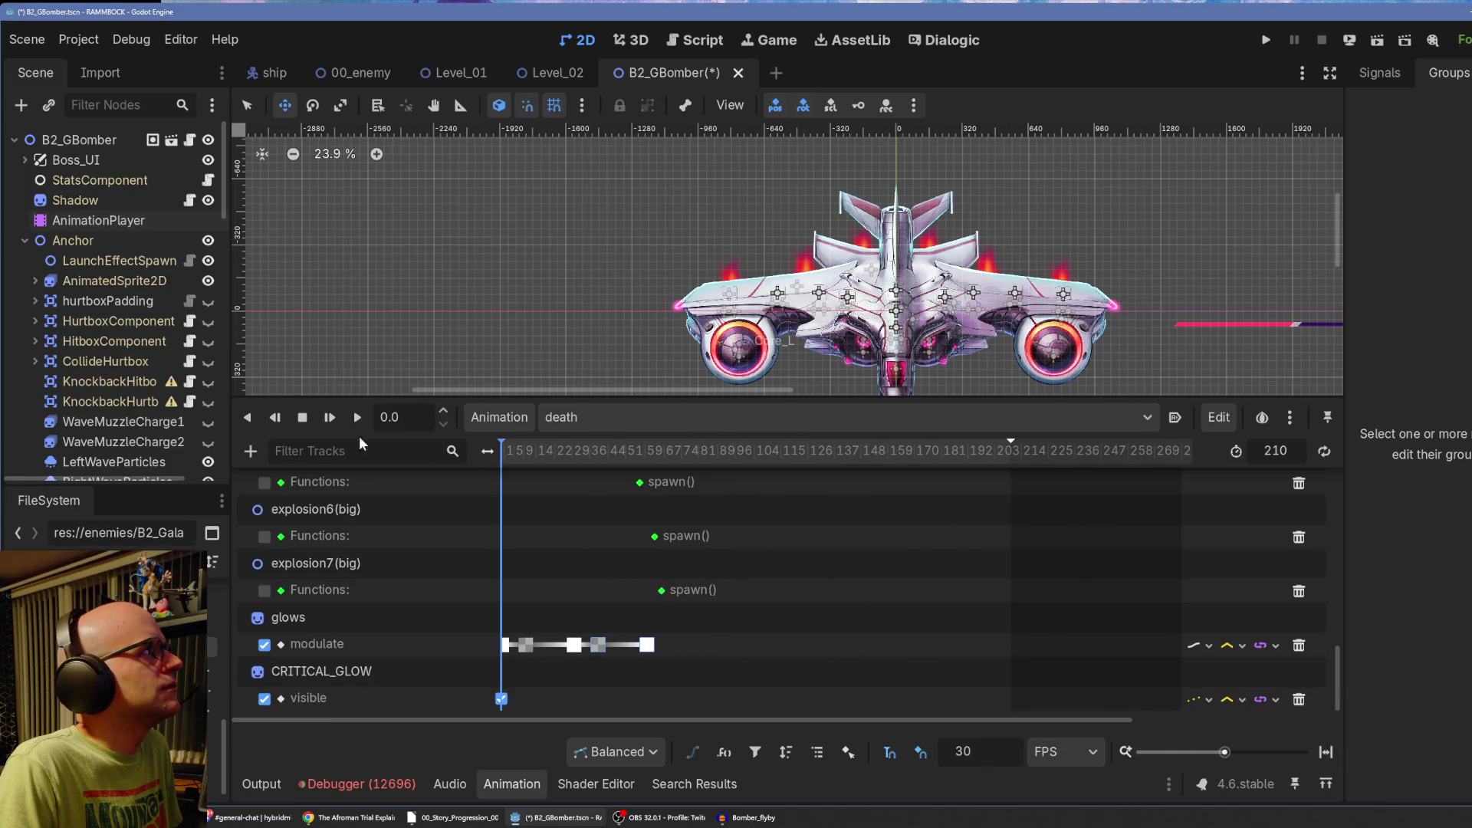
pyautogui.click(327, 419)
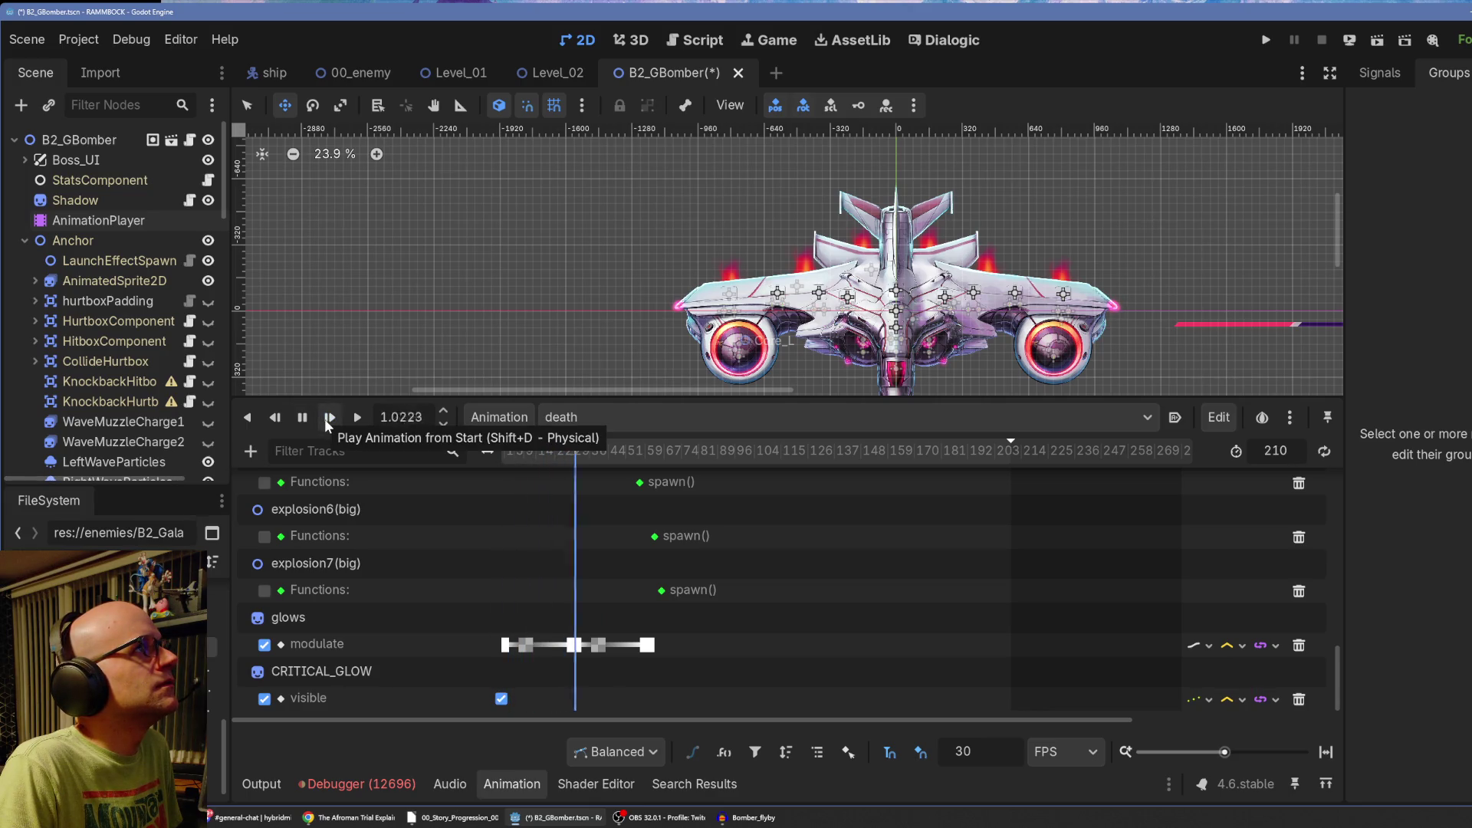
pyautogui.click(302, 418)
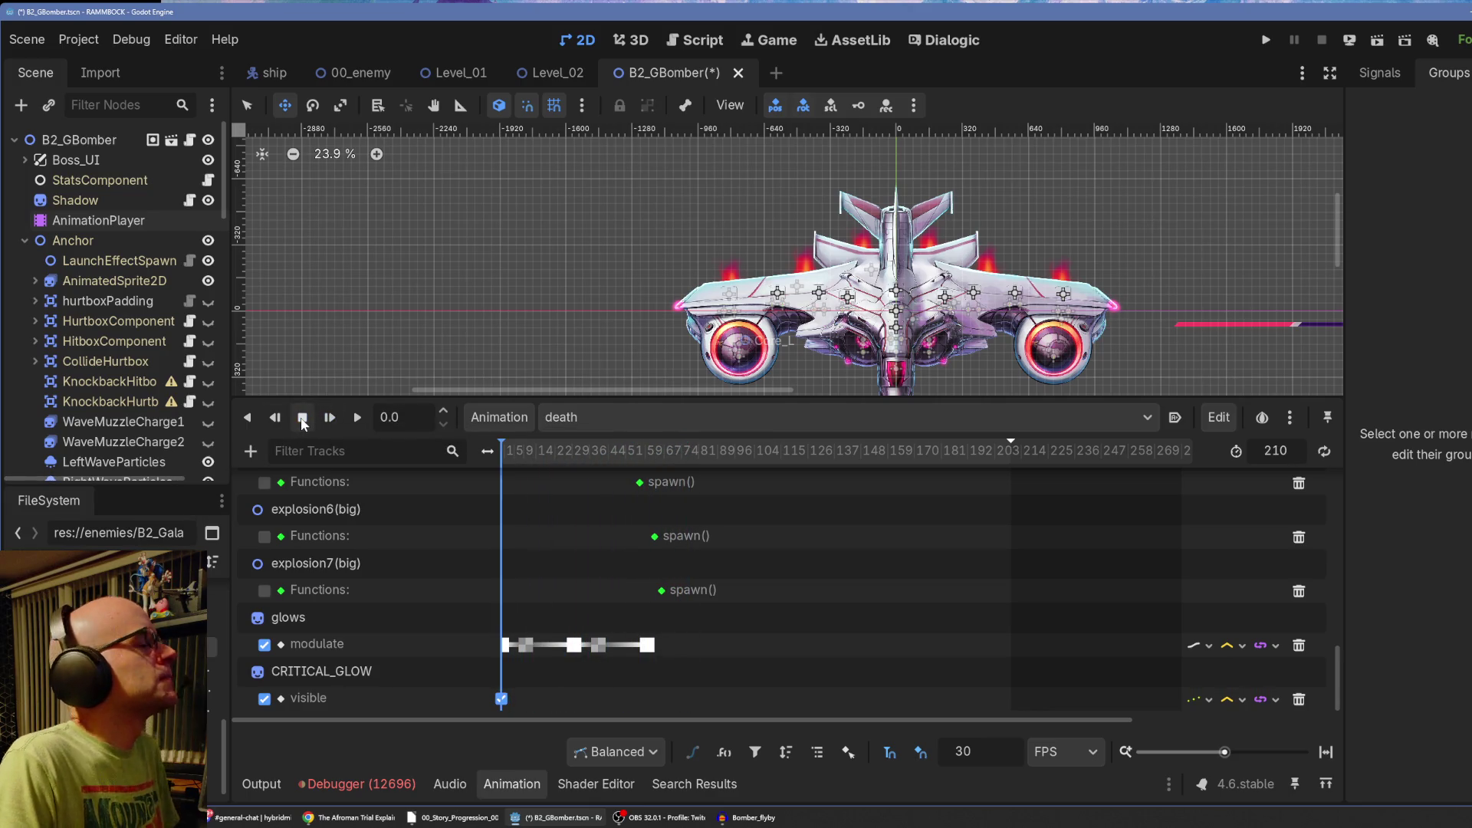
# Add a glows modulate key at frame 70, then move the playhead to frame 100.
pyautogui.moveTo(654, 449); pyautogui.dragTo(644, 458)
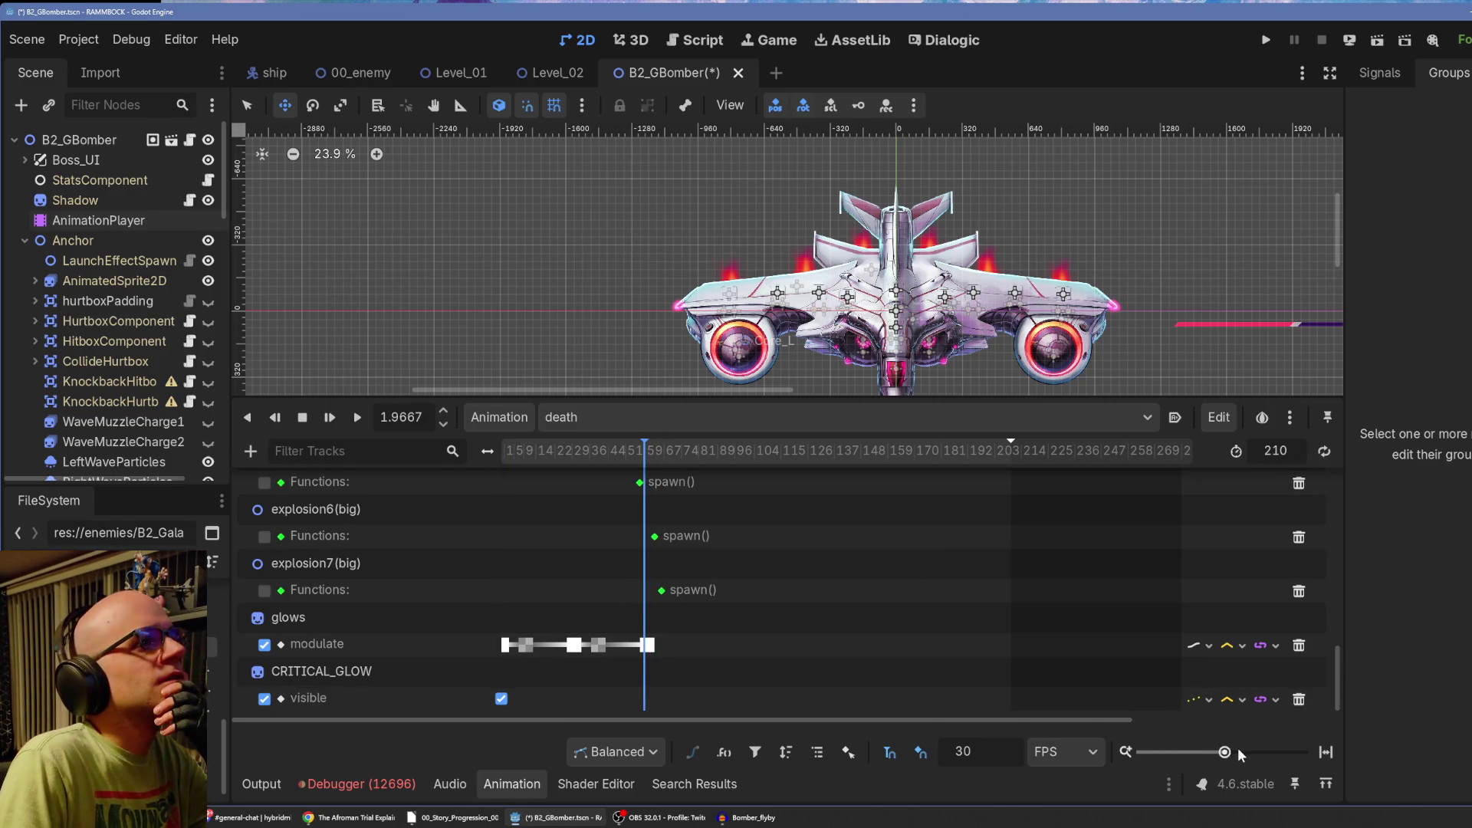
pyautogui.moveTo(1224, 753); pyautogui.dragTo(1239, 756)
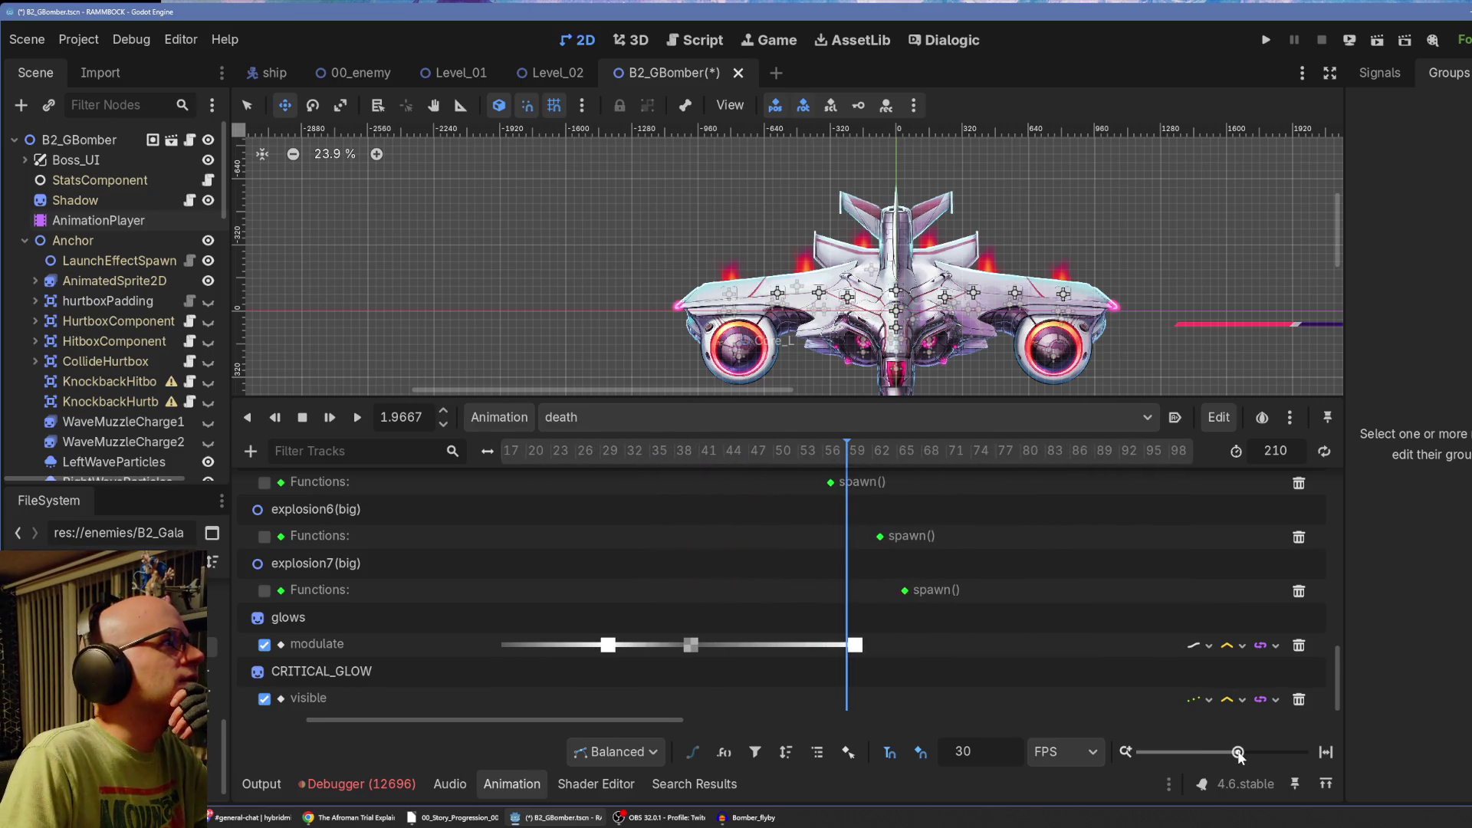
pyautogui.moveTo(851, 457); pyautogui.dragTo(856, 458)
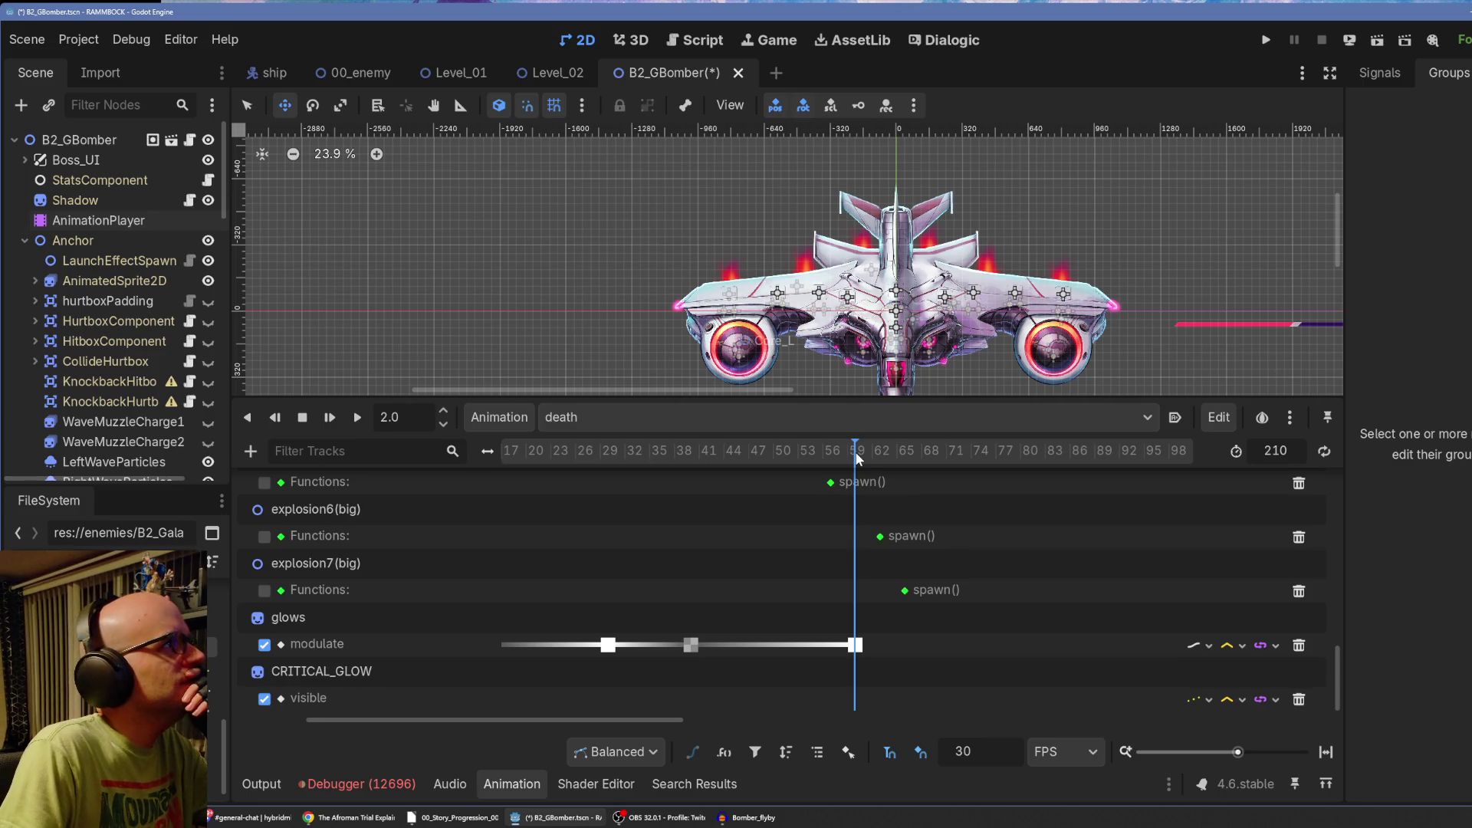
pyautogui.moveTo(1250, 755); pyautogui.dragTo(1254, 758)
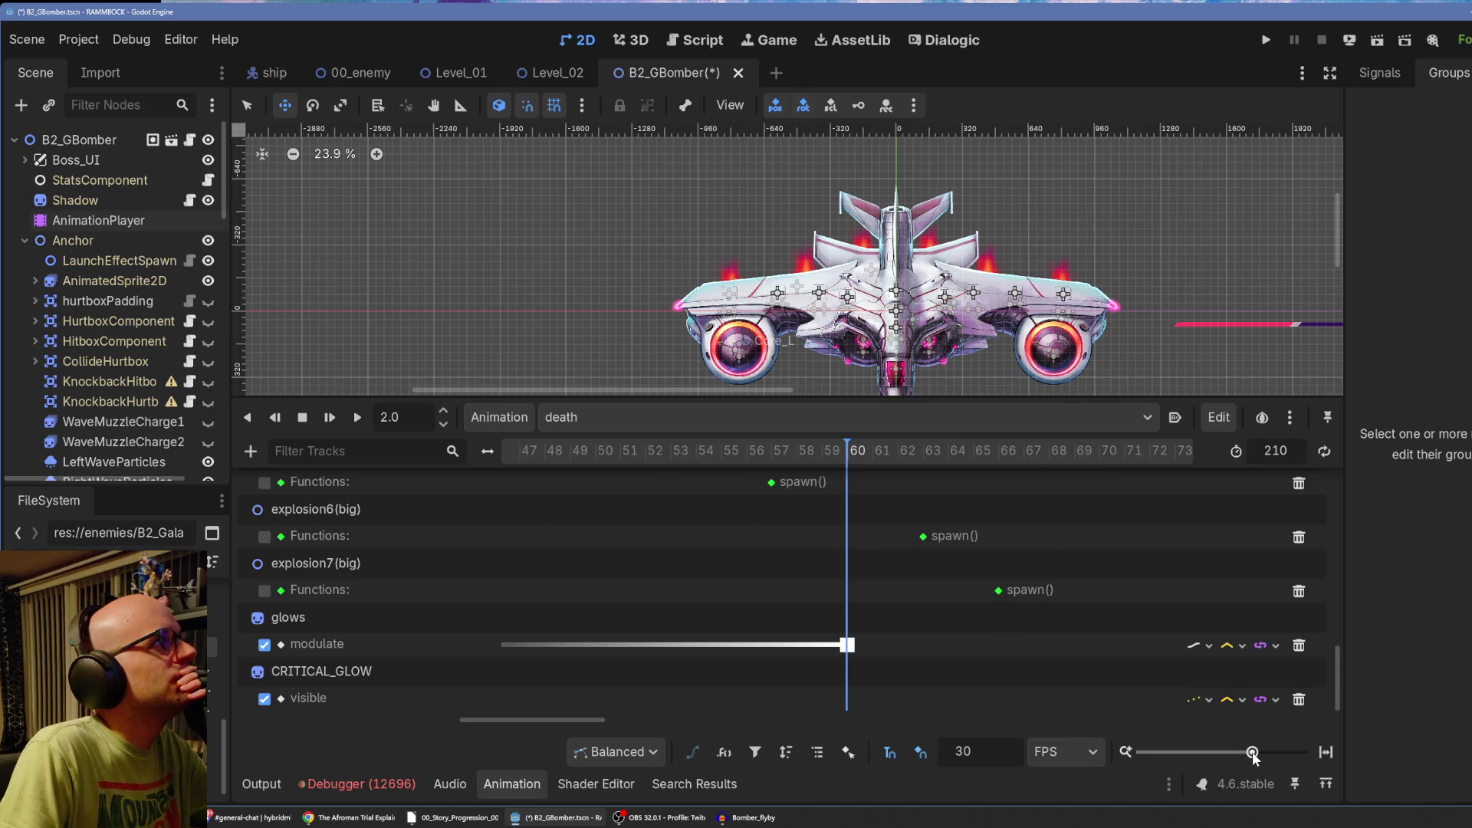
pyautogui.click(1099, 457)
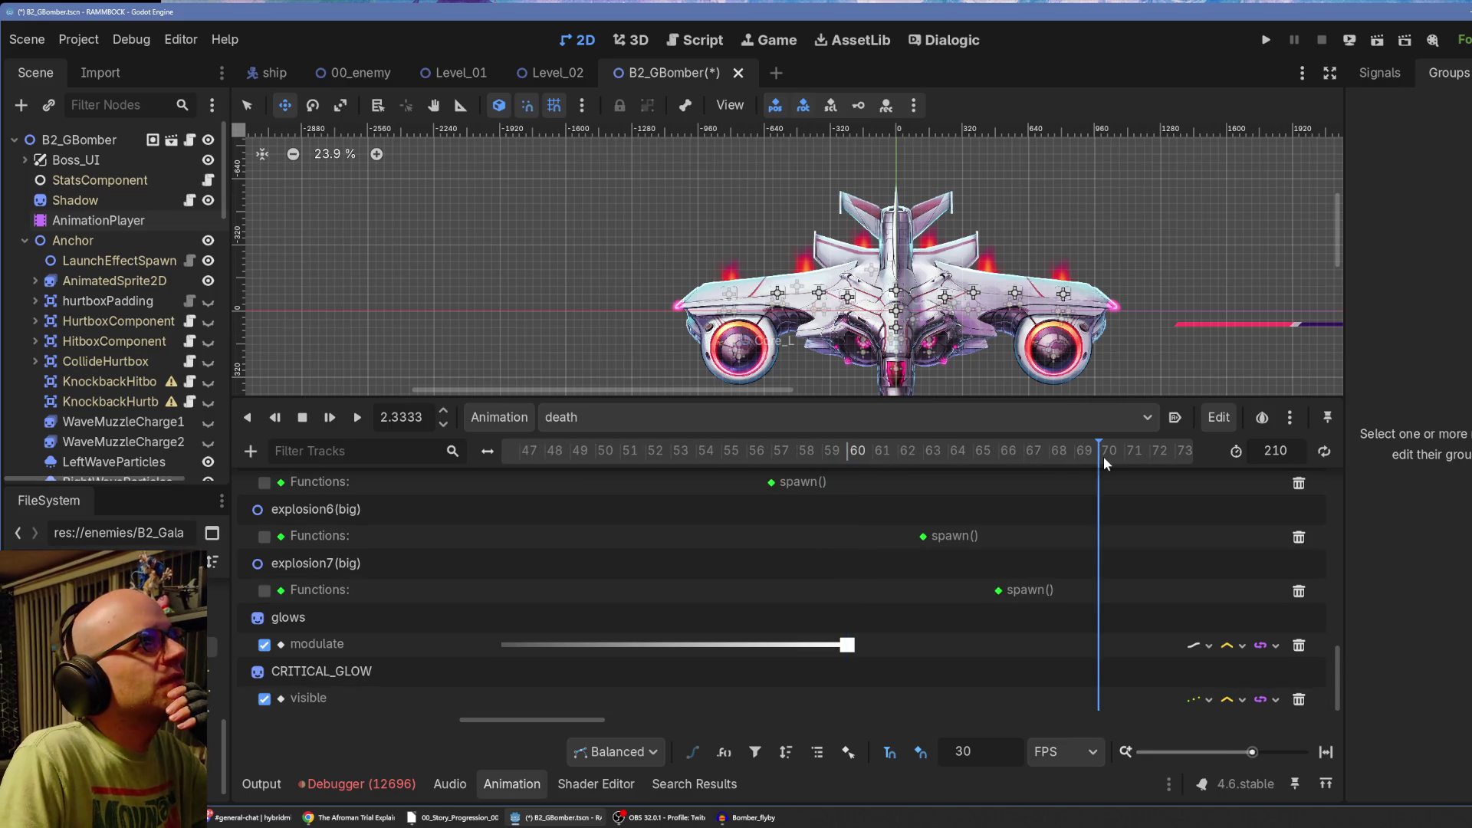
pyautogui.rightClick(1101, 646)
pyautogui.click(1128, 661)
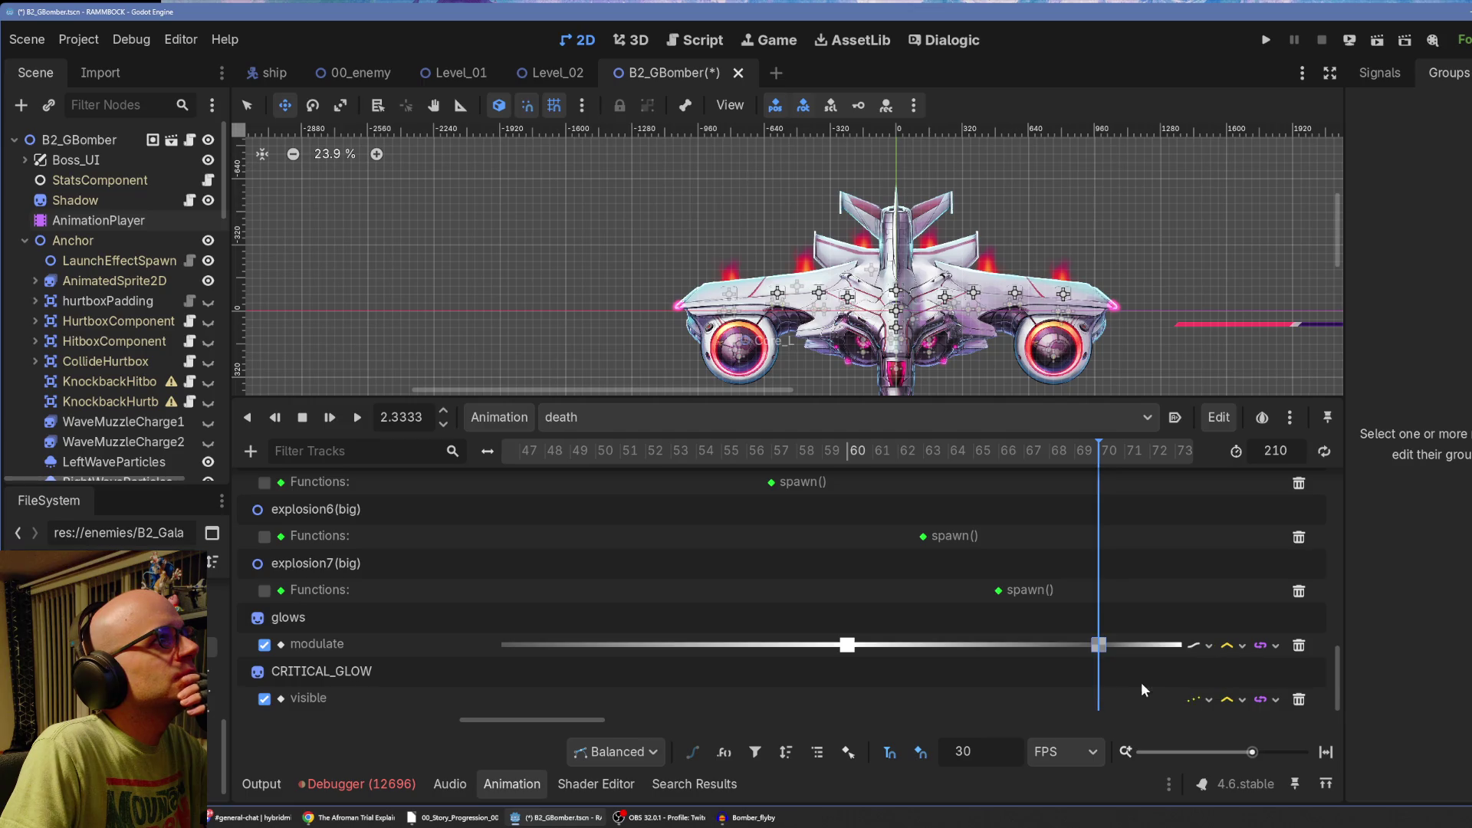
pyautogui.moveTo(1243, 753); pyautogui.dragTo(1247, 754)
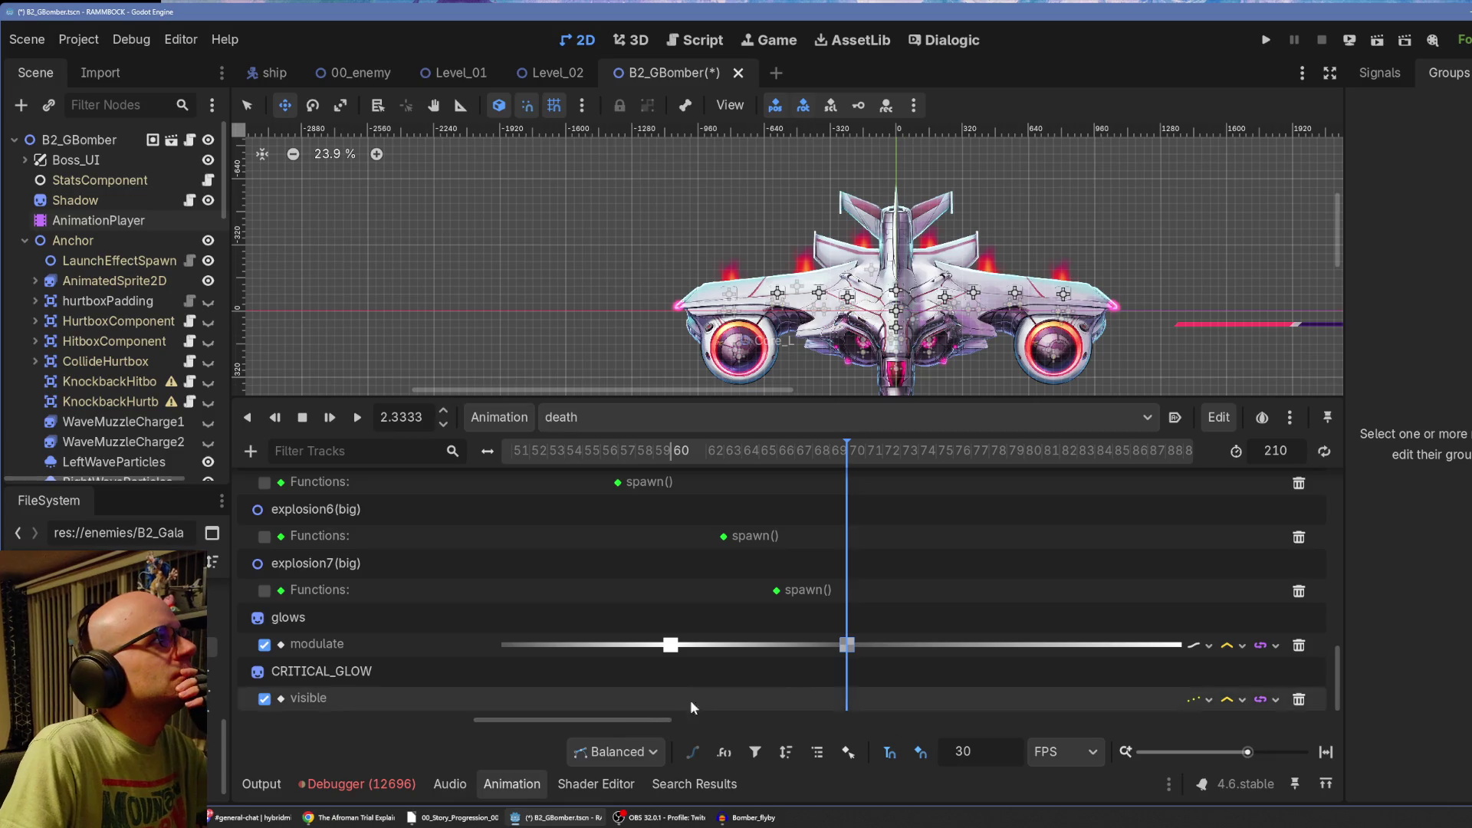
pyautogui.moveTo(640, 720); pyautogui.dragTo(782, 720)
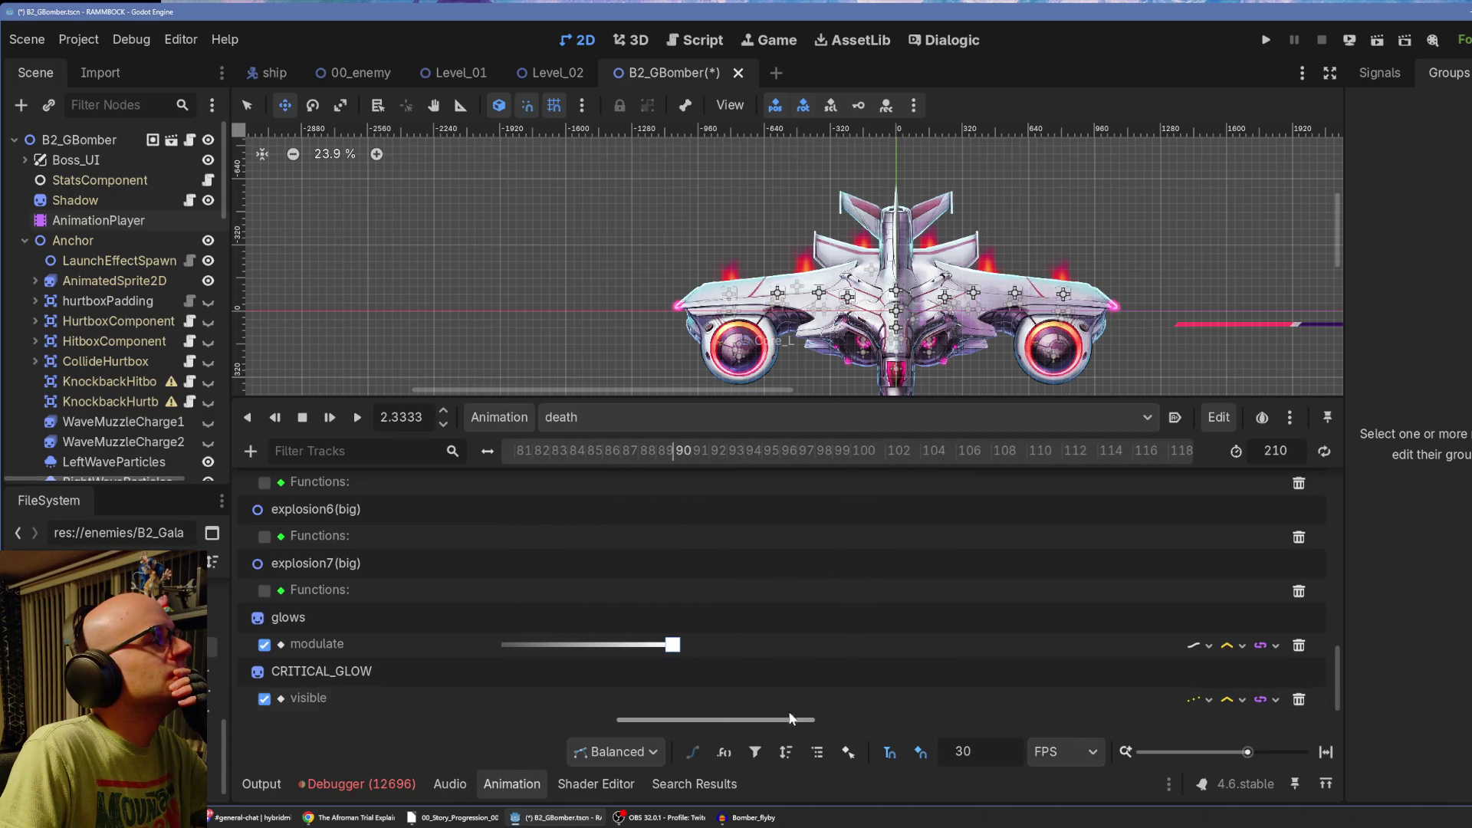
pyautogui.moveTo(674, 453); pyautogui.dragTo(842, 458)
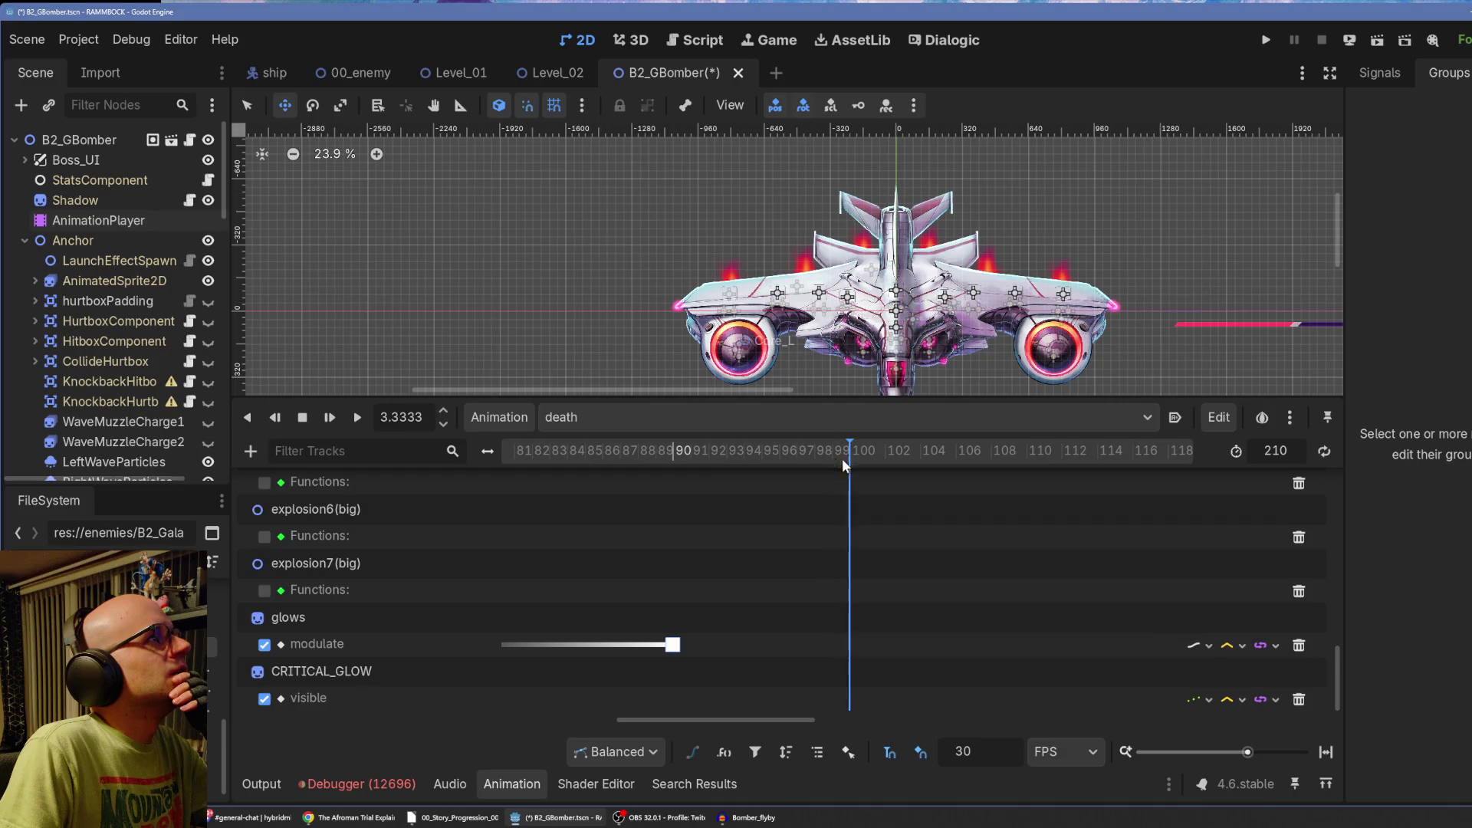
# Paste glows modulate keys at frames 100 and 130.
pyautogui.rightClick(848, 645)
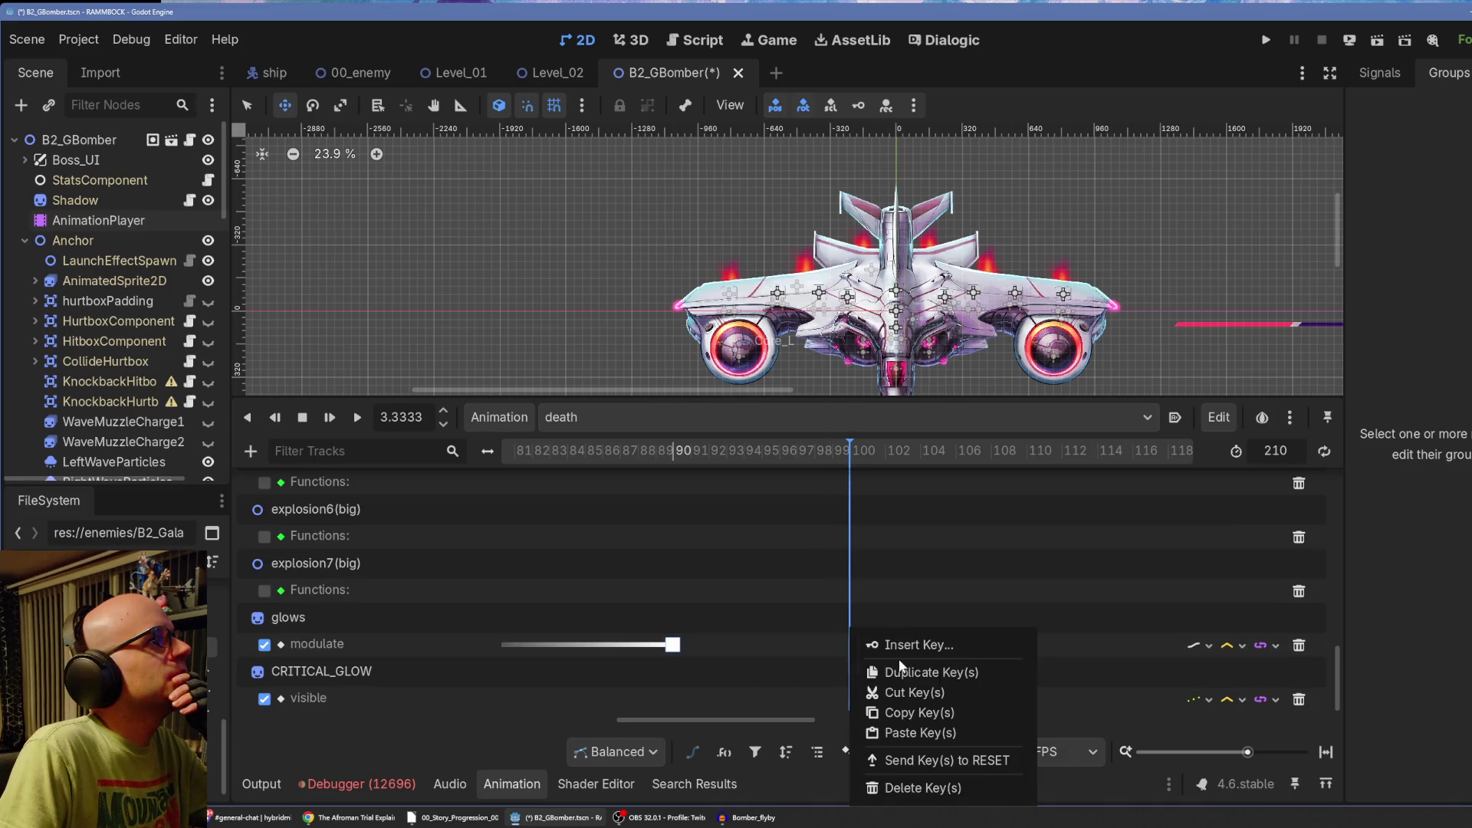
pyautogui.click(919, 735)
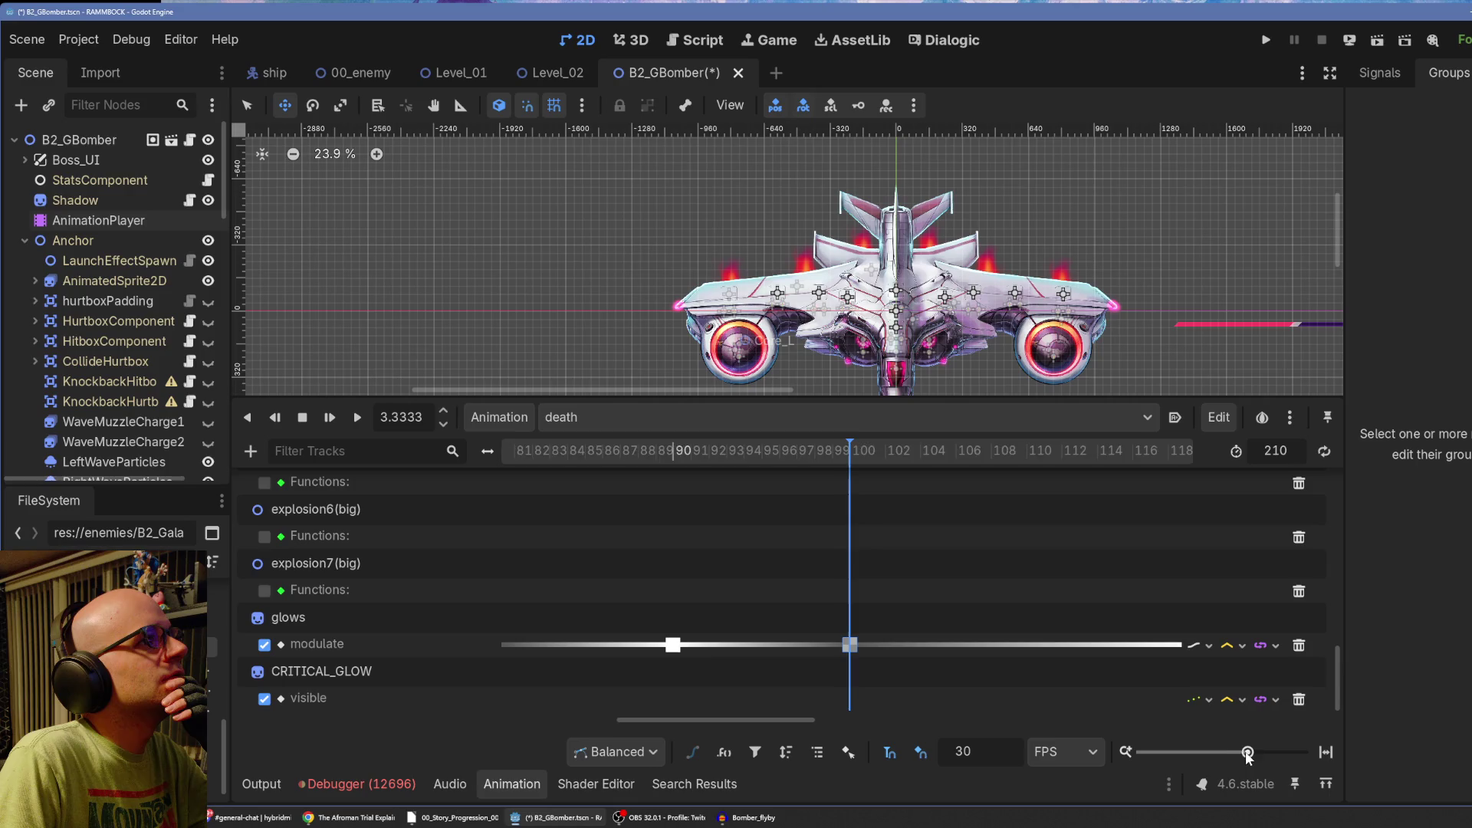
pyautogui.moveTo(1247, 757); pyautogui.dragTo(1242, 753)
pyautogui.moveTo(821, 719); pyautogui.dragTo(995, 723)
pyautogui.moveTo(661, 452); pyautogui.dragTo(646, 463)
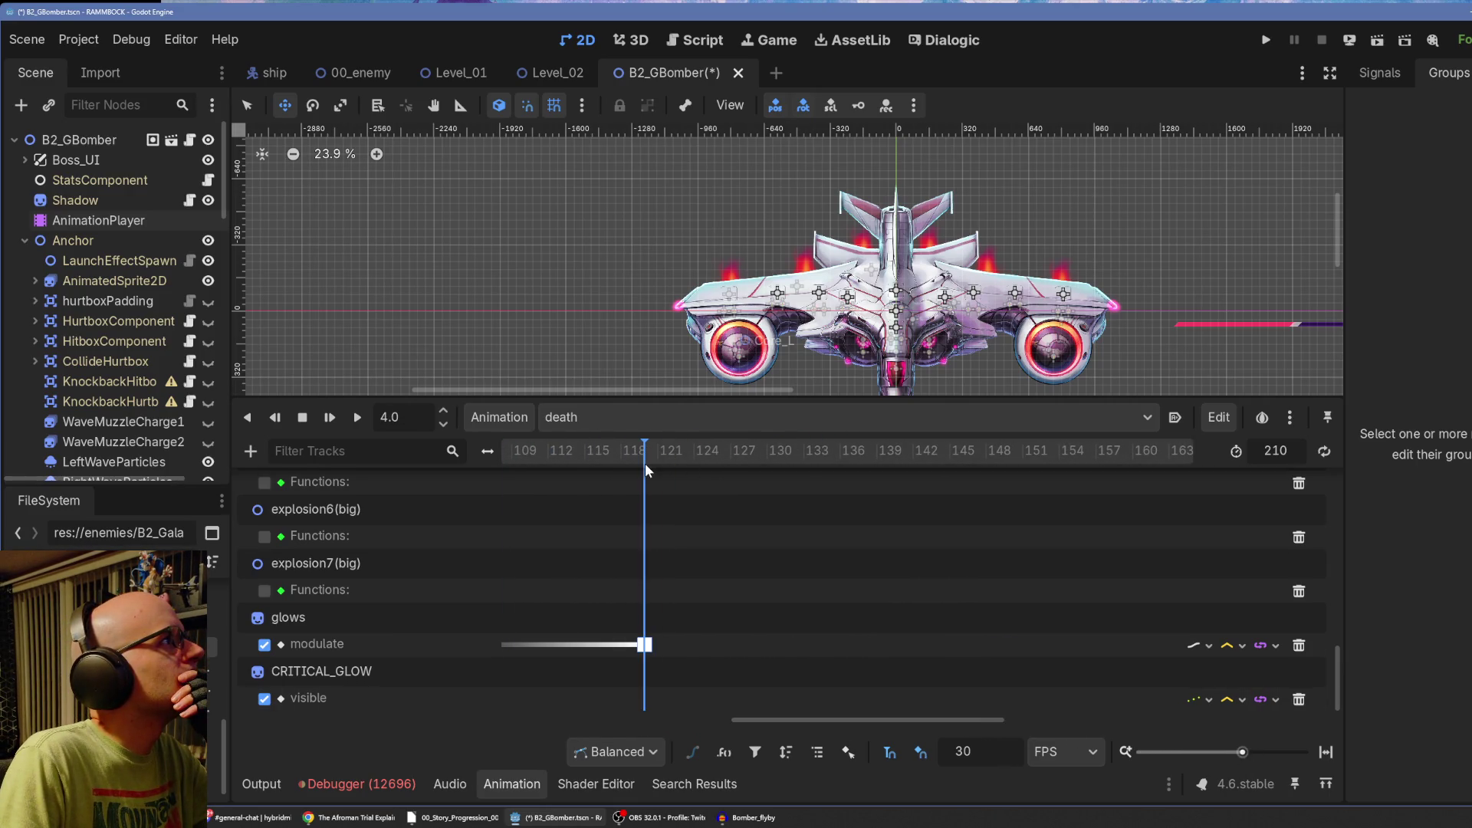
pyautogui.moveTo(1242, 752); pyautogui.dragTo(1256, 754)
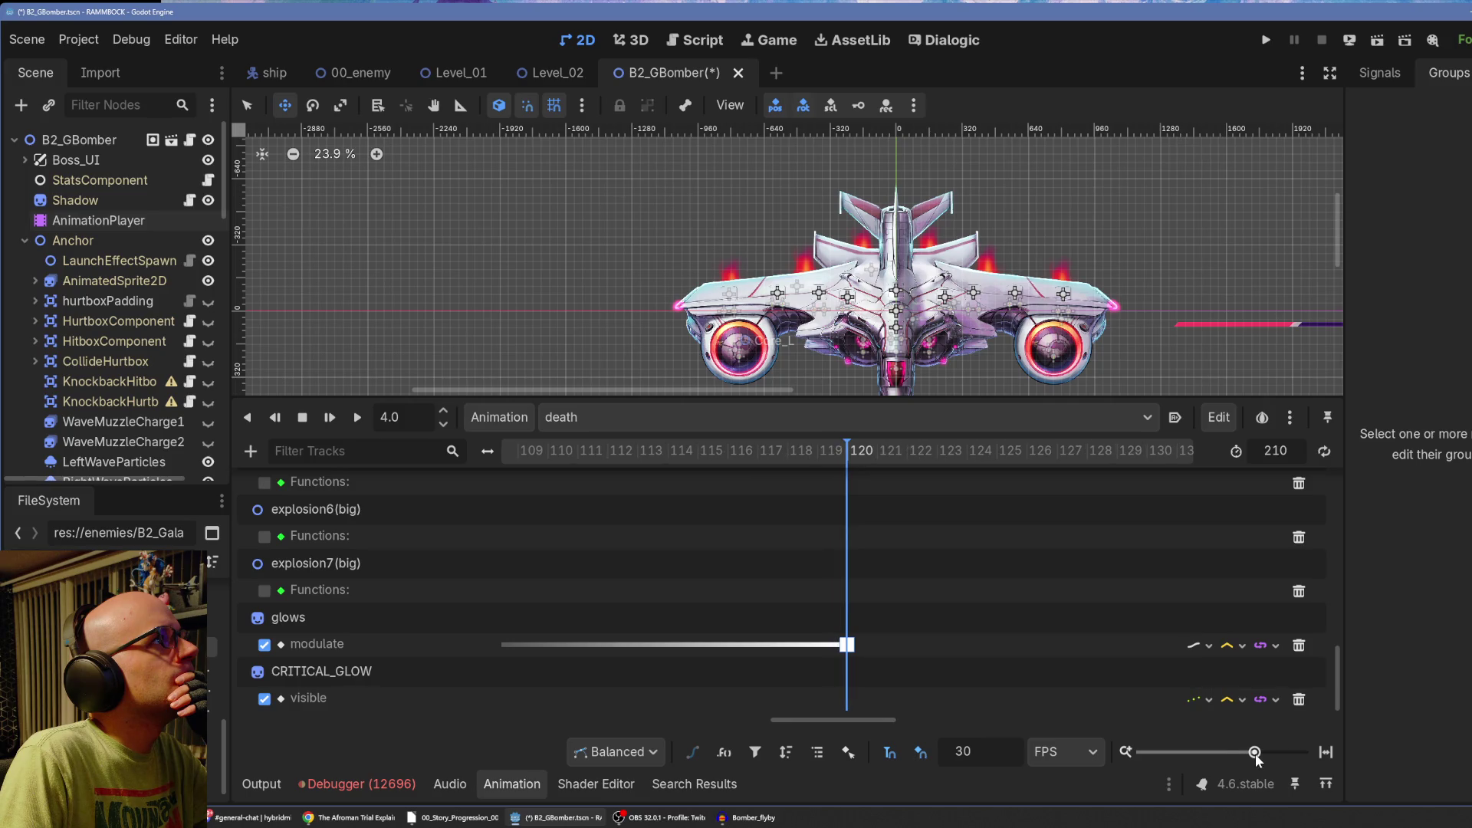
pyautogui.moveTo(855, 718); pyautogui.dragTo(911, 721)
pyautogui.click(809, 451)
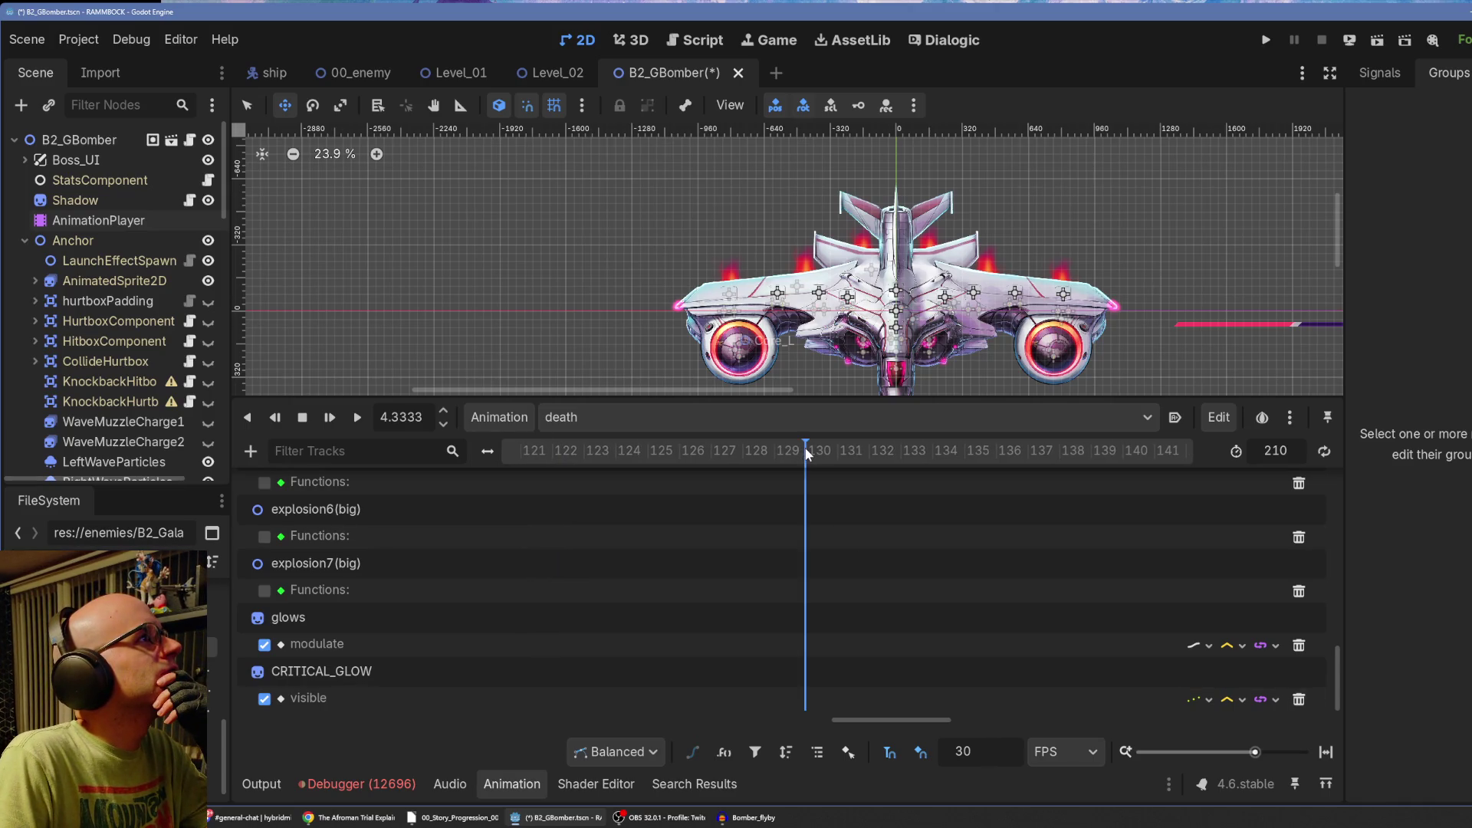
pyautogui.moveTo(880, 723); pyautogui.dragTo(872, 719)
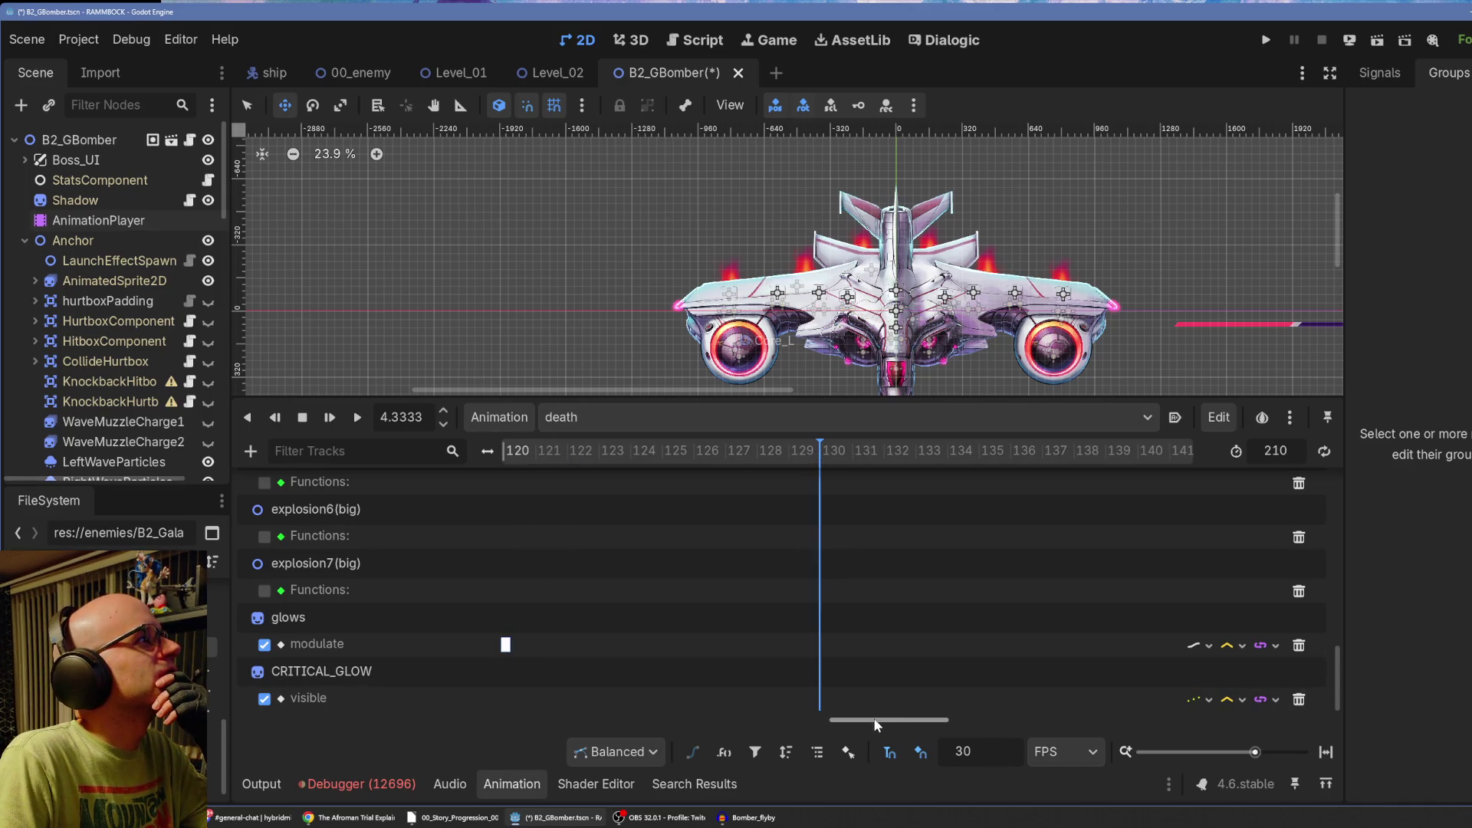
pyautogui.rightClick(827, 641)
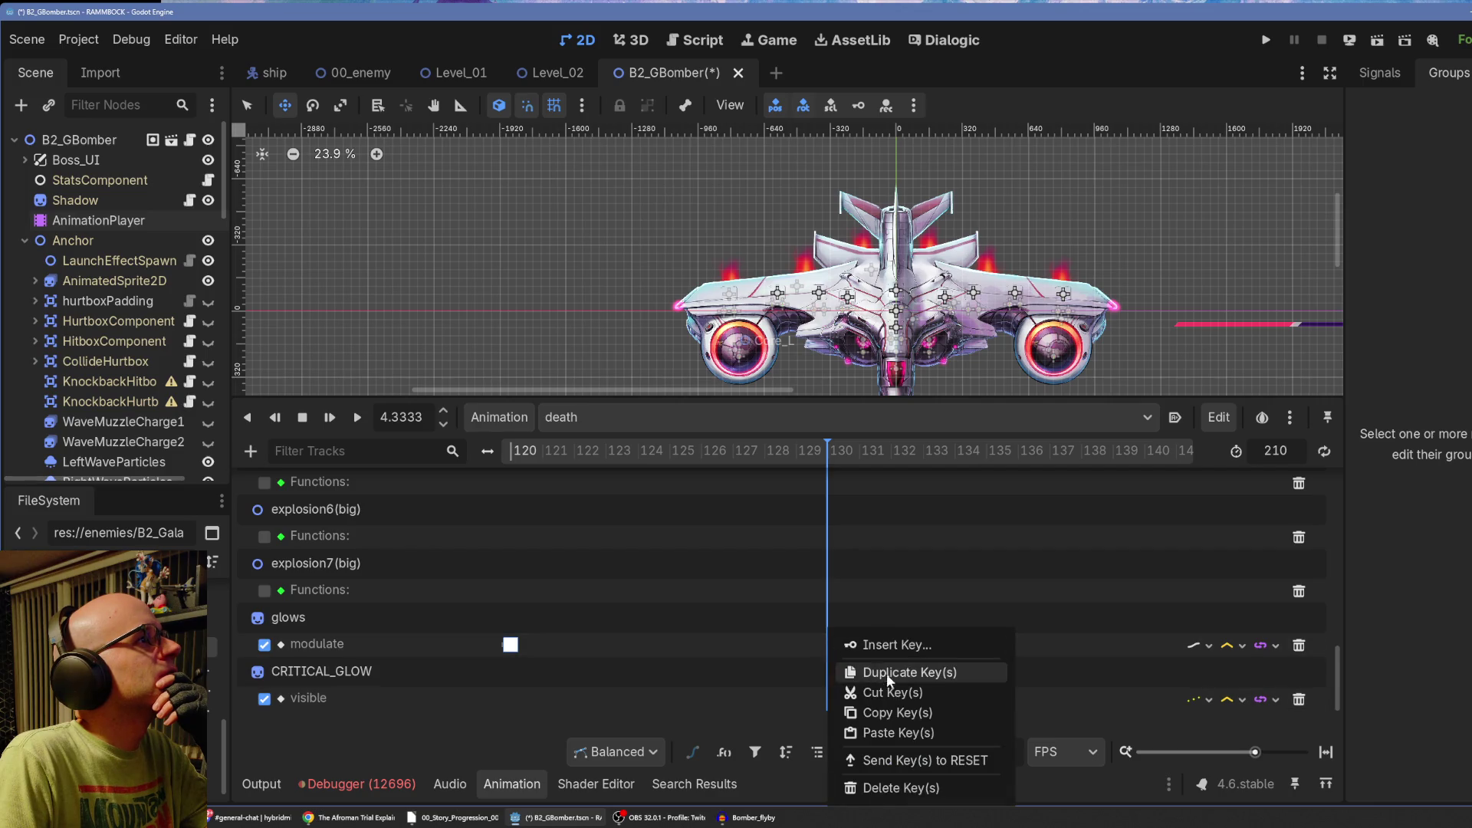
pyautogui.click(920, 729)
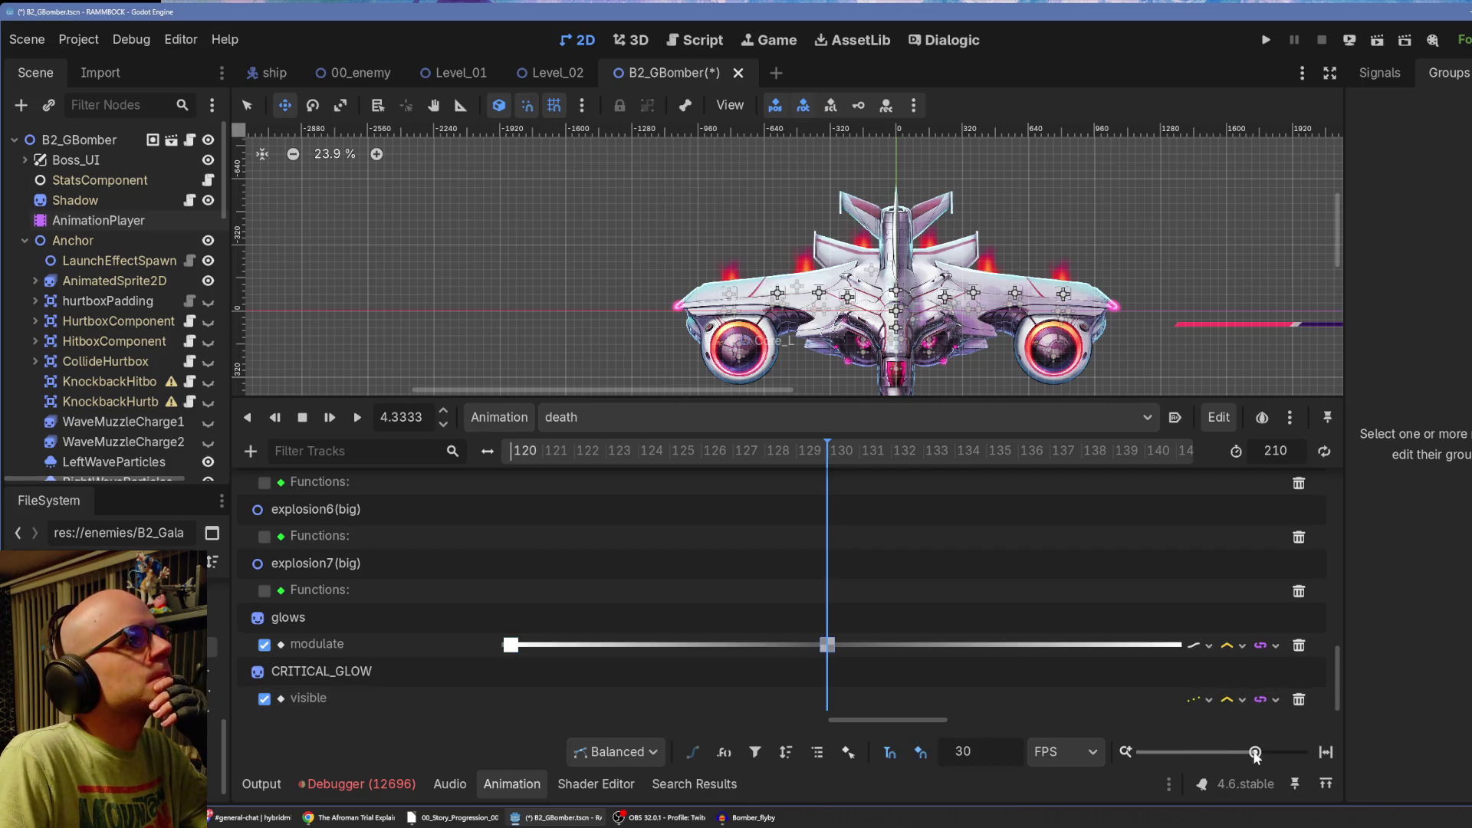
# Paste glows modulate keys at frames 160 and 190, then zoom out to see all keys.
pyautogui.moveTo(892, 720); pyautogui.dragTo(1014, 718)
pyautogui.moveTo(844, 454); pyautogui.dragTo(1021, 454)
pyautogui.rightClick(1023, 653)
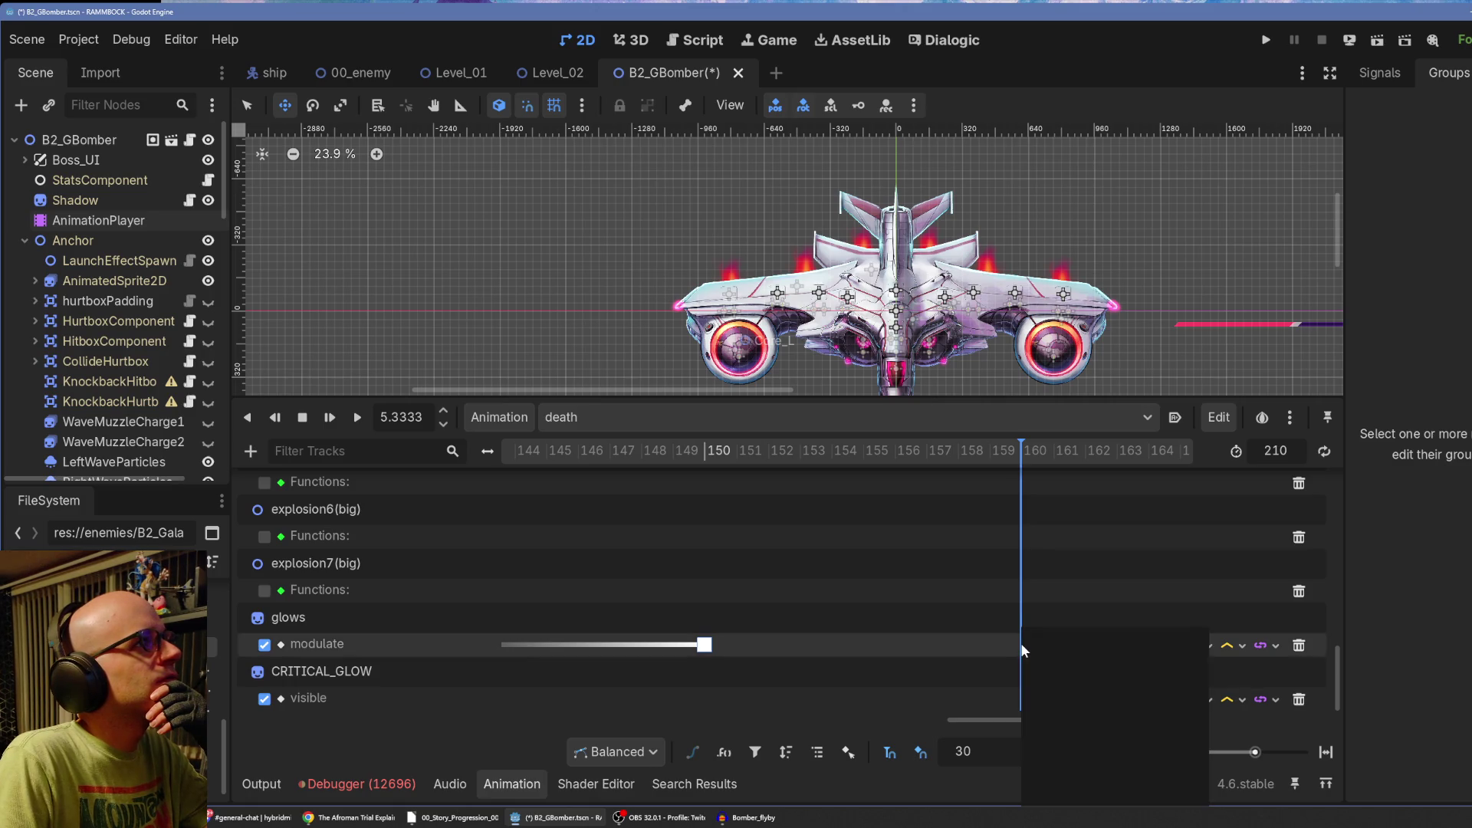
pyautogui.click(1046, 726)
pyautogui.moveTo(1045, 722); pyautogui.dragTo(1177, 712)
pyautogui.click(970, 451)
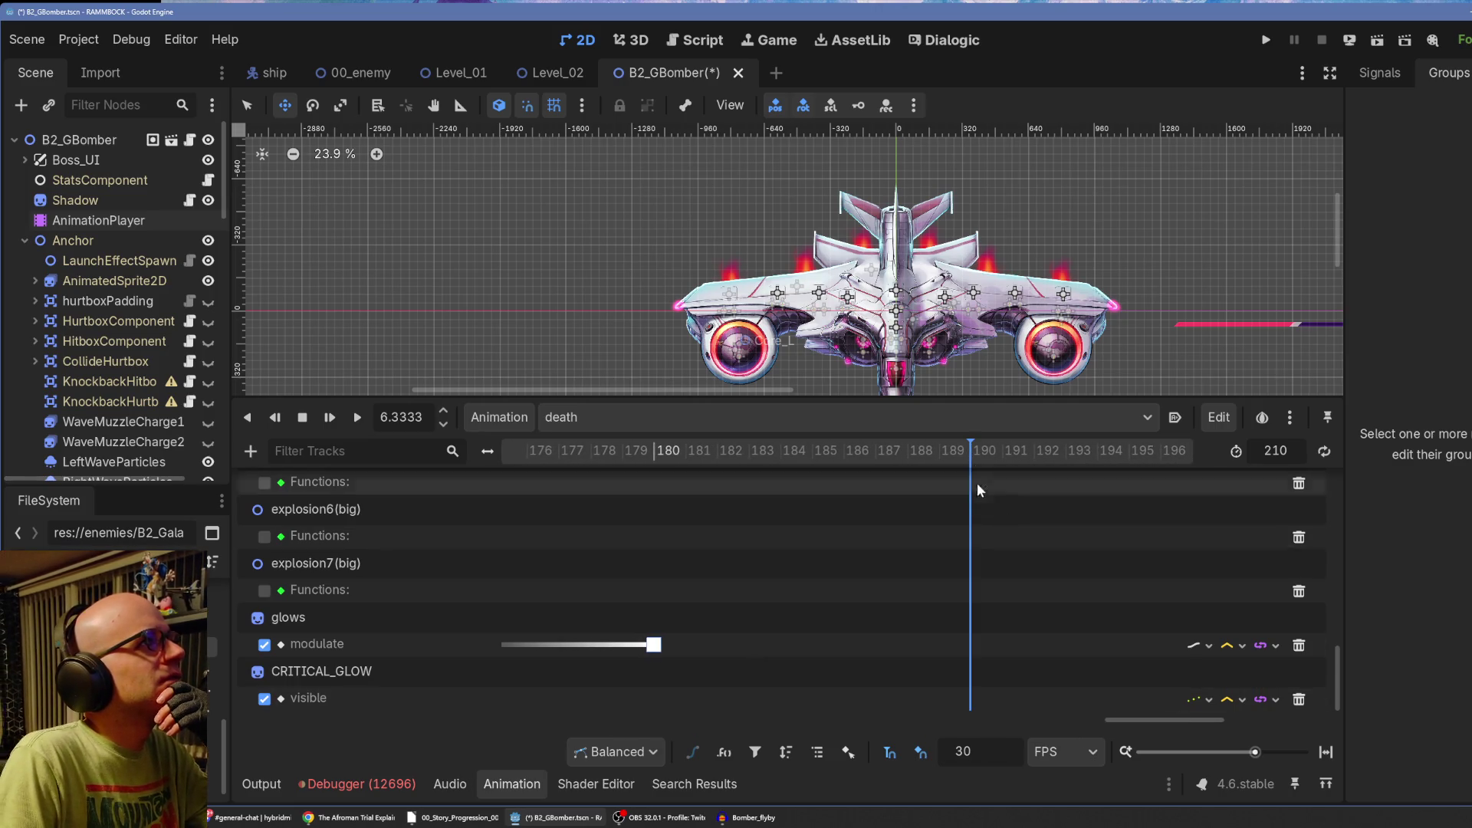
pyautogui.rightClick(971, 646)
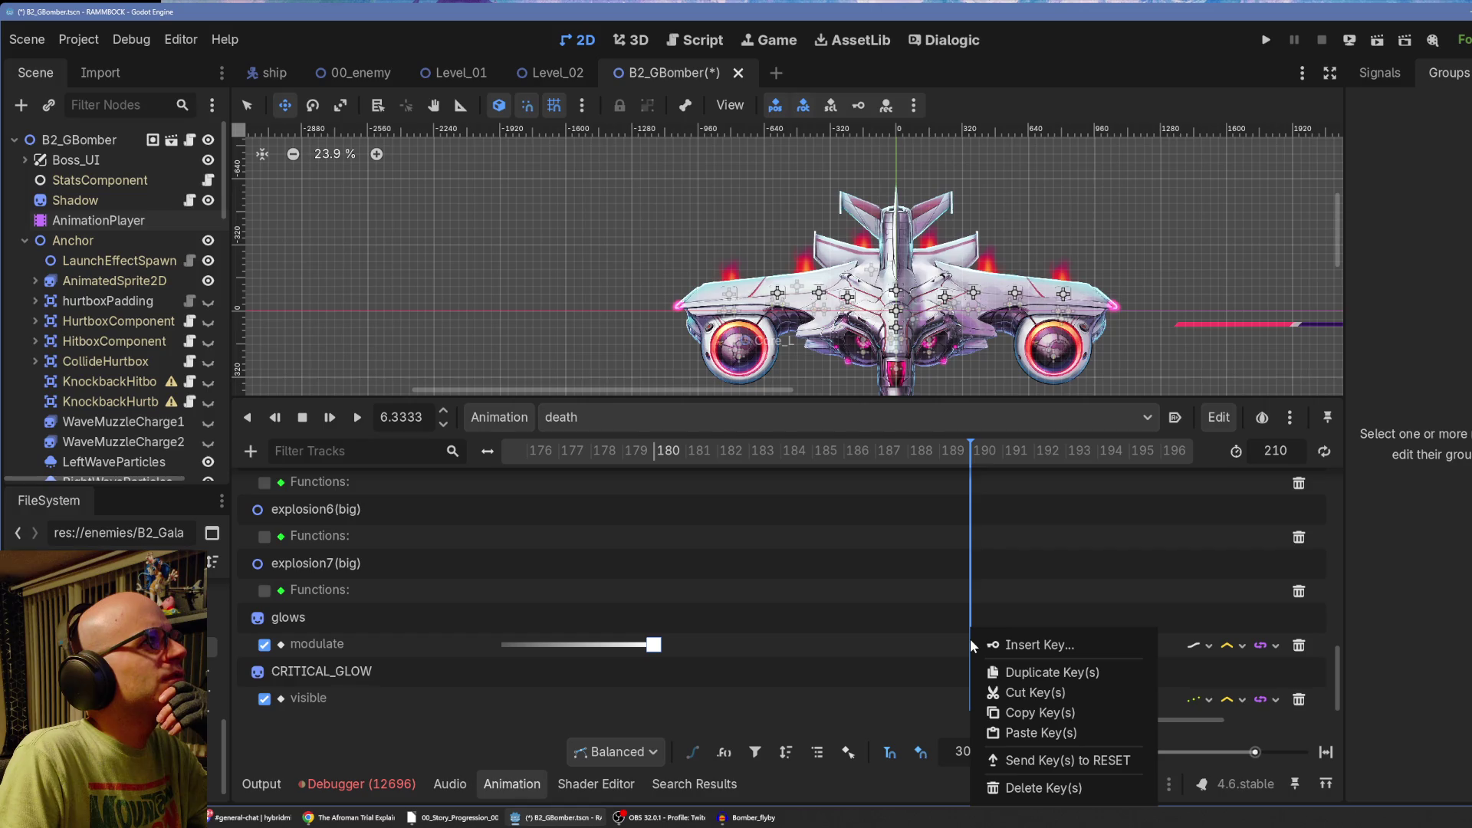
pyautogui.click(1037, 732)
pyautogui.moveTo(1255, 753)
pyautogui.mouseDown()
pyautogui.moveTo(1244, 722)
pyautogui.moveTo(1275, 724)
pyautogui.mouseUp()
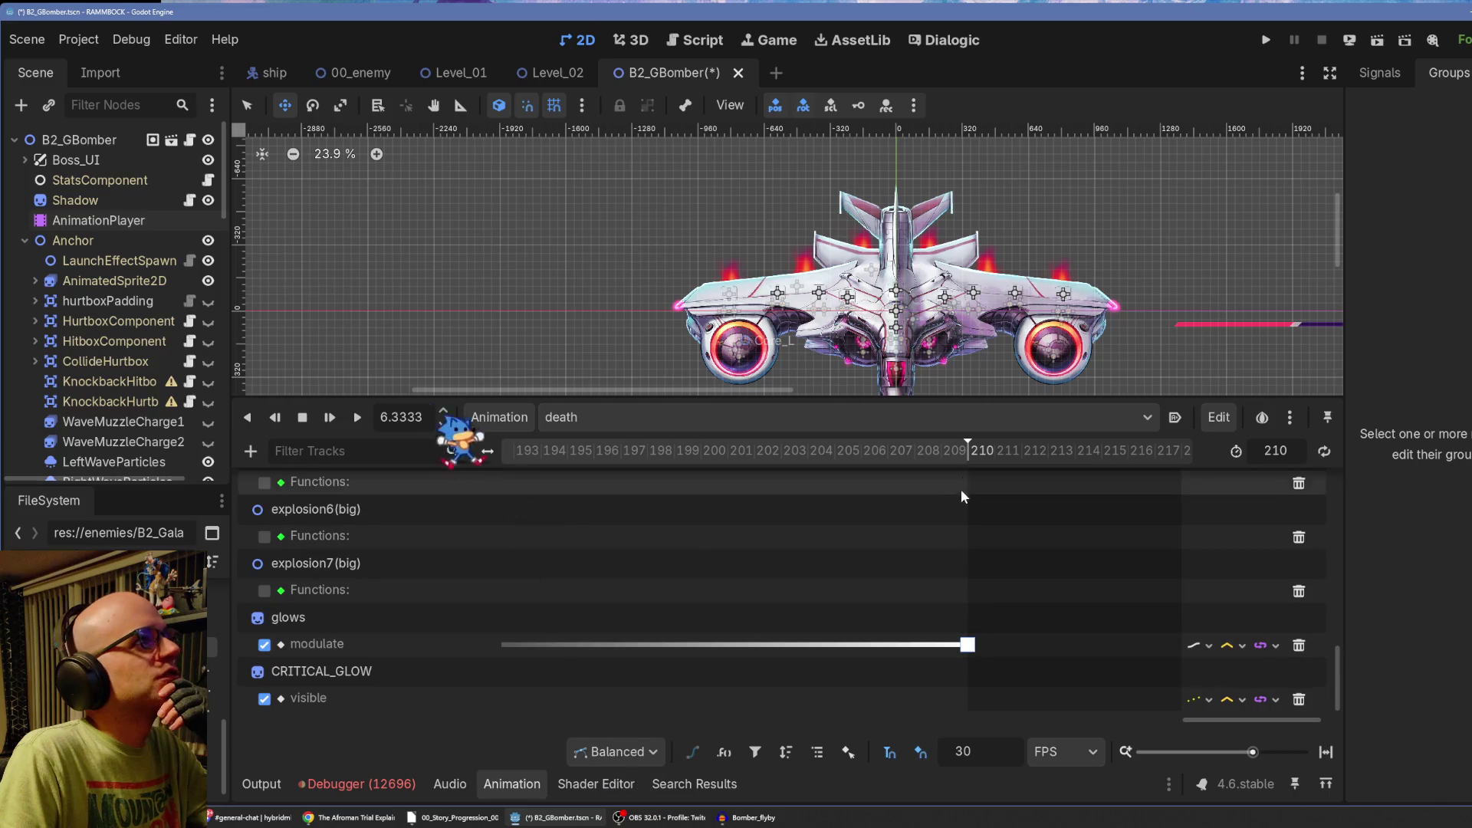
pyautogui.moveTo(1251, 752); pyautogui.dragTo(1217, 752)
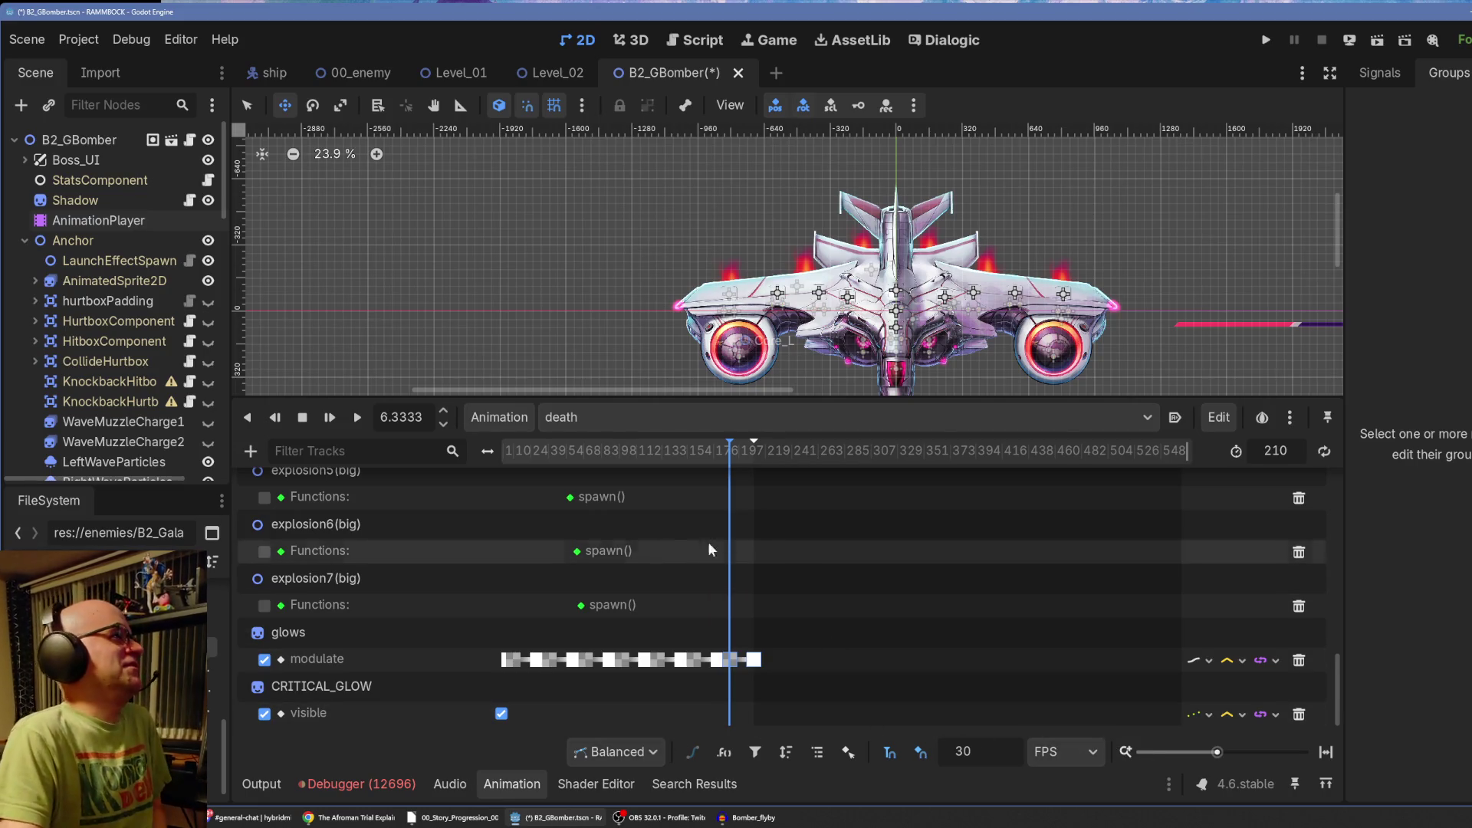
pyautogui.moveTo(1216, 752); pyautogui.dragTo(1222, 754)
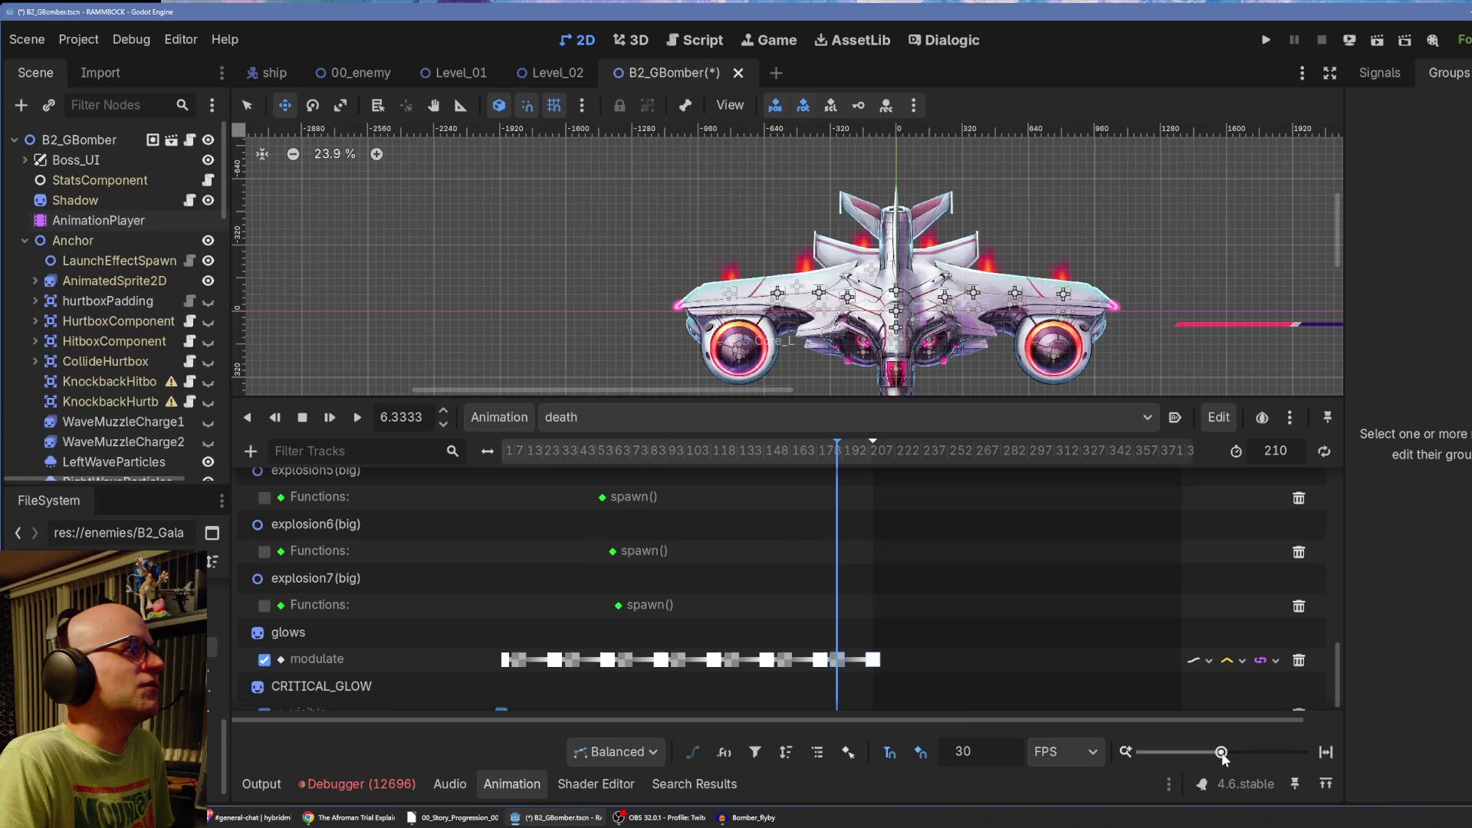
pyautogui.click(309, 418)
pyautogui.click(330, 418)
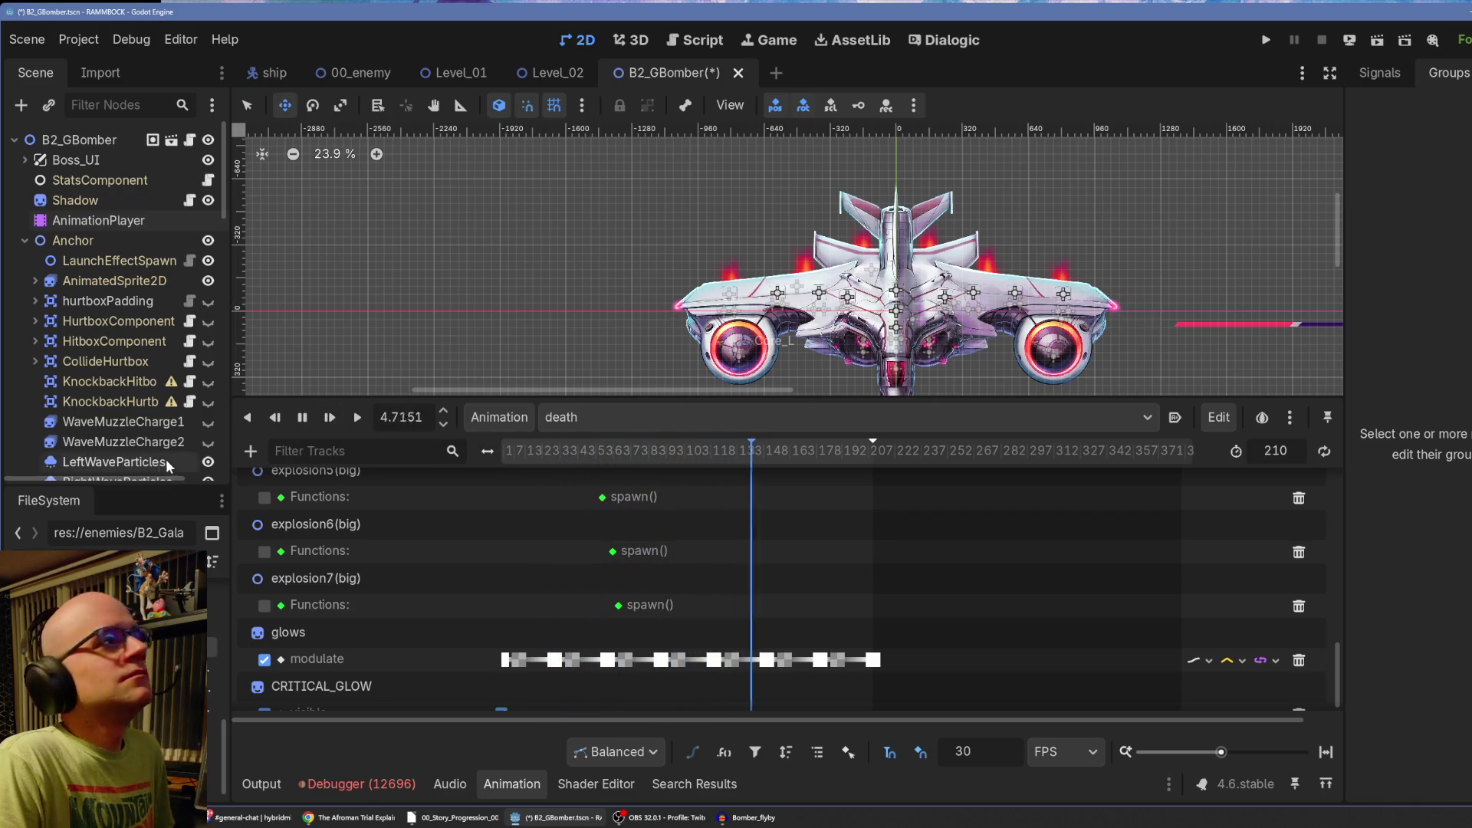
pyautogui.click(303, 418)
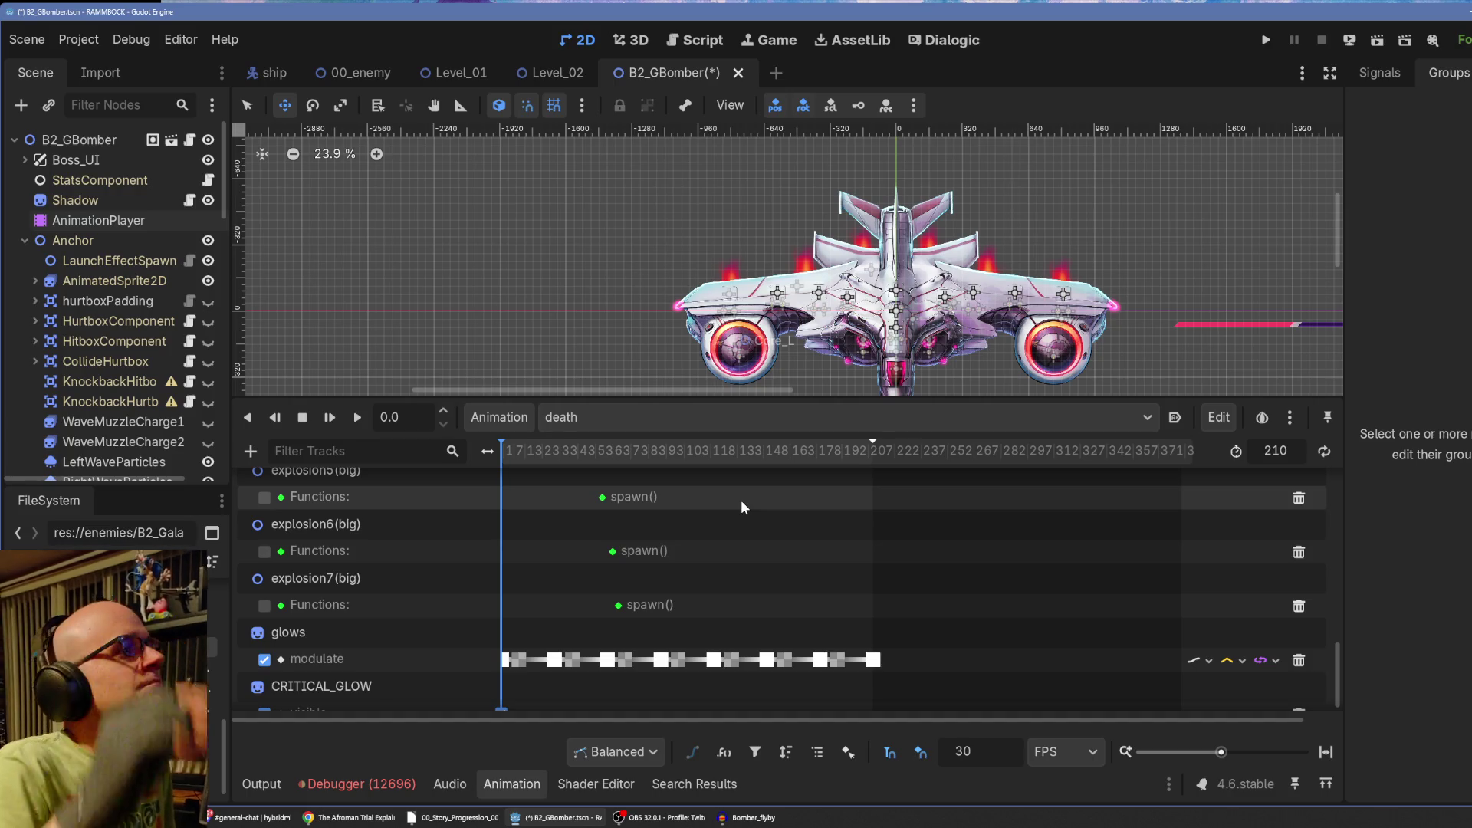
# Tick the enable checkbox on the explosion1 through explosion7(big) spawn function tracks.
pyautogui.scroll(5, 574, 587)
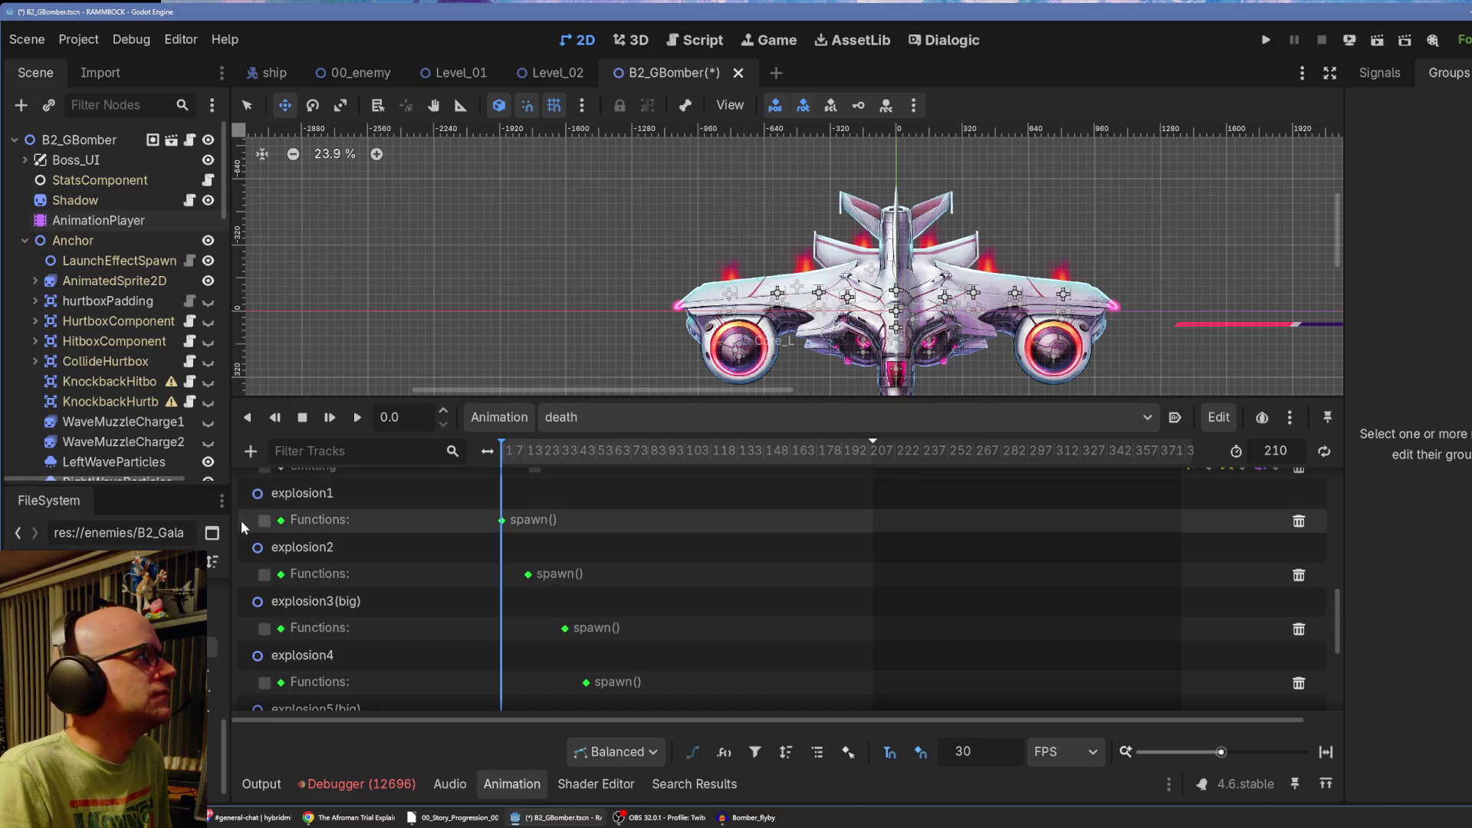
pyautogui.click(264, 575)
pyautogui.click(264, 628)
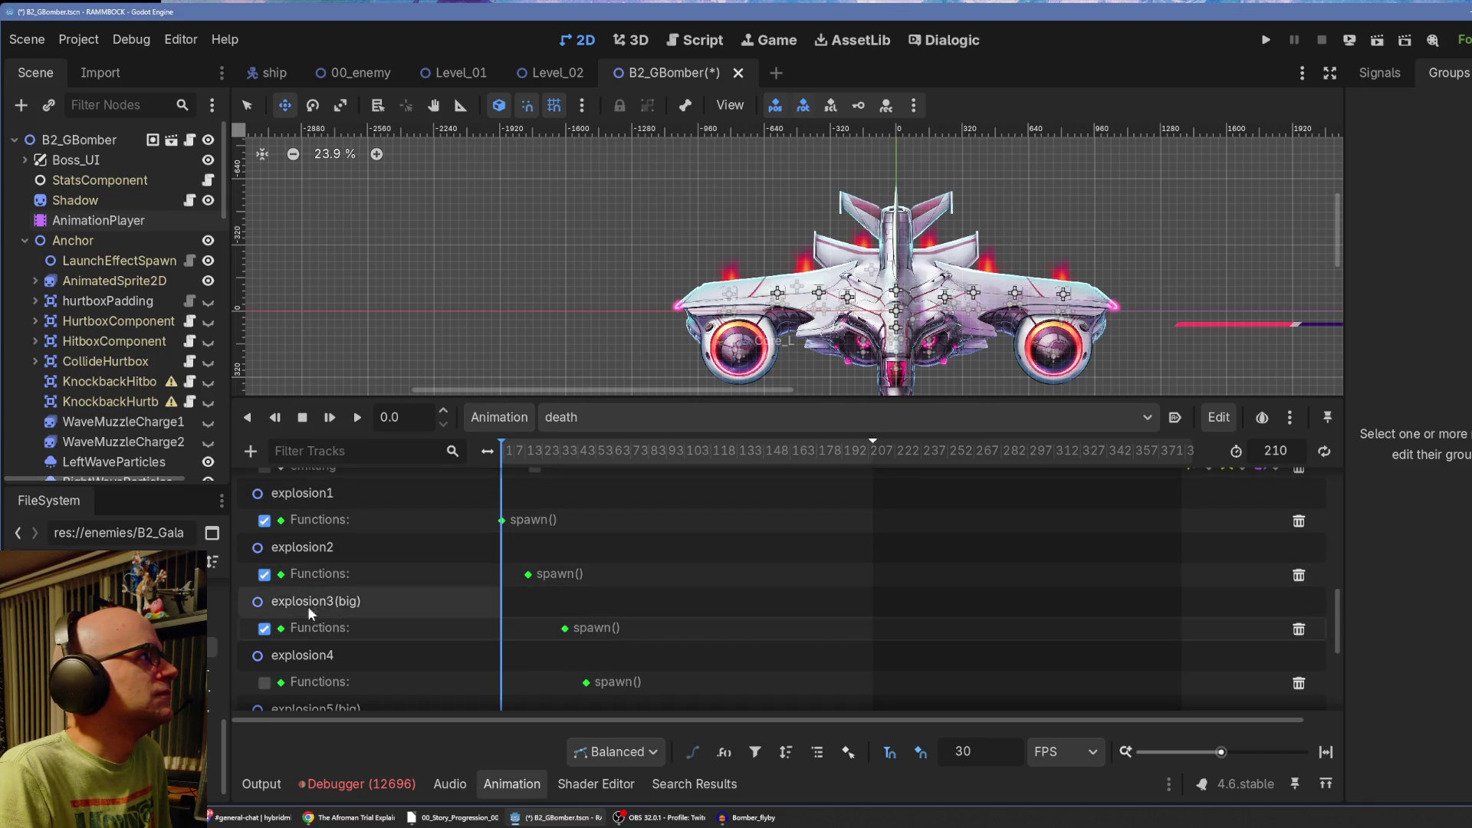
pyautogui.scroll(-1, 299, 610)
pyautogui.click(264, 645)
pyautogui.scroll(-1, 292, 629)
pyautogui.click(266, 645)
pyautogui.scroll(-1, 307, 632)
pyautogui.scroll(-1, 299, 629)
pyautogui.click(264, 643)
pyautogui.scroll(-1, 322, 621)
pyautogui.click(264, 660)
# Scroll back up through the death animation tracks to review the boss_death() and spawn() calls.
pyautogui.scroll(-2, 352, 610)
pyautogui.scroll(5, 352, 610)
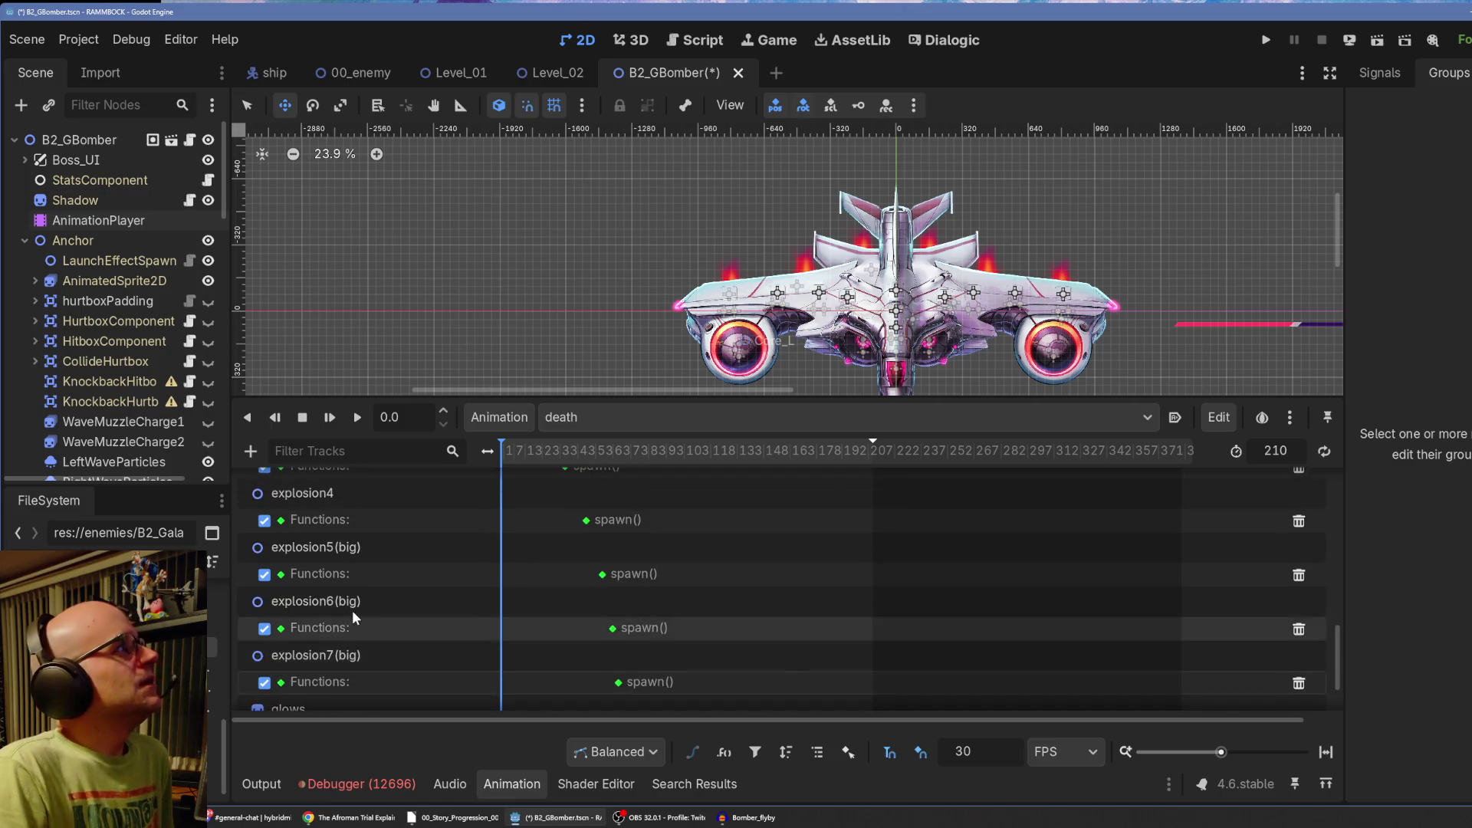
pyautogui.scroll(2, 353, 610)
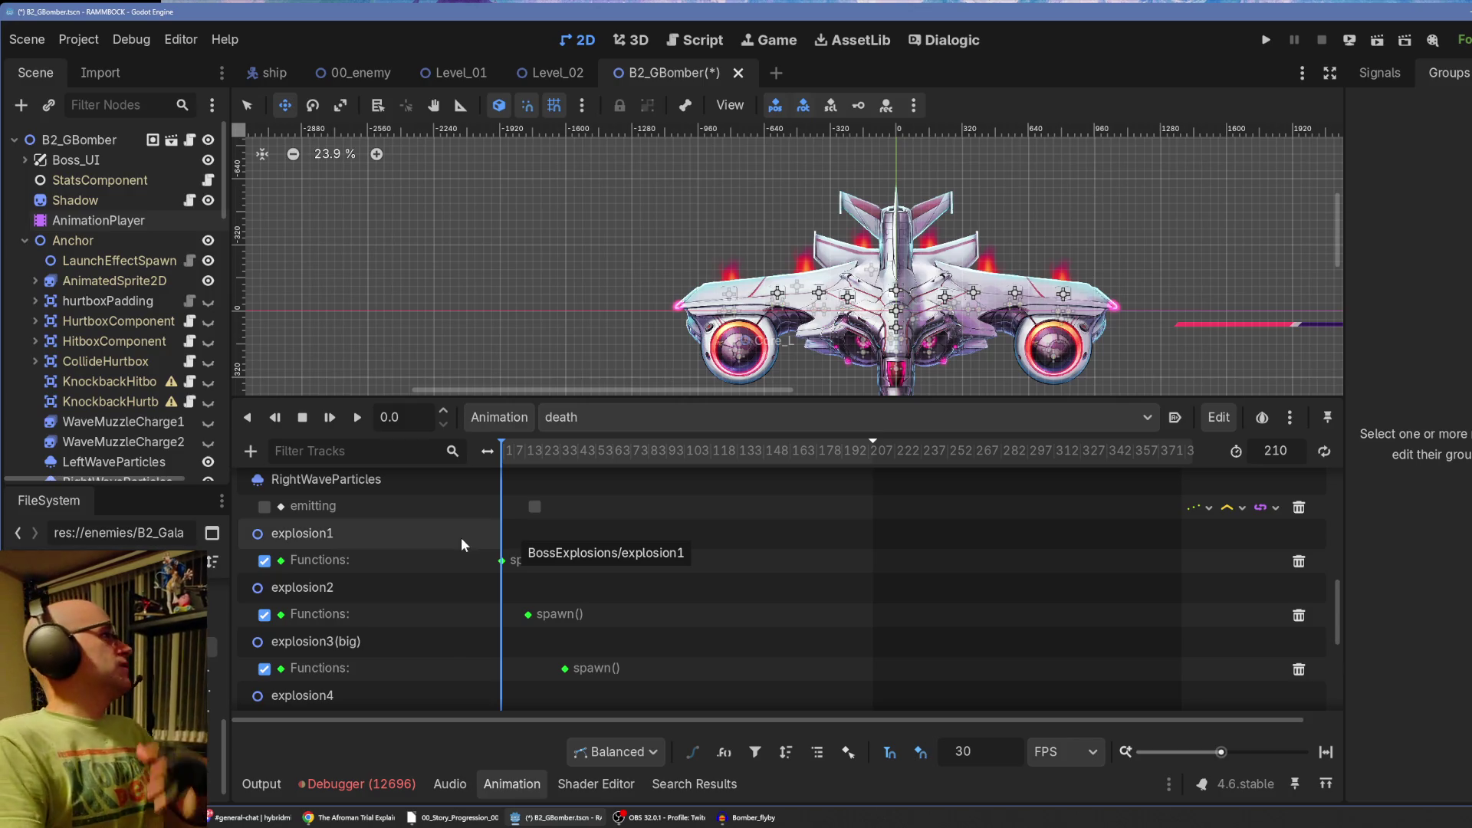
pyautogui.scroll(1, 341, 590)
pyautogui.scroll(3, 341, 589)
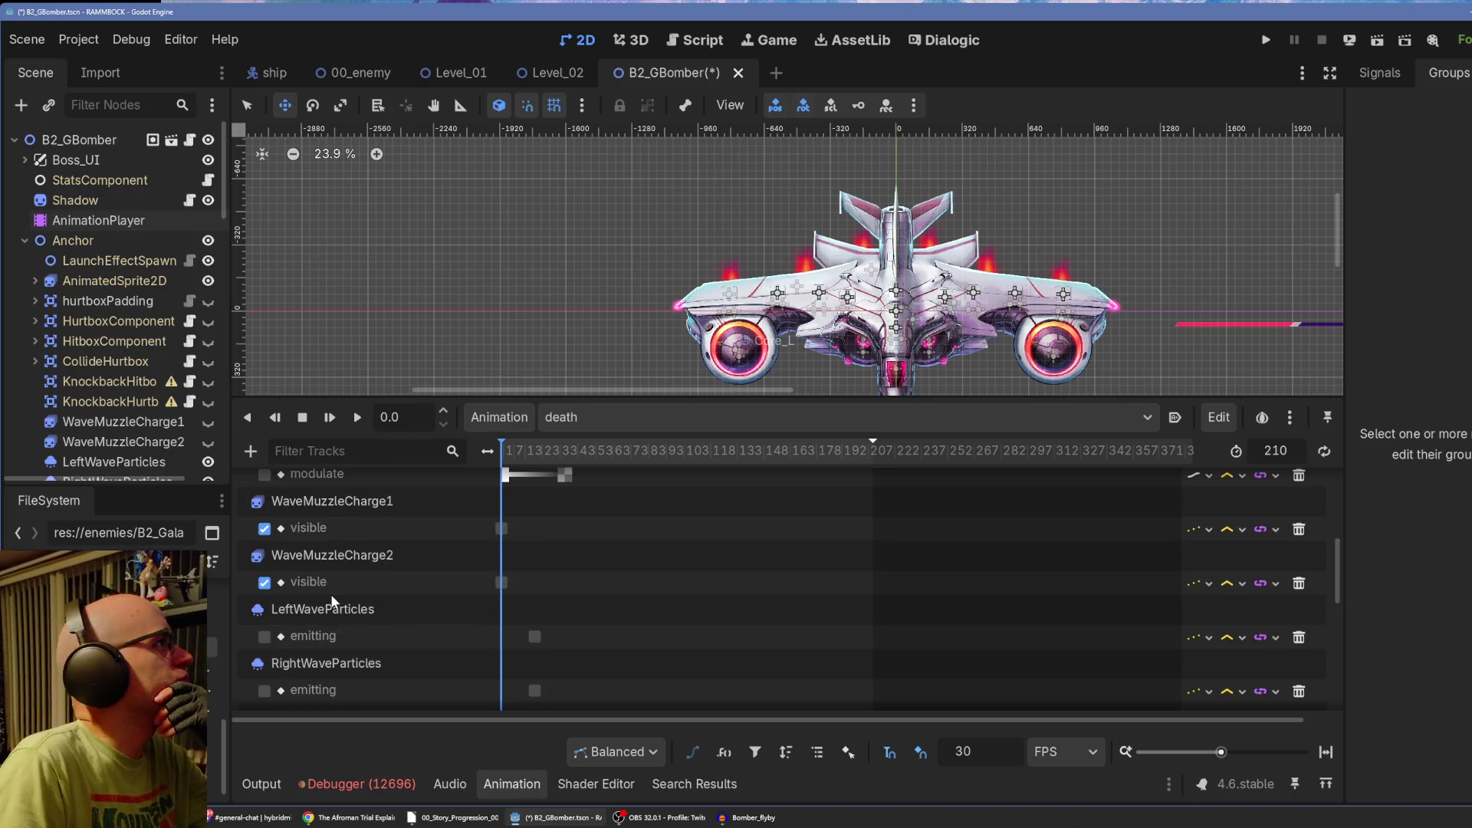
pyautogui.scroll(2, 332, 600)
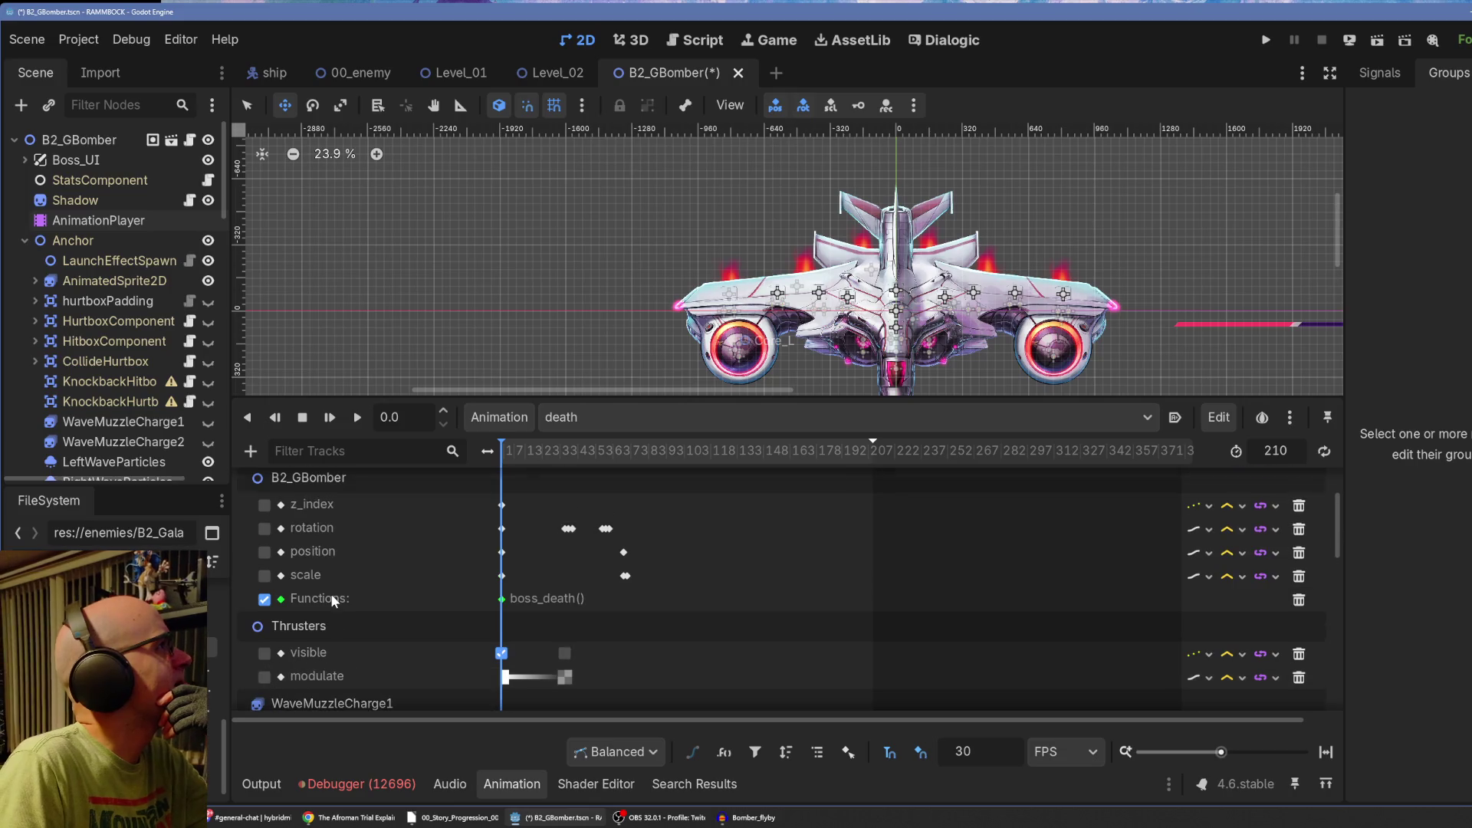
pyautogui.scroll(1, 328, 592)
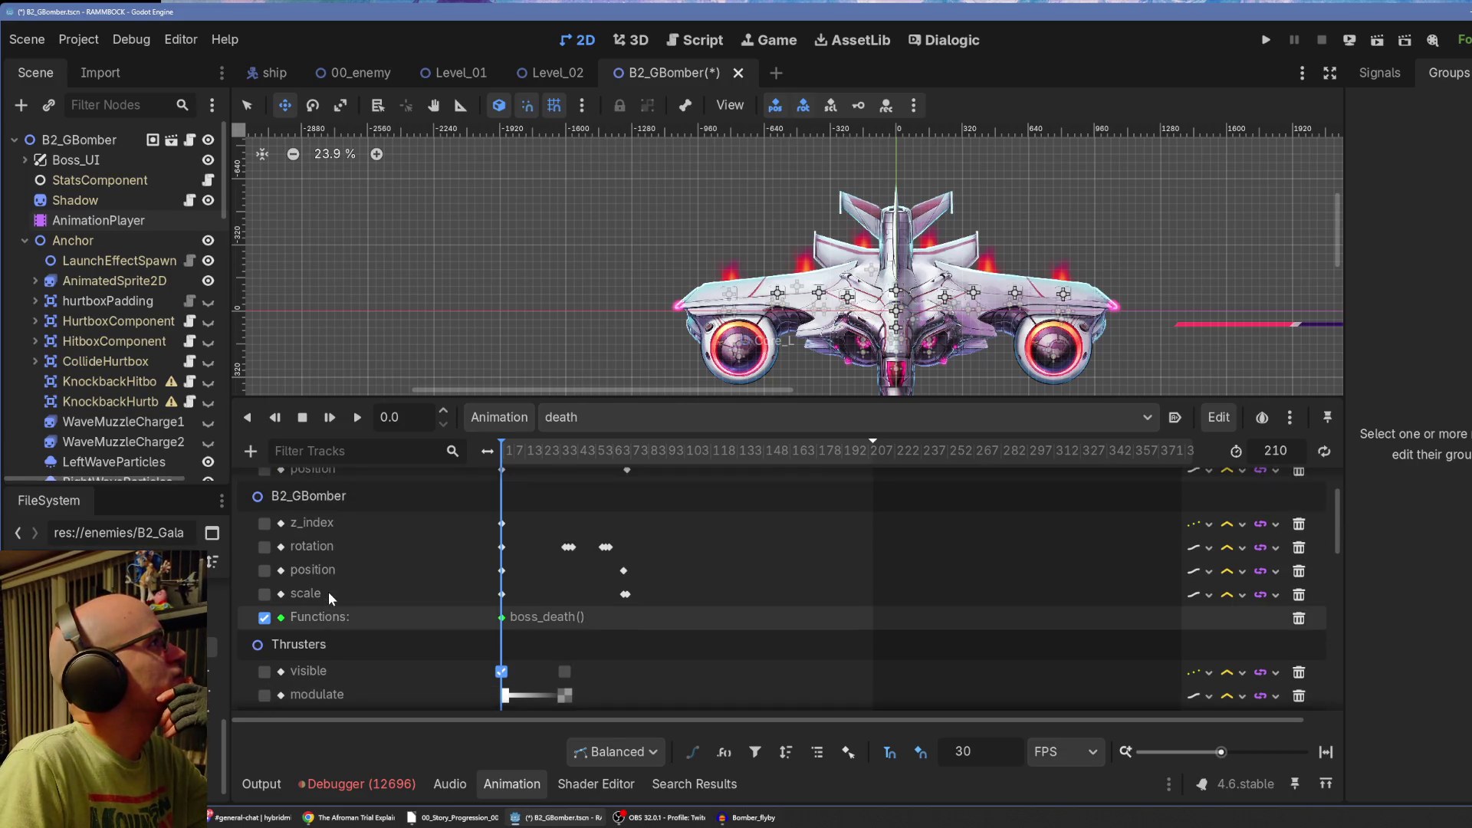
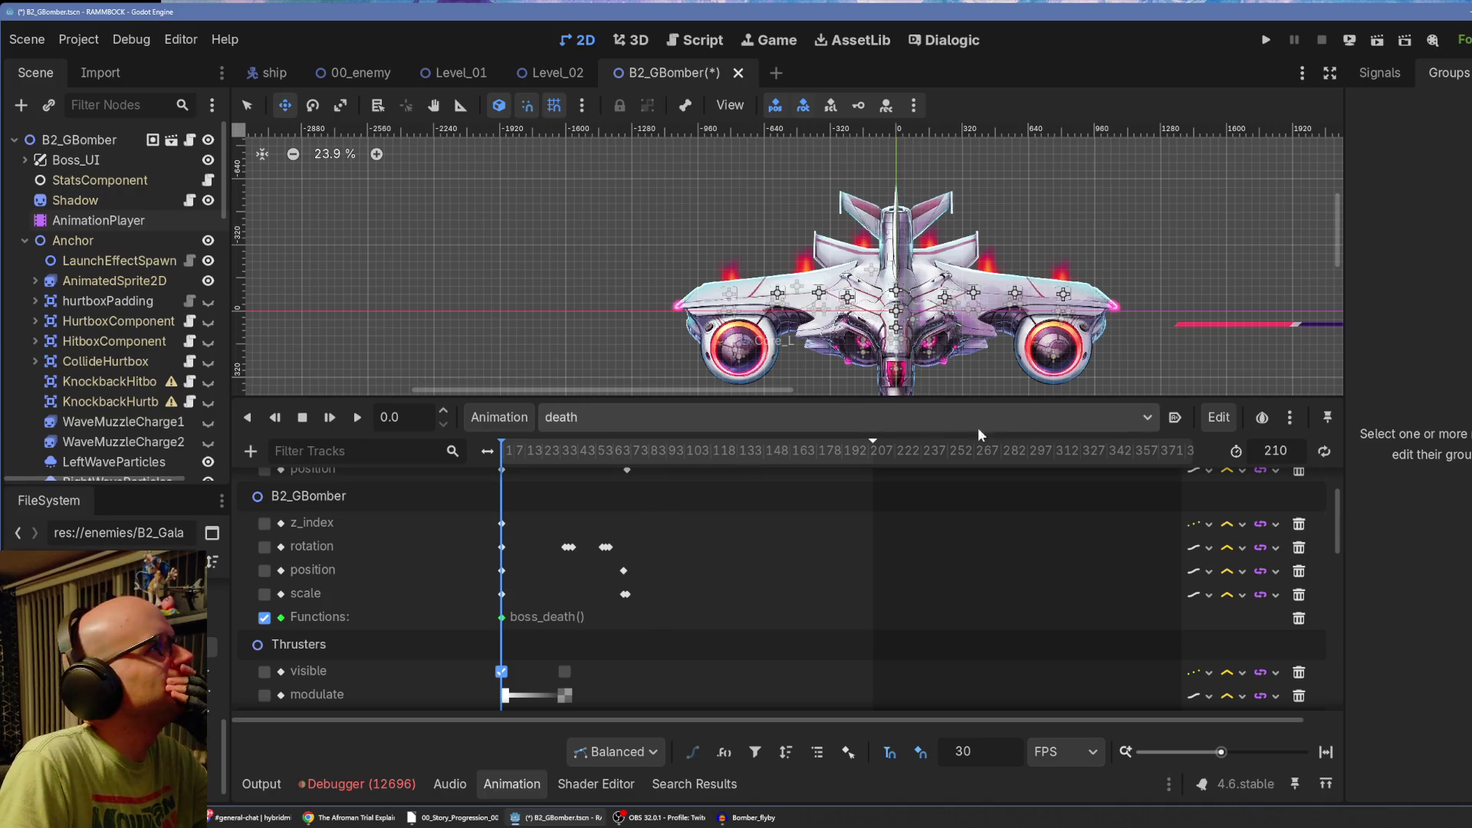
# Save the B2_GBomber scene with Ctrl+S.
pyautogui.click(1227, 420)
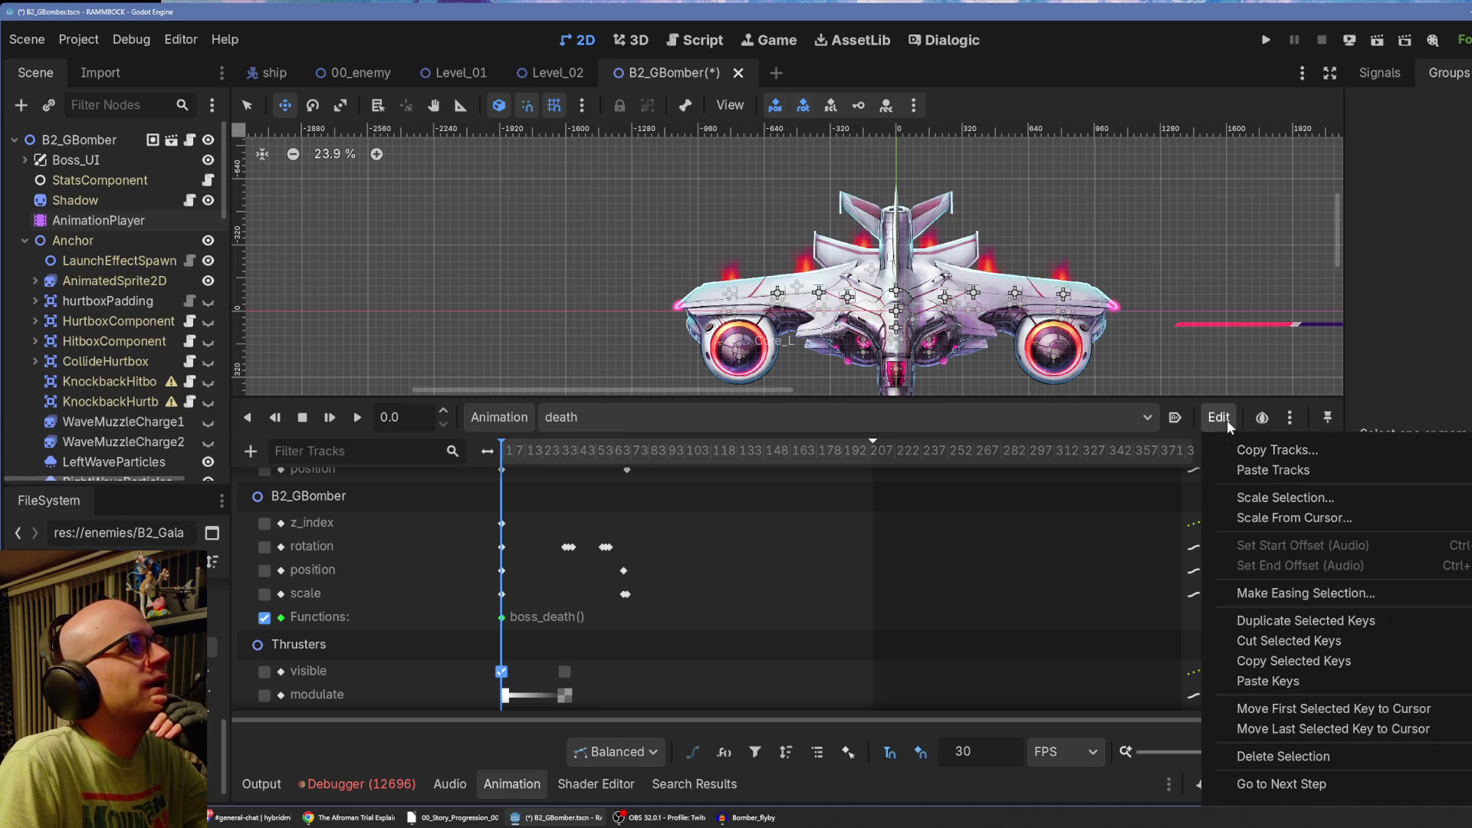
pyautogui.click(590, 428)
pyautogui.click(592, 418)
pyautogui.click(591, 418)
pyautogui.hotkey('ctrl', 's')
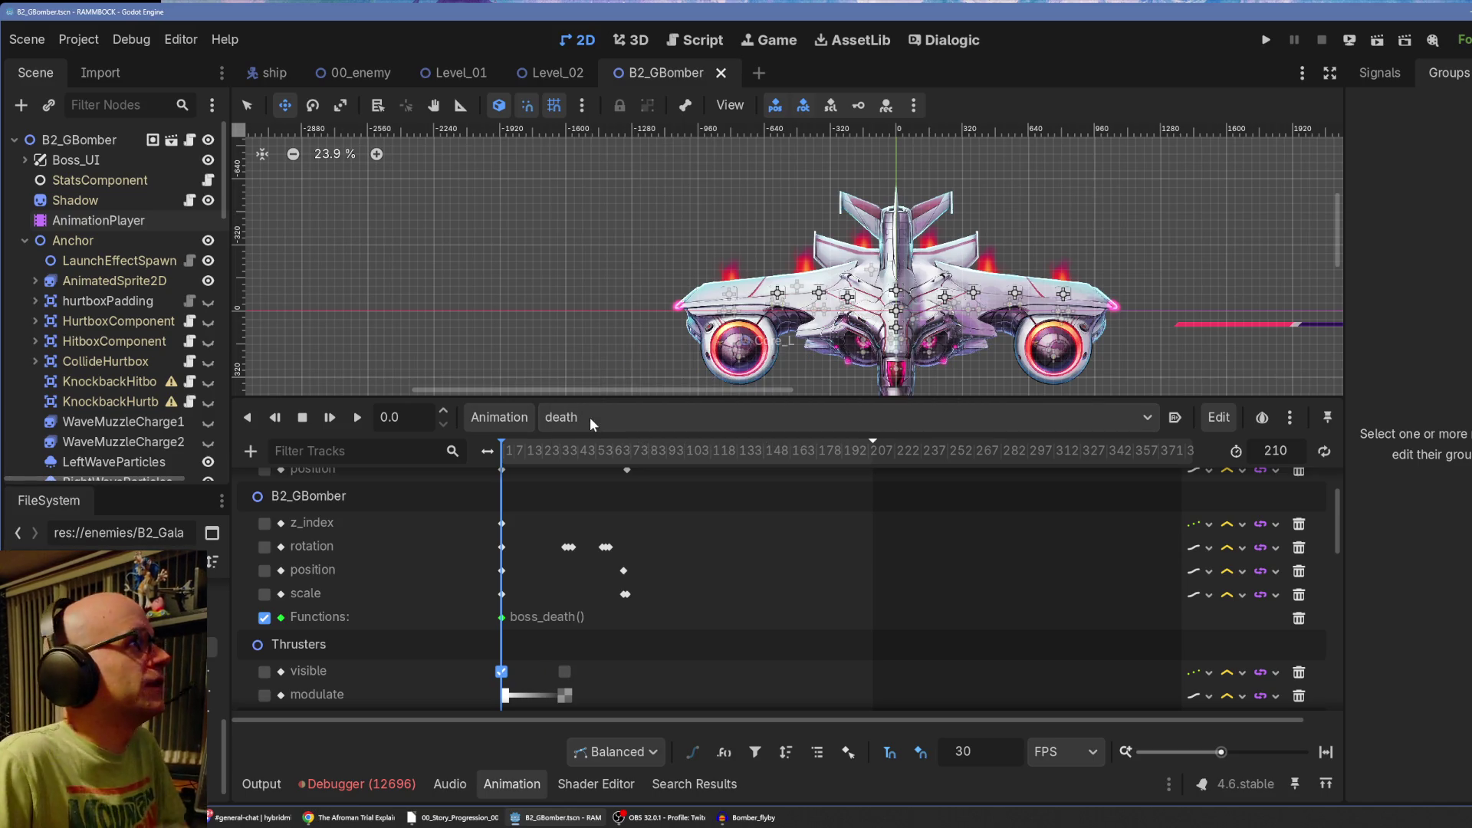
# Switch to the idle_critical animation and play and pause it to inspect its tracks.
pyautogui.click(590, 418)
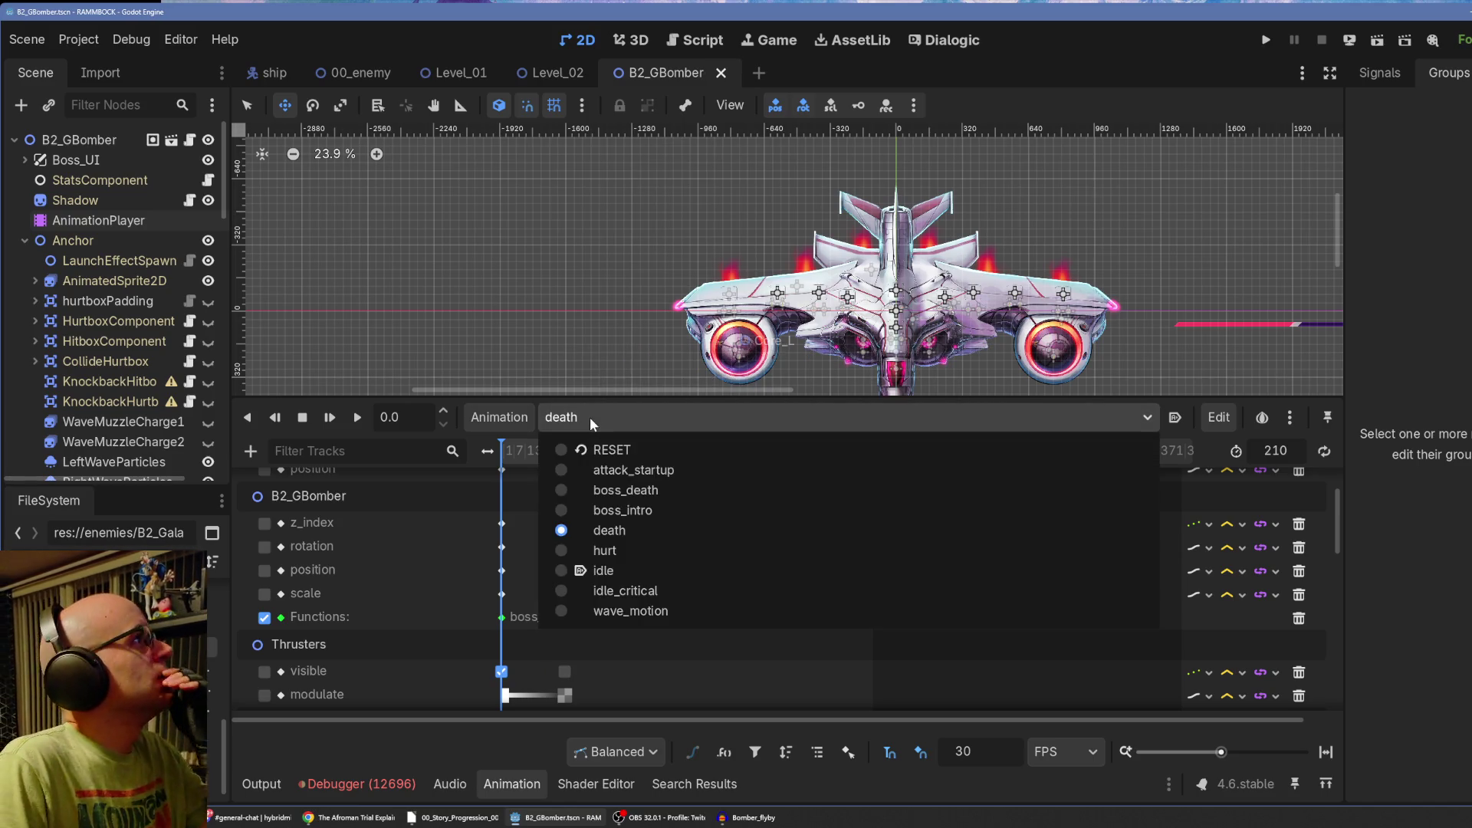
pyautogui.click(634, 592)
pyautogui.click(330, 417)
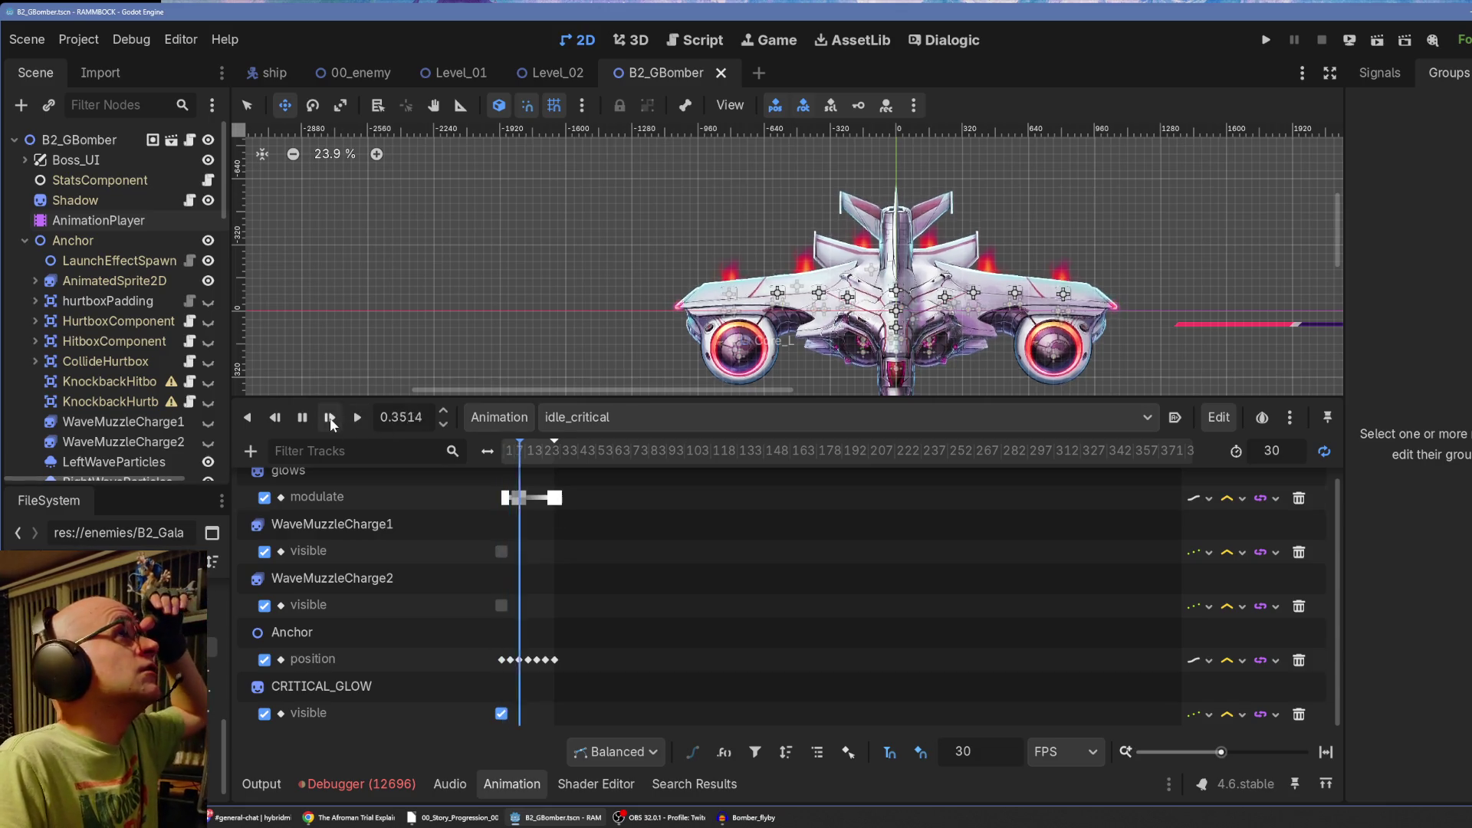
pyautogui.click(301, 420)
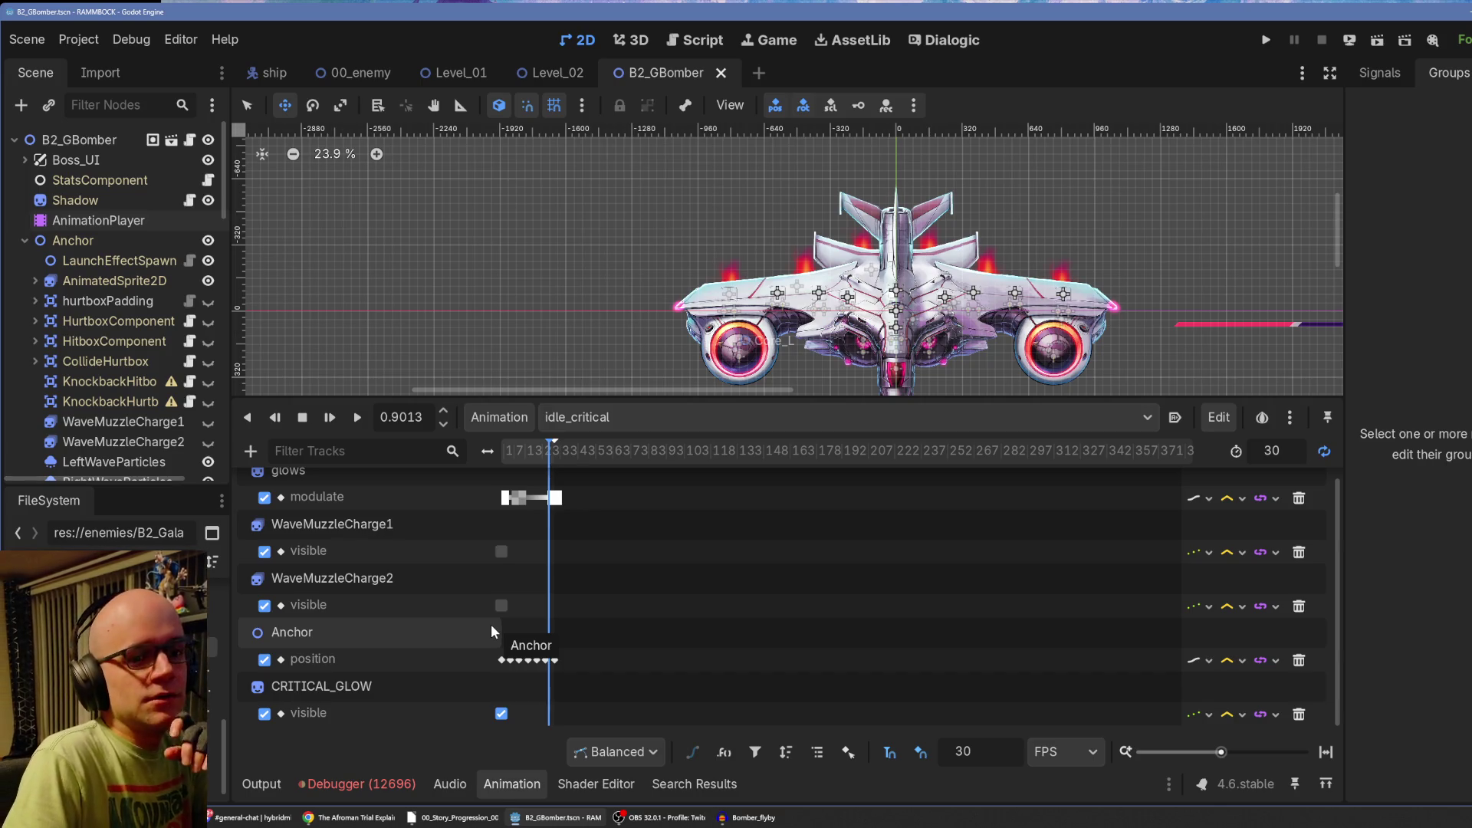
pyautogui.scroll(1, 491, 624)
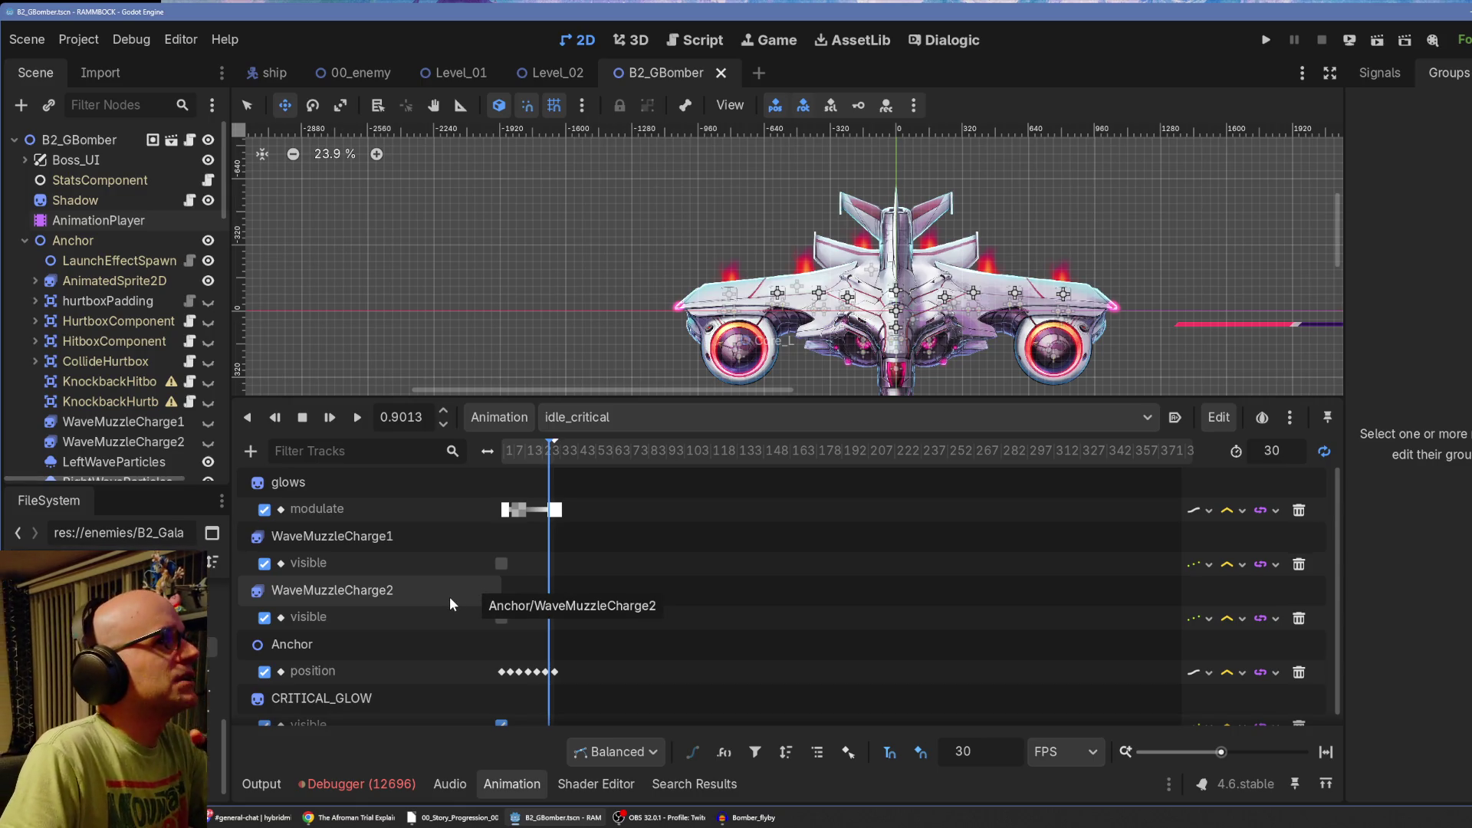
pyautogui.scroll(-1, 345, 548)
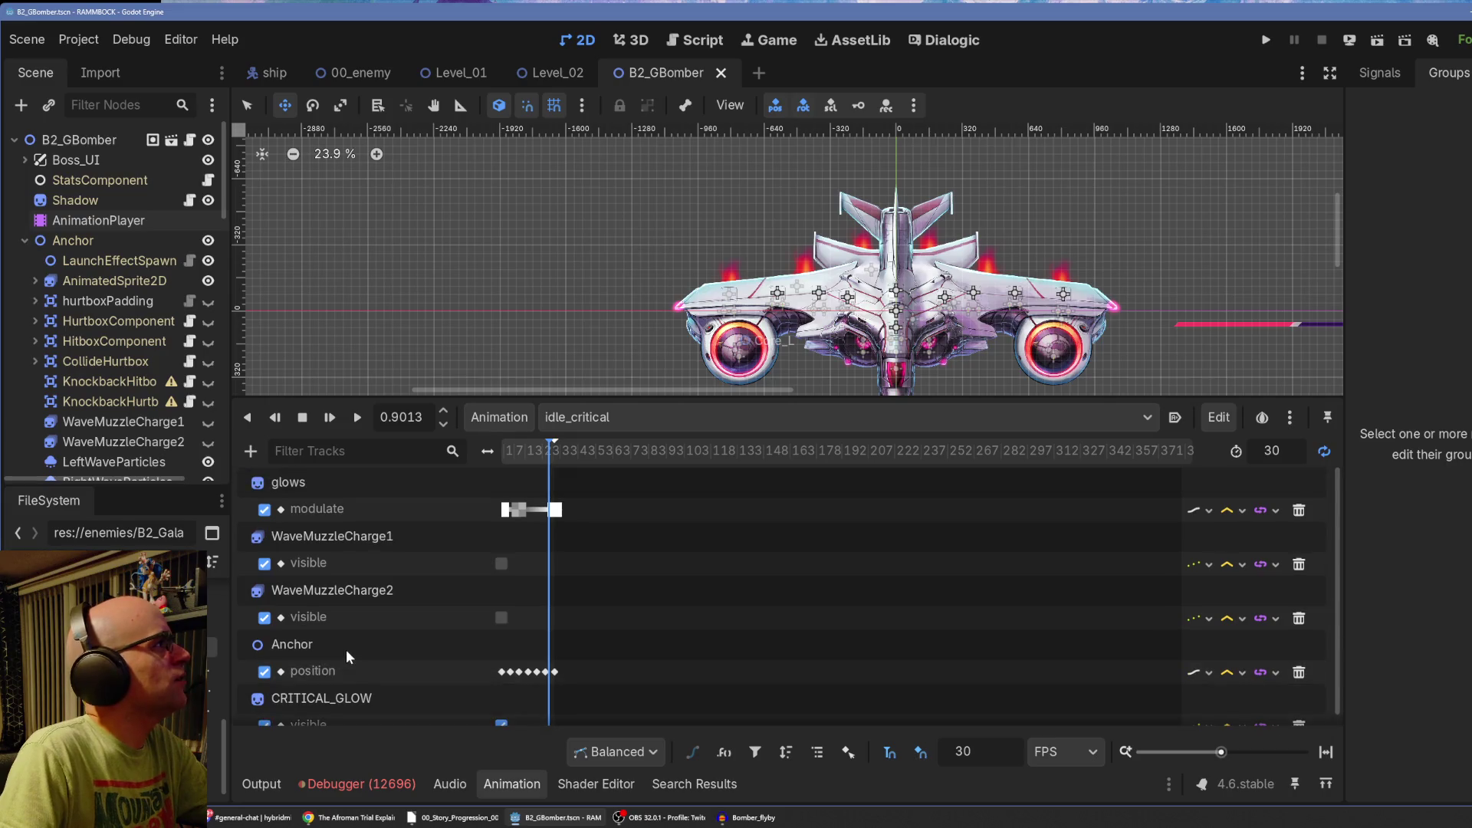
pyautogui.click(1219, 417)
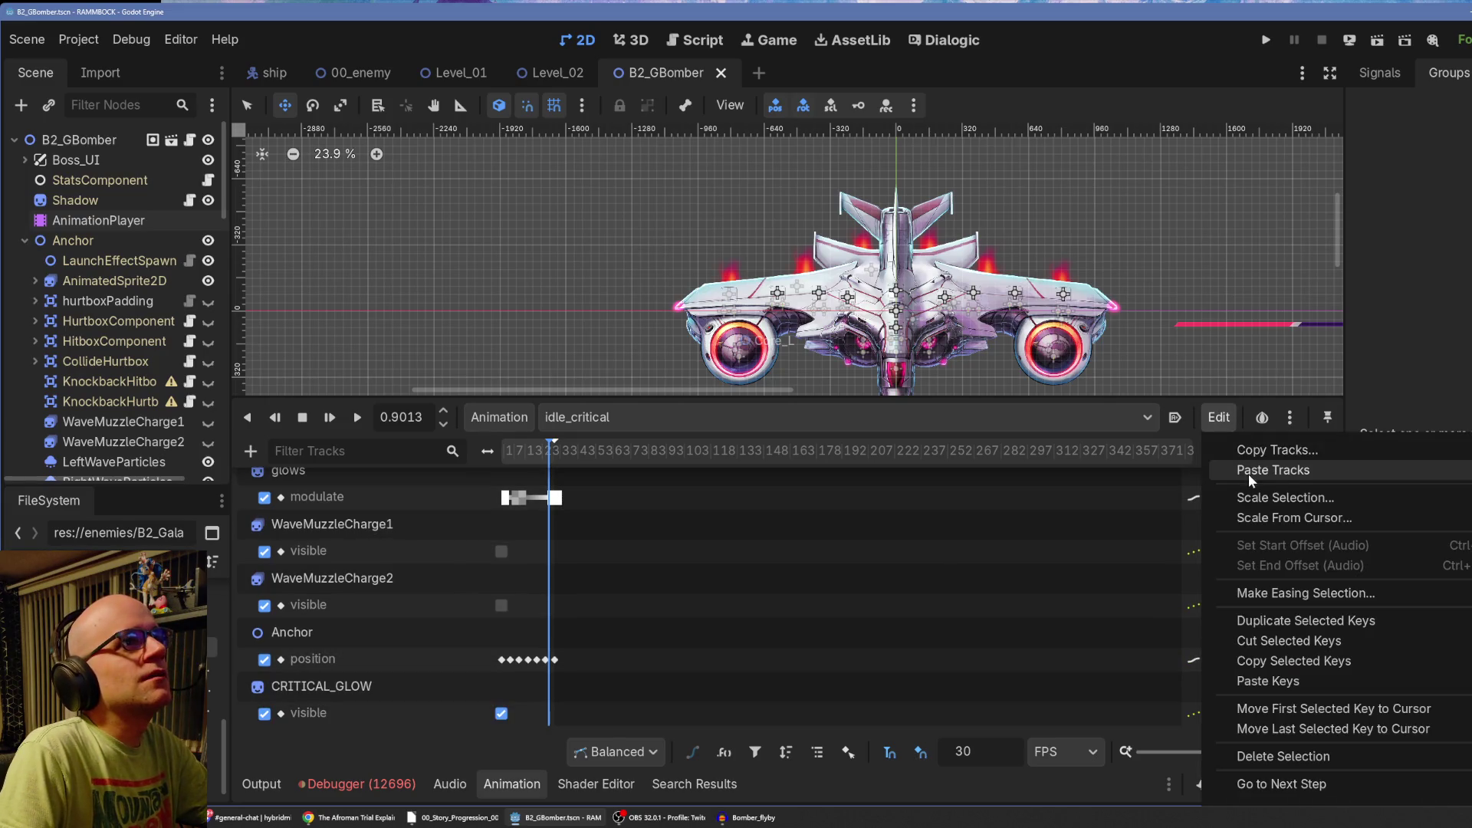
# Copy idle_critical's Anchor.position track and paste it into the death animation.
pyautogui.click(1258, 450)
pyautogui.click(870, 318)
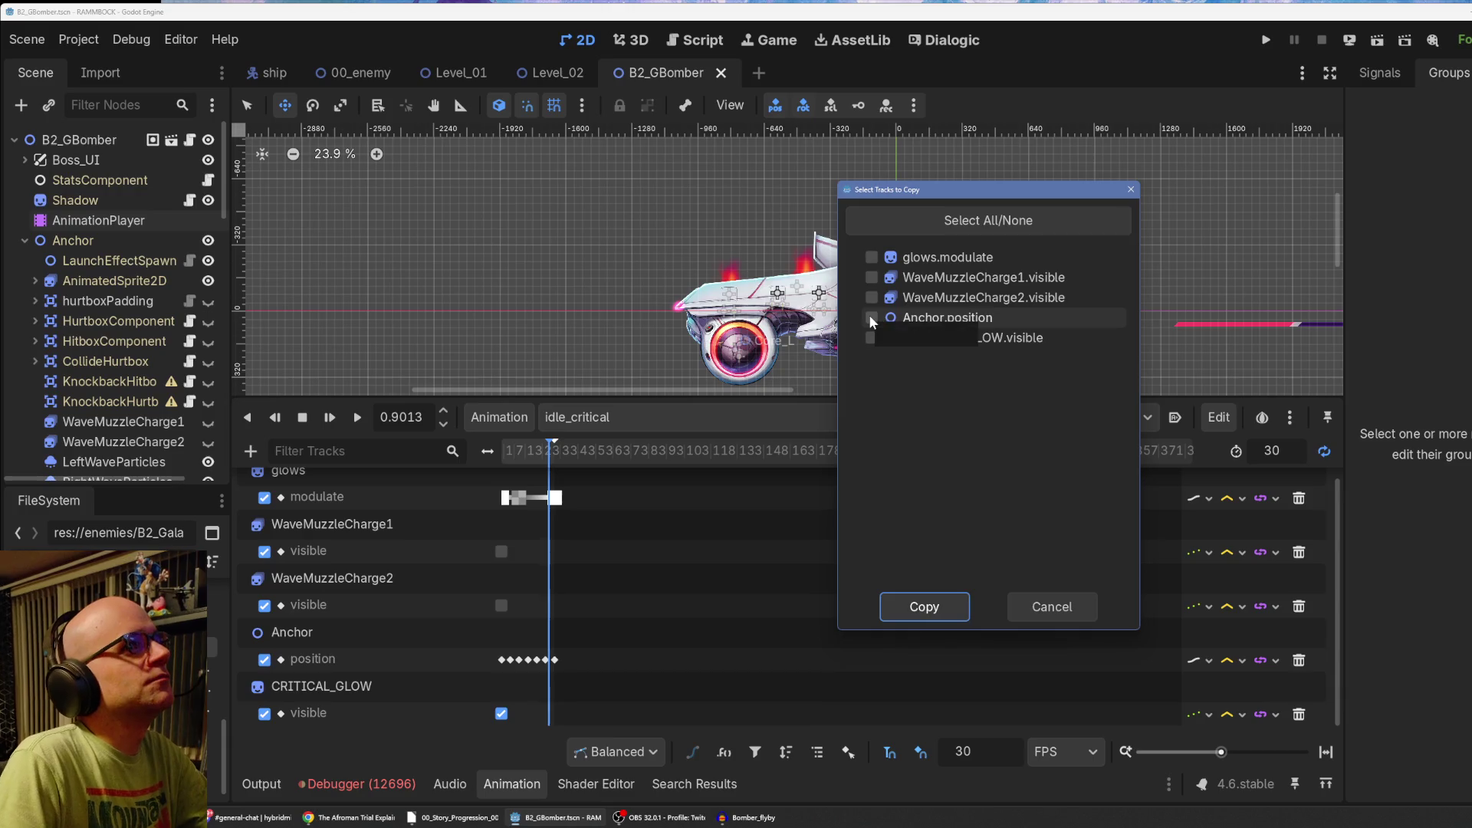
pyautogui.click(925, 609)
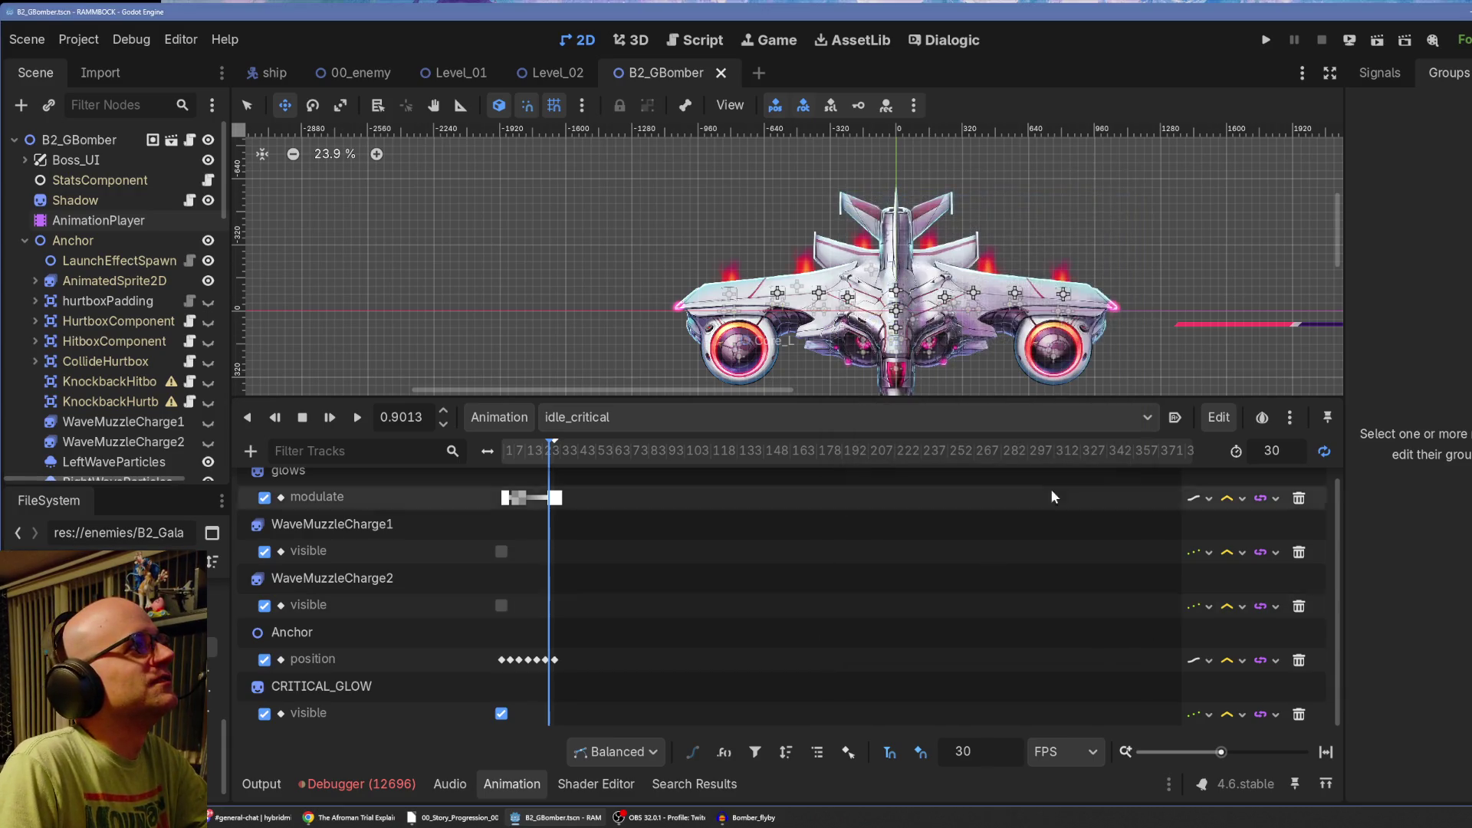
pyautogui.click(601, 418)
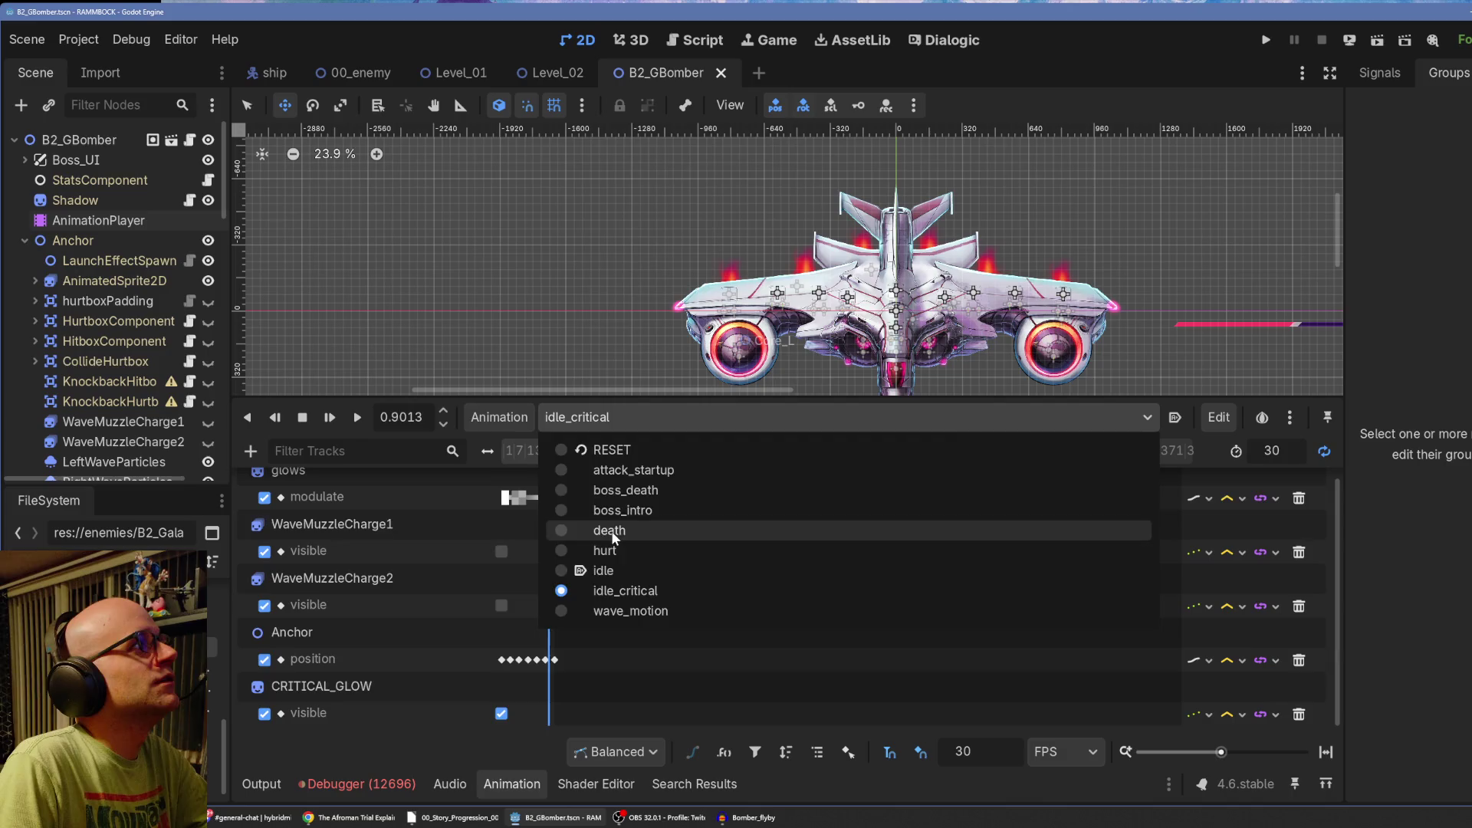
pyautogui.click(611, 531)
pyautogui.click(1219, 417)
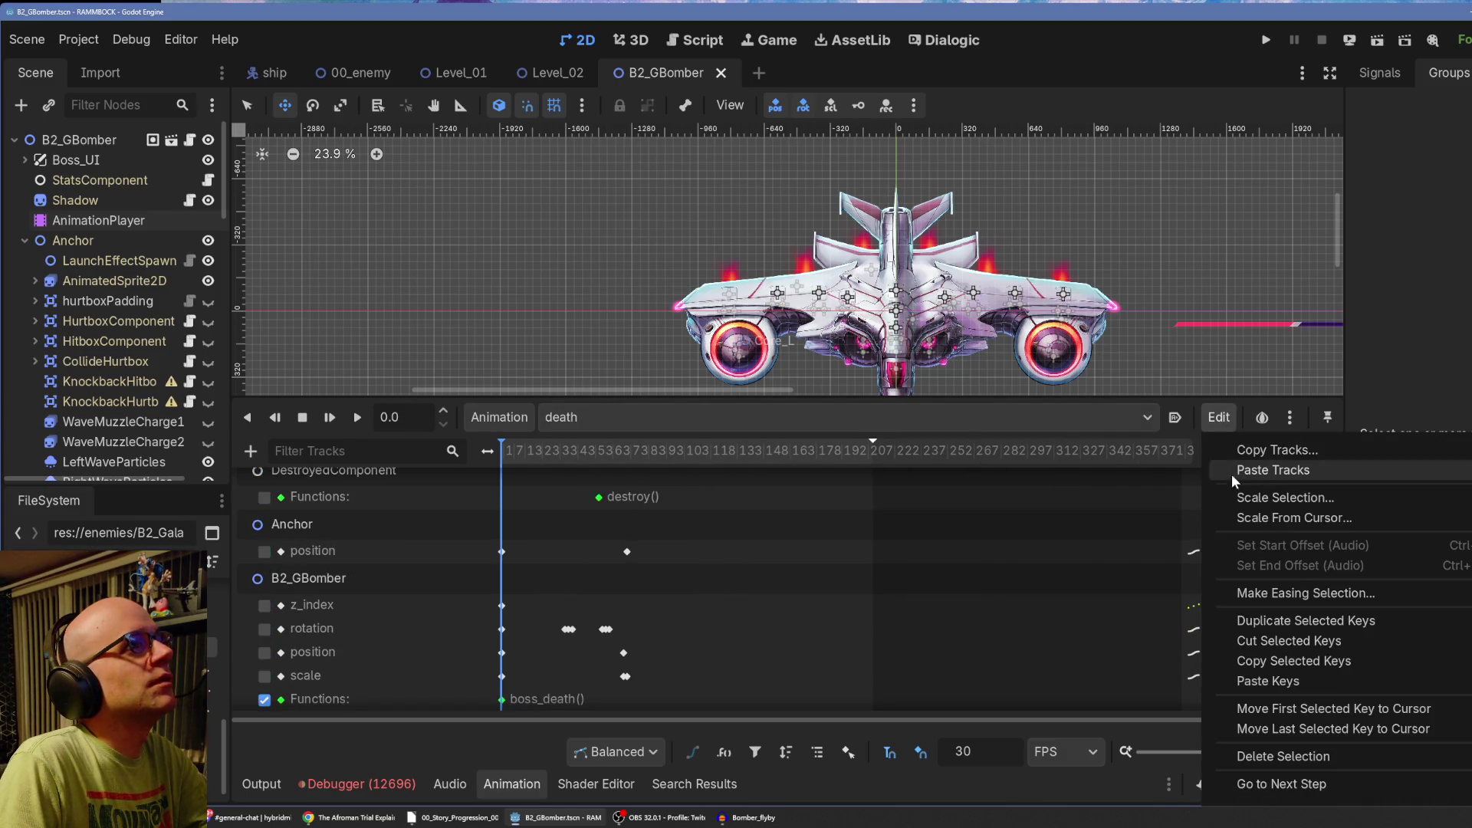
pyautogui.click(1235, 472)
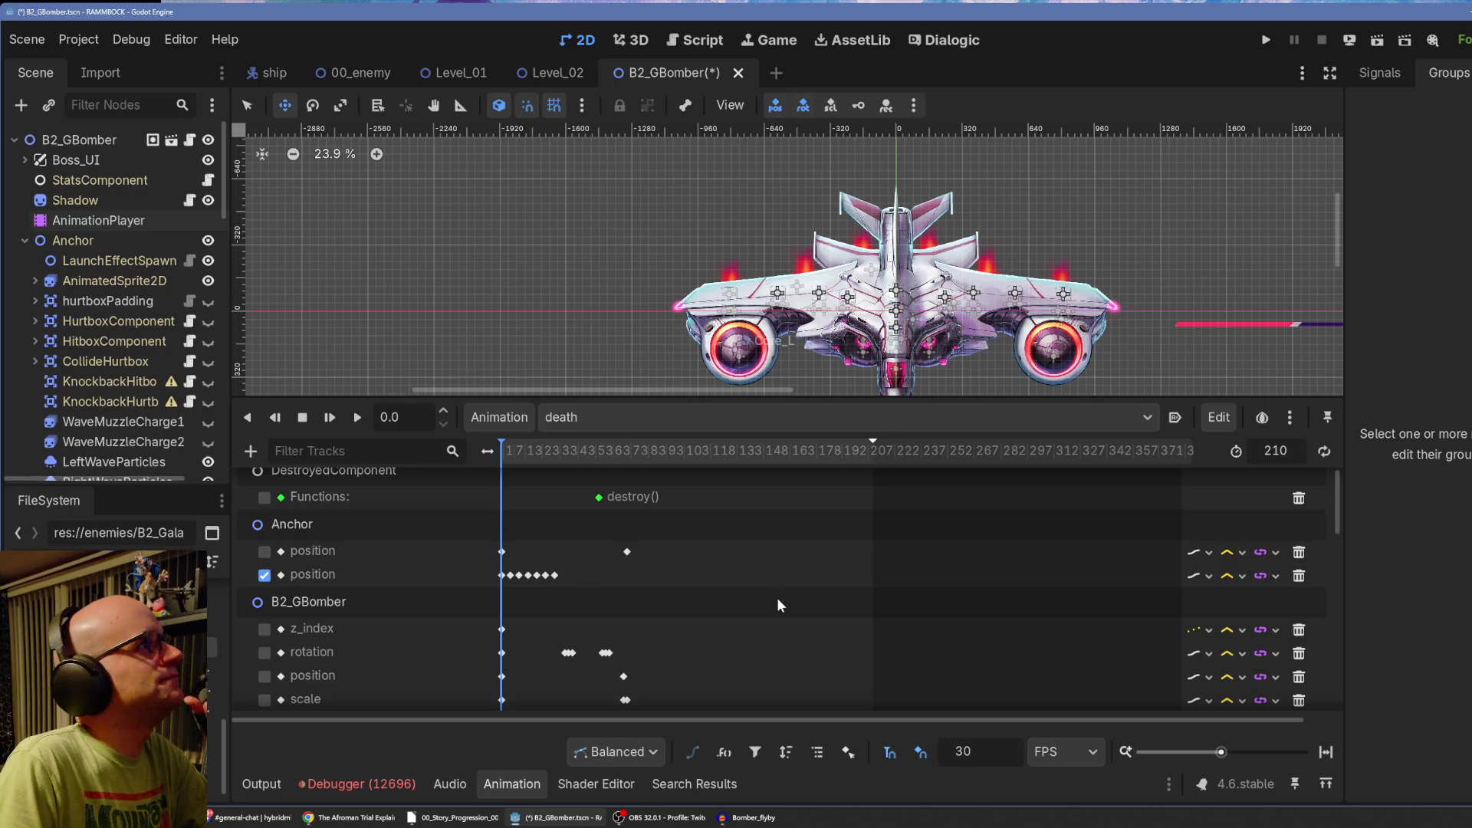
# Preview death, zoom the timeline, and set the pasted Anchor position track to Cubic interpolation.
pyautogui.click(330, 418)
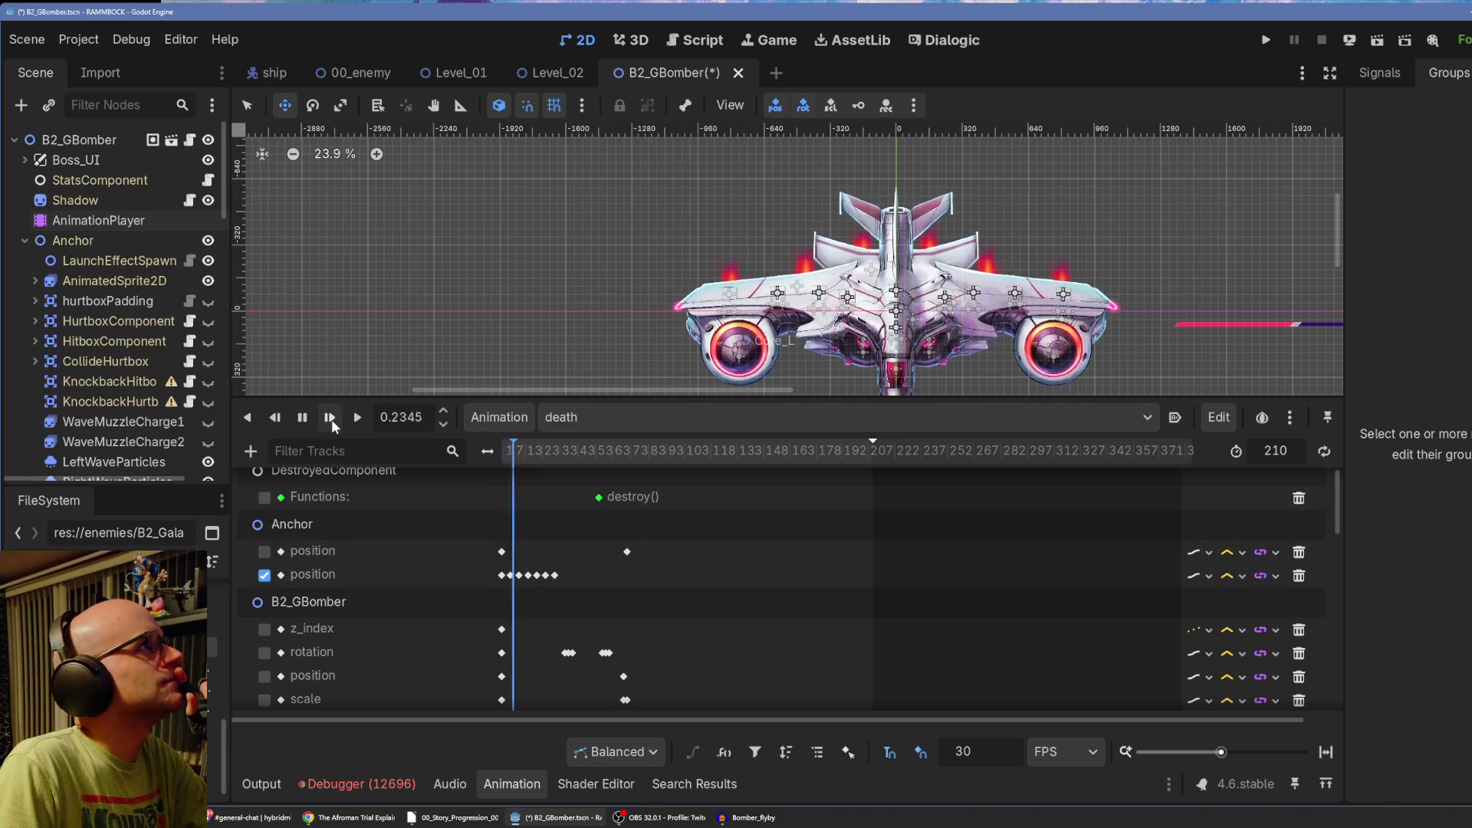
pyautogui.doubleClick(302, 417)
pyautogui.scroll(-1, 1016, 285)
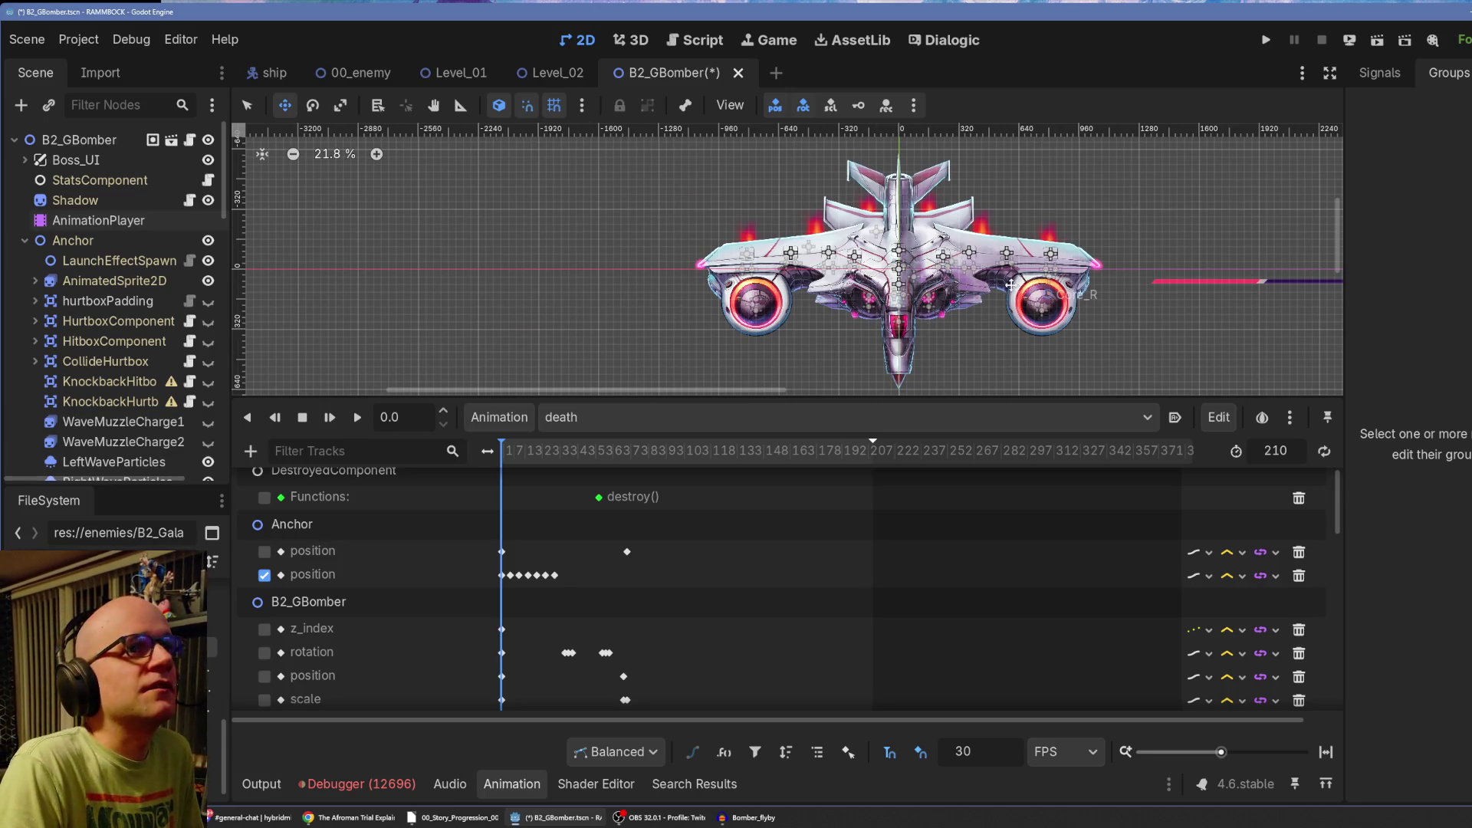
pyautogui.moveTo(1221, 754); pyautogui.dragTo(1242, 757)
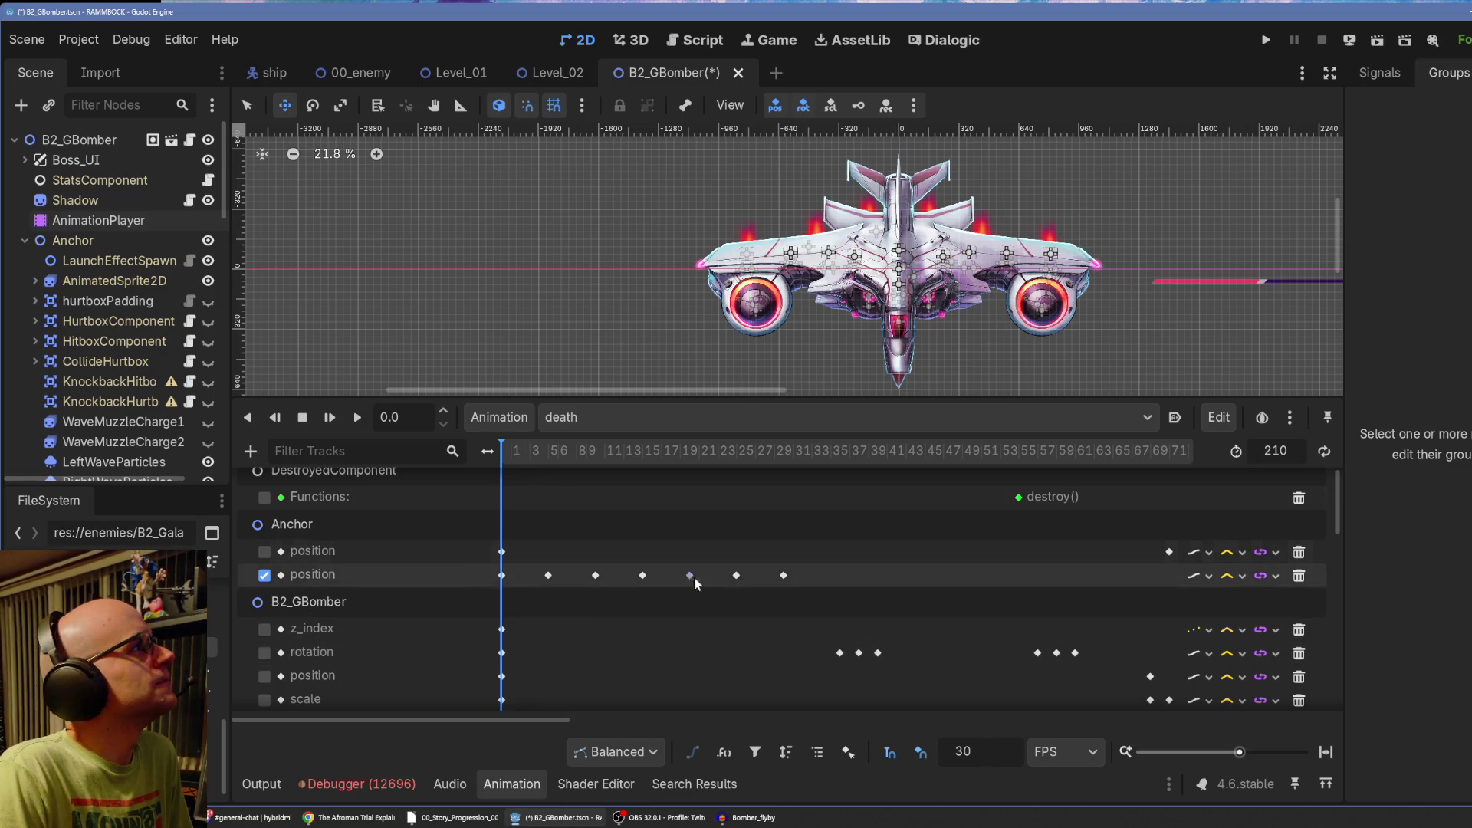
pyautogui.click(1243, 576)
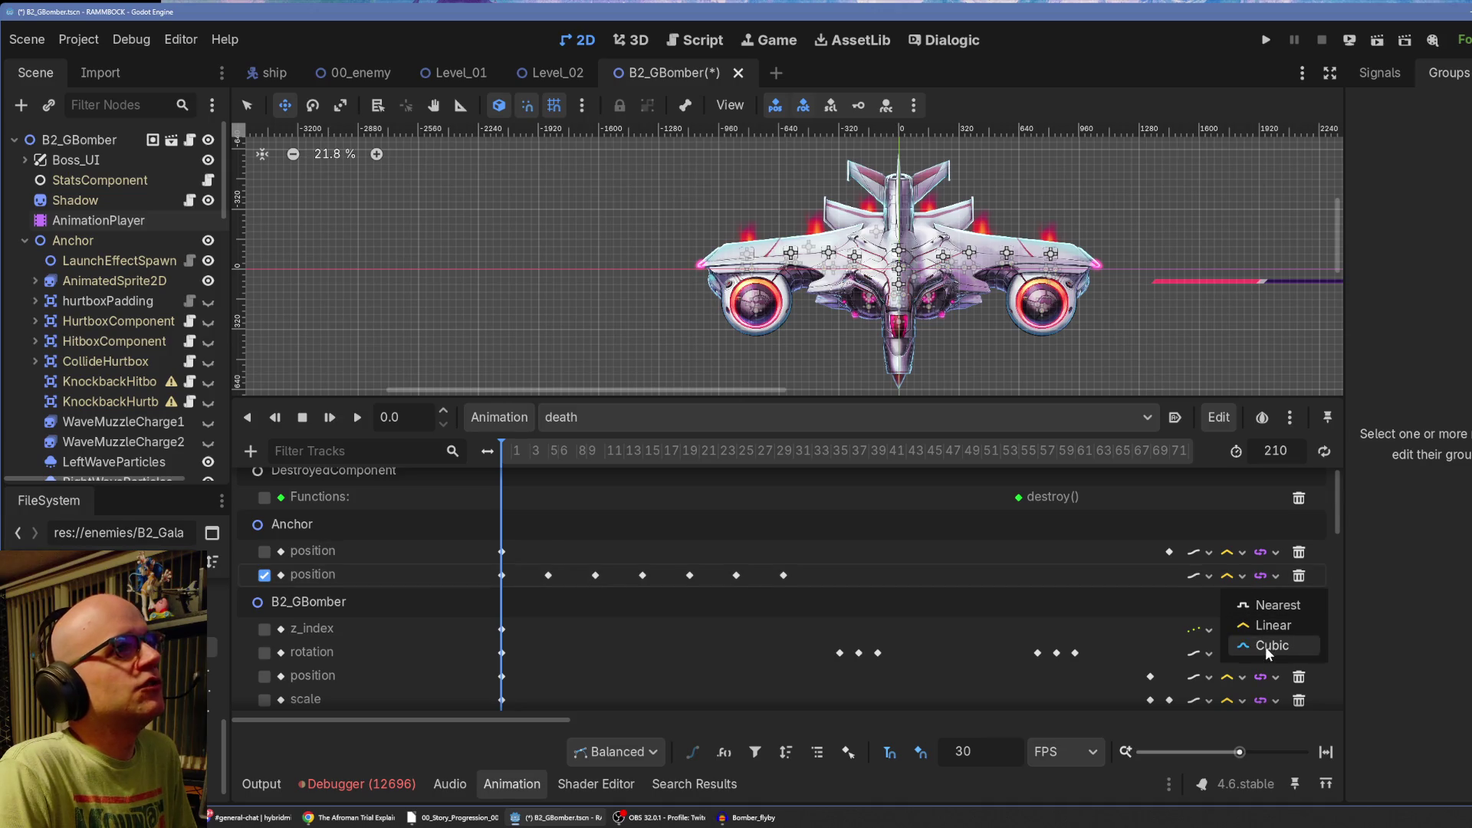
pyautogui.click(1270, 646)
# Replay the death animation several times, keeping Cubic interpolation on the pasted track.
pyautogui.click(328, 419)
pyautogui.click(305, 419)
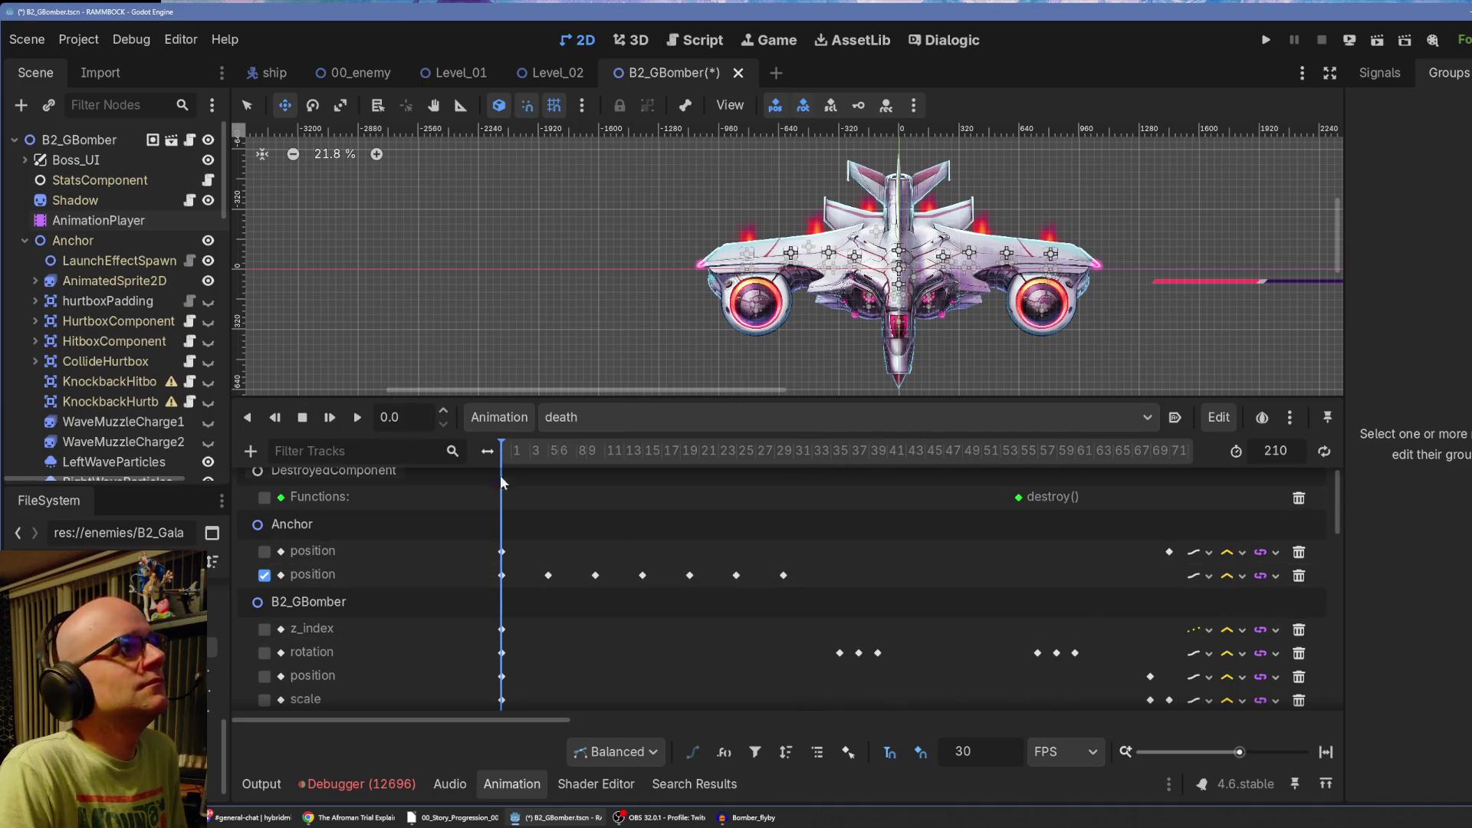
pyautogui.click(332, 418)
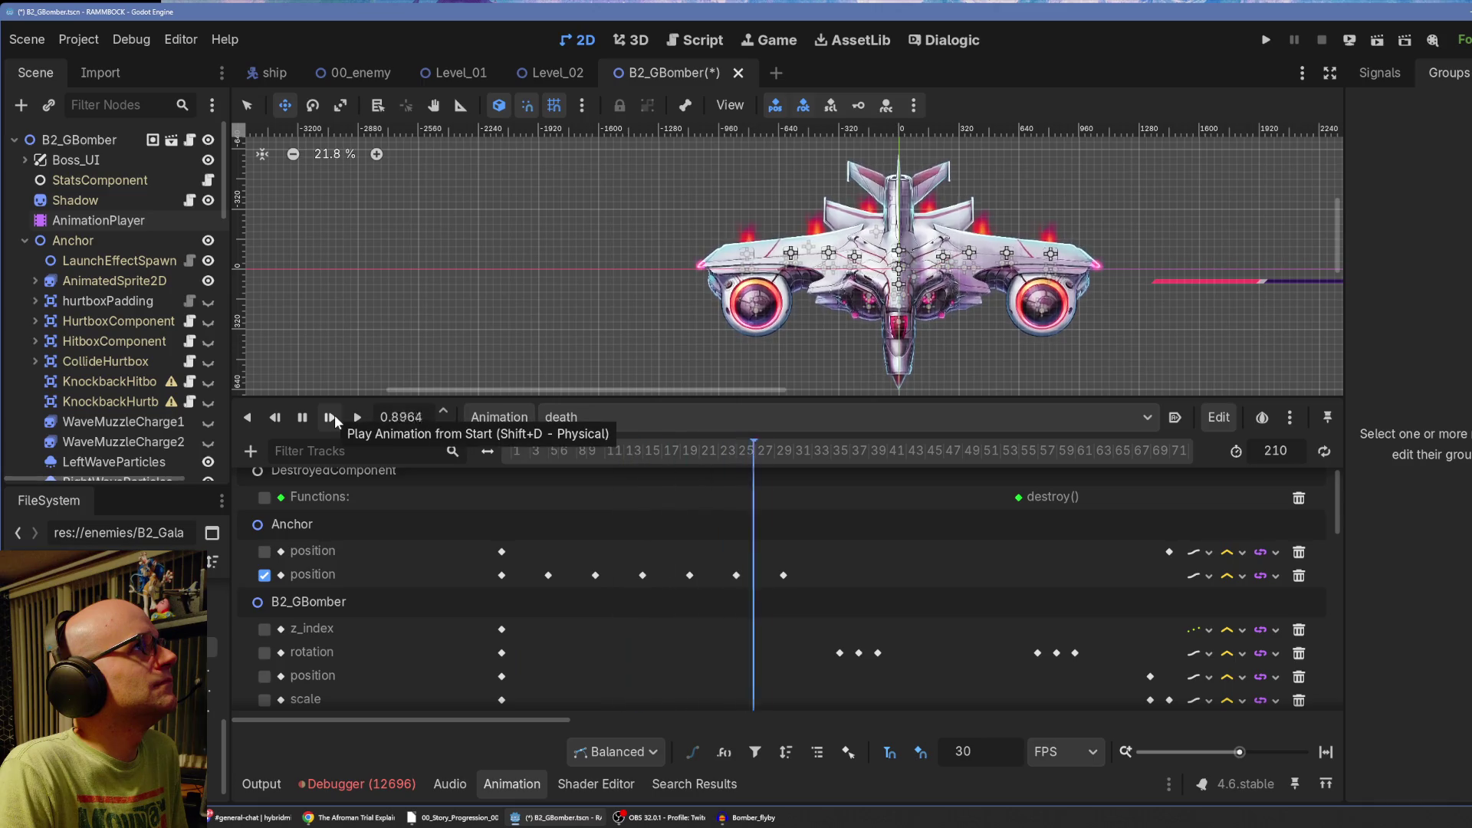
pyautogui.click(1230, 576)
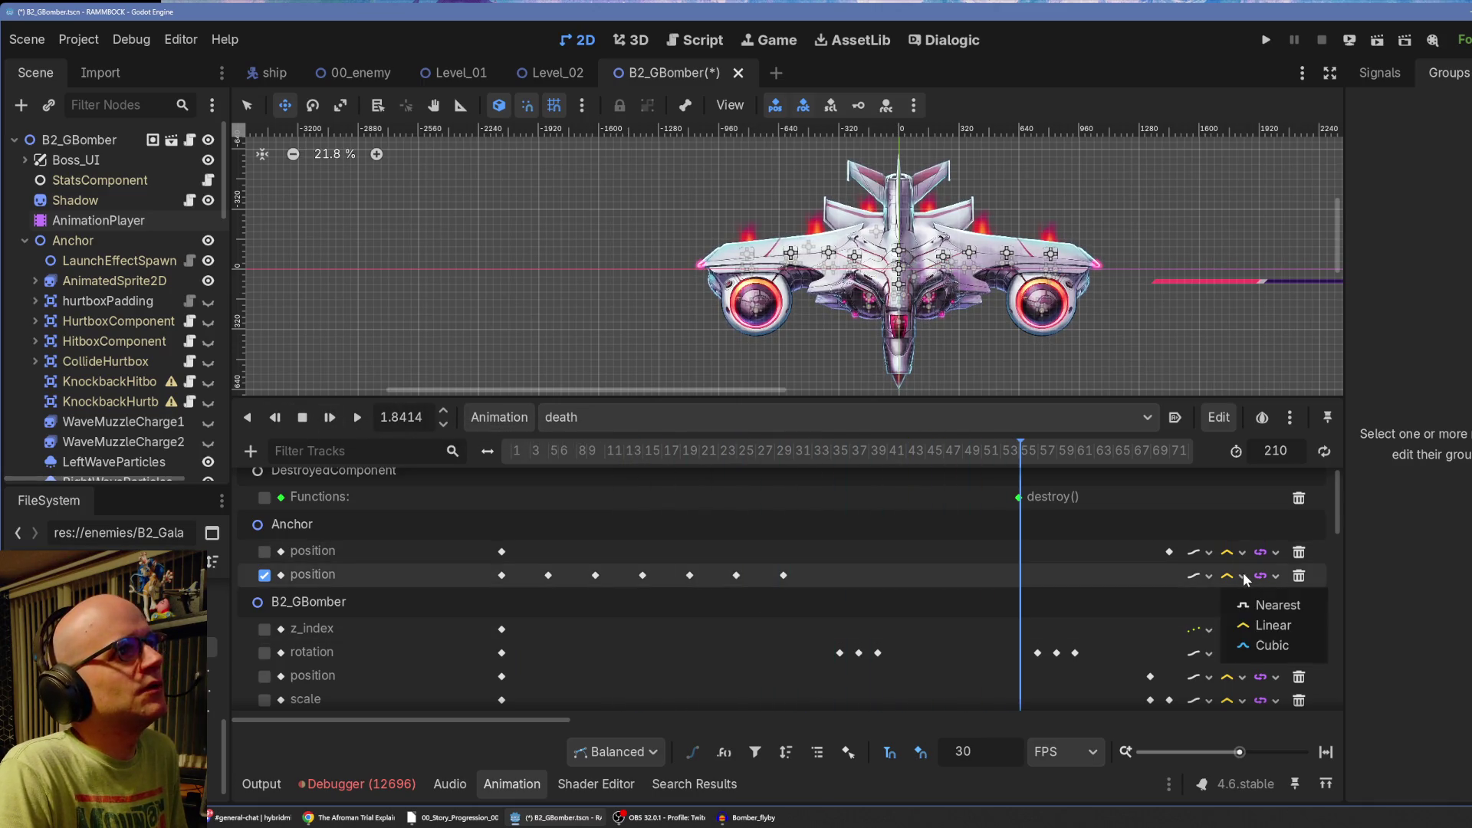
pyautogui.click(1262, 641)
pyautogui.click(302, 418)
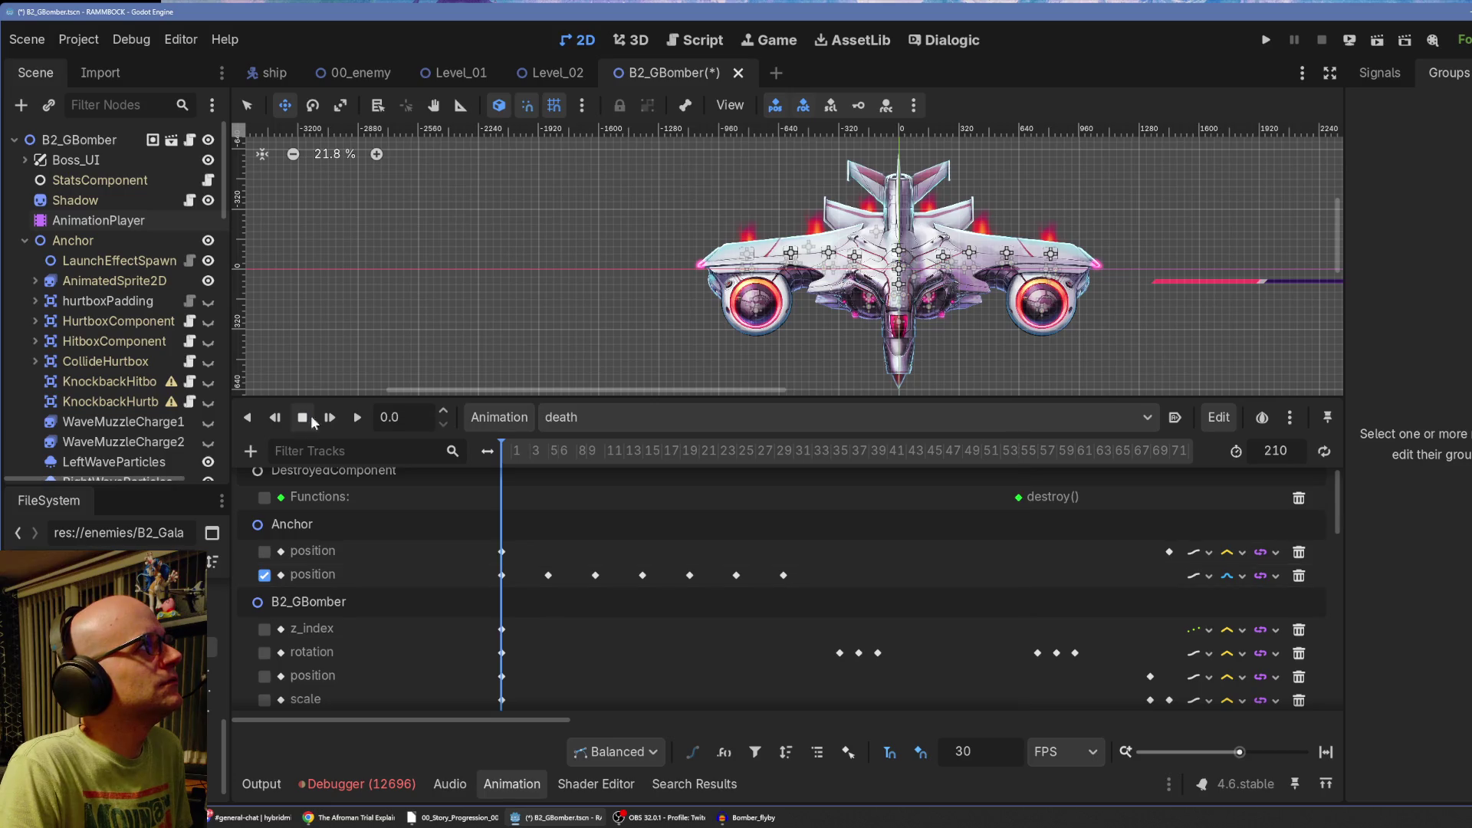
pyautogui.click(330, 417)
pyautogui.click(303, 418)
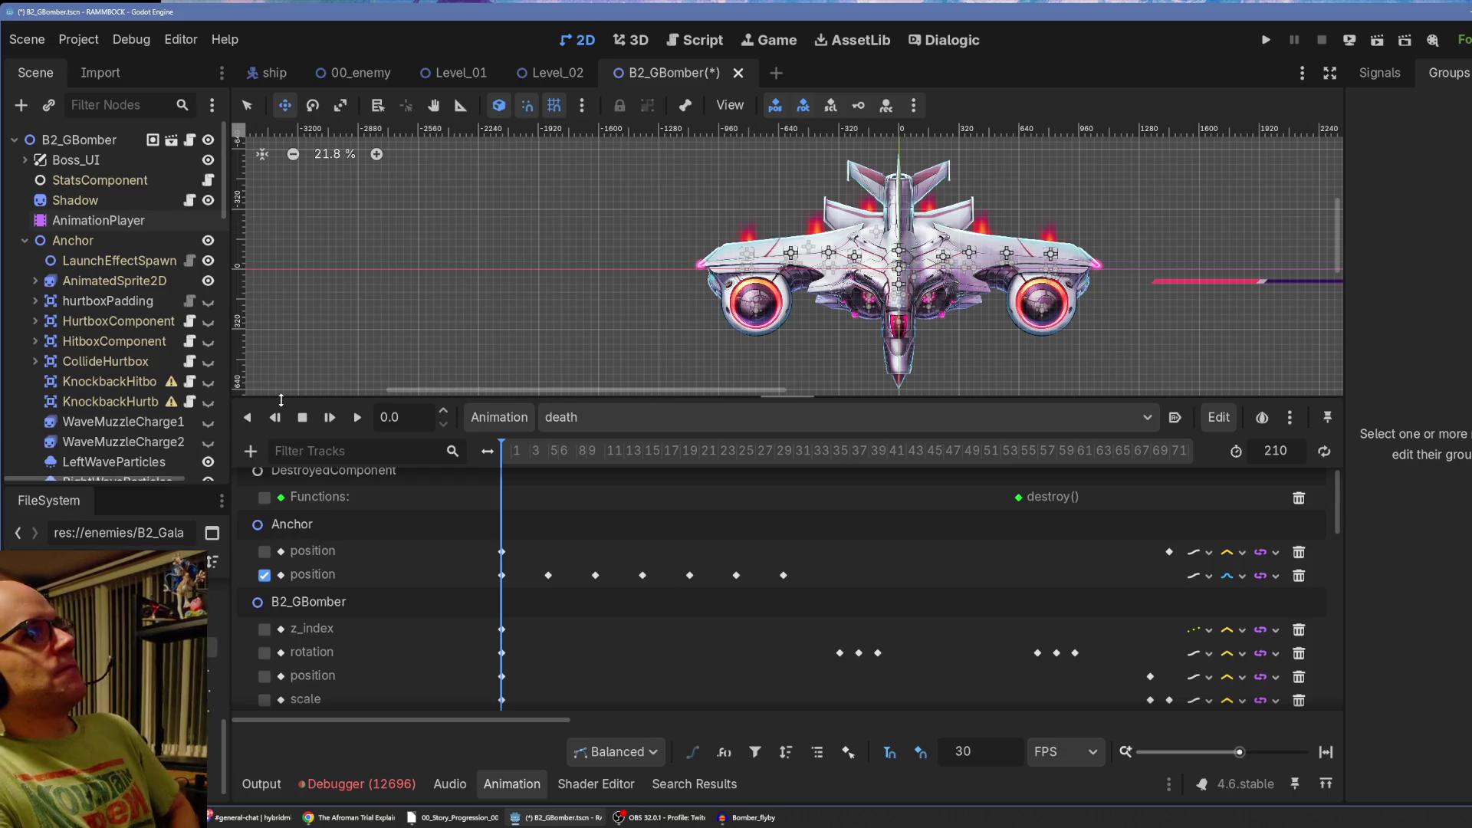
# Box-select the later Anchor position keys and drag them earlier to tighten their spacing.
pyautogui.moveTo(813, 556); pyautogui.dragTo(540, 579)
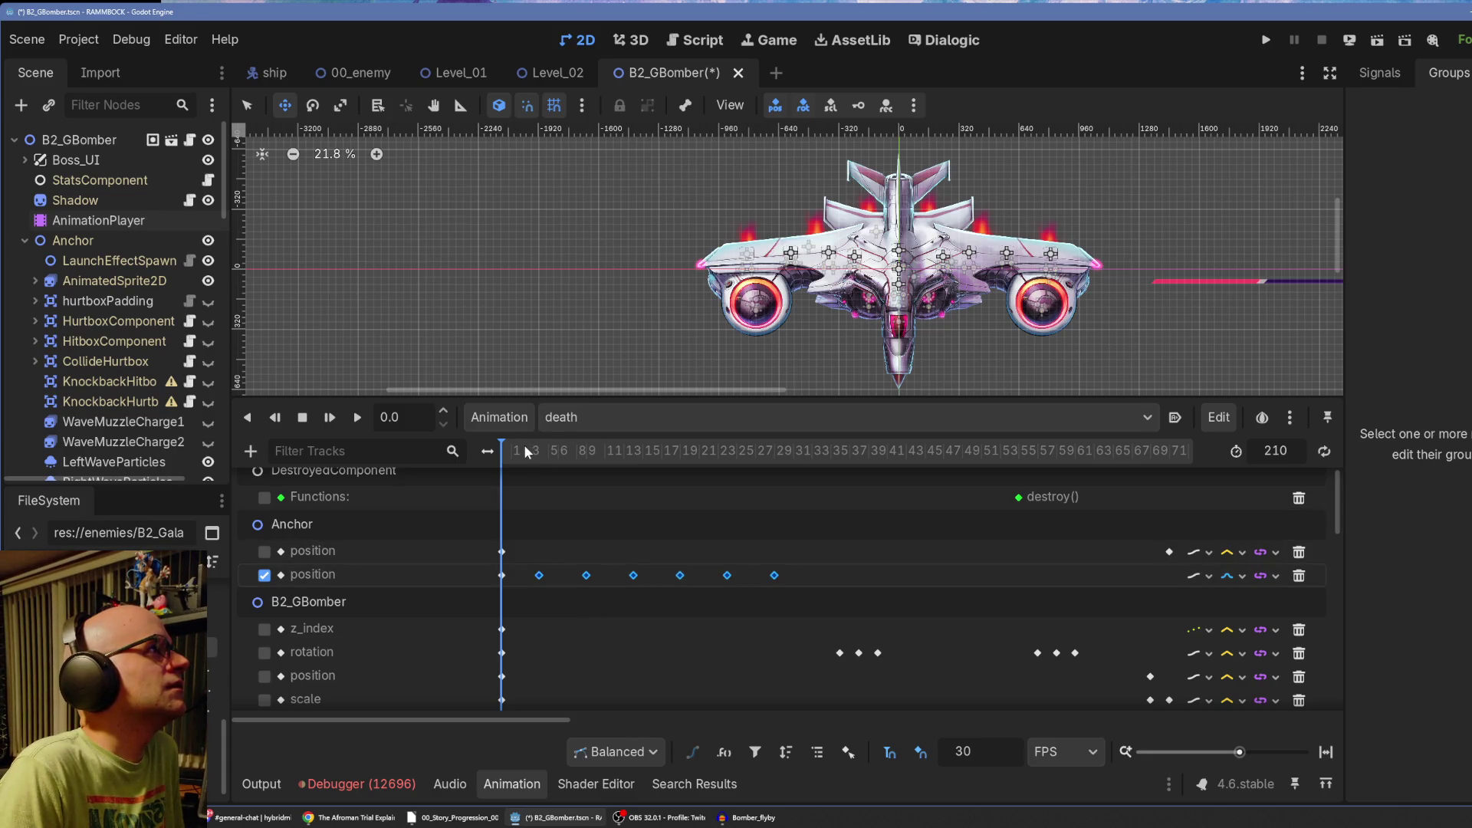
pyautogui.moveTo(504, 449); pyautogui.dragTo(558, 451)
pyautogui.moveTo(802, 559)
pyautogui.mouseDown()
pyautogui.moveTo(576, 587)
pyautogui.moveTo(582, 574)
pyautogui.moveTo(657, 582)
pyautogui.mouseUp()
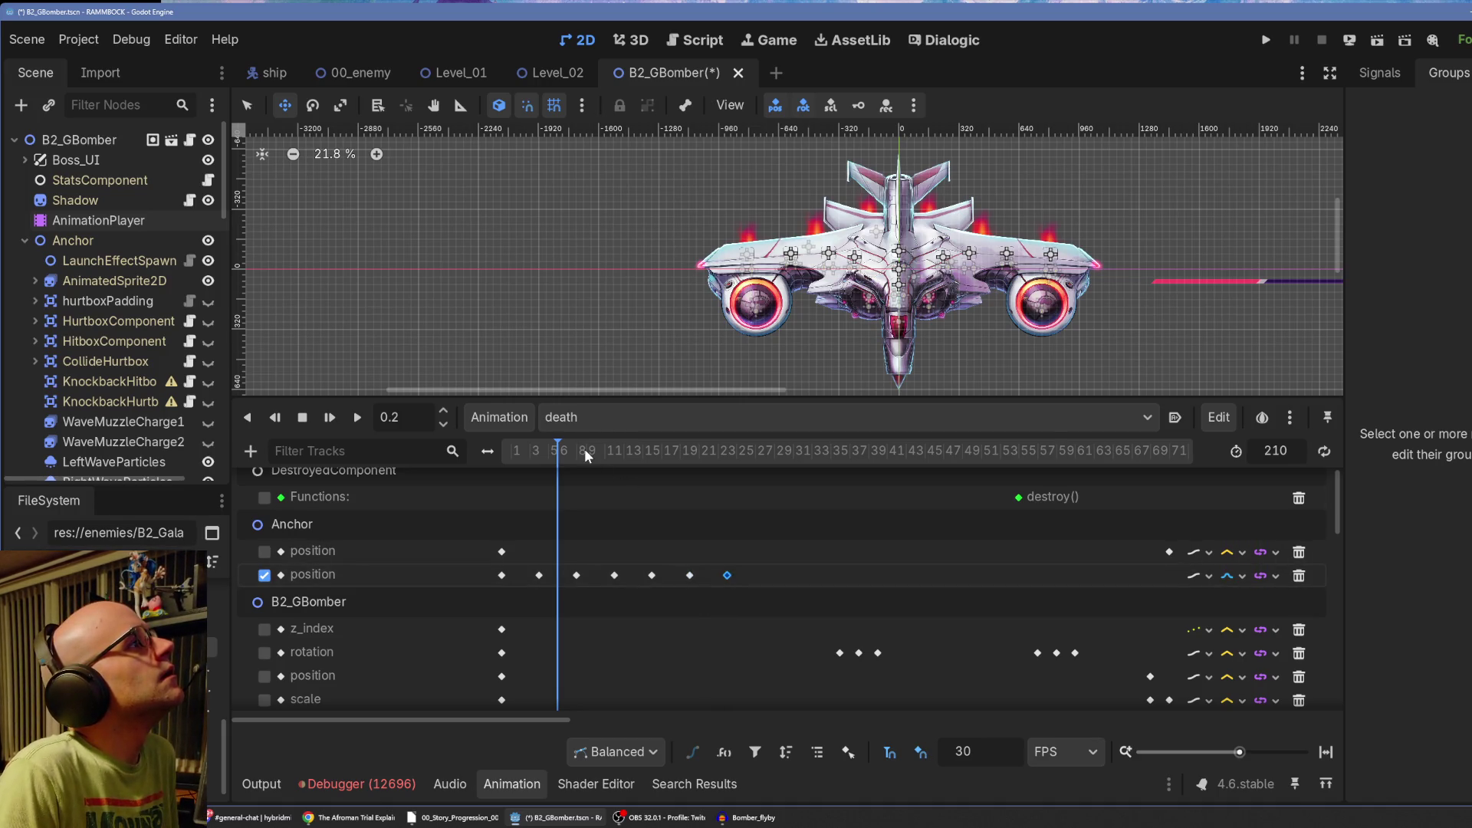
pyautogui.click(540, 575)
# Widen the right dock, show the selected key's properties in the Inspector, and rewind the playhead.
pyautogui.moveTo(1345, 230)
pyautogui.mouseDown()
pyautogui.moveTo(1279, 230)
pyautogui.moveTo(1300, 230)
pyautogui.mouseUp()
pyautogui.click(1333, 74)
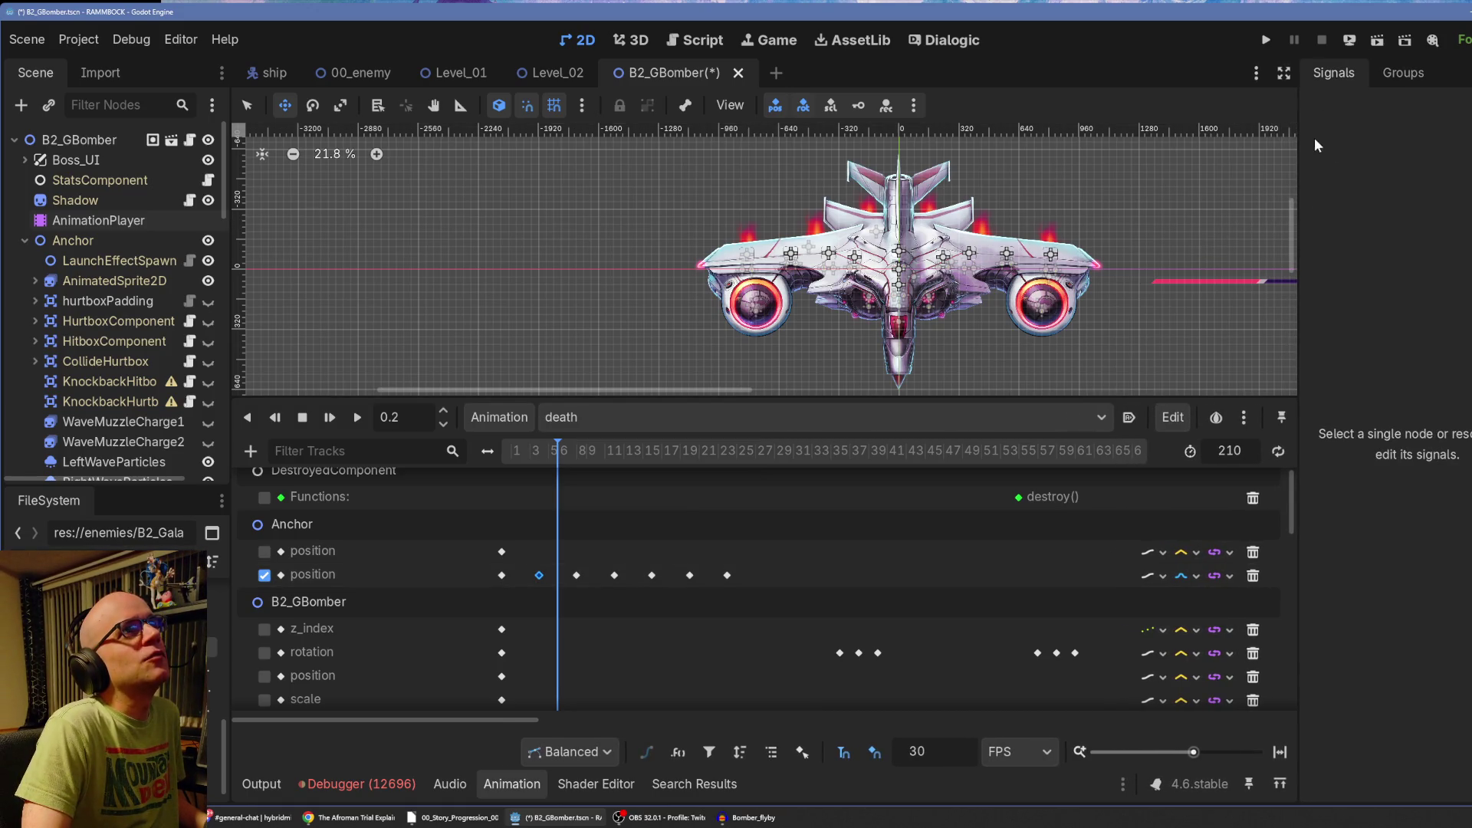
pyautogui.moveTo(1298, 150)
pyautogui.mouseDown()
pyautogui.moveTo(1169, 149)
pyautogui.moveTo(1277, 197)
pyautogui.mouseUp()
pyautogui.click(1210, 73)
pyautogui.moveTo(539, 456); pyautogui.dragTo(495, 453)
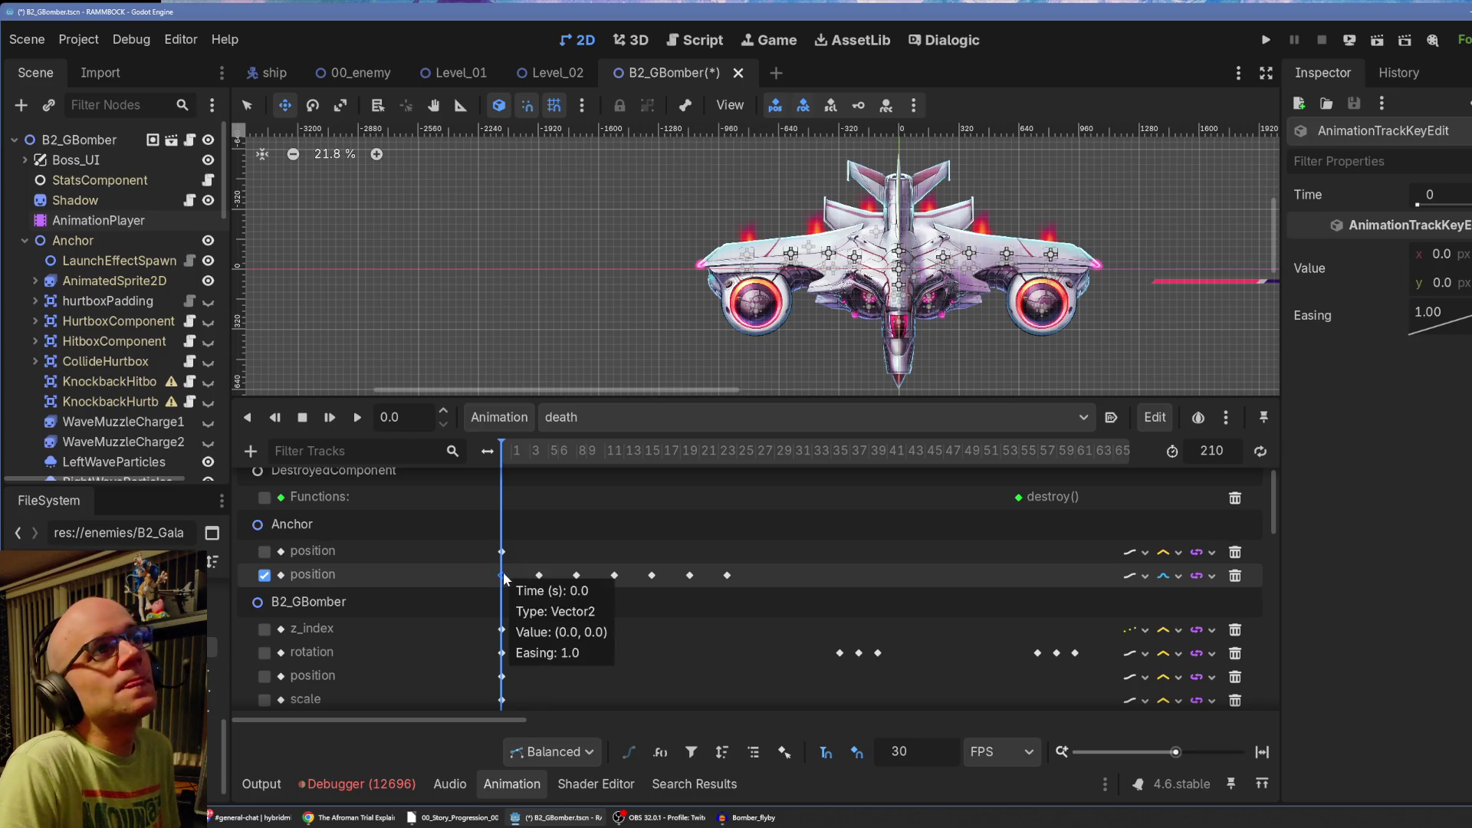
# Set the alternating Anchor position keys' y offset to 10.
pyautogui.click(539, 575)
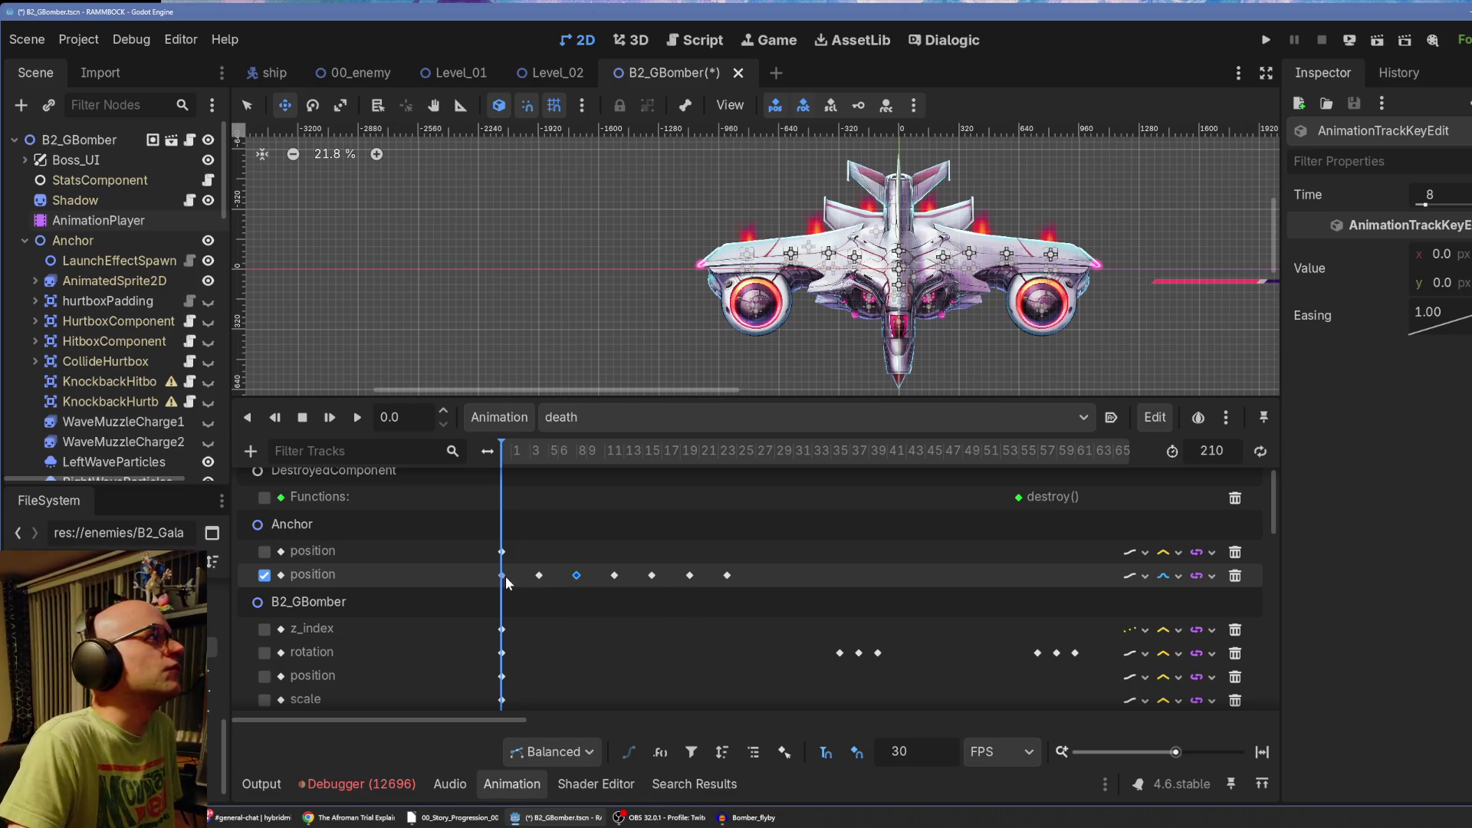
pyautogui.click(502, 576)
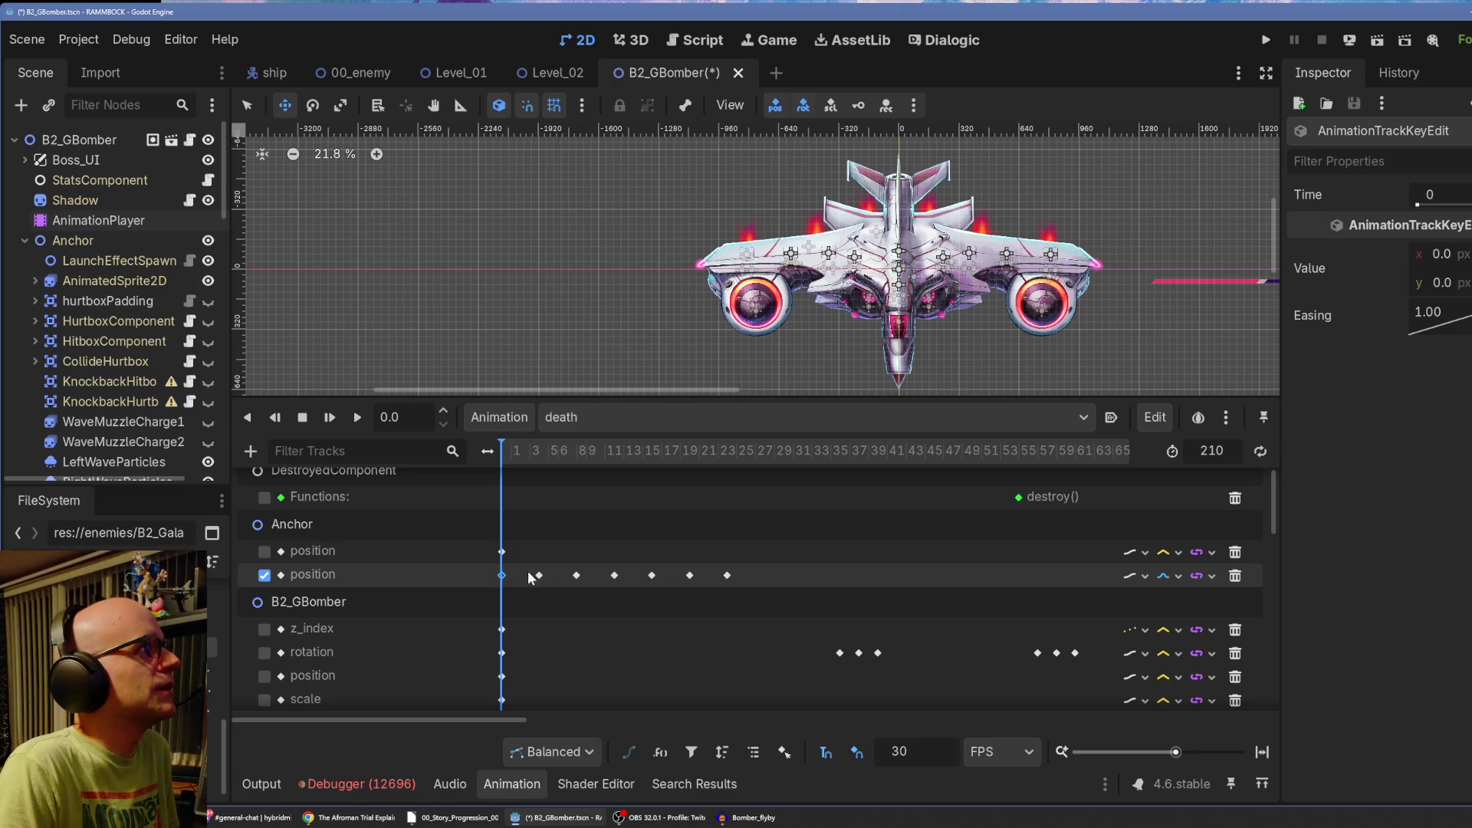
pyautogui.keyDown('shift'); pyautogui.click(614, 575); pyautogui.keyUp('shift')
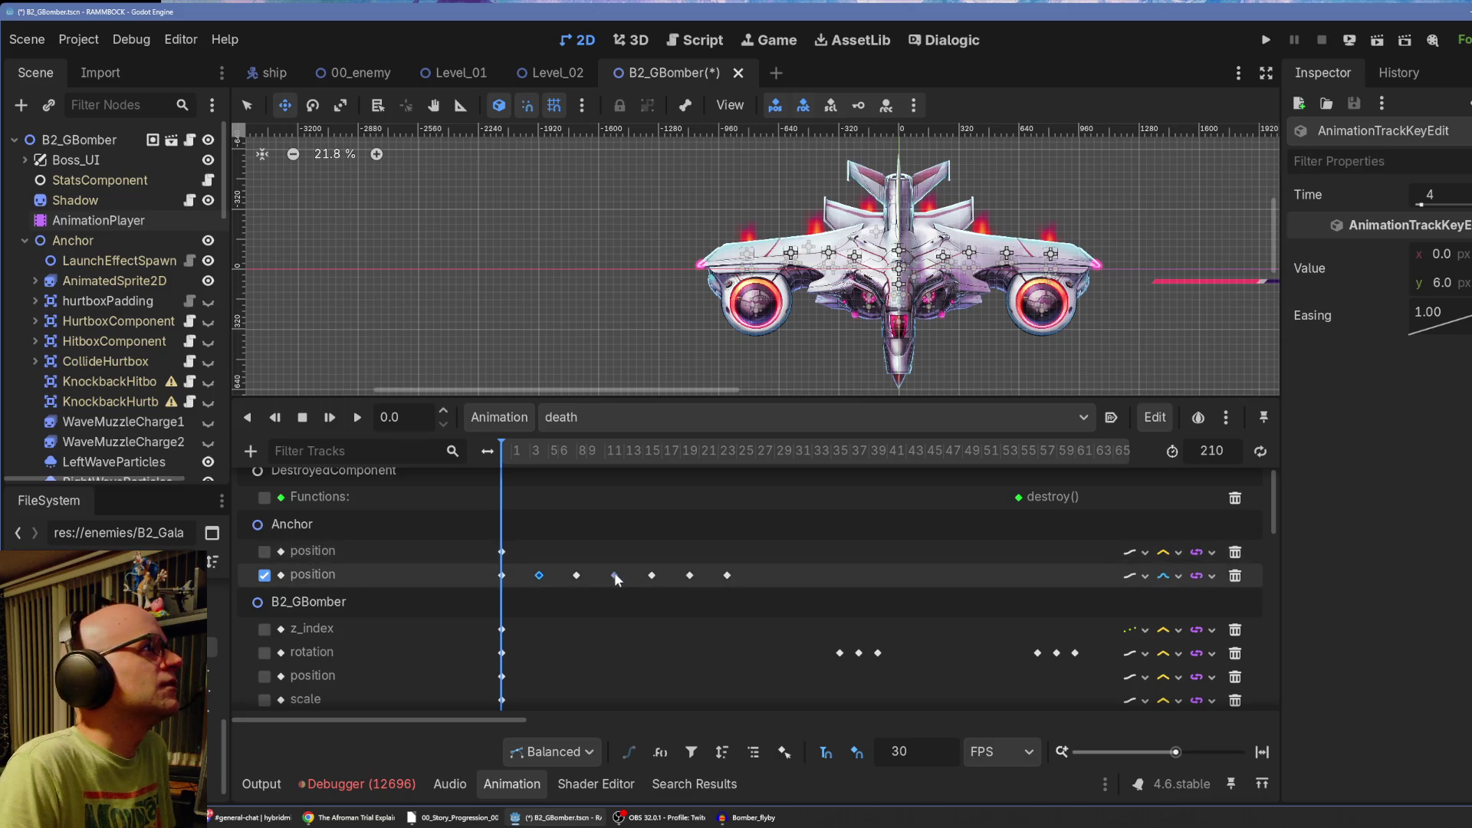
pyautogui.keyDown('shift'); pyautogui.click(691, 575); pyautogui.keyUp('shift')
pyautogui.click(1441, 254)
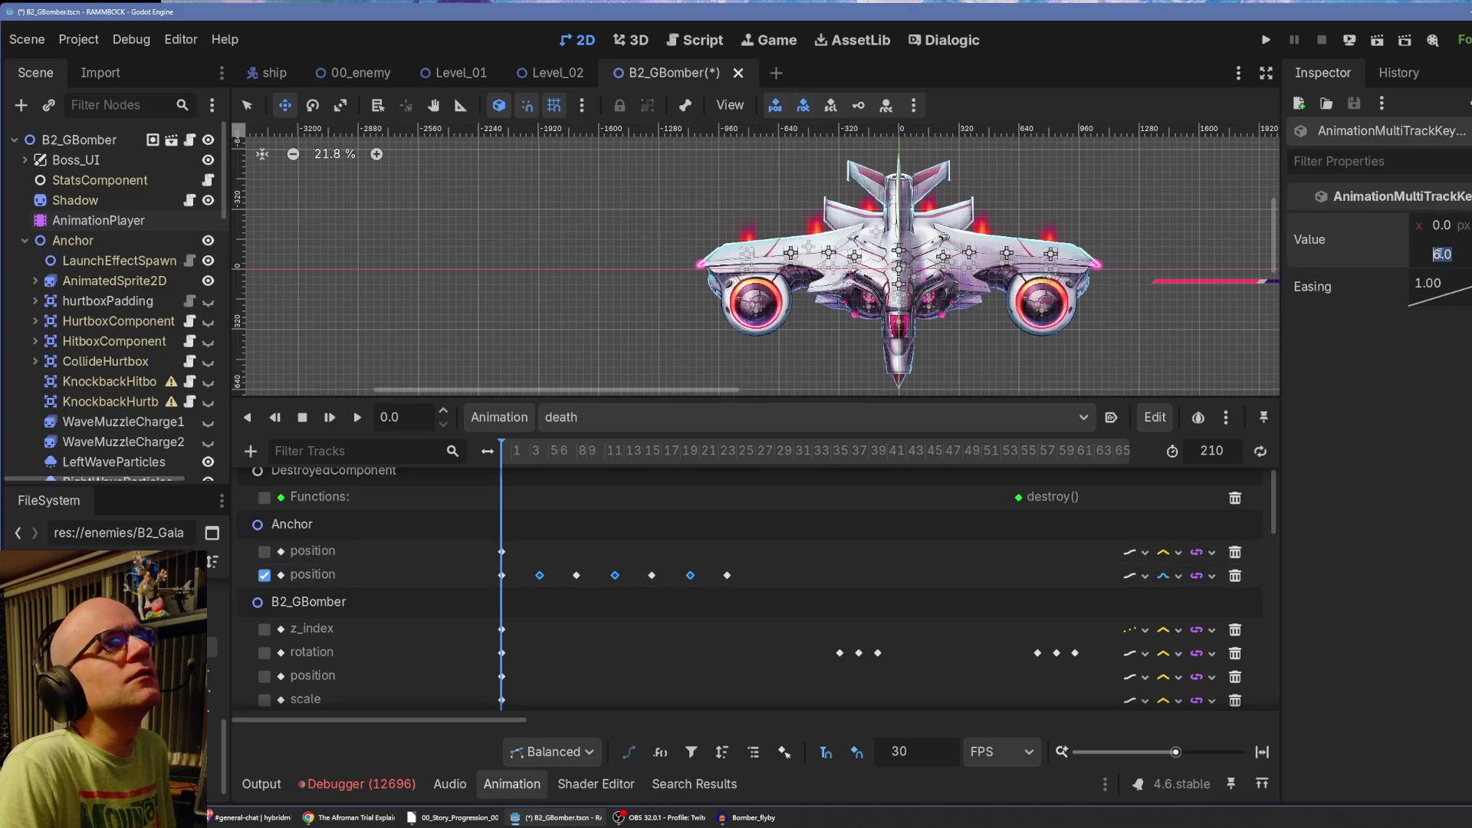
pyautogui.write('10')
pyautogui.press('Return')
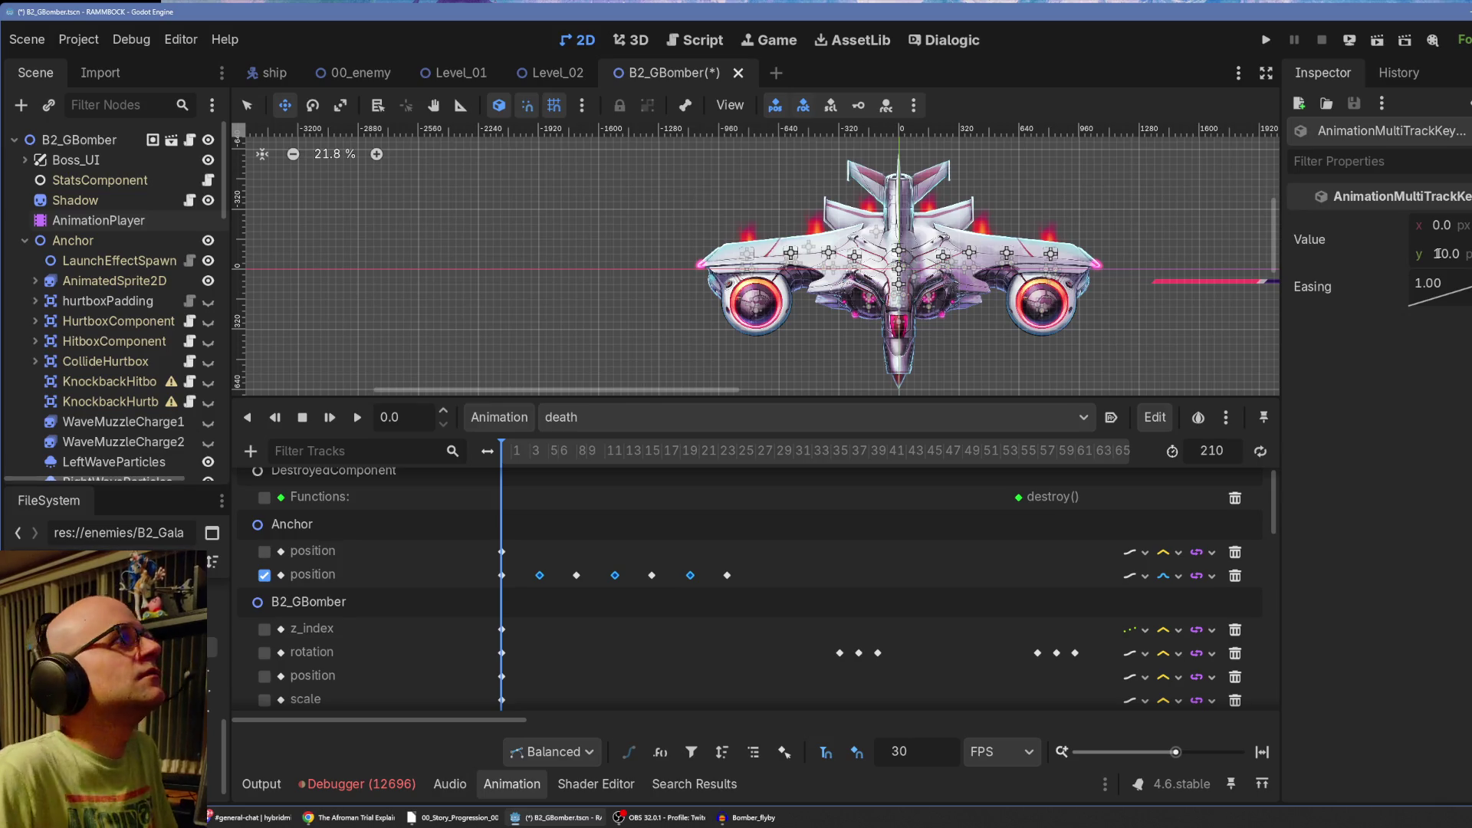
# Delete the last Anchor position key at frame 24 and play the death animation.
pyautogui.click(501, 575)
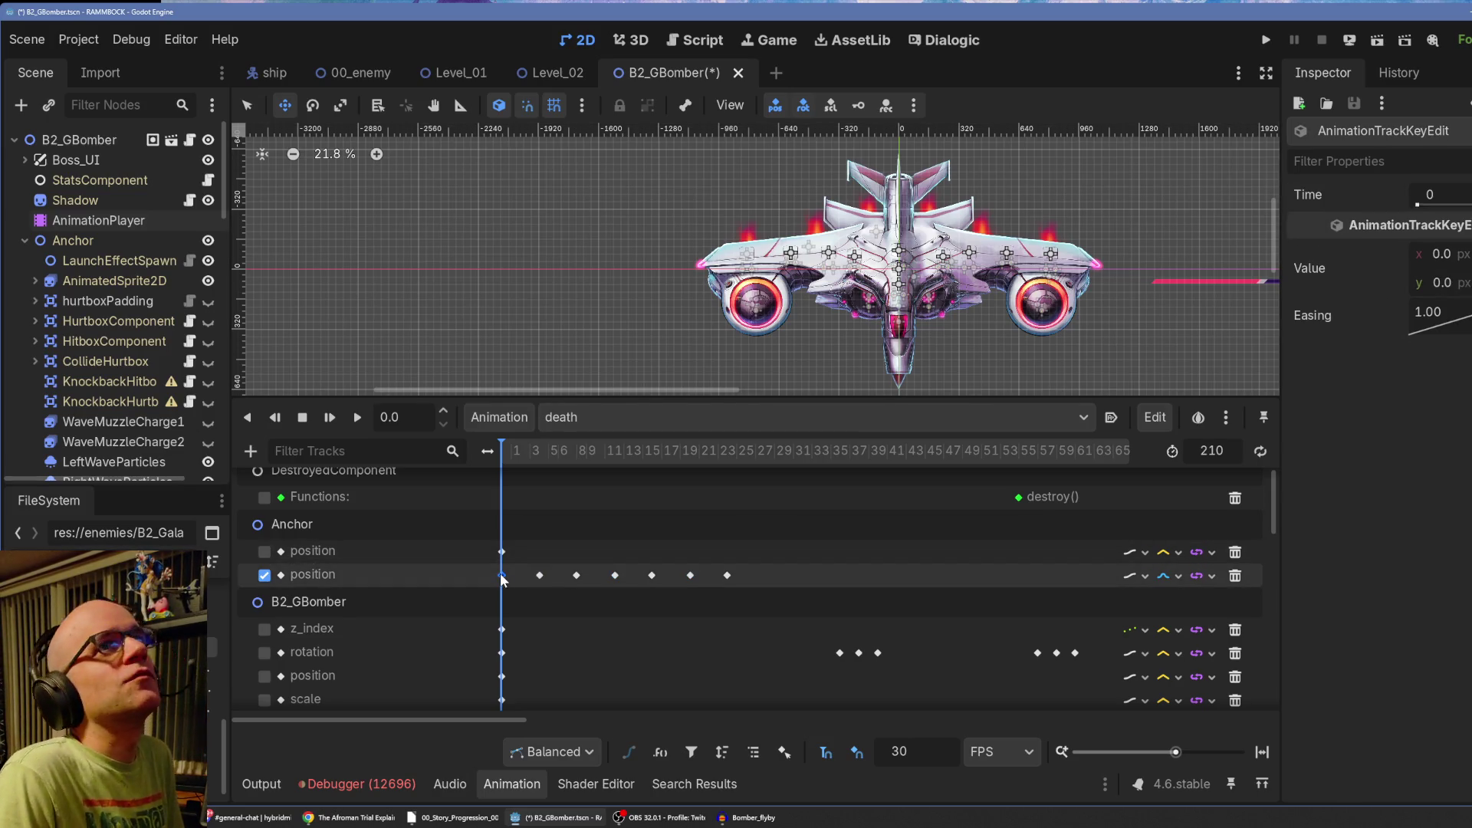
pyautogui.click(728, 575)
pyautogui.press('Delete')
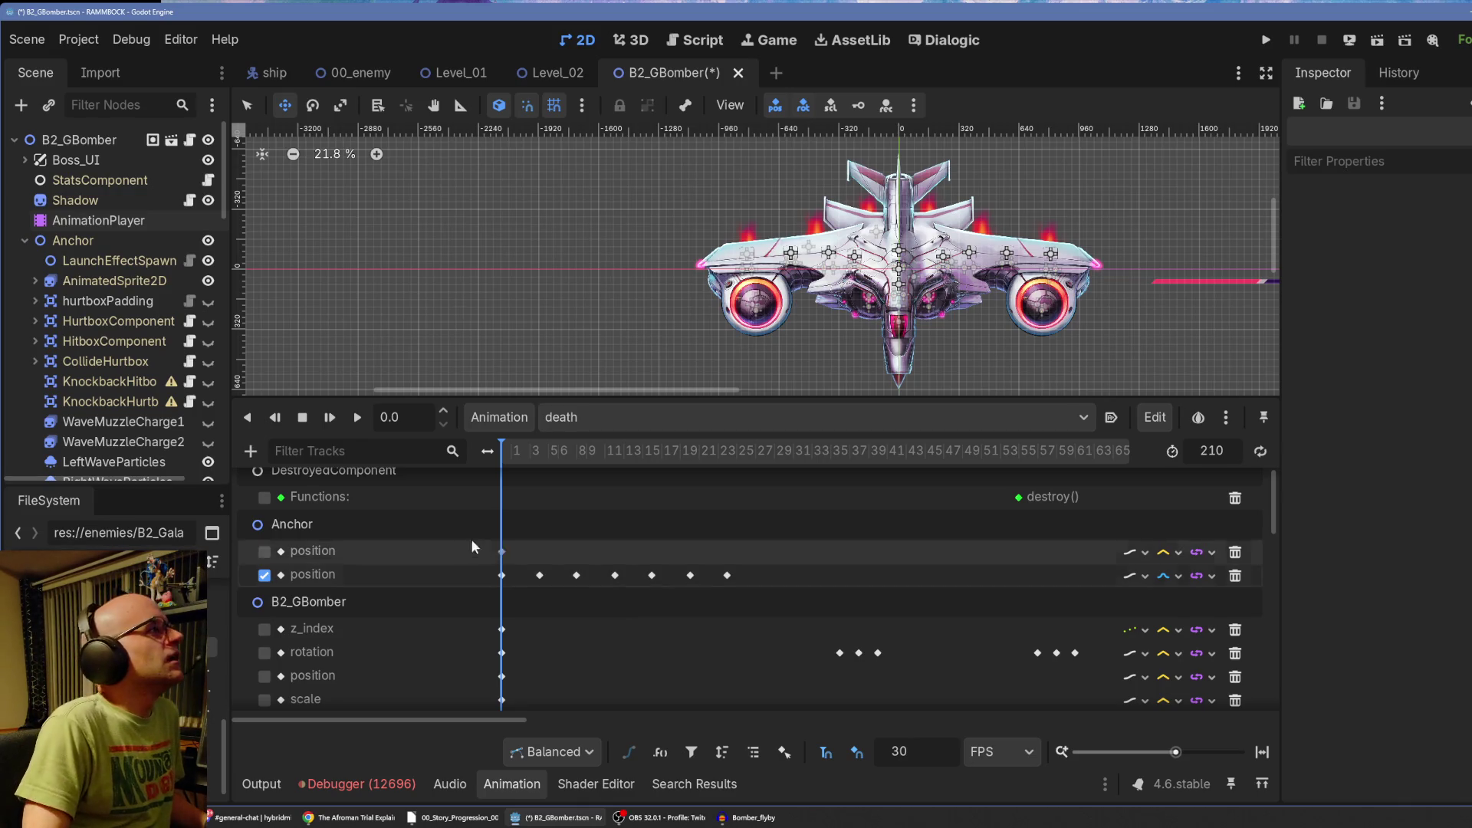
pyautogui.click(338, 413)
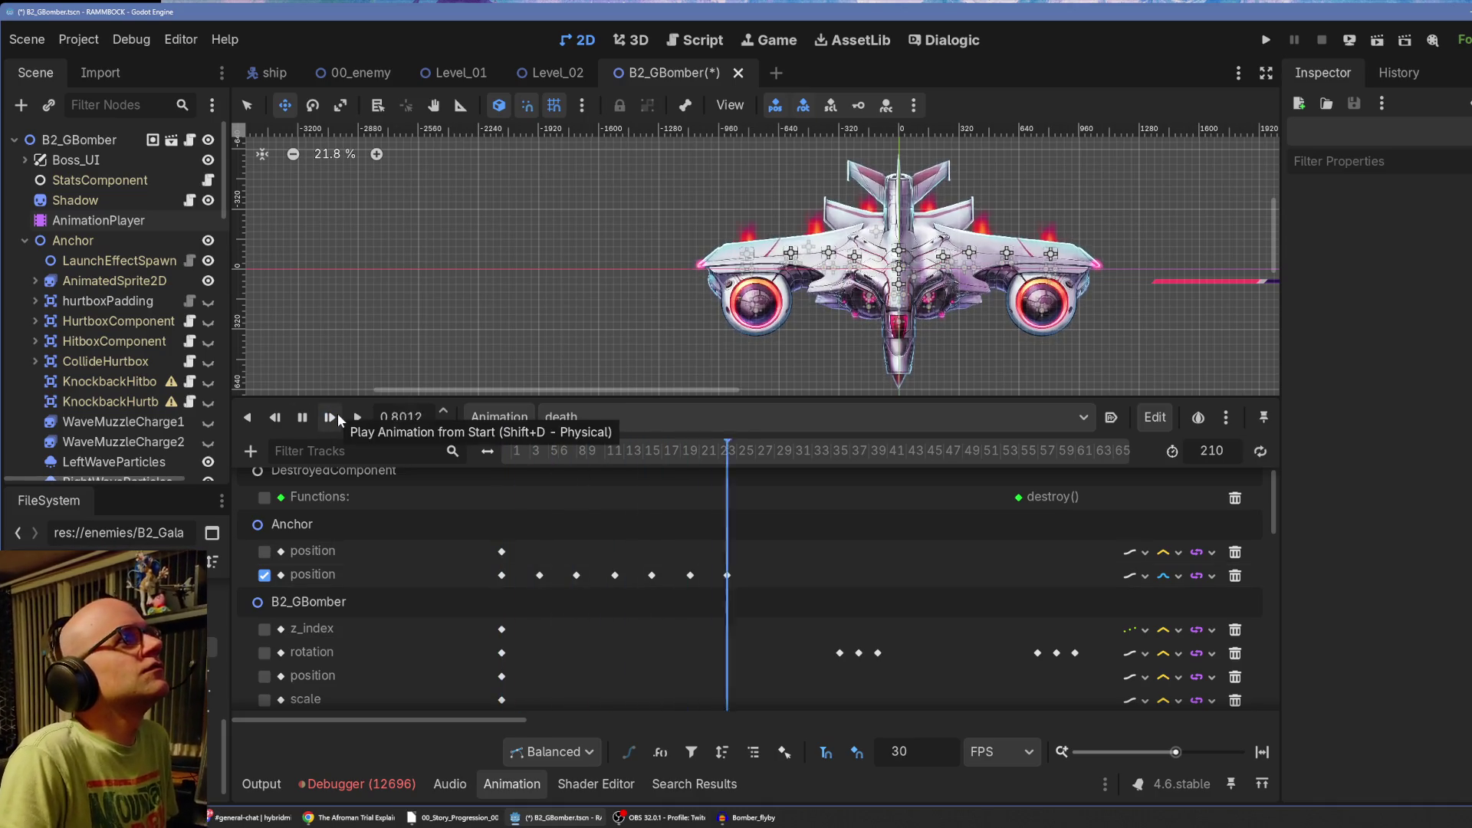
# Box-select all the Anchor position shake keys, checking the keys at frames 4 and 24.
pyautogui.moveTo(752, 558)
pyautogui.mouseDown()
pyautogui.moveTo(717, 575)
pyautogui.moveTo(532, 591)
pyautogui.mouseUp()
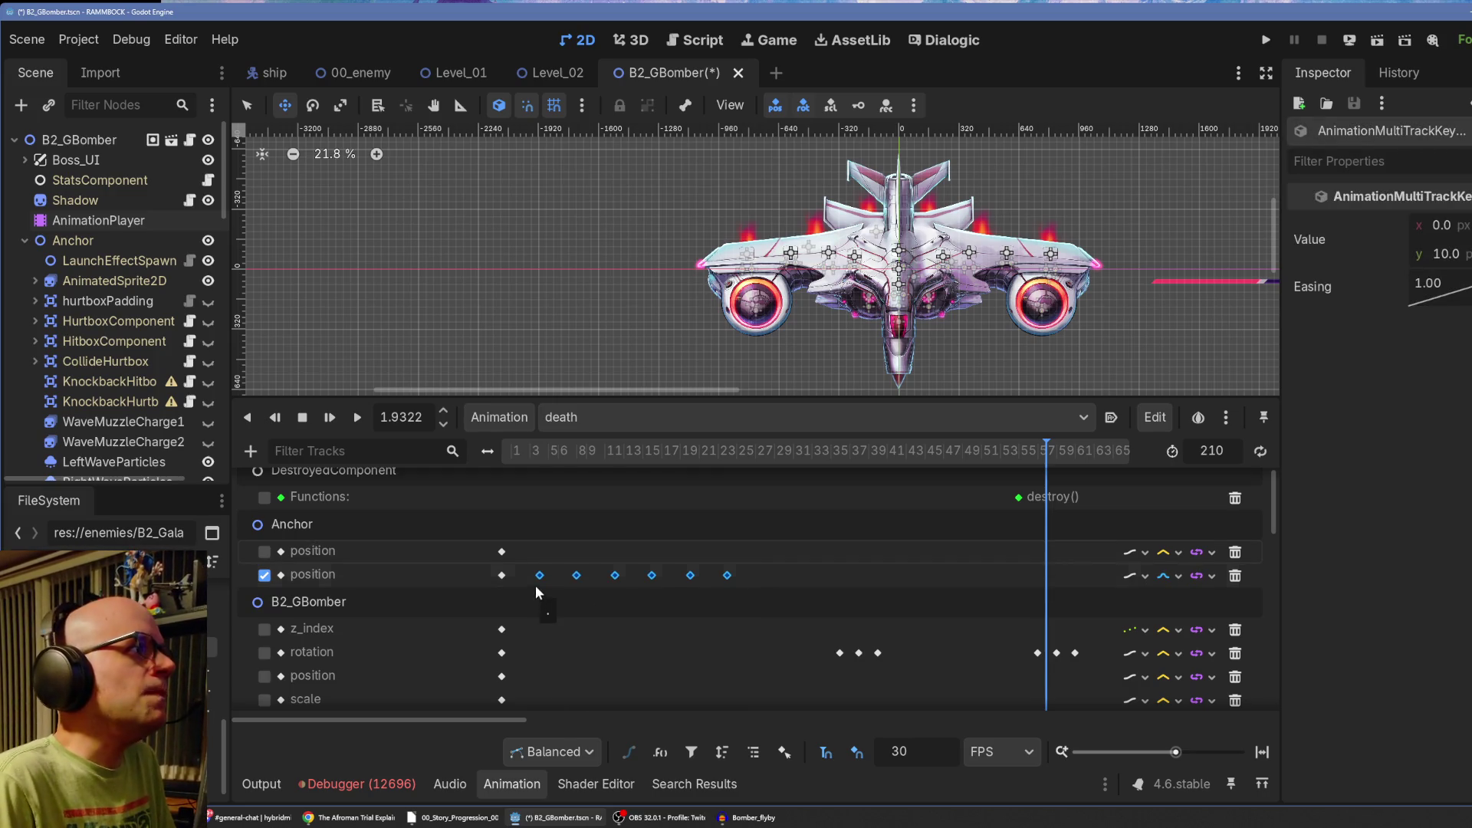
pyautogui.click(540, 576)
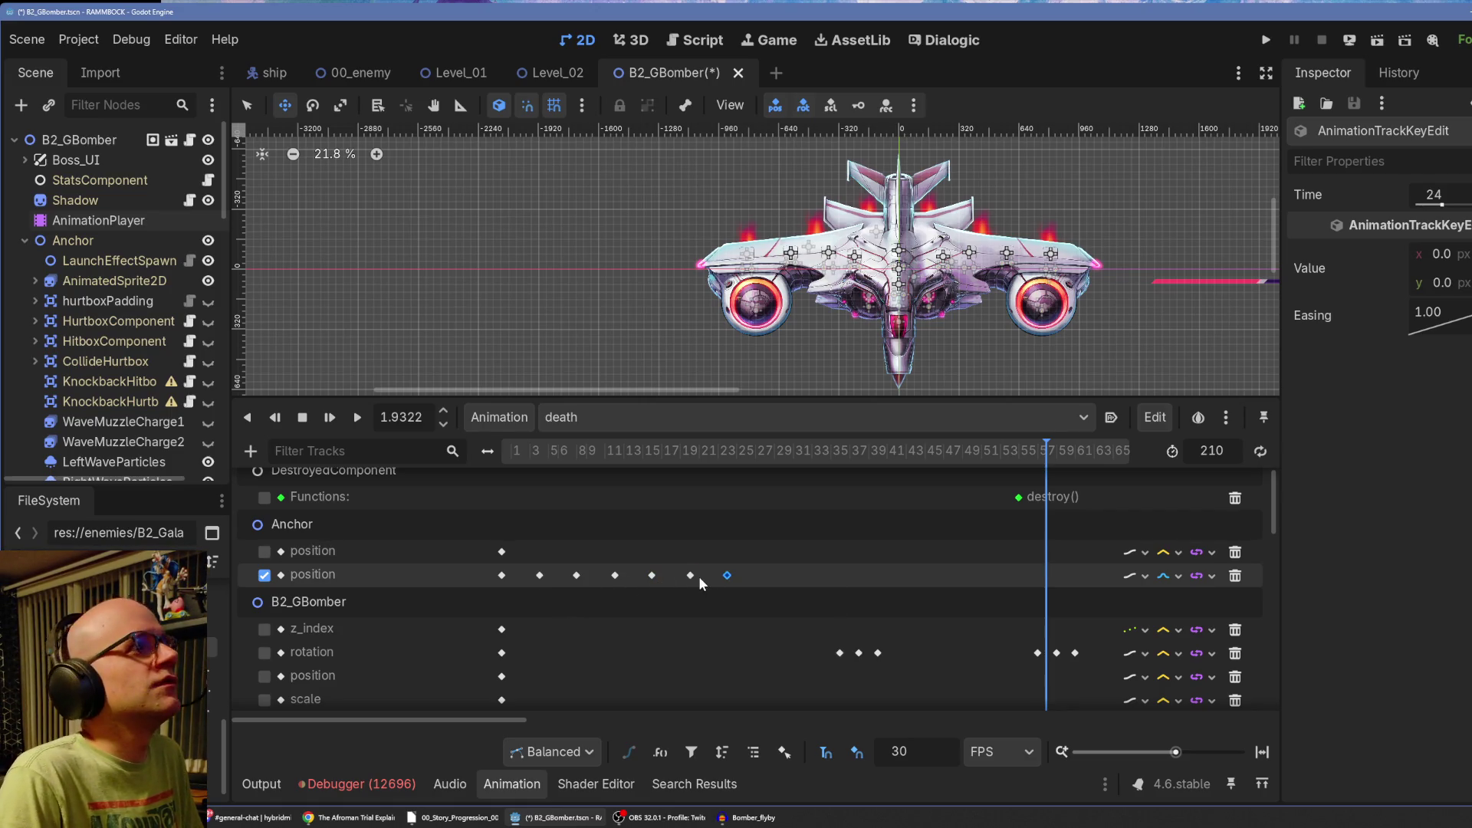
pyautogui.click(729, 575)
pyautogui.moveTo(700, 454); pyautogui.dragTo(765, 464)
# Paste the shake keys at the playhead, then again at 1.7333 seconds.
pyautogui.rightClick(762, 574)
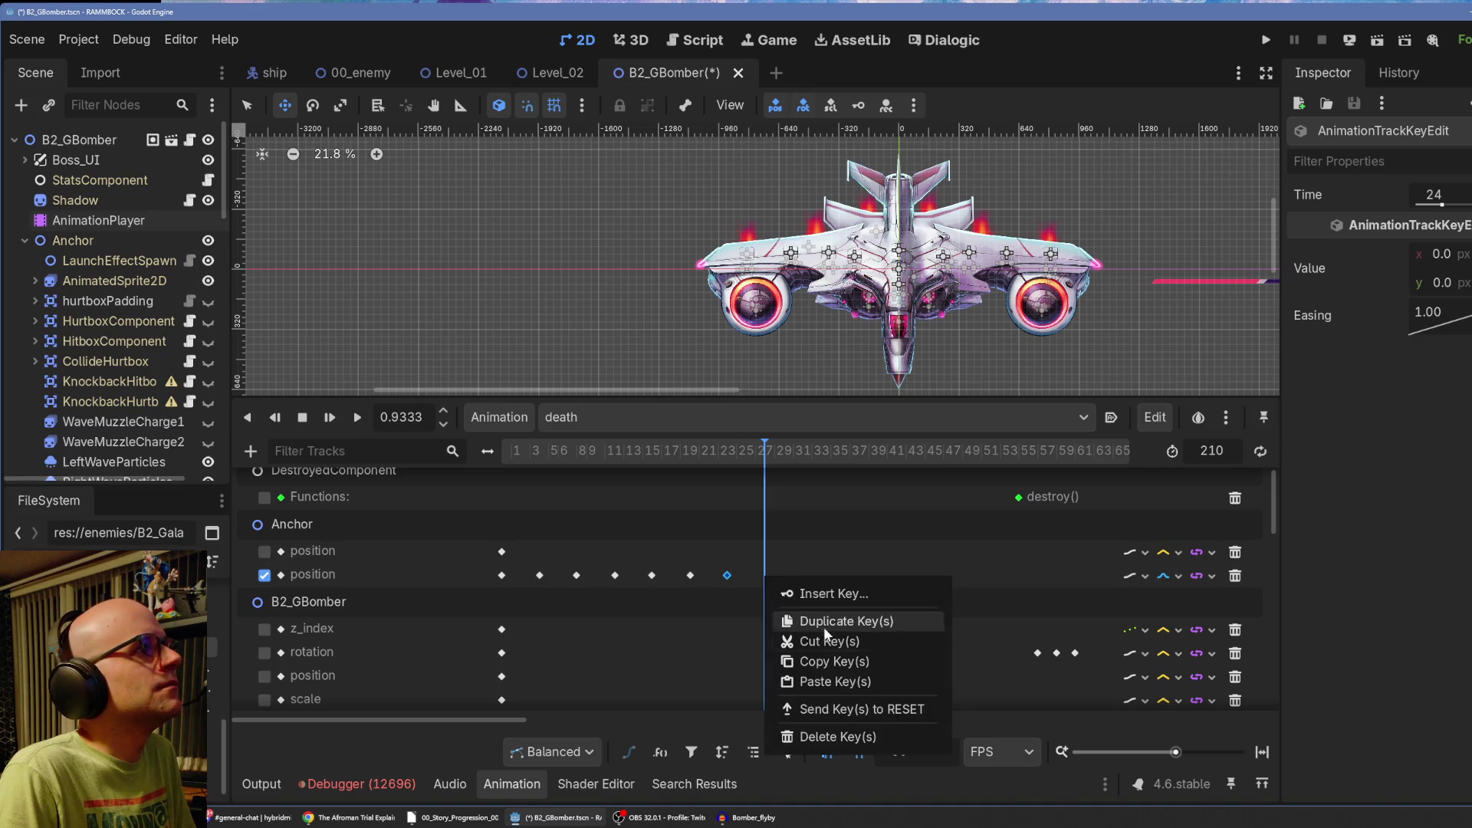
pyautogui.click(817, 682)
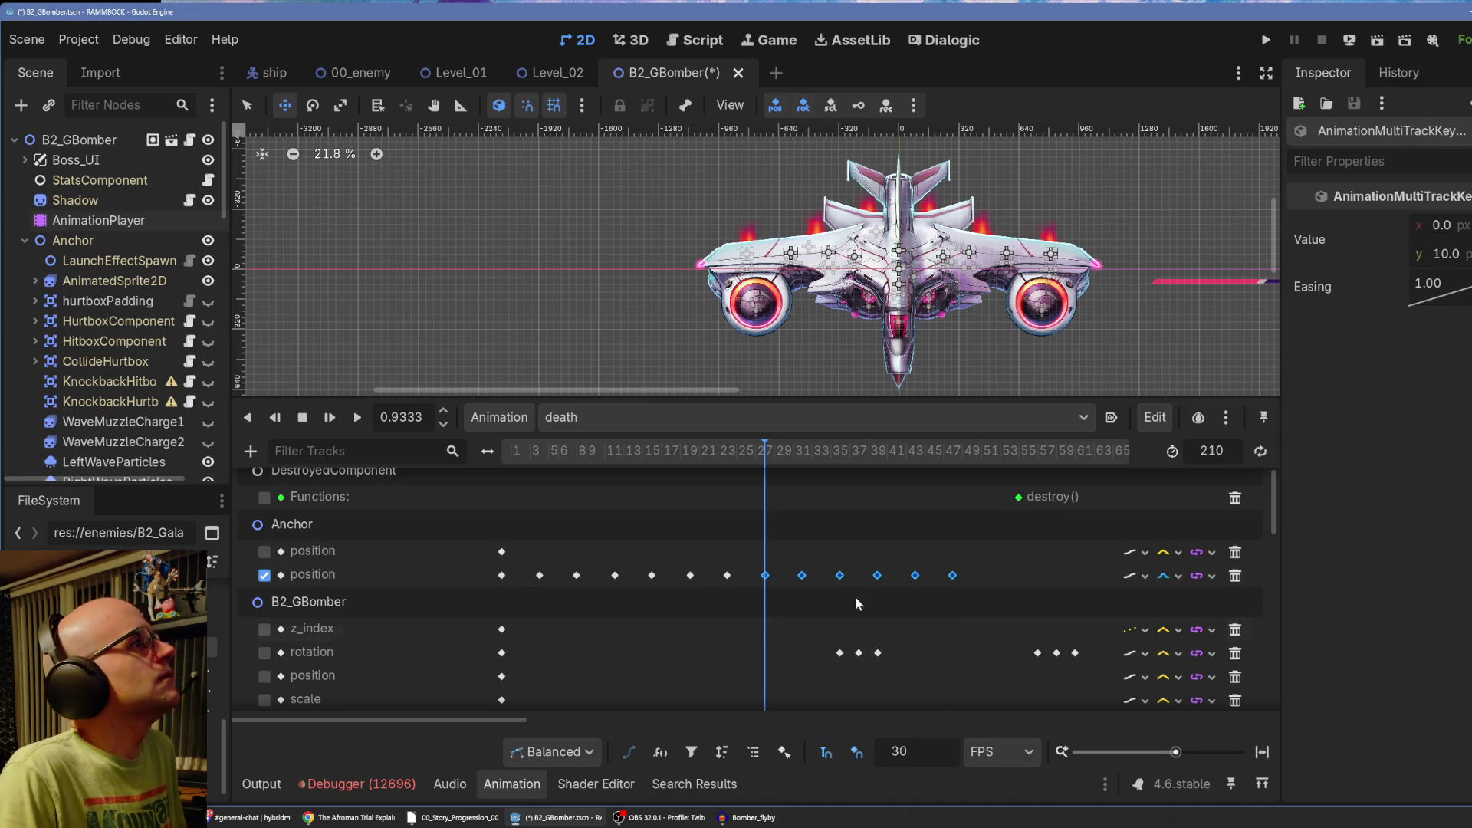
pyautogui.moveTo(991, 559)
pyautogui.mouseDown()
pyautogui.moveTo(840, 597)
pyautogui.moveTo(534, 591)
pyautogui.mouseUp()
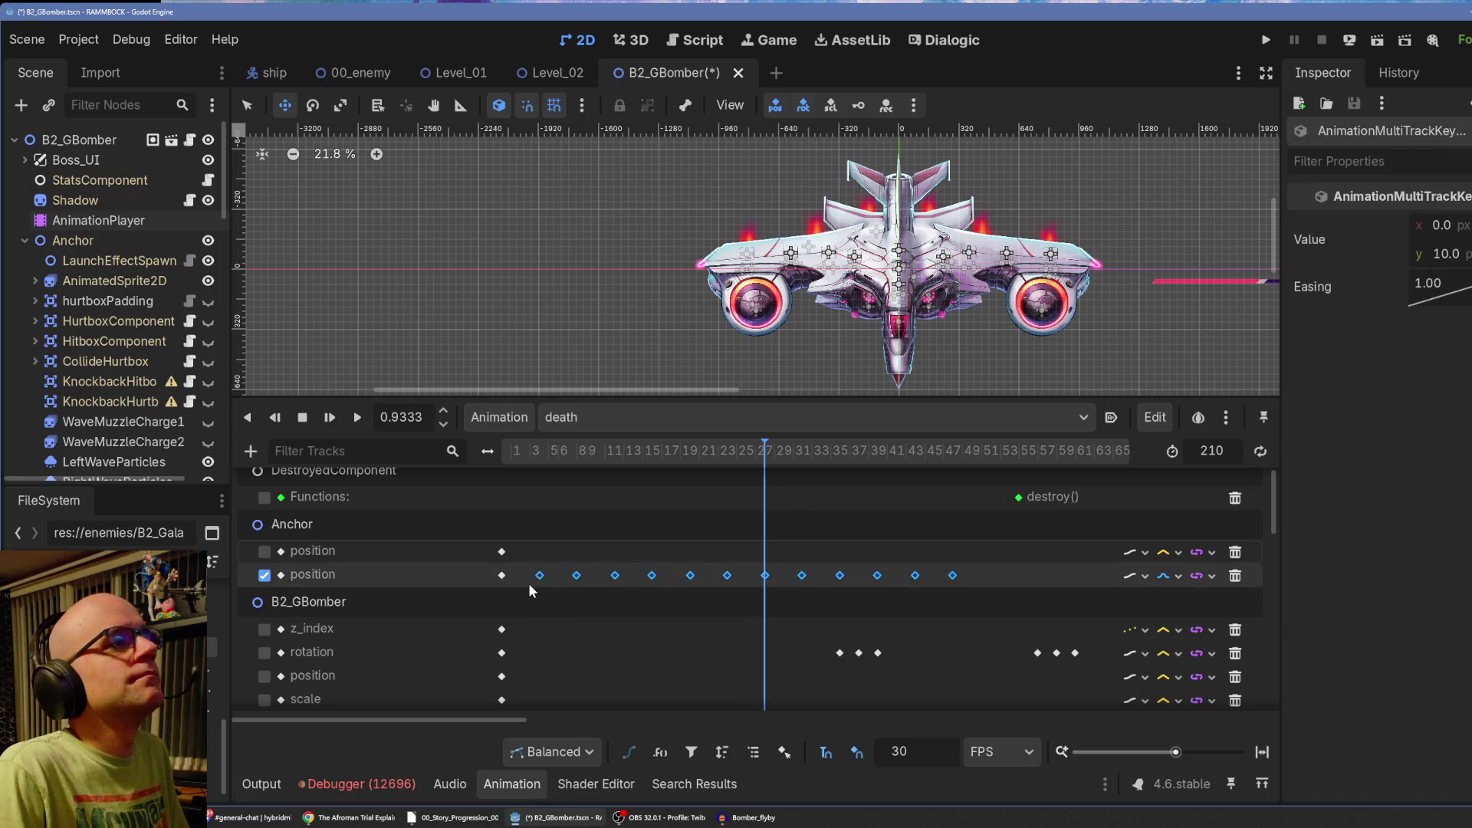
pyautogui.click(951, 453)
pyautogui.moveTo(954, 455); pyautogui.dragTo(991, 460)
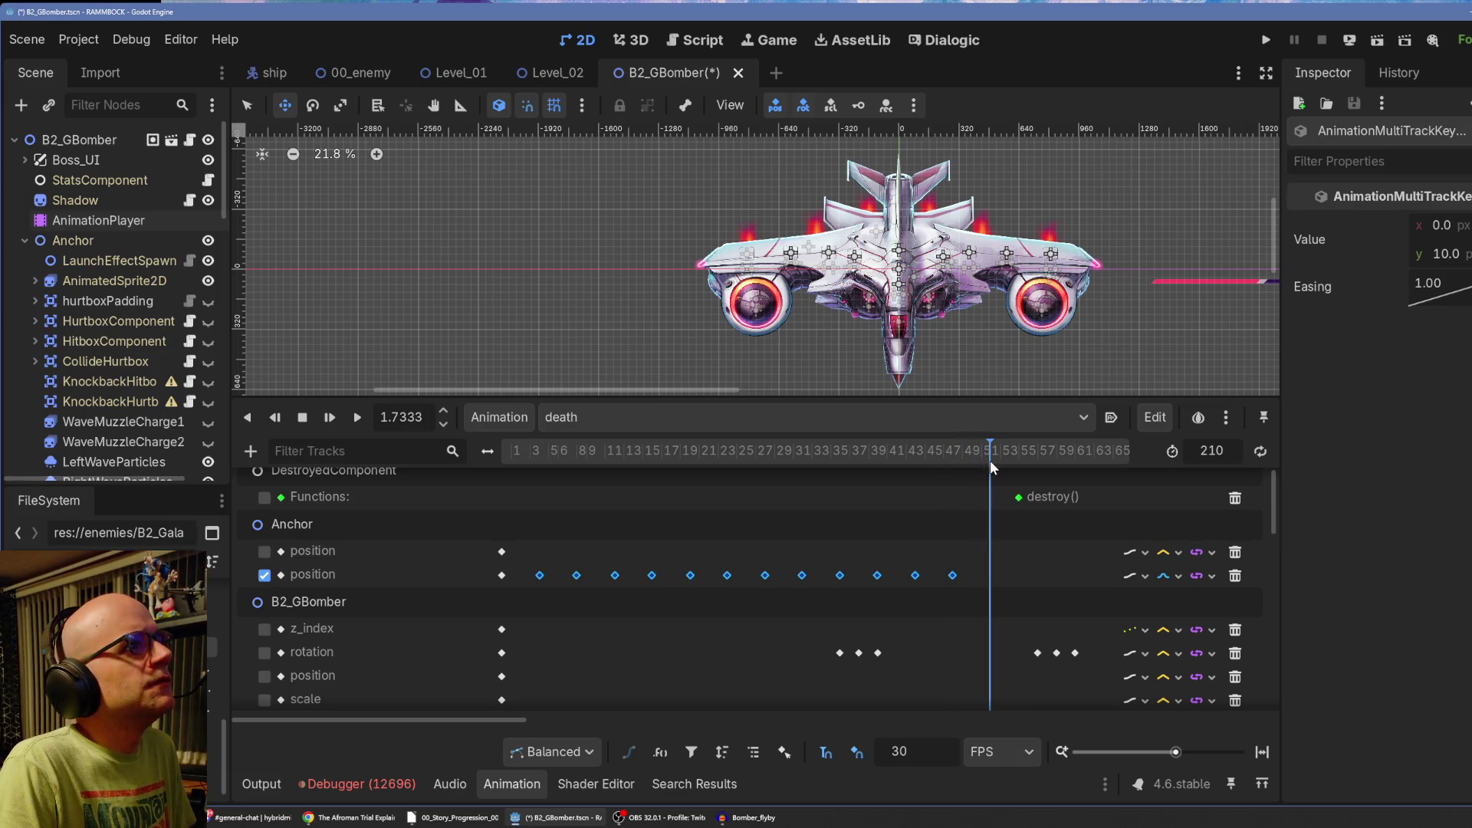
pyautogui.rightClick(990, 583)
pyautogui.click(1038, 681)
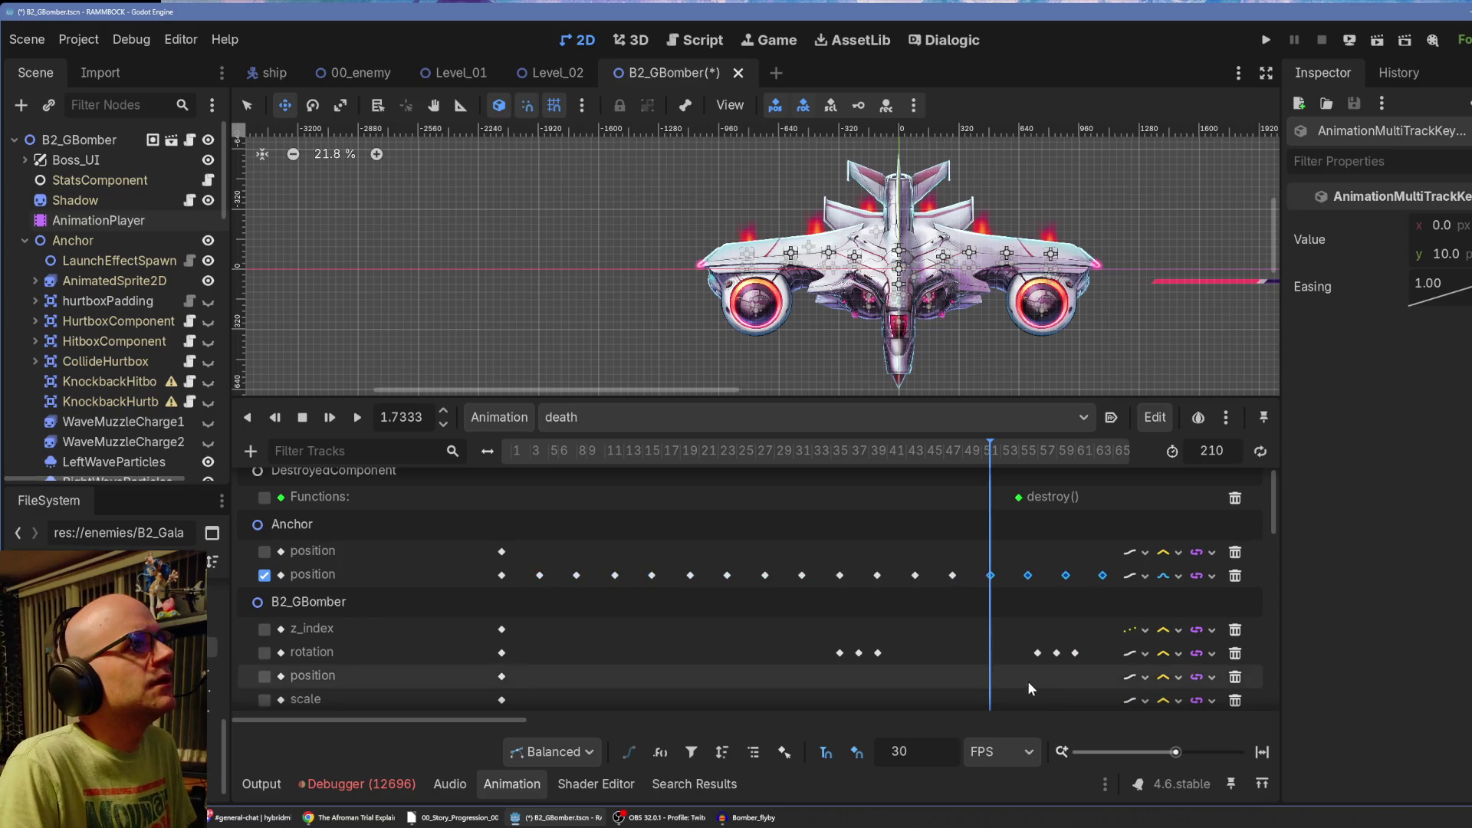
# Paste another set of shake keys at about 3.2 seconds.
pyautogui.moveTo(1177, 757); pyautogui.dragTo(1163, 756)
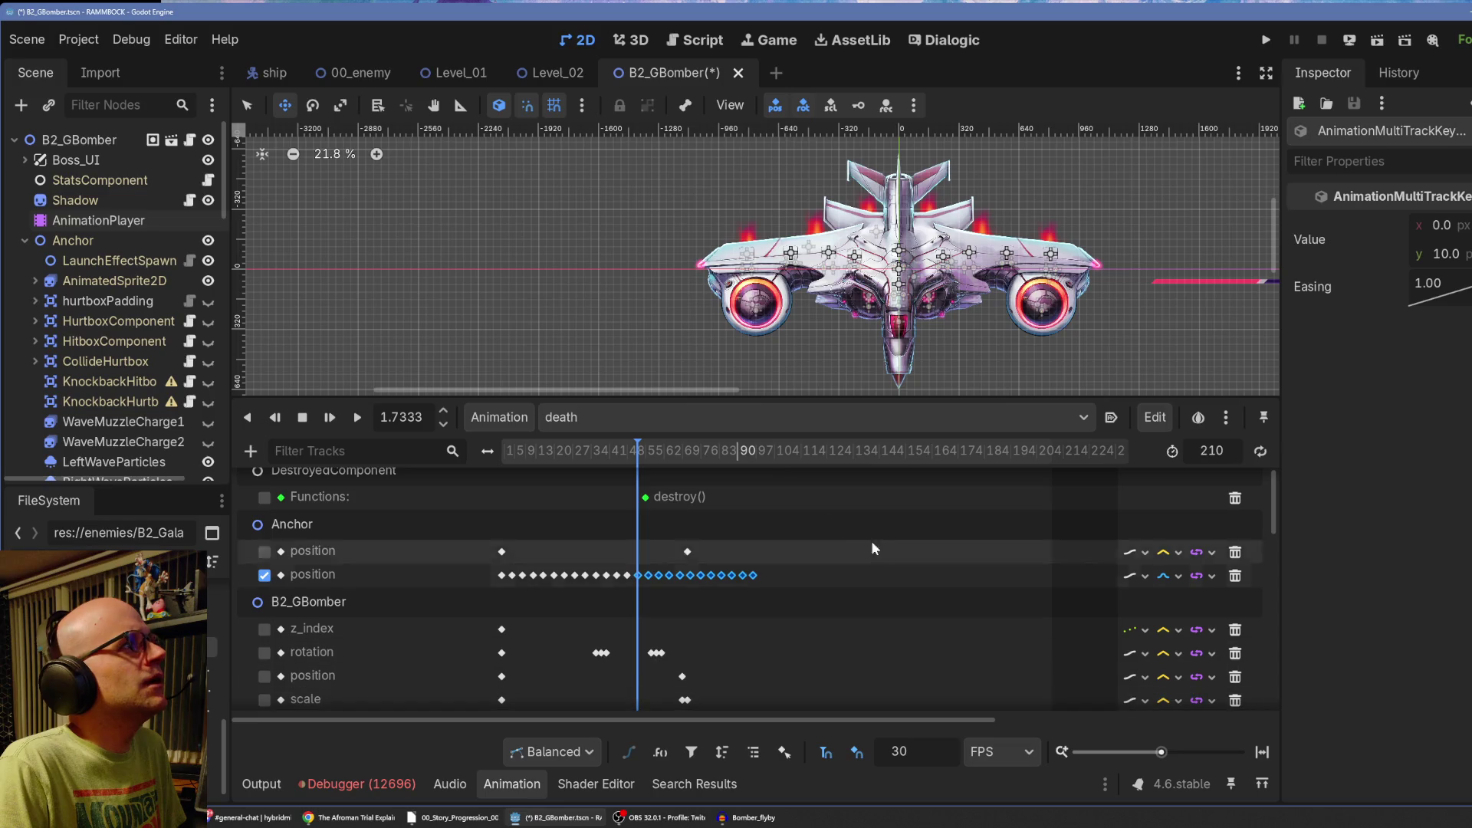
pyautogui.click(742, 454)
pyautogui.moveTo(744, 455); pyautogui.dragTo(759, 456)
pyautogui.moveTo(1161, 756); pyautogui.dragTo(1179, 758)
pyautogui.moveTo(808, 449); pyautogui.dragTo(855, 453)
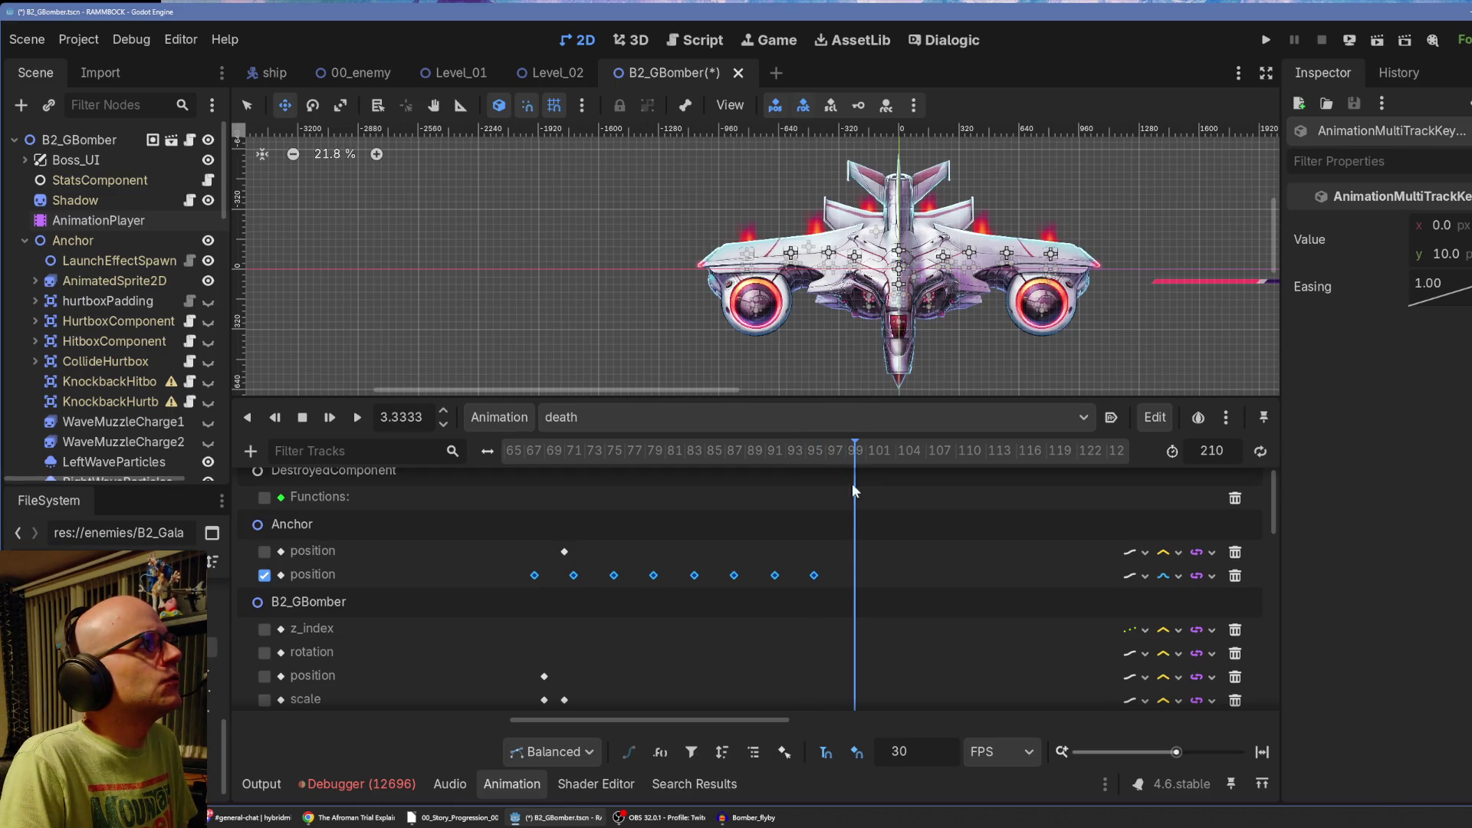
pyautogui.rightClick(853, 576)
pyautogui.click(914, 680)
# Paste one more set of shake keys at 4.9333 seconds and rewind the animation.
pyautogui.moveTo(761, 719); pyautogui.dragTo(990, 717)
pyautogui.click(761, 452)
pyautogui.moveTo(764, 457); pyautogui.dragTo(807, 457)
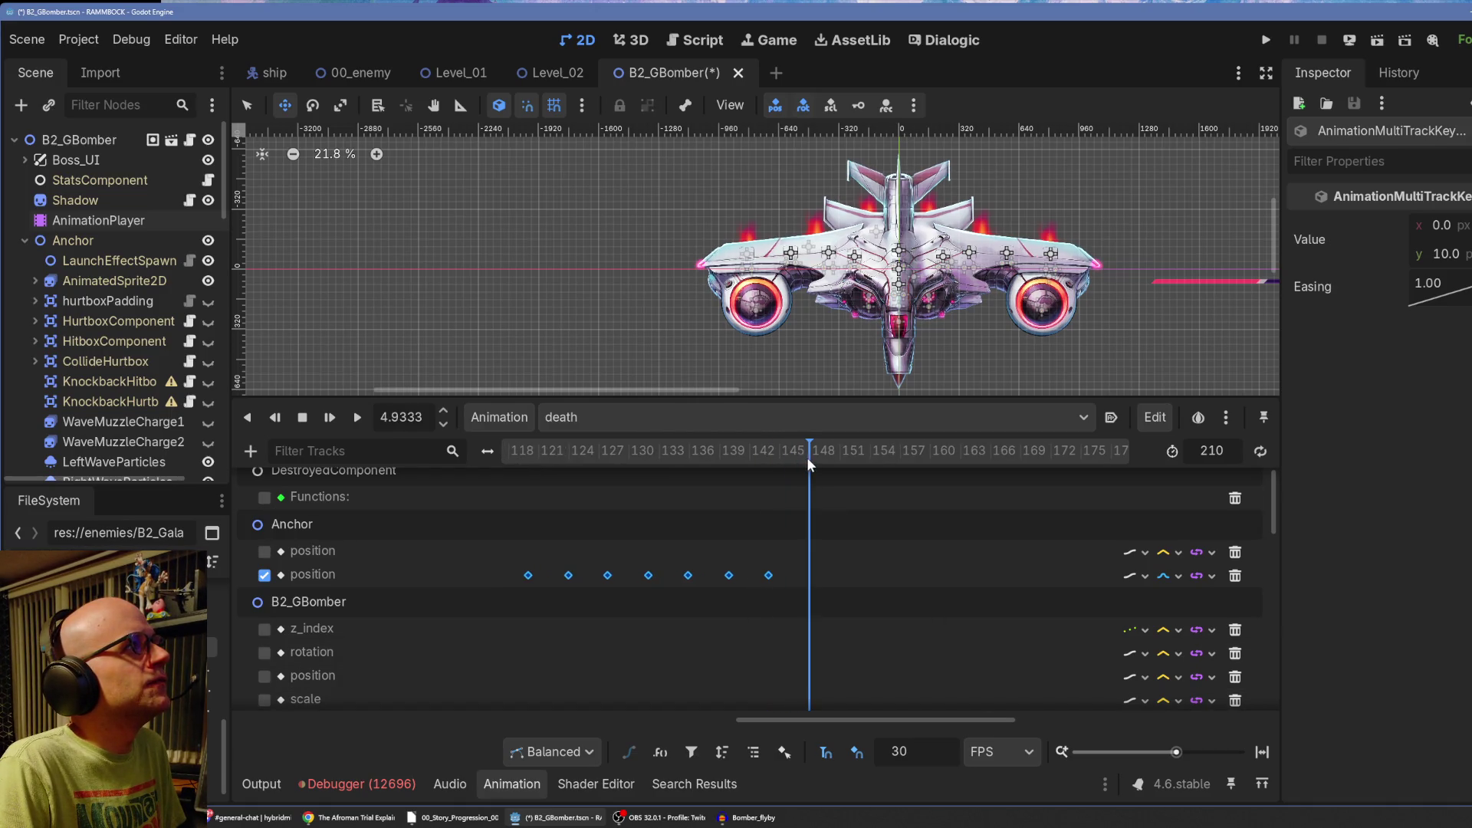
pyautogui.rightClick(810, 581)
pyautogui.click(862, 635)
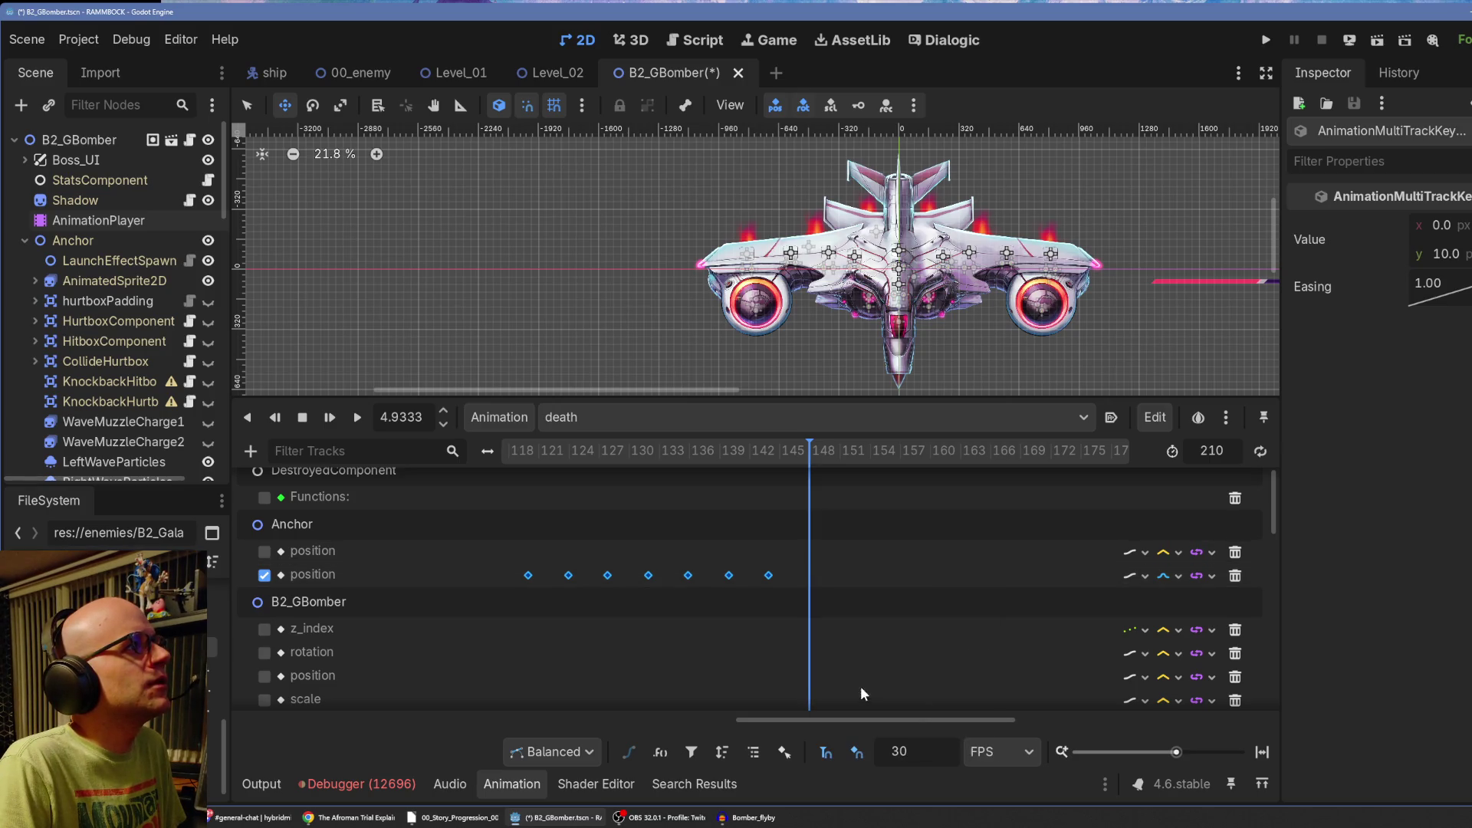
pyautogui.moveTo(920, 714); pyautogui.dragTo(1043, 717)
pyautogui.click(334, 417)
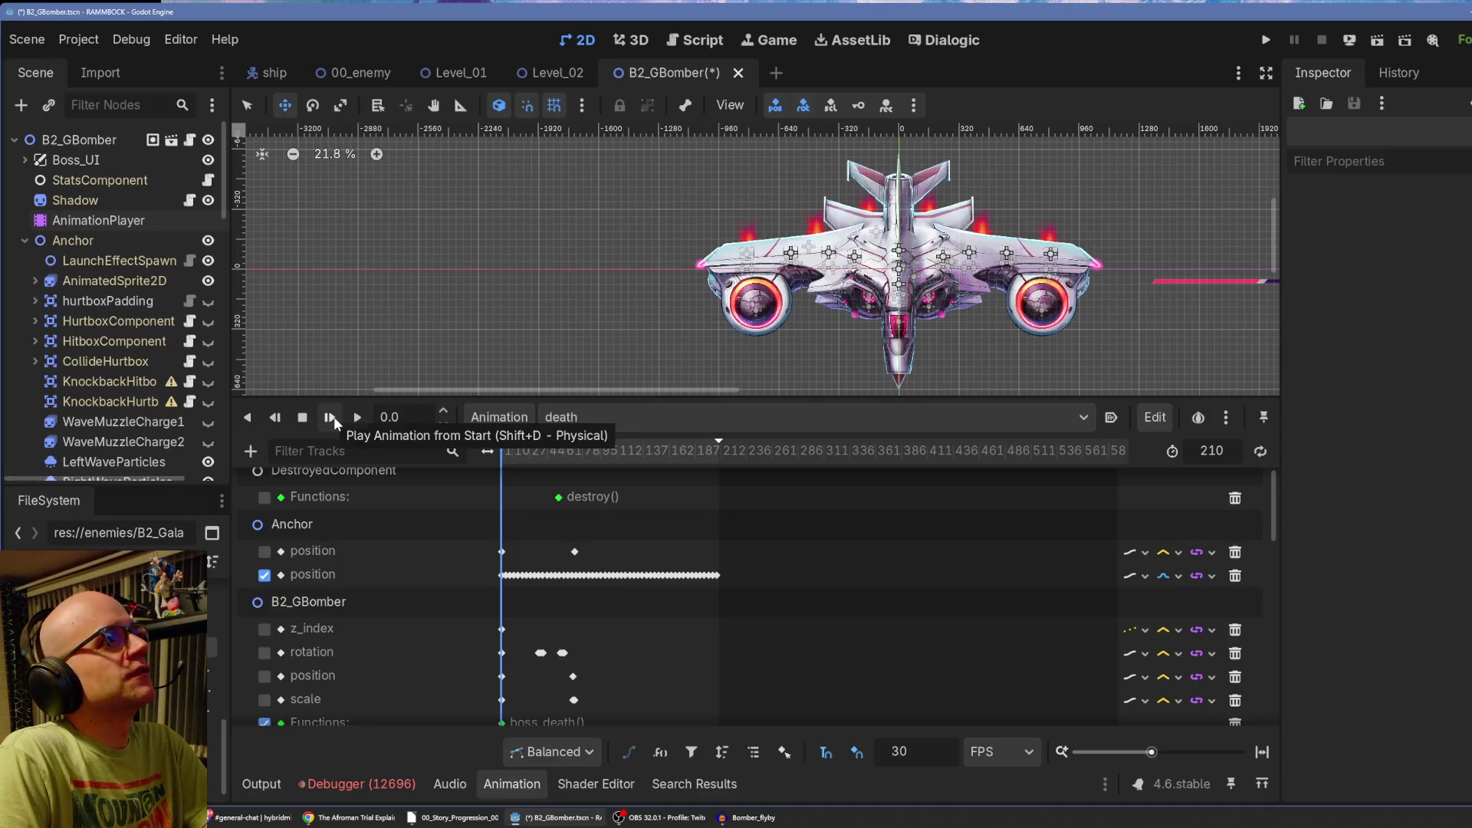
pyautogui.click(333, 417)
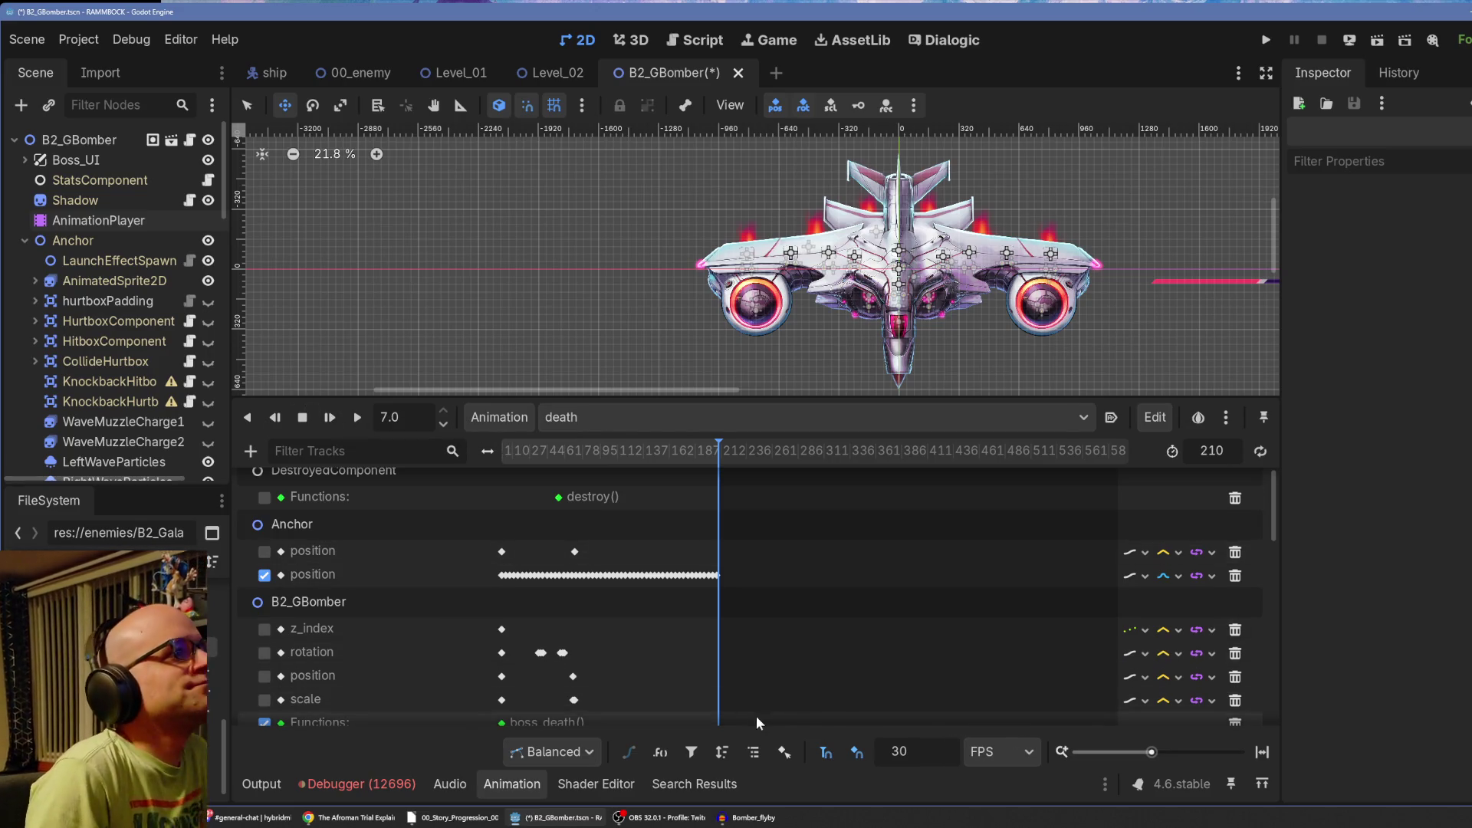
pyautogui.moveTo(1153, 754); pyautogui.dragTo(1167, 752)
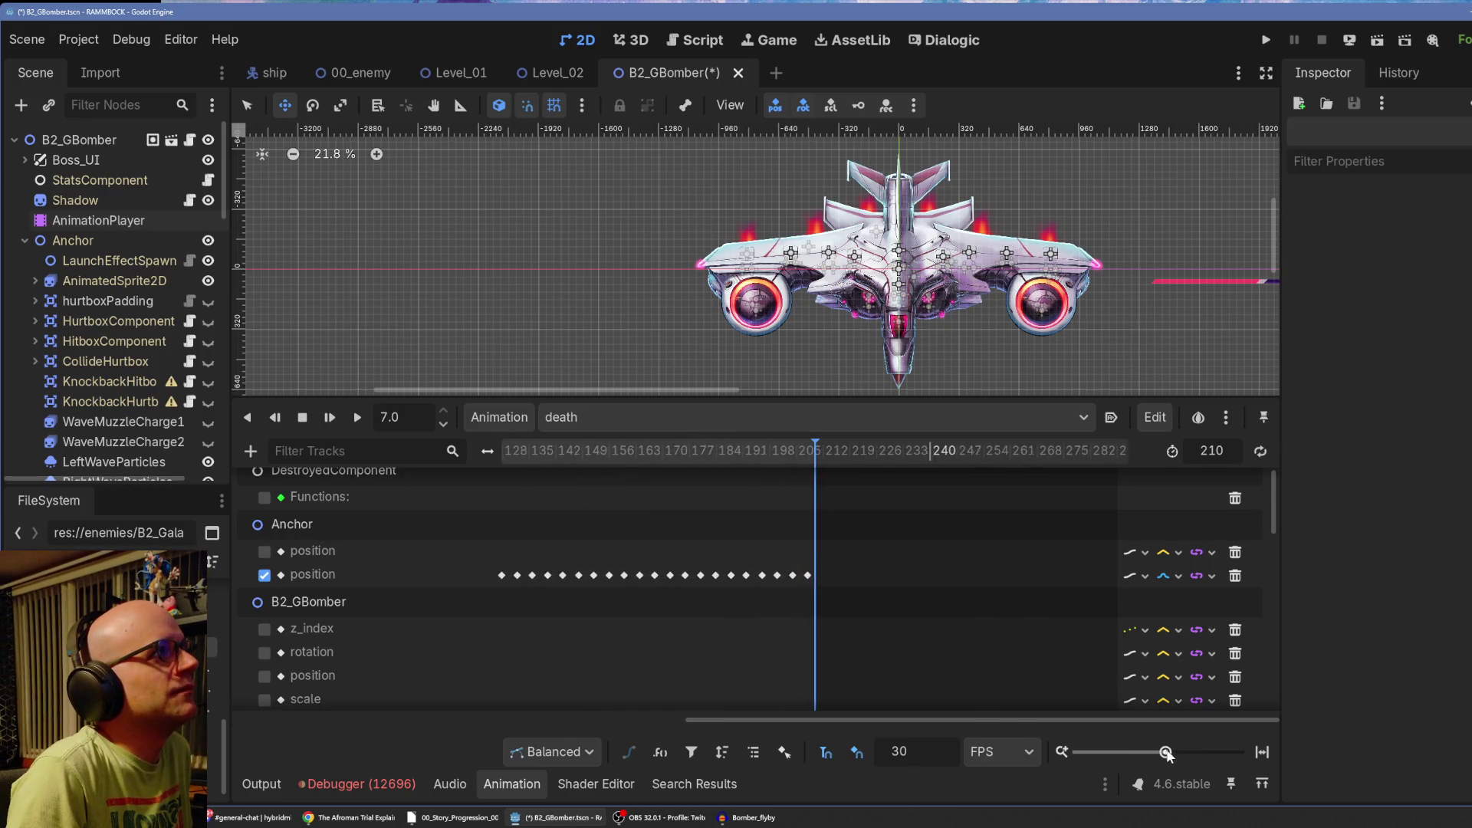
pyautogui.moveTo(806, 721); pyautogui.dragTo(297, 700)
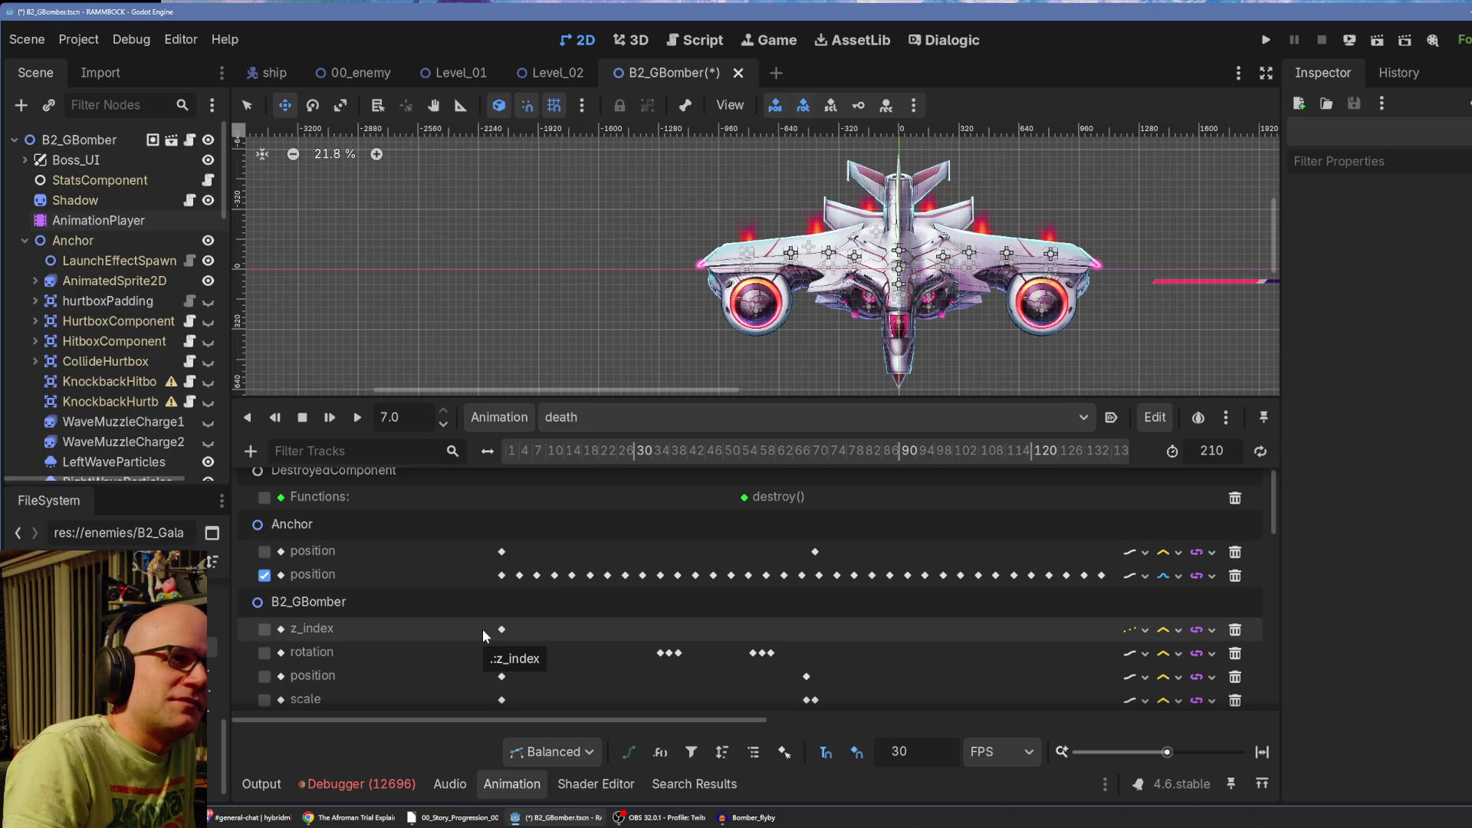
# Shift-select the alternating Anchor position shake keys, undoing an accidental deselection.
pyautogui.click(500, 575)
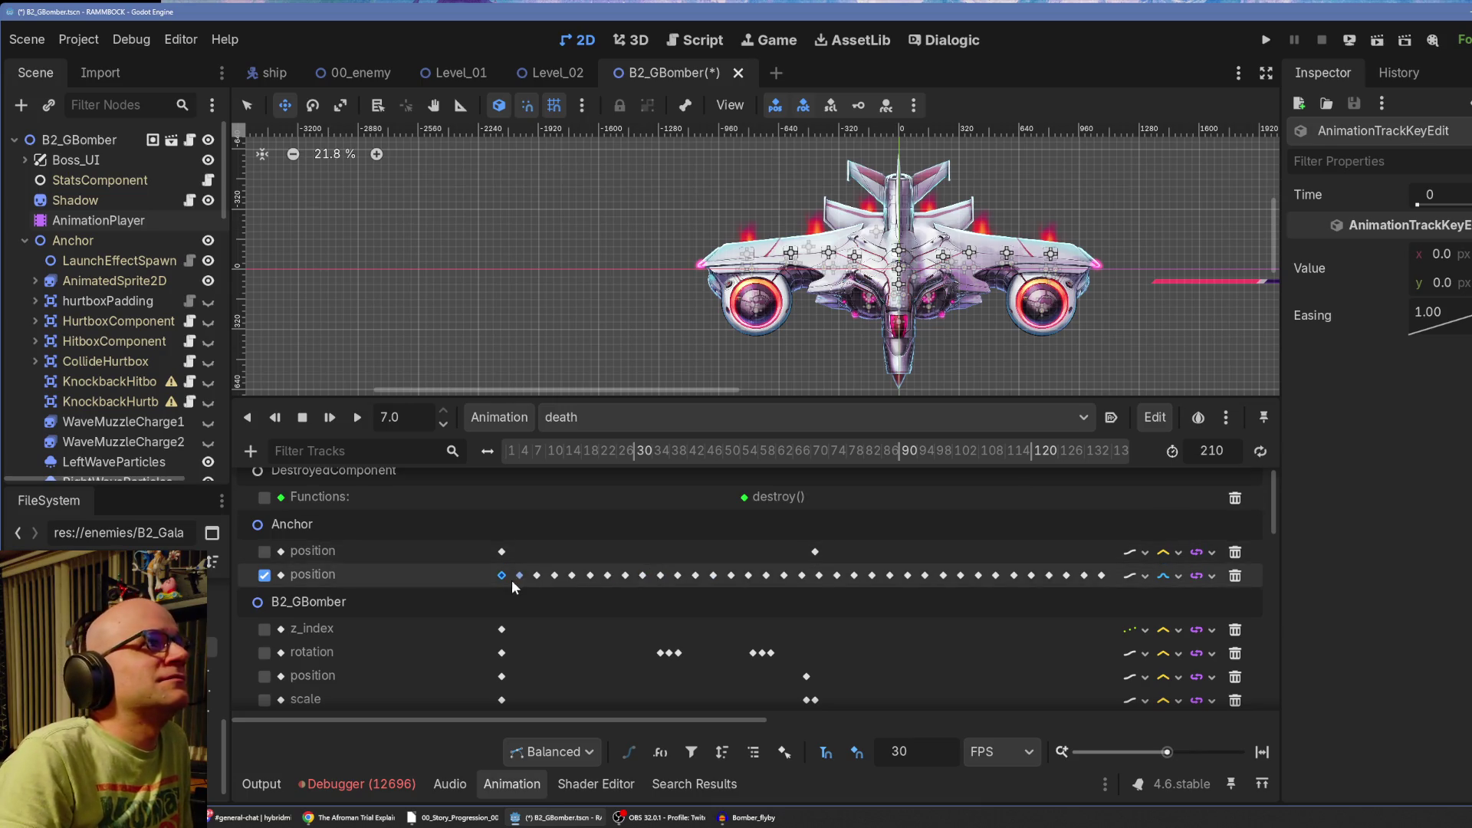
pyautogui.click(520, 575)
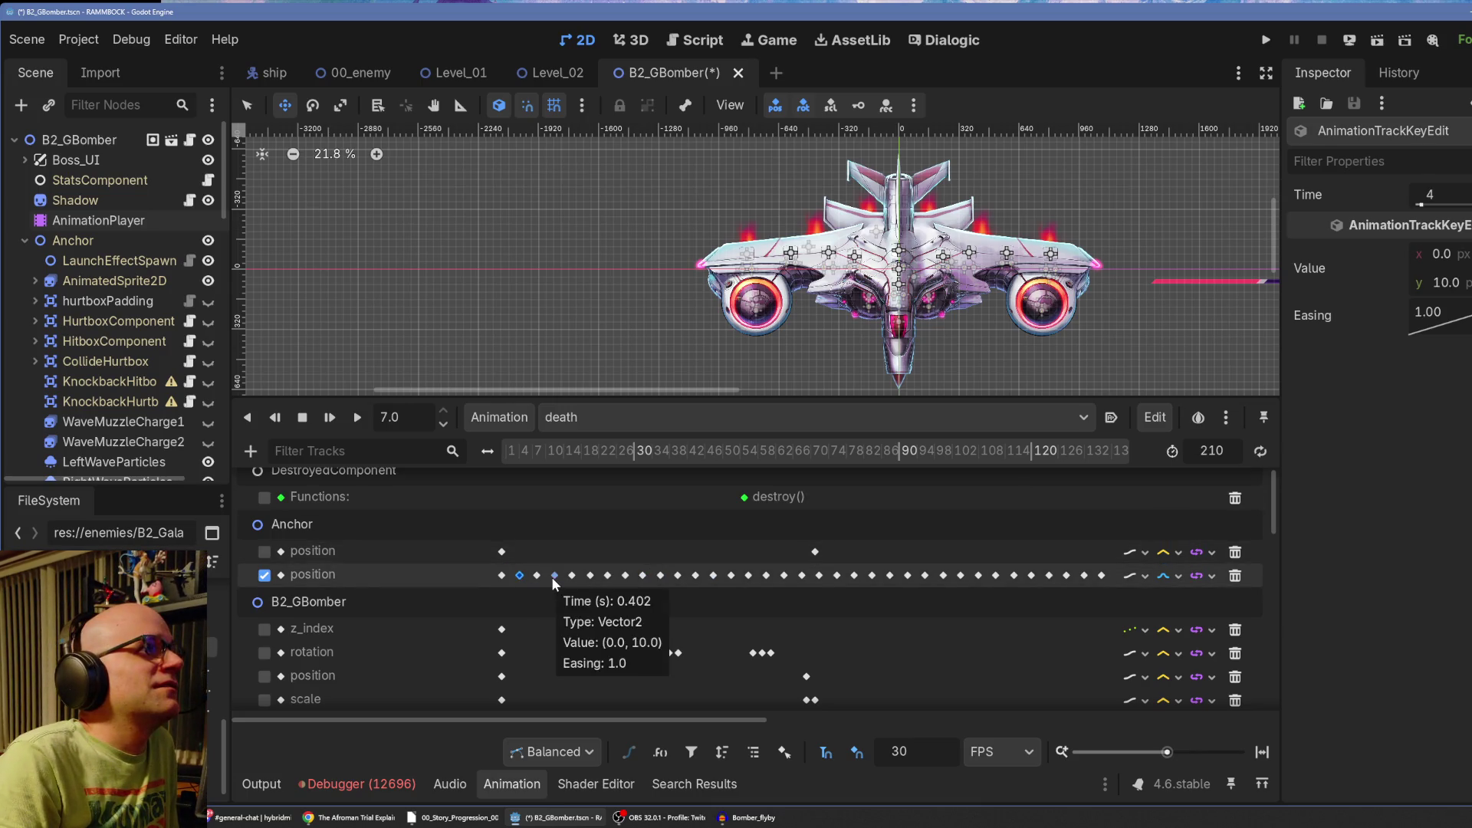
pyautogui.keyDown('shift'); pyautogui.click(555, 575); pyautogui.keyUp('shift')
pyautogui.keyDown('shift'); pyautogui.click(591, 575); pyautogui.keyUp('shift')
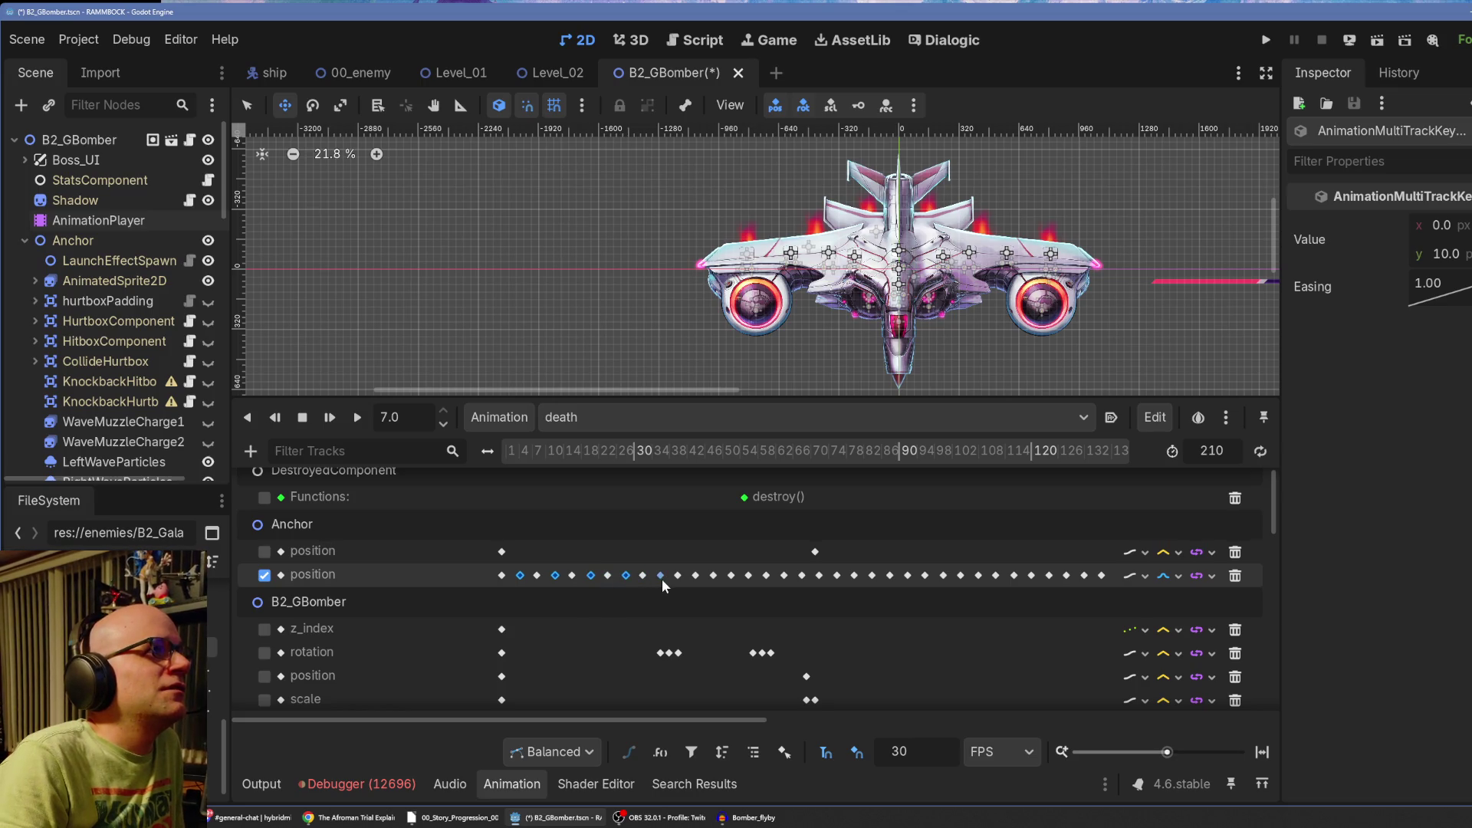
pyautogui.click(624, 613)
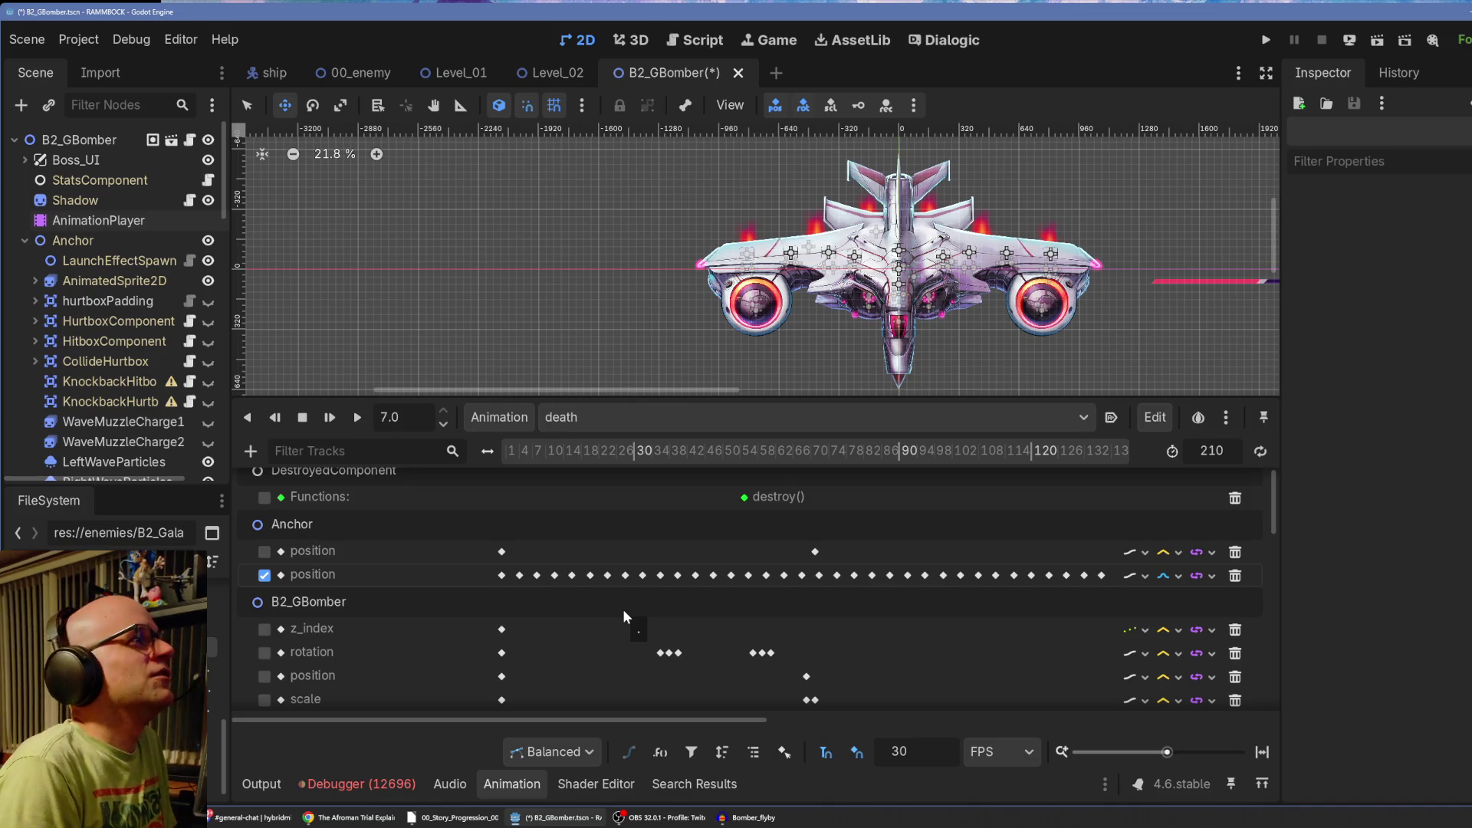
pyautogui.hotkey('ctrl', 'z')
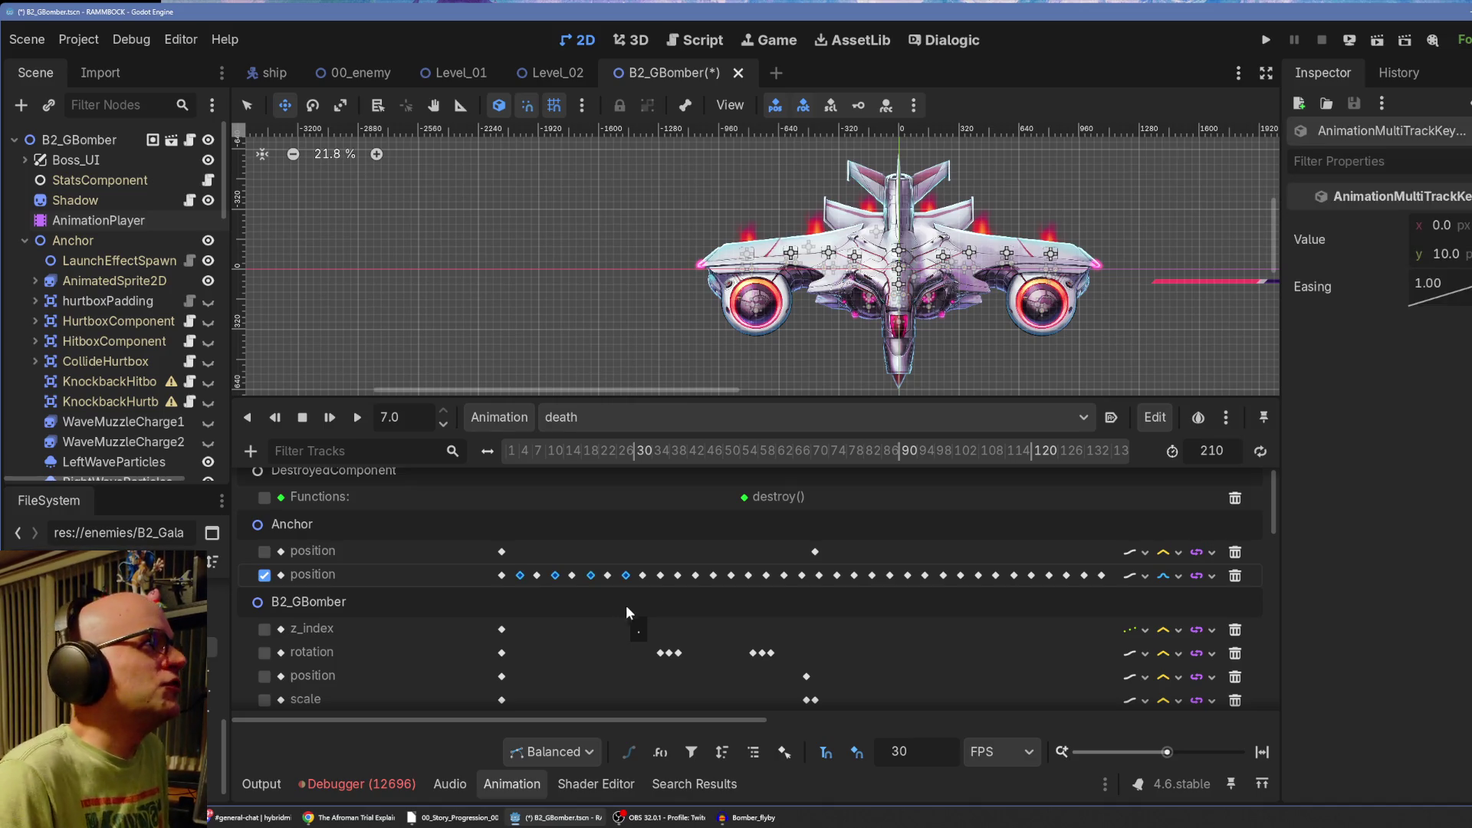
pyautogui.keyDown('shift'); pyautogui.click(661, 576); pyautogui.keyUp('shift')
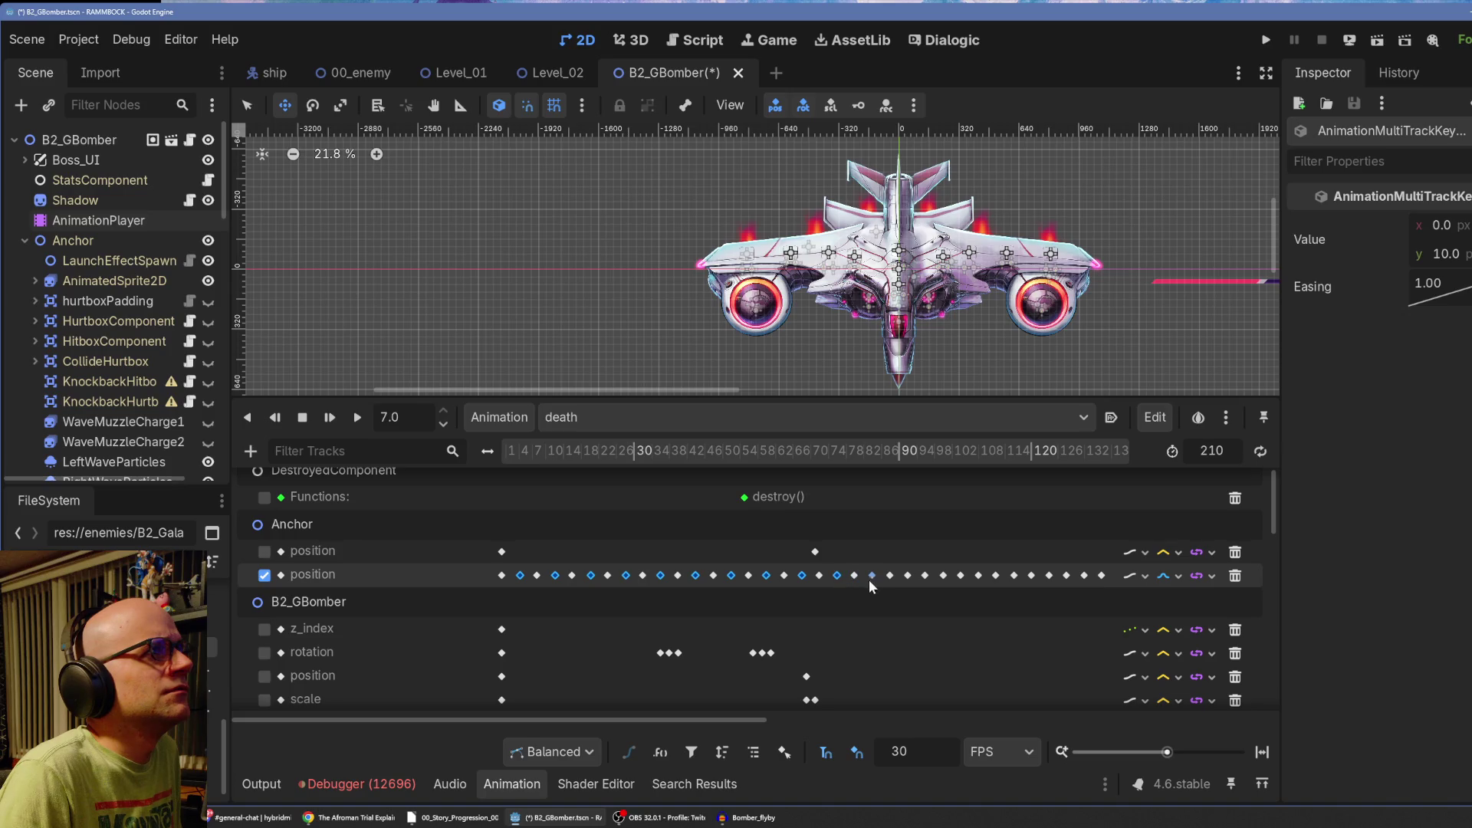
pyautogui.keyDown('shift'); pyautogui.click(908, 575); pyautogui.keyUp('shift')
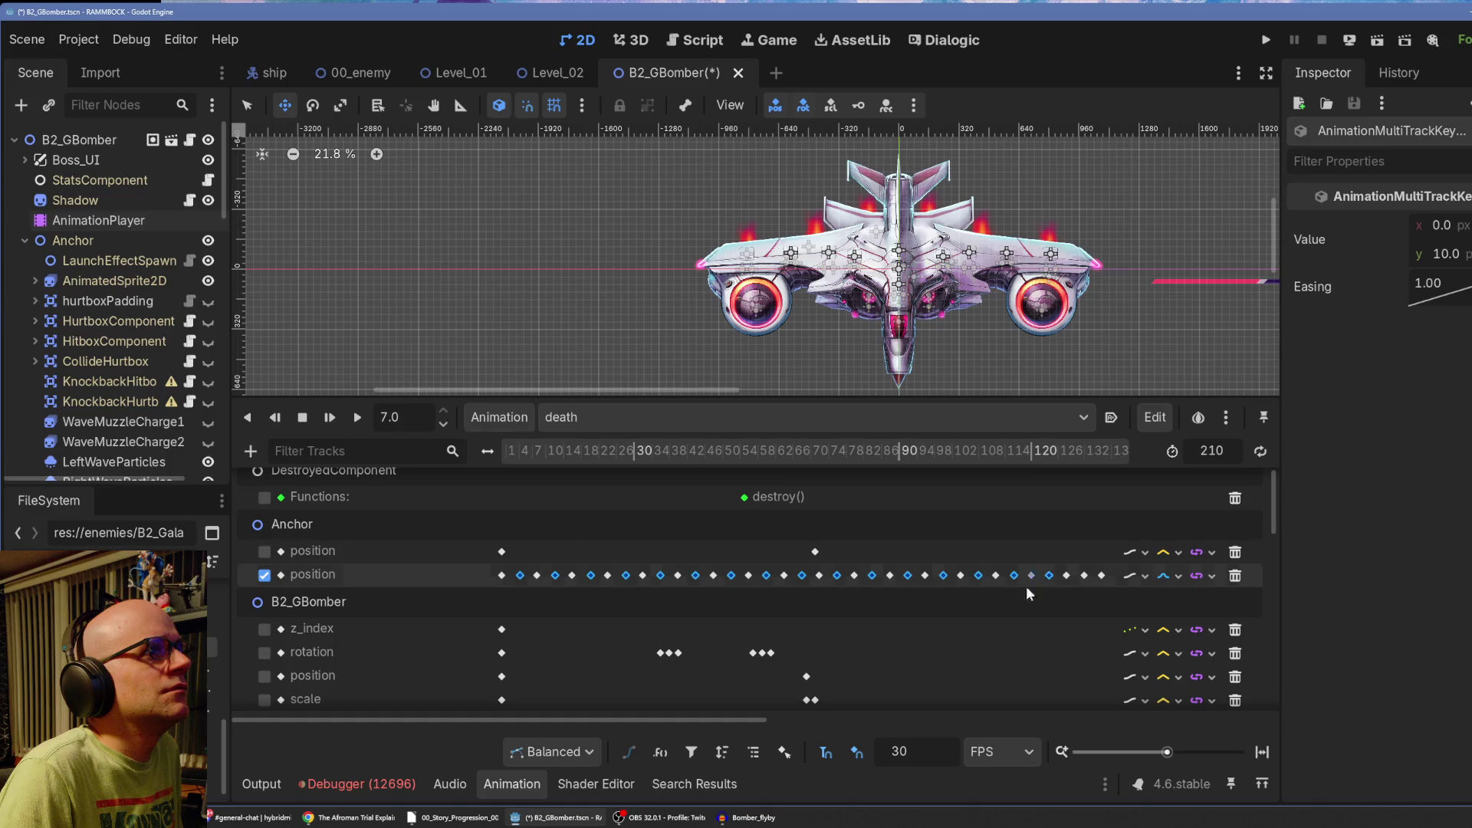
pyautogui.moveTo(748, 720); pyautogui.dragTo(1094, 714)
# Select the late Anchor position keyframes and set their y value to 20.
pyautogui.keyDown('shift'); pyautogui.click(684, 575); pyautogui.keyUp('shift')
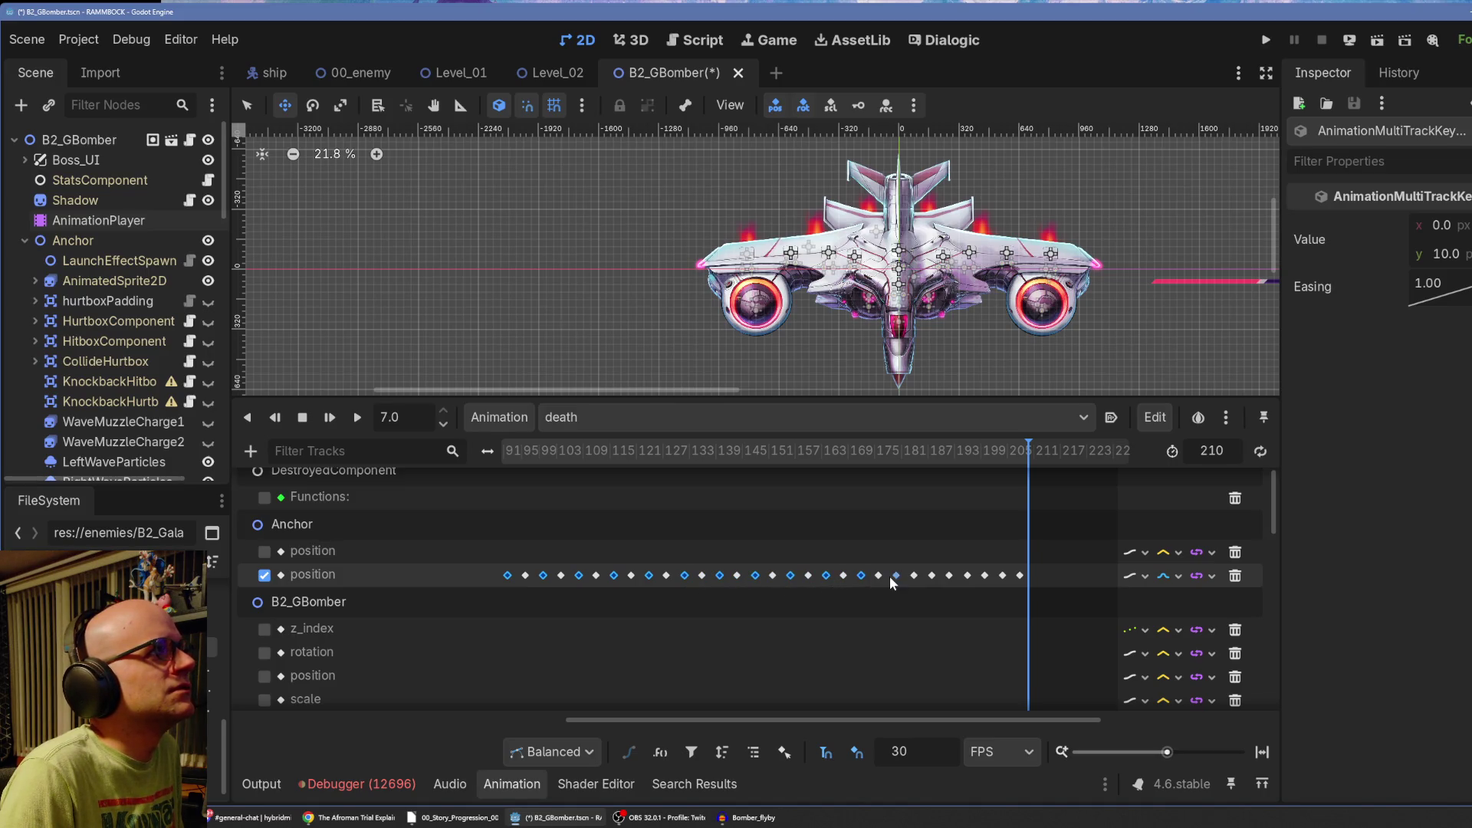
pyautogui.keyDown('shift'); pyautogui.click(968, 575); pyautogui.keyUp('shift')
pyautogui.keyDown('shift'); pyautogui.click(1003, 576); pyautogui.keyUp('shift')
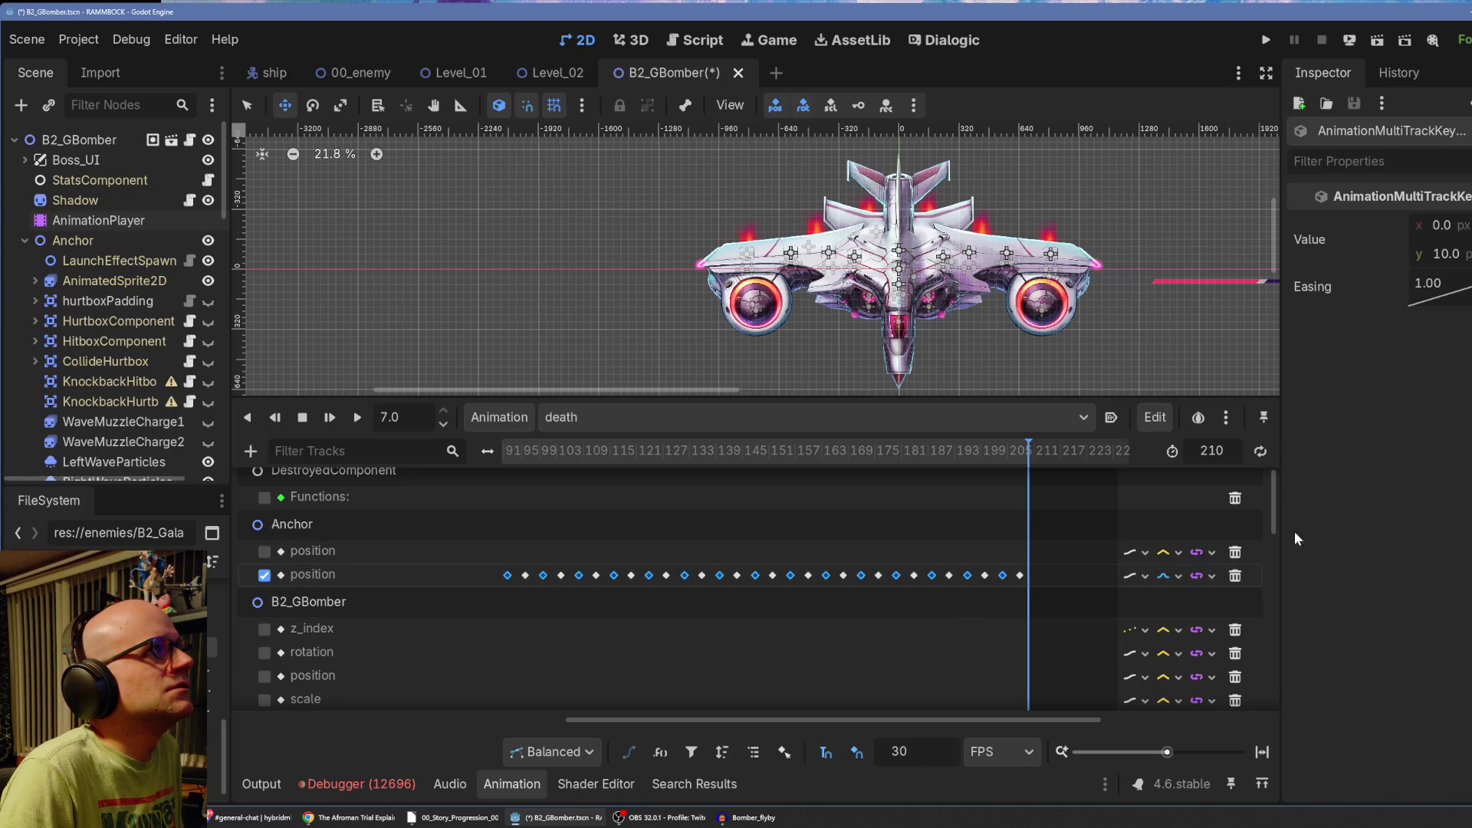
pyautogui.click(1448, 253)
pyautogui.write('20')
pyautogui.press('Return')
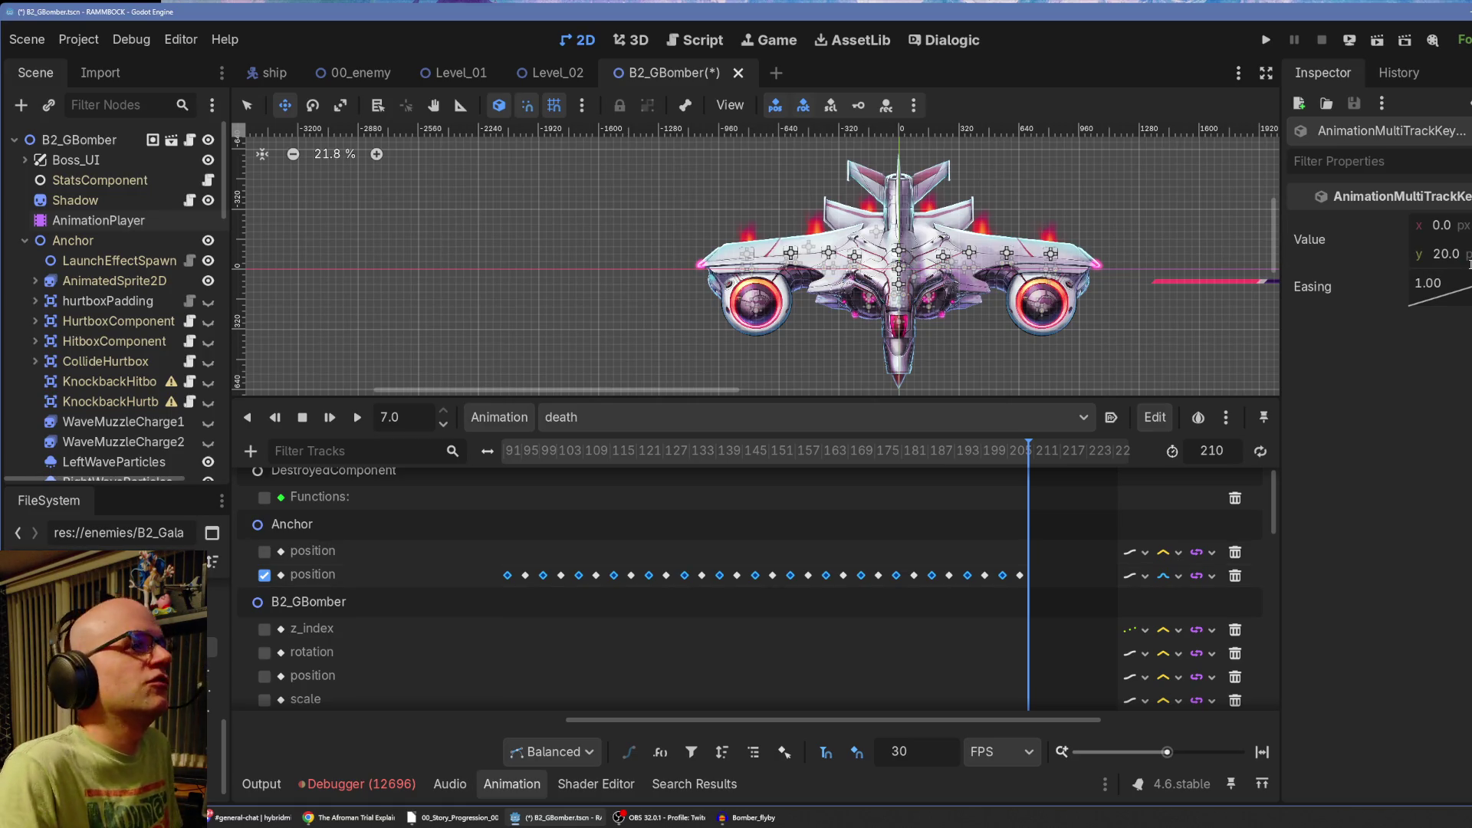
pyautogui.click(1020, 575)
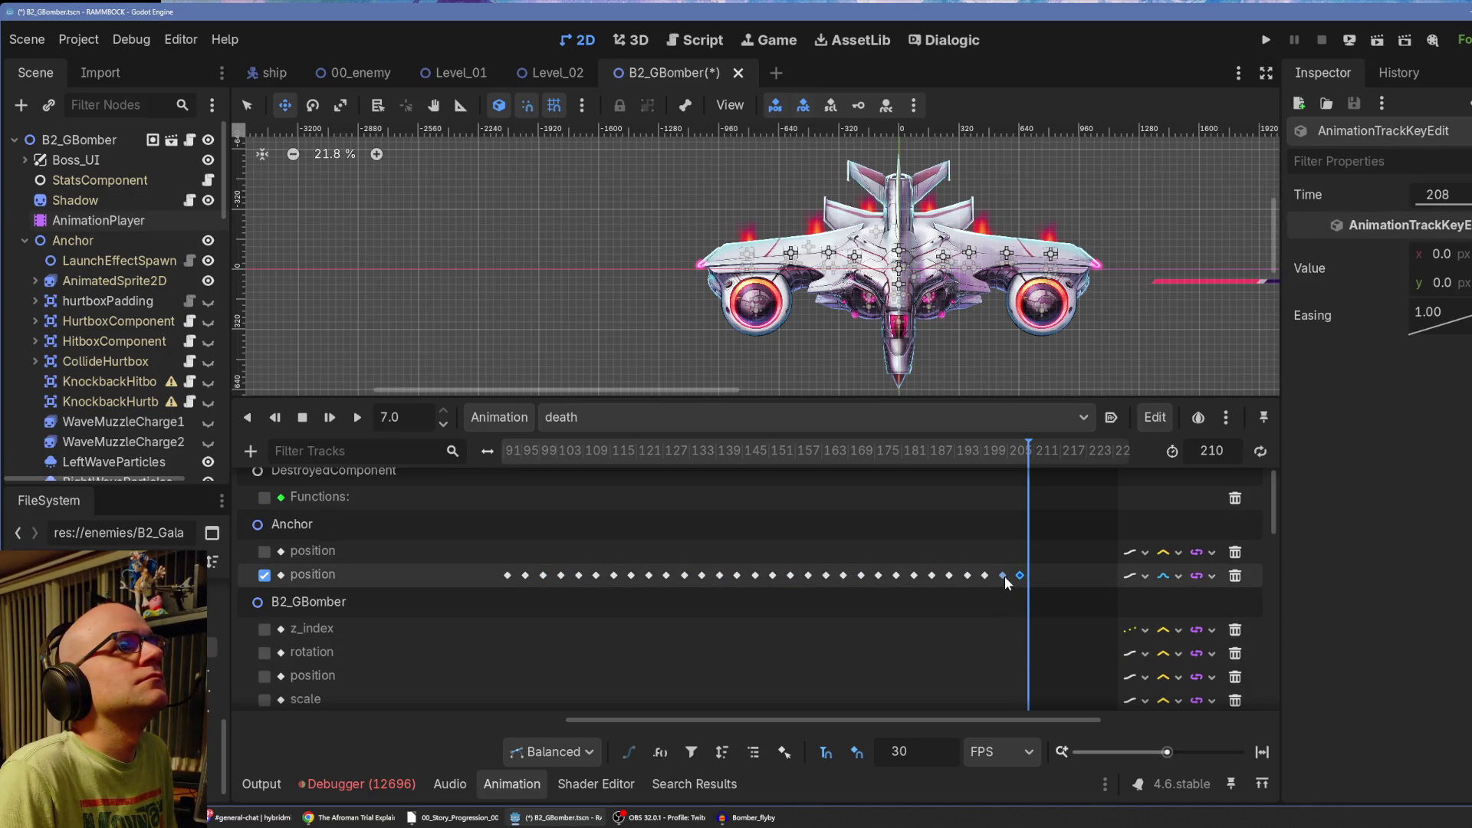
pyautogui.moveTo(1004, 577)
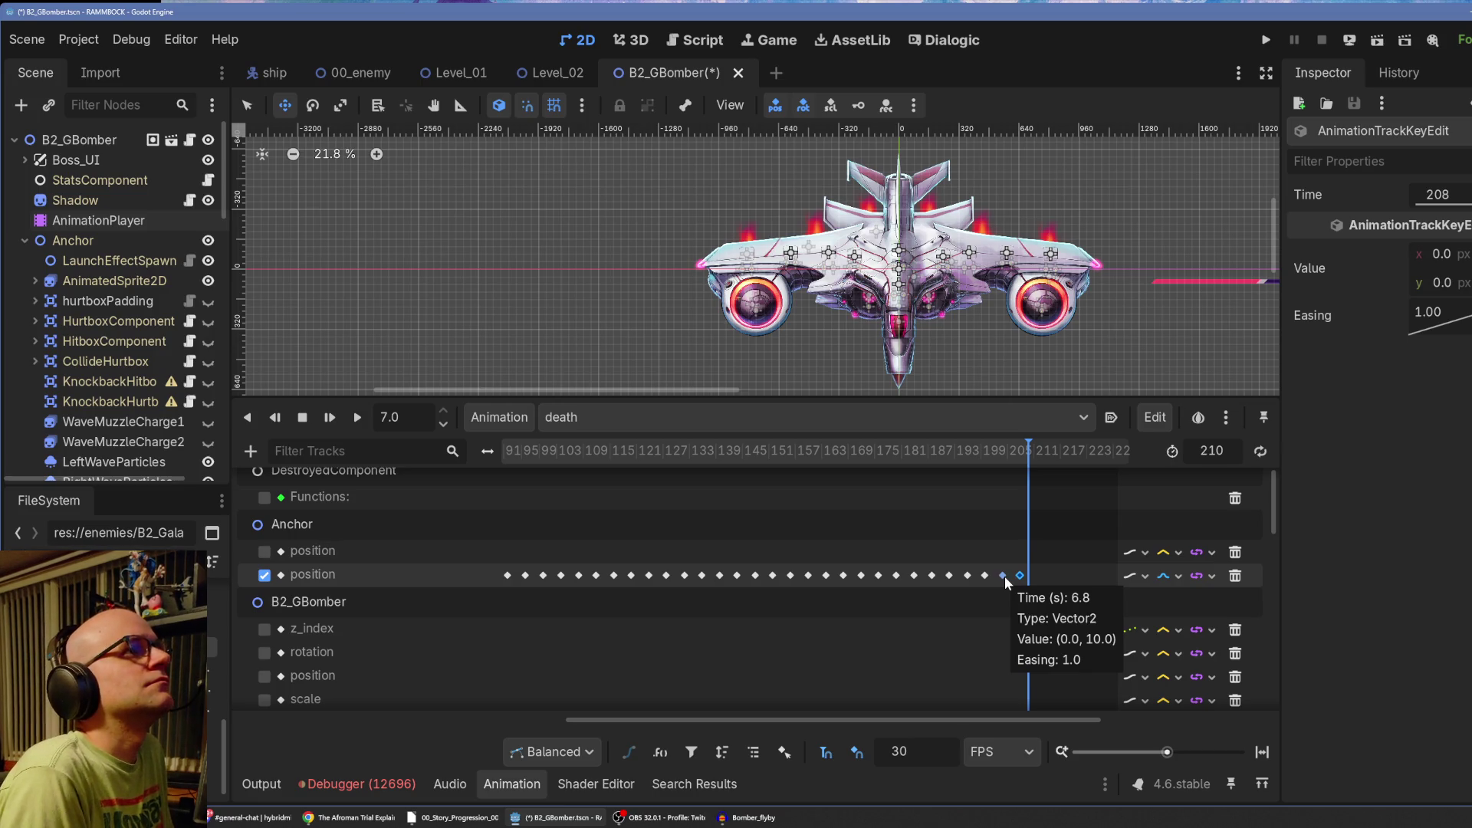
# Play and stop the death animation, zoom out, and enlarge the track area to show explosion1–explosion7.
pyautogui.click(324, 417)
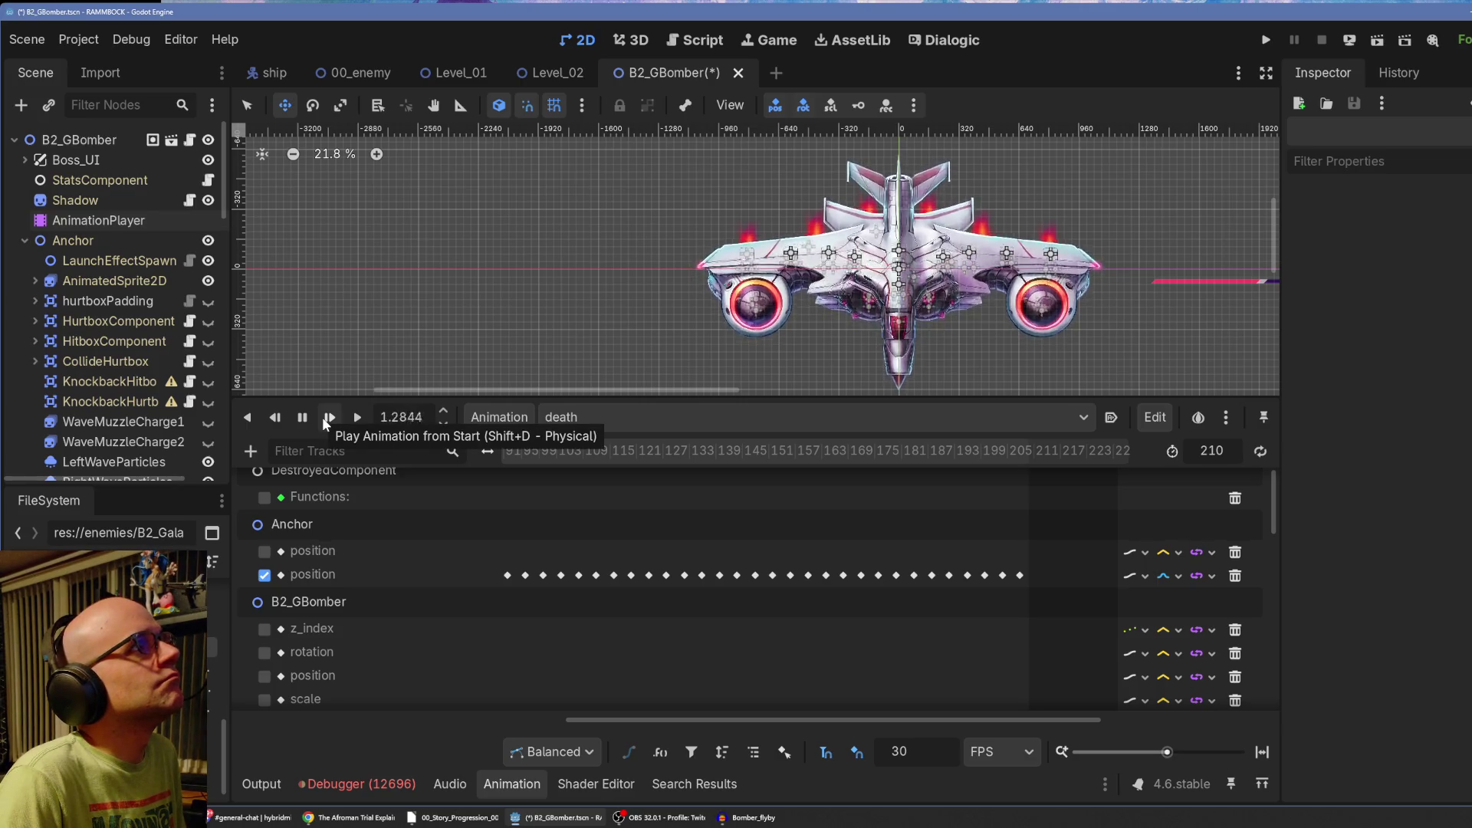
pyautogui.click(302, 422)
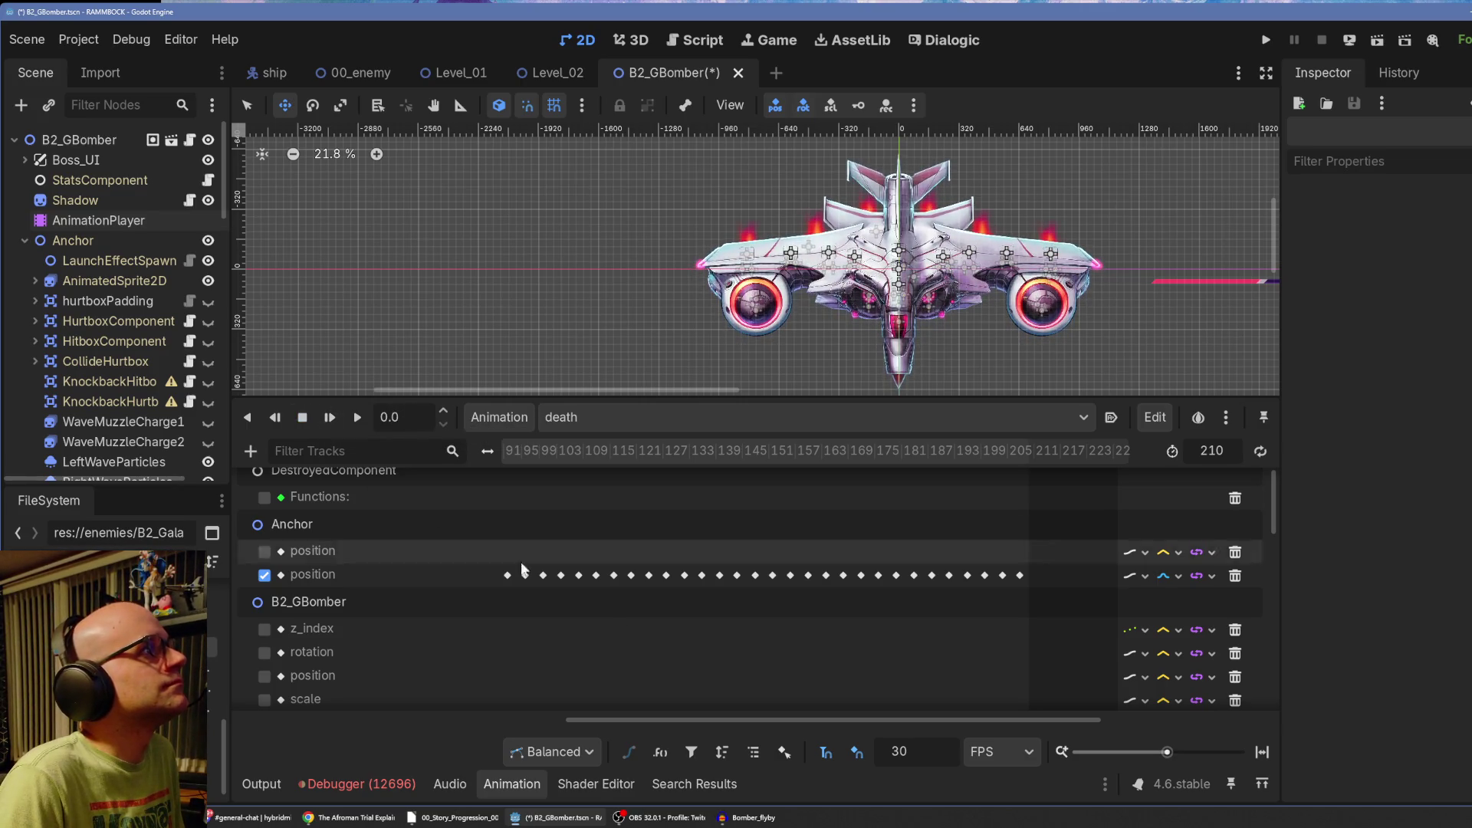
pyautogui.moveTo(1167, 752)
pyautogui.mouseDown()
pyautogui.moveTo(1147, 754)
pyautogui.moveTo(1161, 758)
pyautogui.mouseUp()
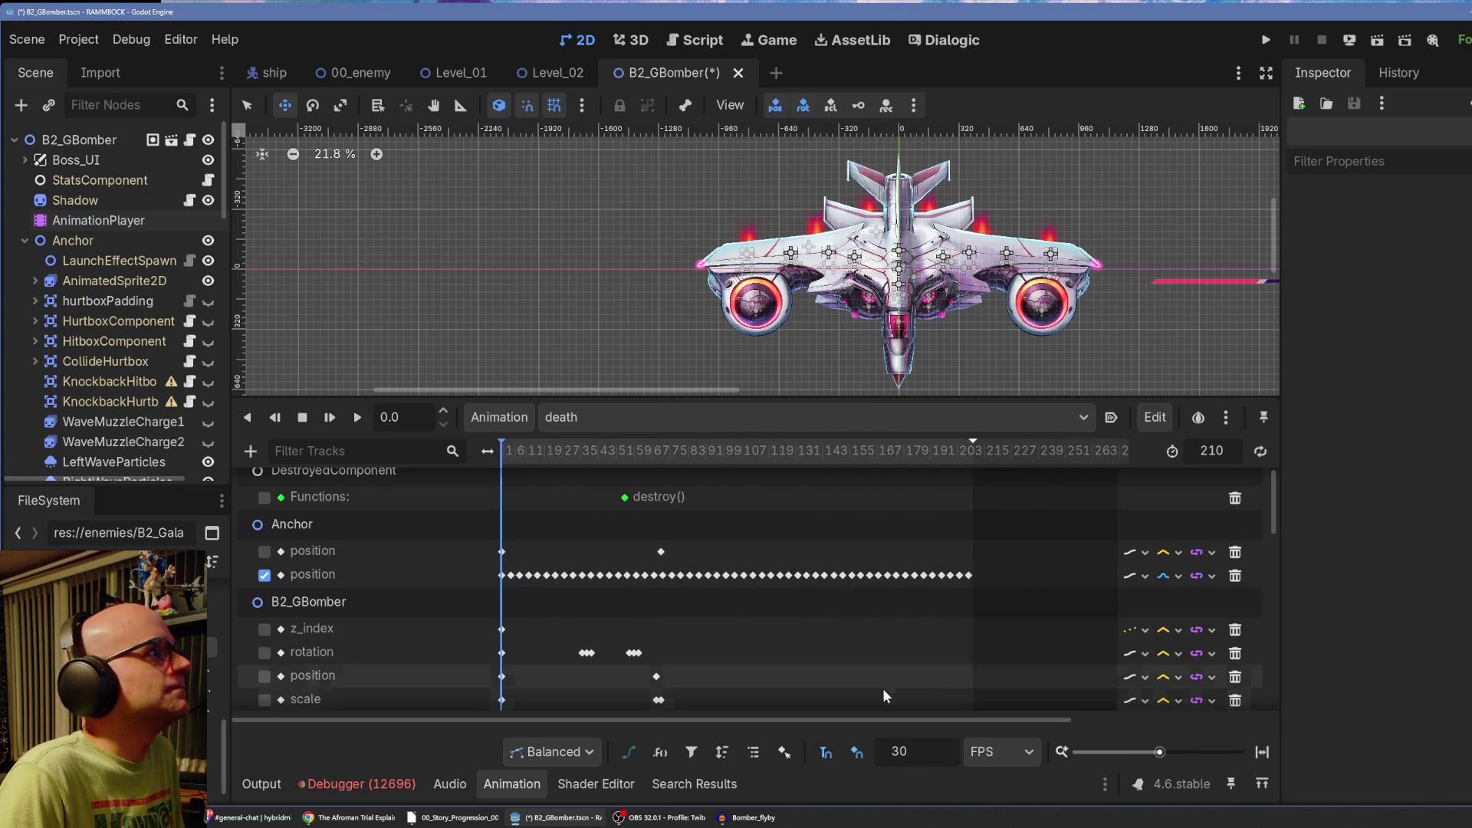
pyautogui.scroll(-10, 764, 621)
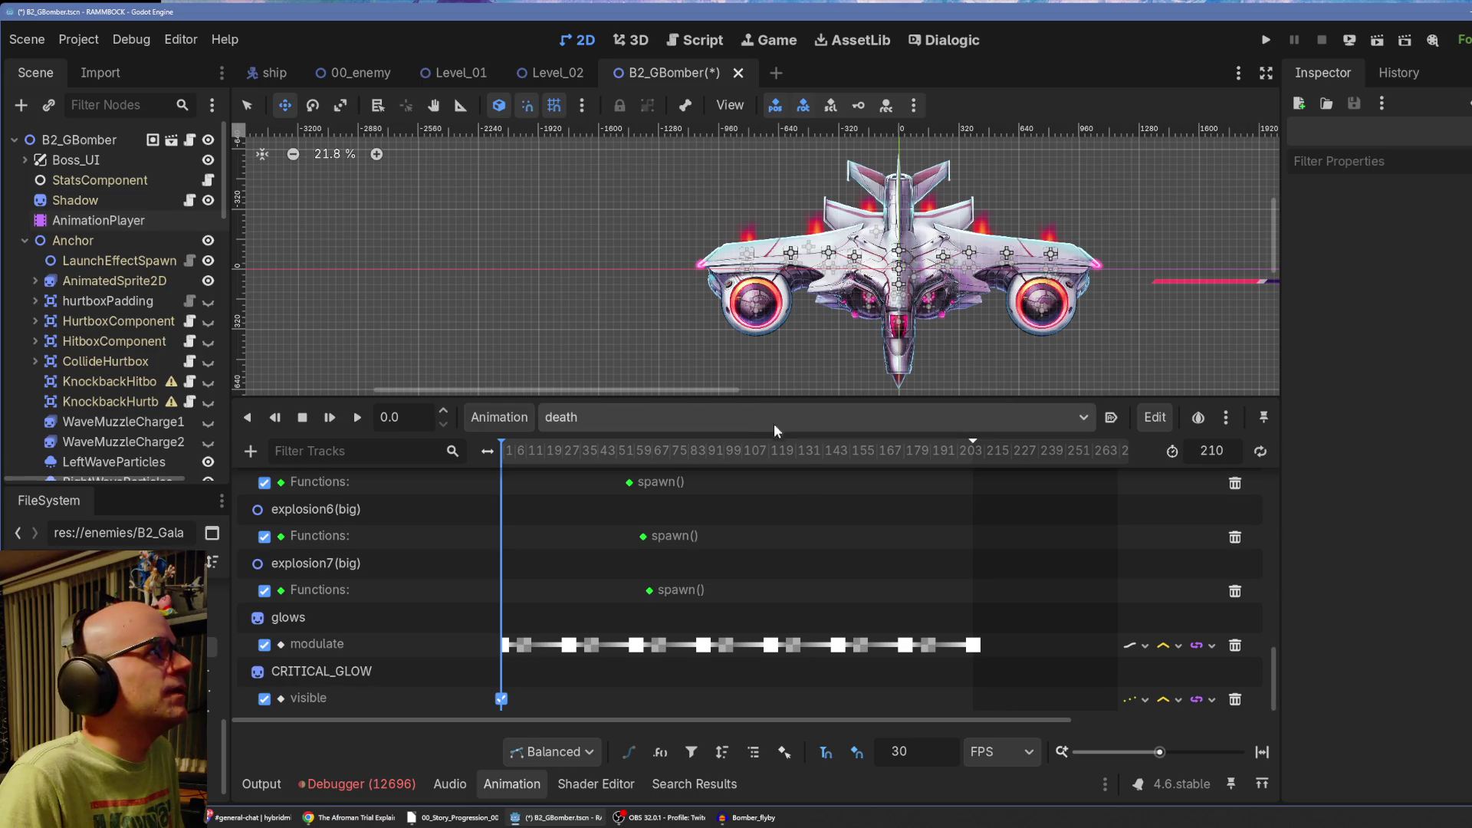
pyautogui.moveTo(771, 399); pyautogui.dragTo(751, 295)
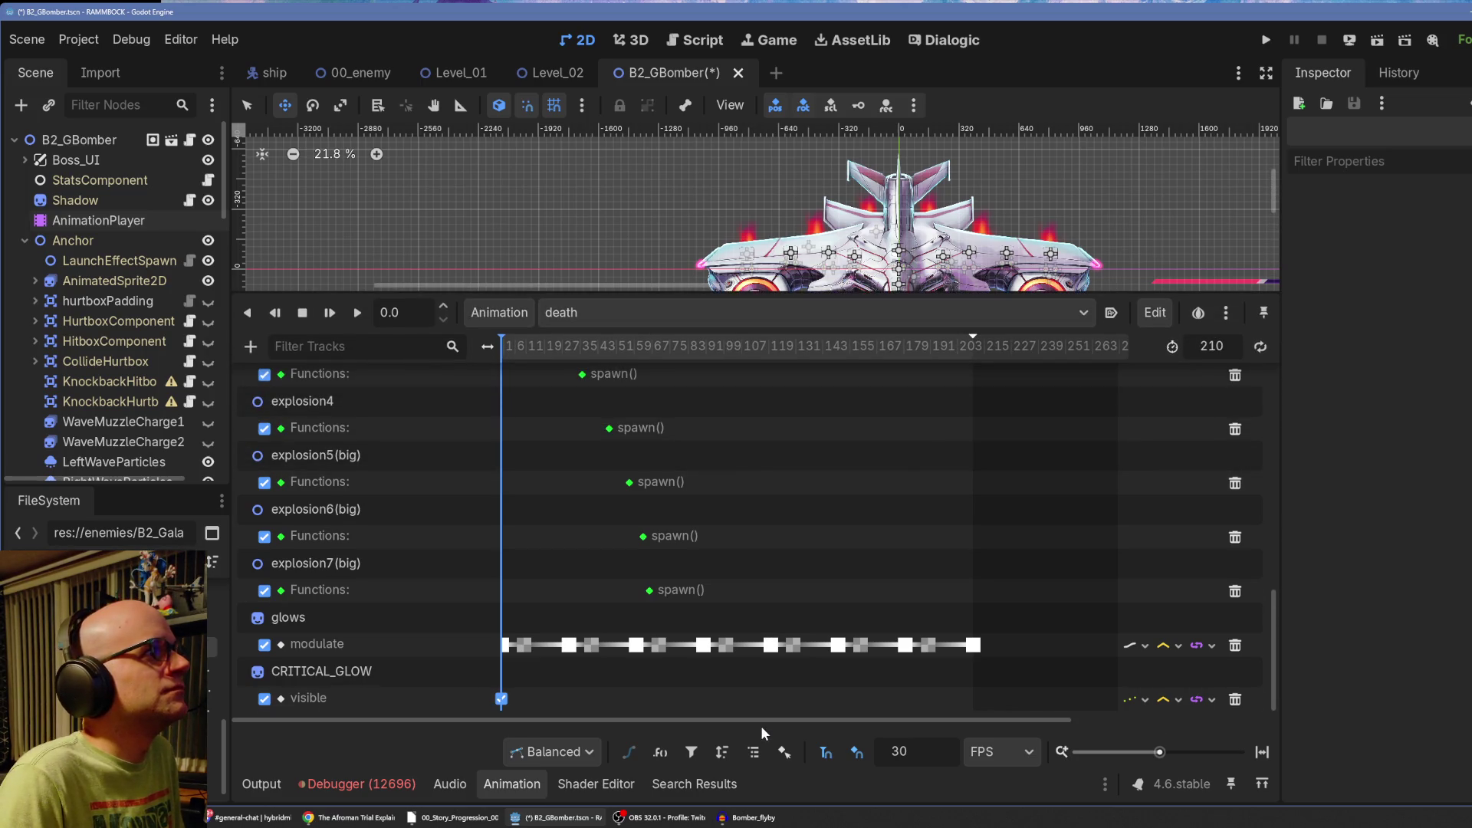
pyautogui.scroll(5, 736, 572)
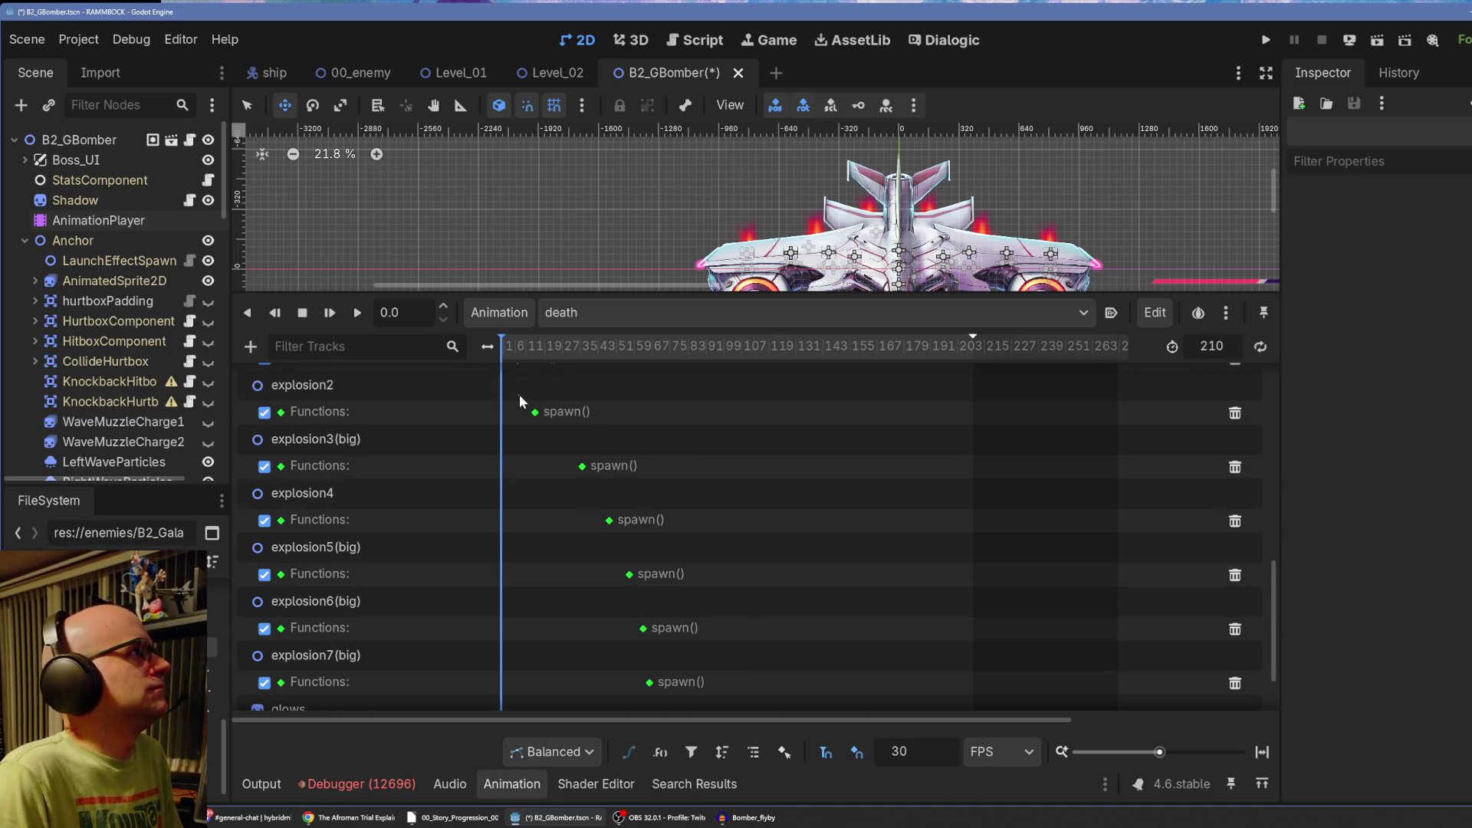
pyautogui.moveTo(637, 293); pyautogui.dragTo(637, 166)
pyautogui.scroll(3, 710, 408)
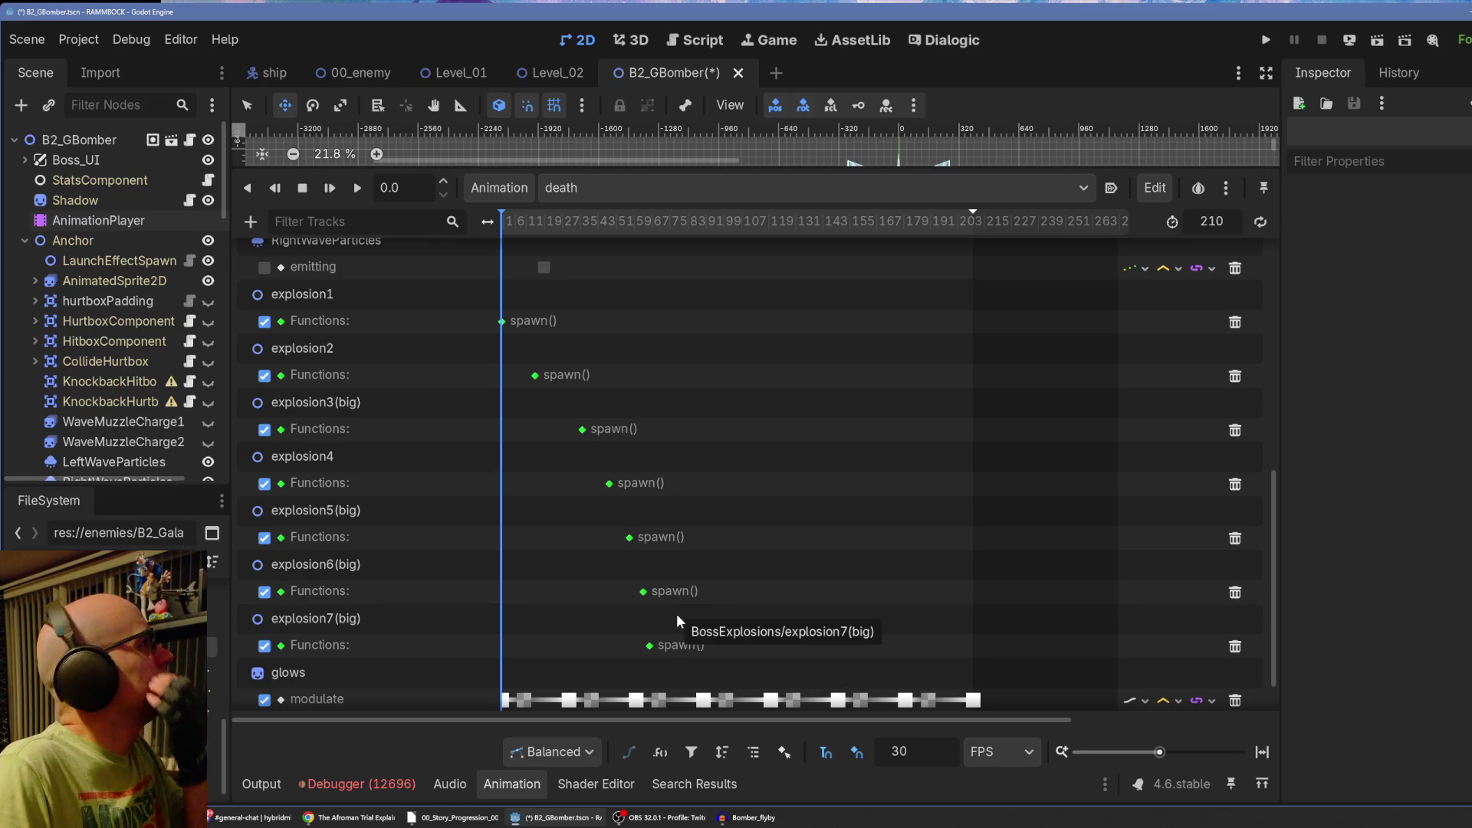
# Select and copy the explosion1, explosion2 and explosion4 spawn() keys.
pyautogui.click(501, 321)
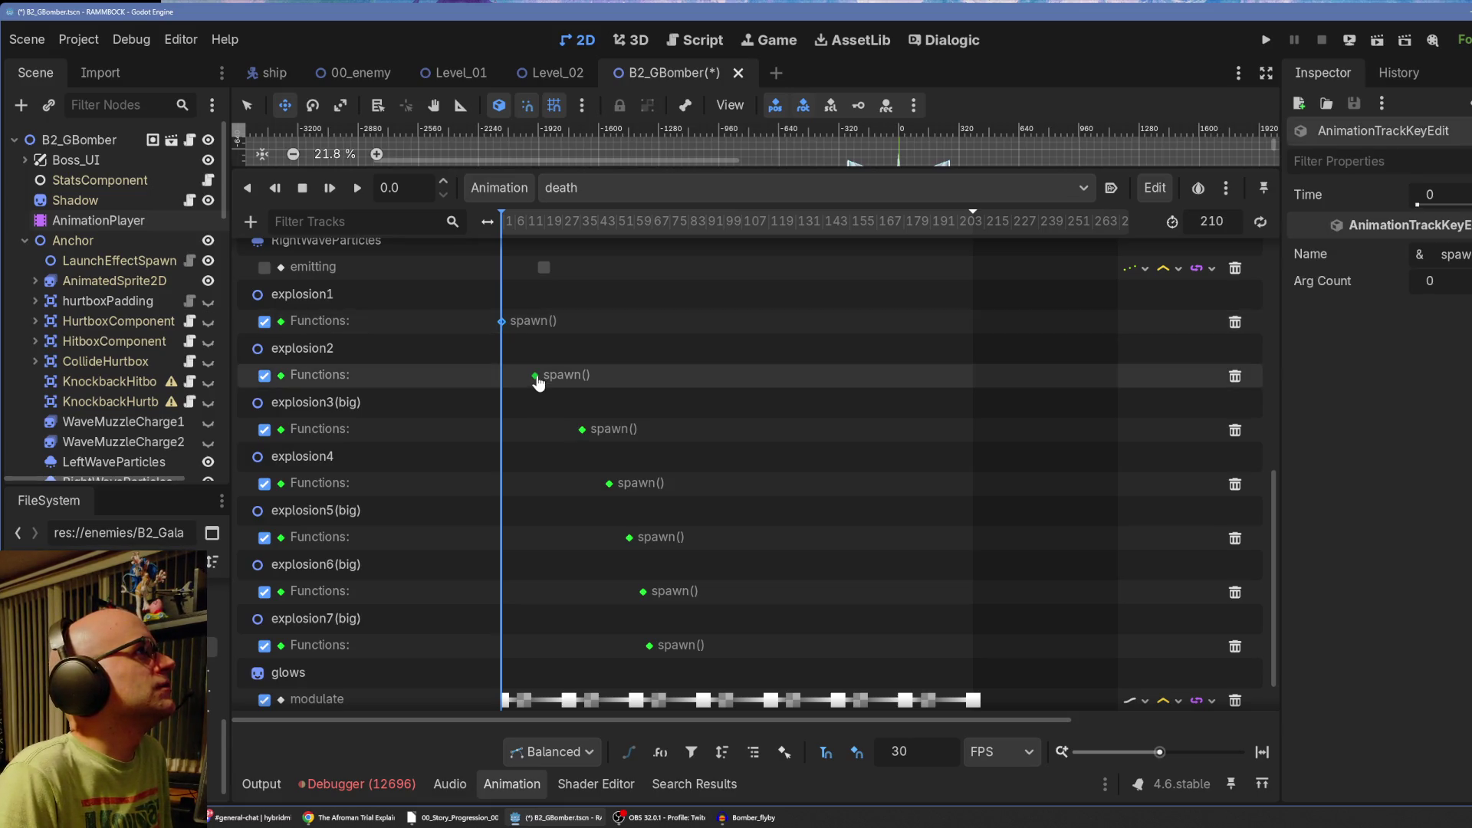
pyautogui.click(535, 375)
pyautogui.click(502, 322)
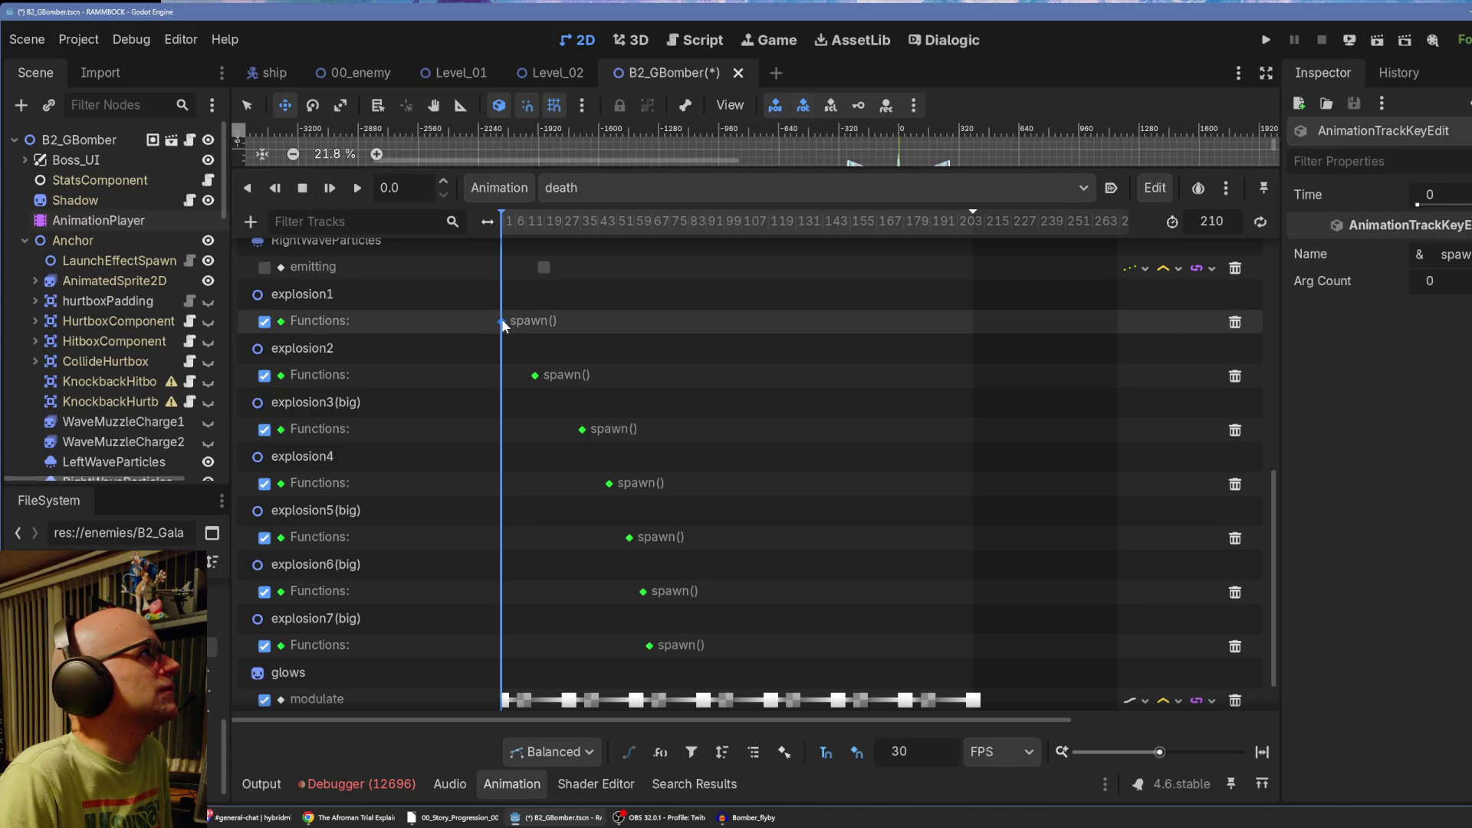
pyautogui.moveTo(480, 316)
pyautogui.mouseDown()
pyautogui.moveTo(557, 371)
pyautogui.moveTo(533, 361)
pyautogui.mouseUp()
pyautogui.keyDown('shift'); pyautogui.click(535, 376); pyautogui.keyUp('shift')
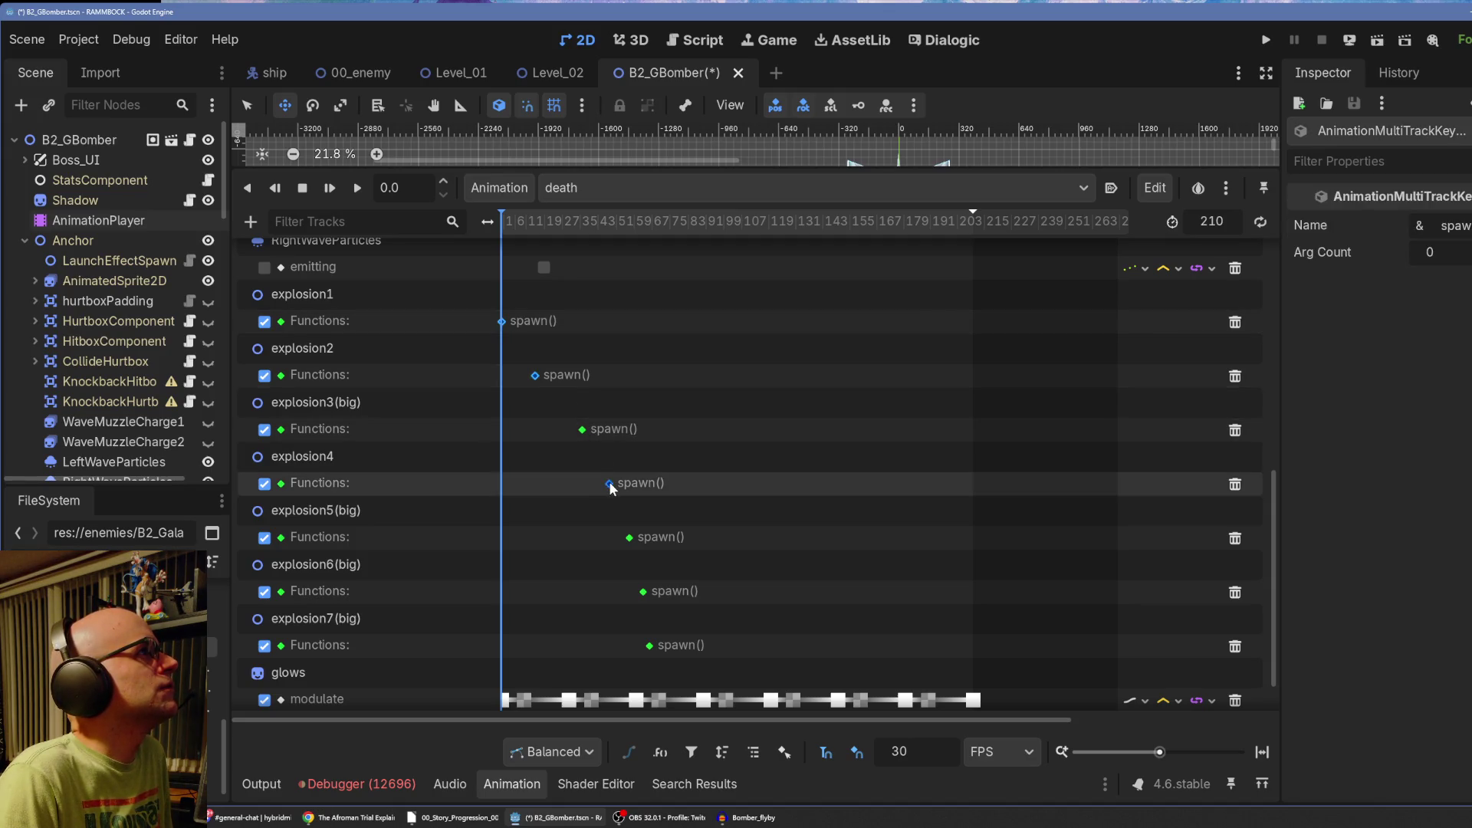
pyautogui.moveTo(610, 485)
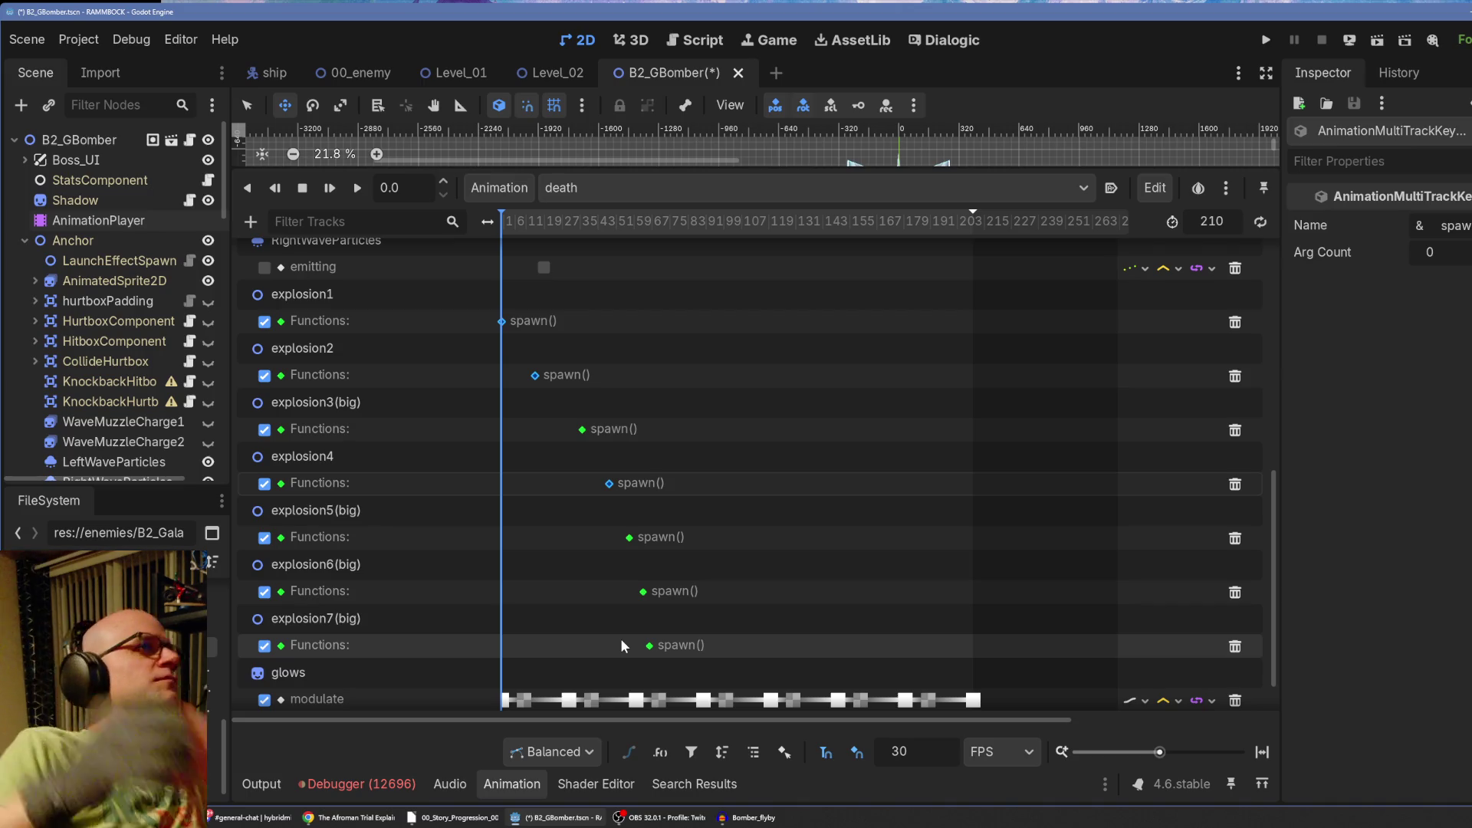
pyautogui.rightClick(607, 483)
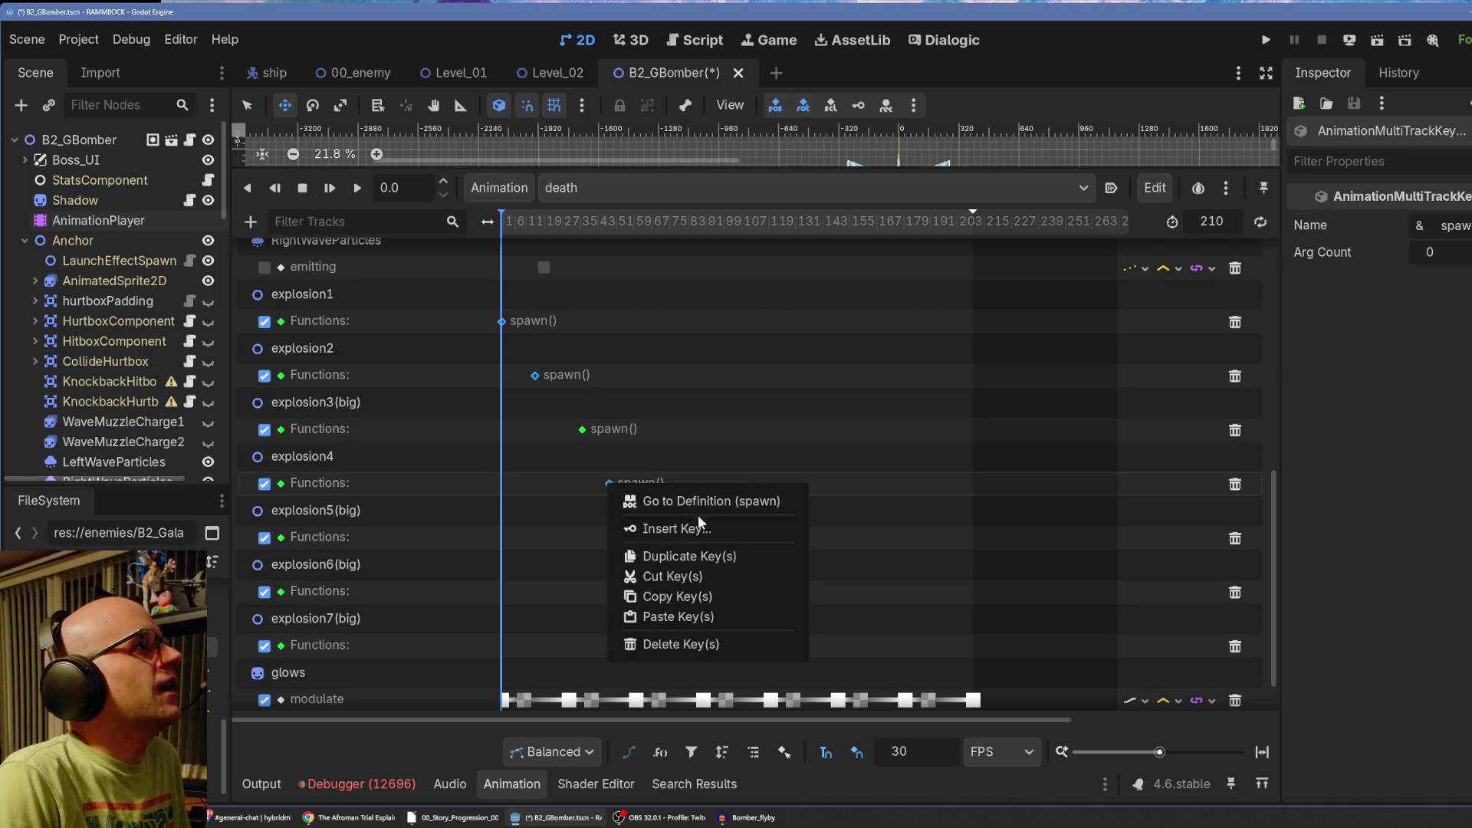
pyautogui.click(735, 595)
# Paste the spawn() keys further along, shifting explosion2 later and explosion4 earlier.
pyautogui.moveTo(656, 222)
pyautogui.mouseDown()
pyautogui.moveTo(518, 230)
pyautogui.moveTo(668, 254)
pyautogui.mouseUp()
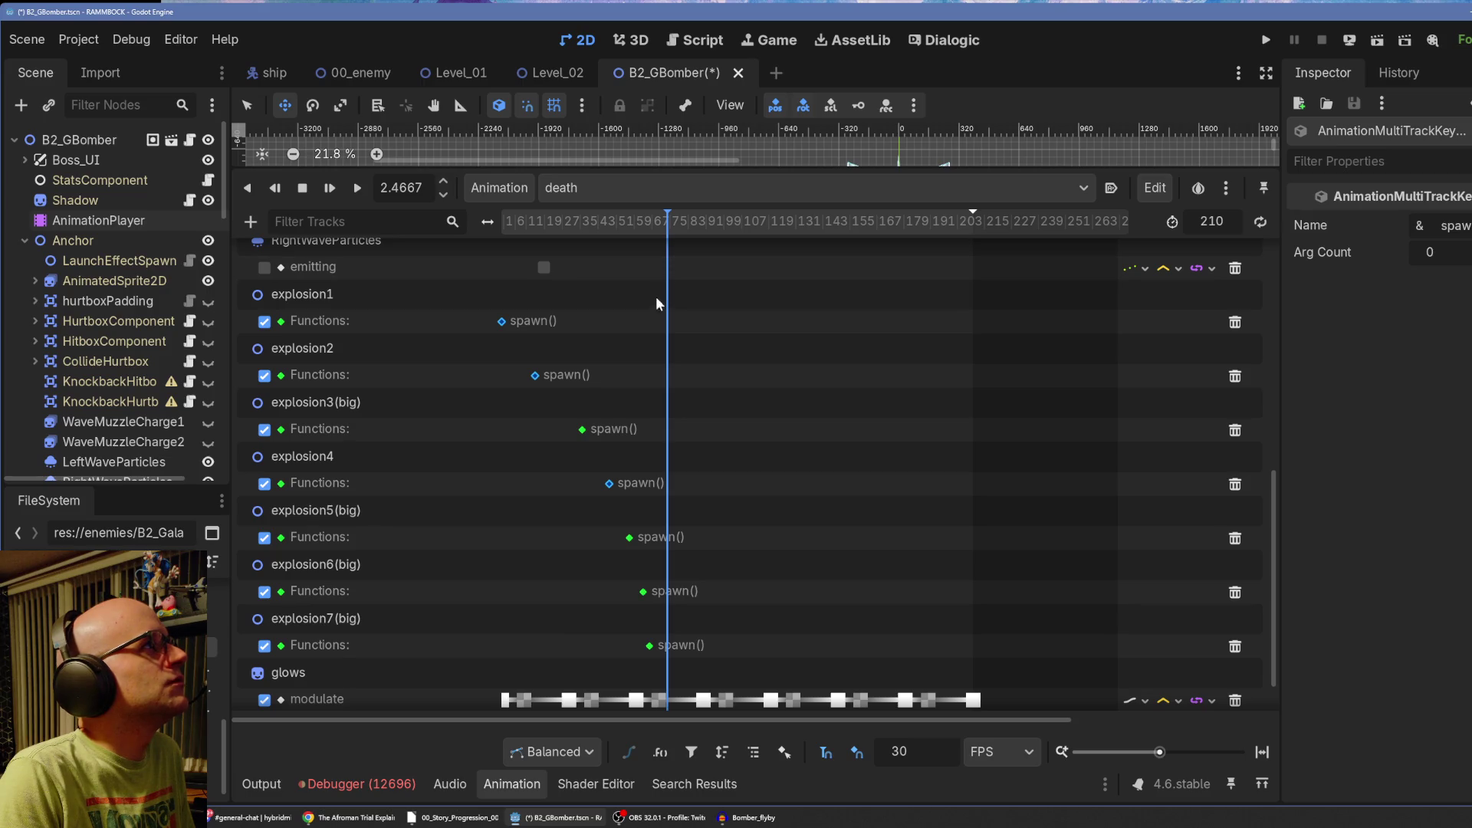
pyautogui.rightClick(666, 316)
pyautogui.click(726, 426)
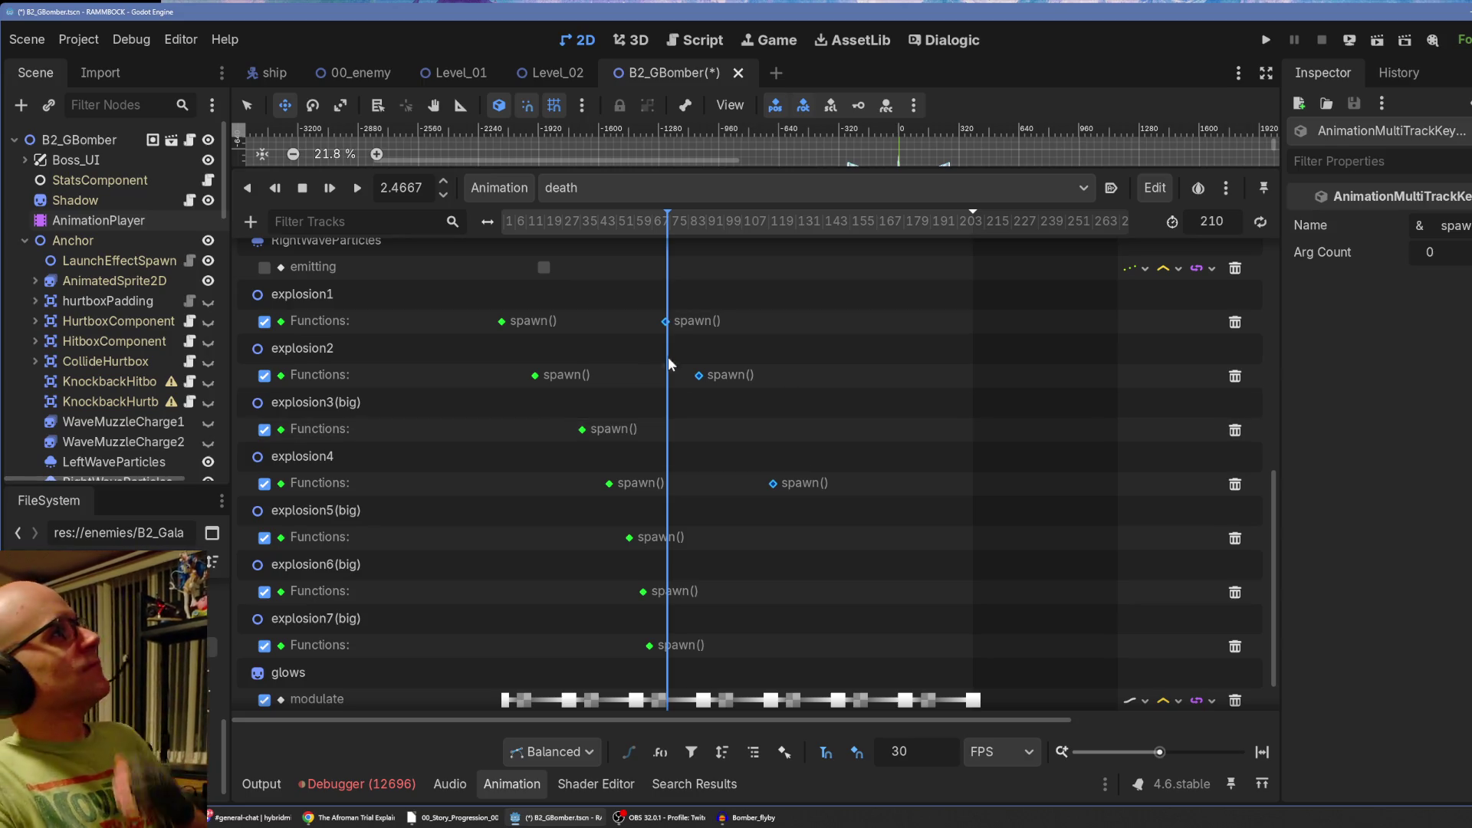
pyautogui.click(698, 375)
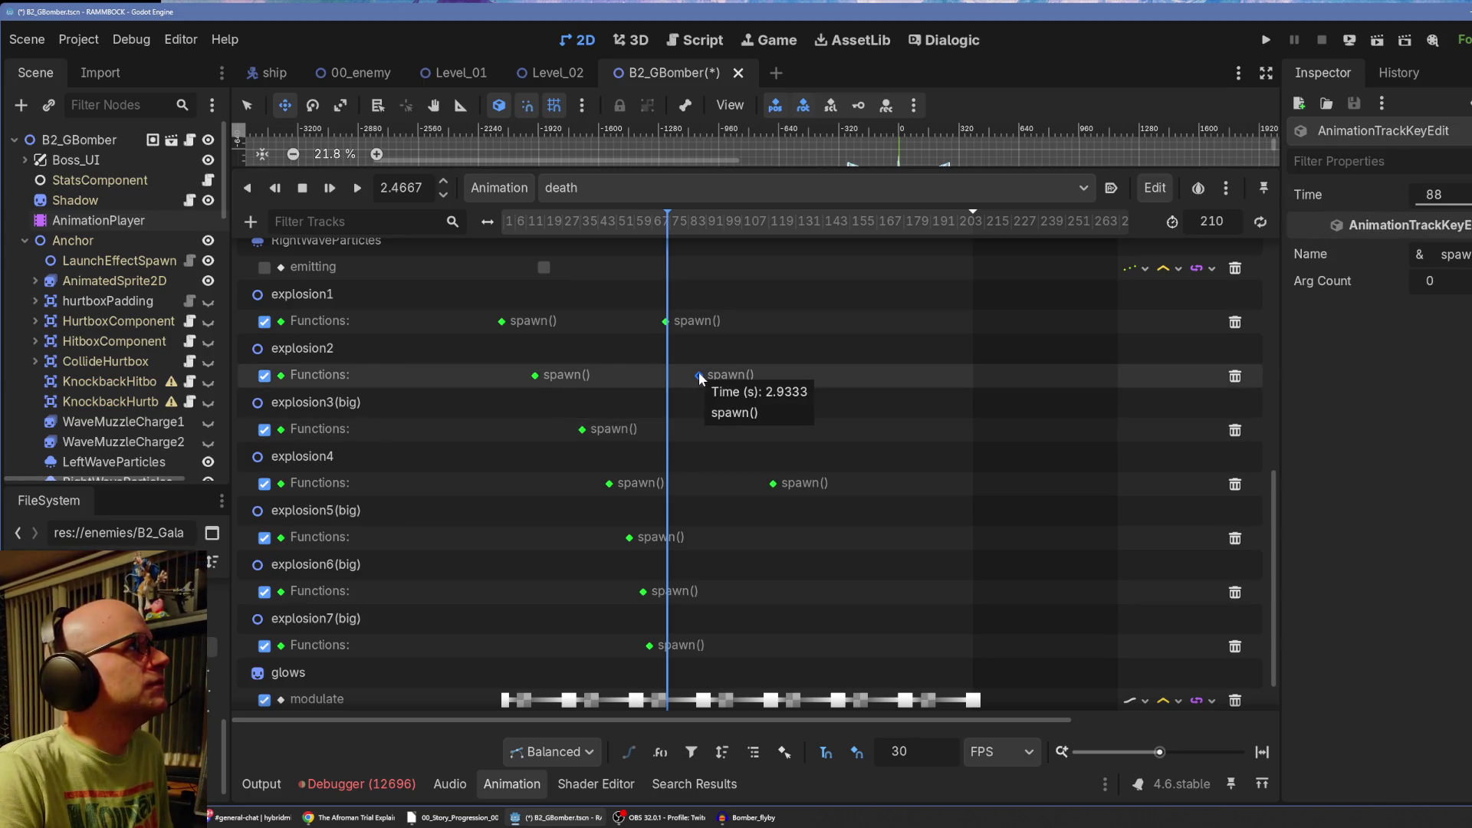
pyautogui.moveTo(698, 372); pyautogui.dragTo(703, 372)
pyautogui.click(772, 483)
pyautogui.moveTo(771, 480); pyautogui.dragTo(748, 477)
# Paste another set of spawn() keys at about 4.37 seconds and stagger their timings.
pyautogui.moveTo(738, 220); pyautogui.dragTo(798, 228)
pyautogui.rightClick(797, 322)
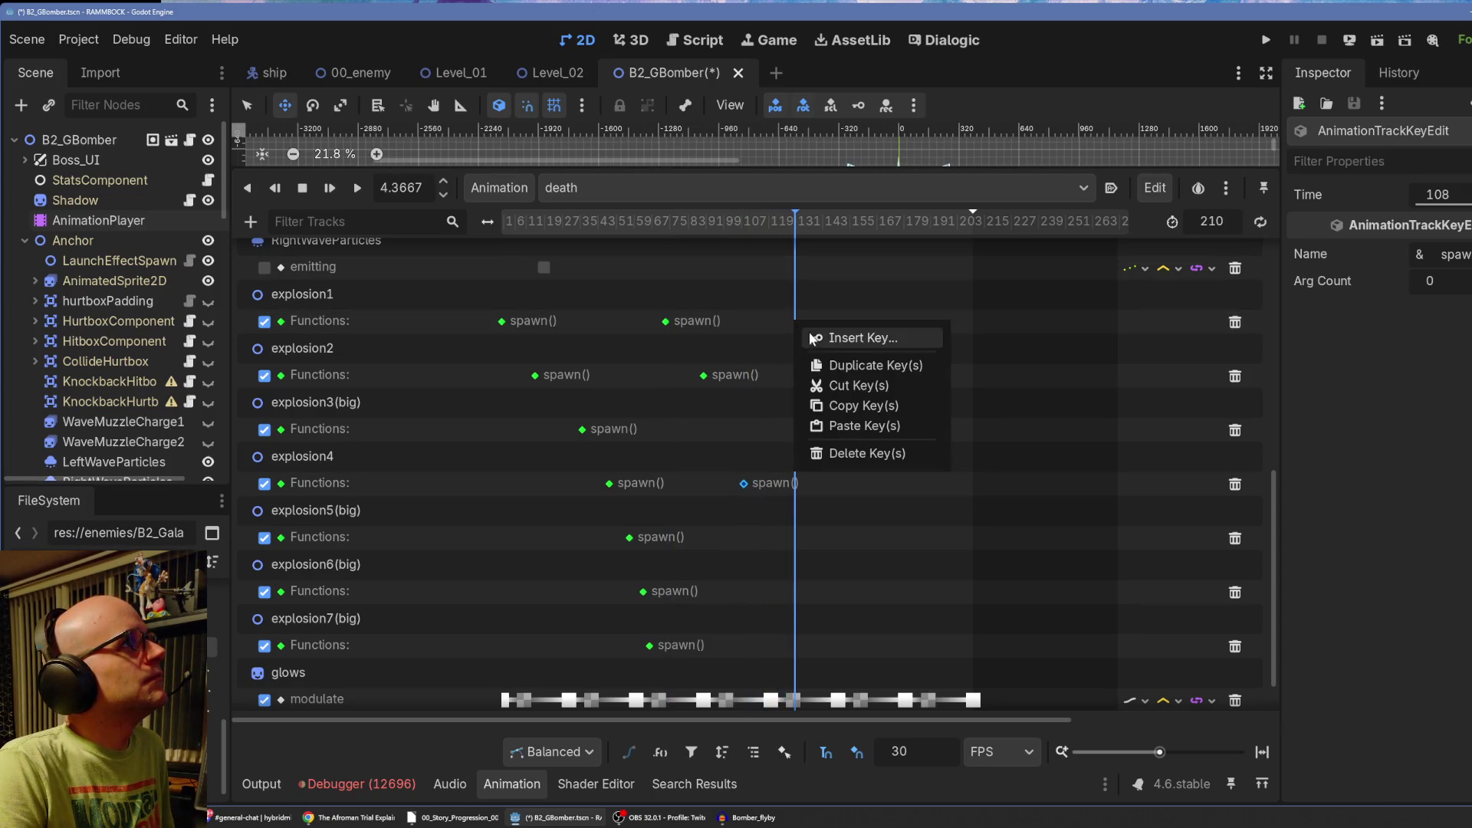
pyautogui.click(850, 424)
pyautogui.moveTo(826, 374); pyautogui.dragTo(822, 375)
pyautogui.moveTo(796, 323); pyautogui.dragTo(839, 325)
pyautogui.moveTo(901, 483); pyautogui.dragTo(854, 483)
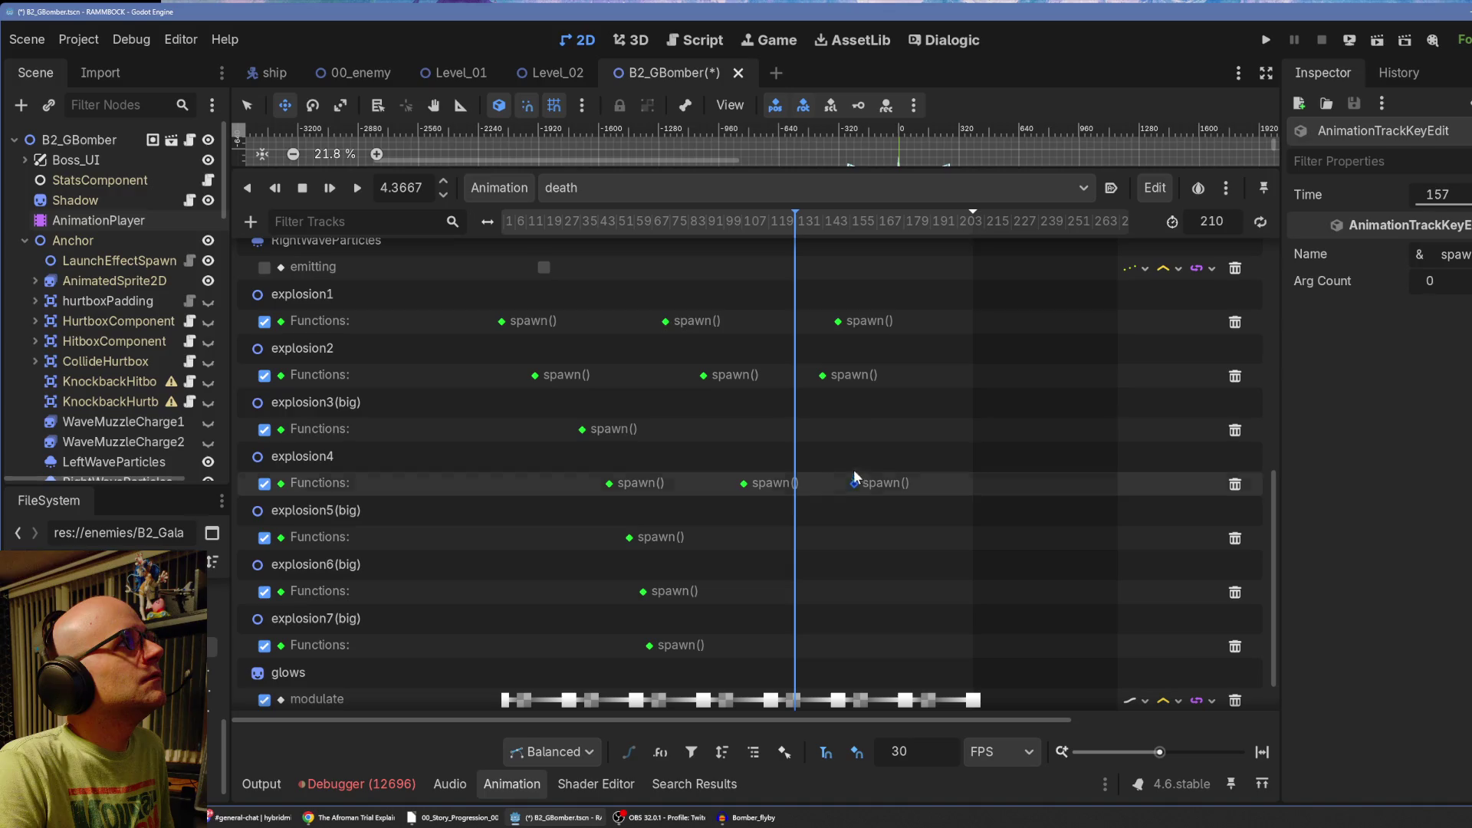
# Move the playhead to about 5.63 seconds and nudge the rightmost explosion1, 2 and 4 keys later.
pyautogui.click(882, 223)
pyautogui.moveTo(881, 224); pyautogui.dragTo(895, 223)
pyautogui.moveTo(823, 374); pyautogui.dragTo(834, 377)
pyautogui.moveTo(838, 321); pyautogui.dragTo(842, 321)
pyautogui.moveTo(854, 483); pyautogui.dragTo(857, 482)
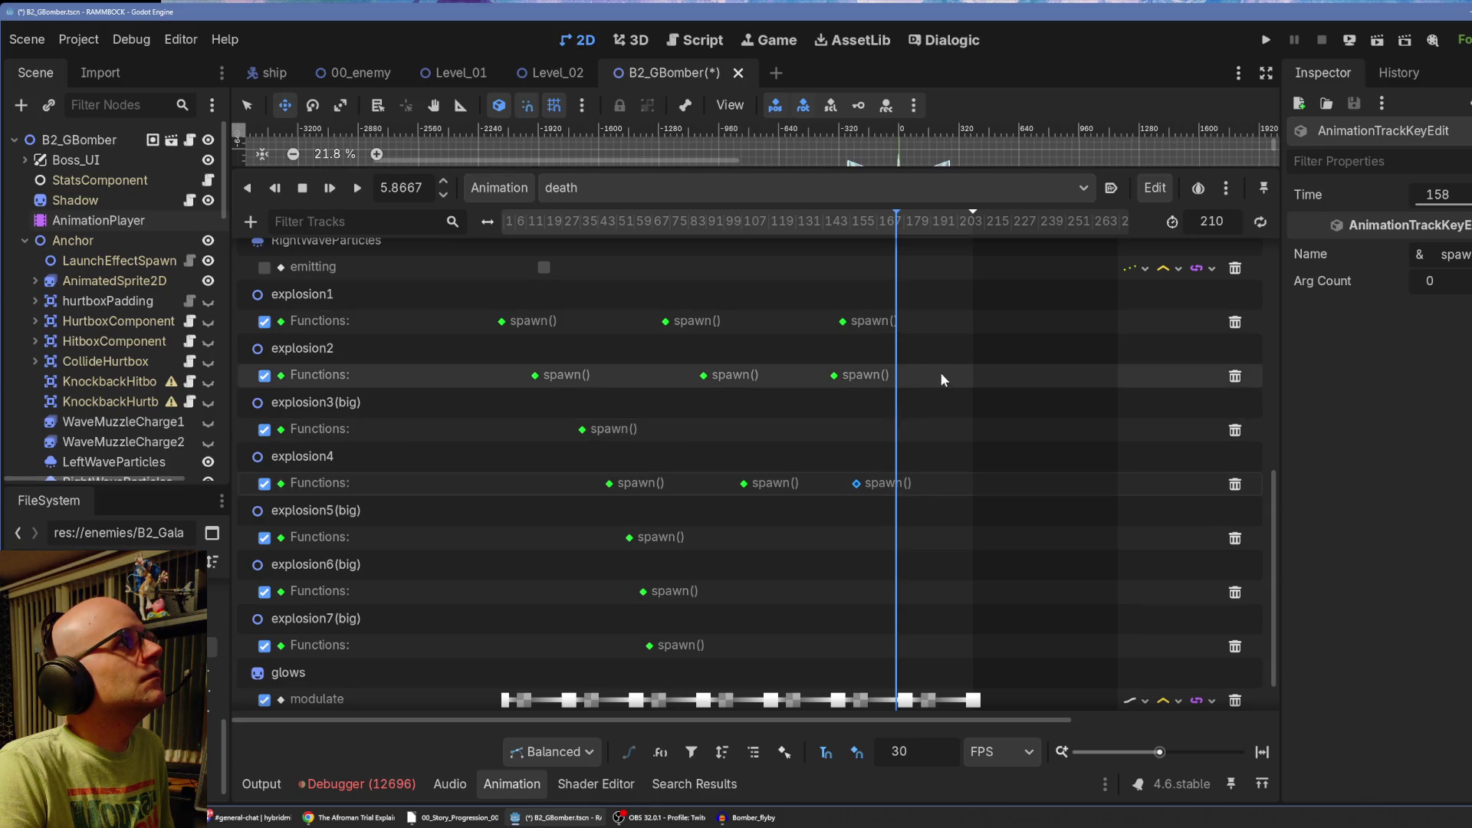
# Paste a third set of spawn() keys at the playhead and stagger explosion1, 2 and 4.
pyautogui.rightClick(895, 320)
pyautogui.click(955, 425)
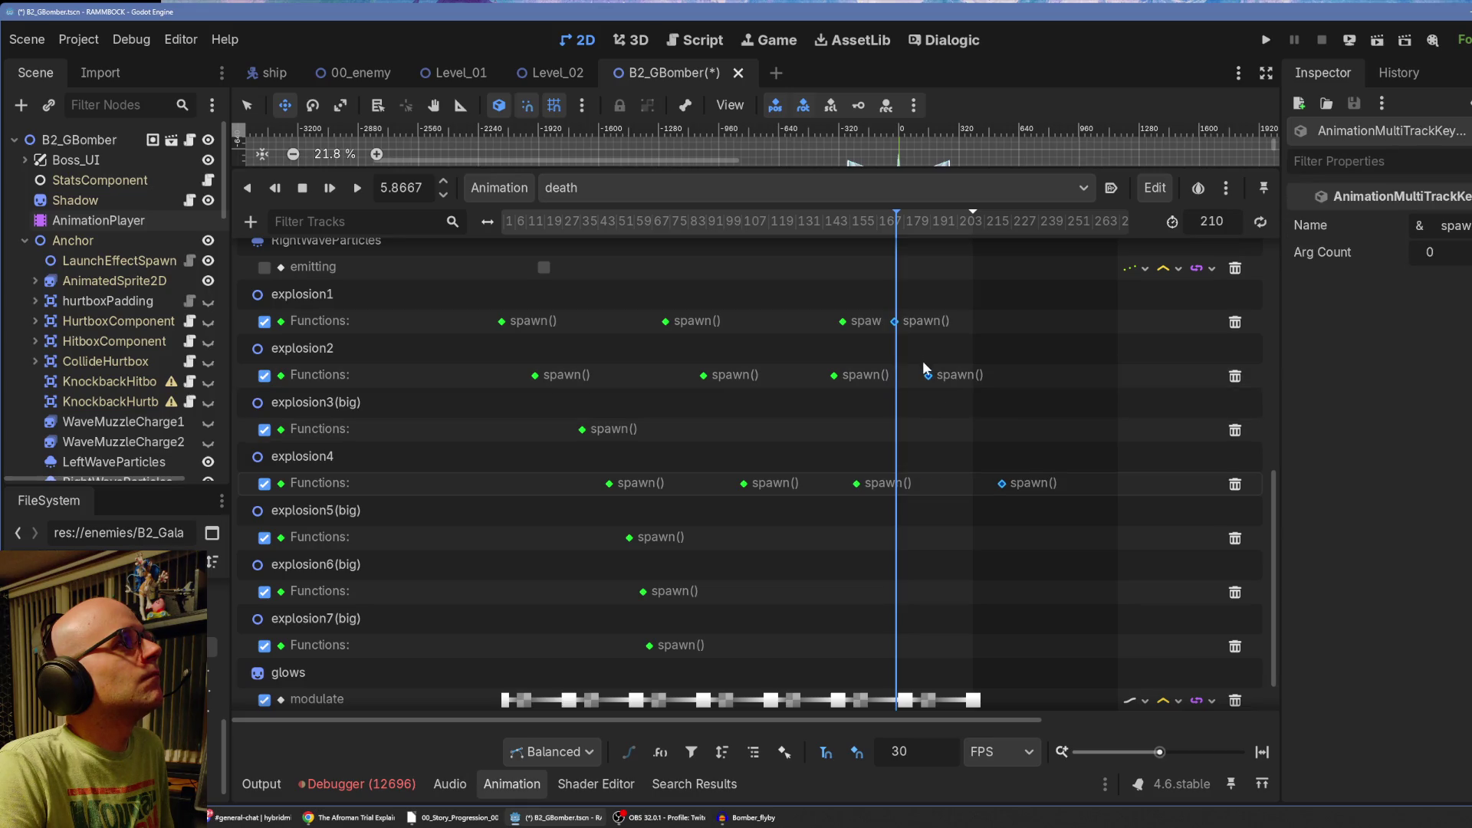
pyautogui.moveTo(1002, 483); pyautogui.dragTo(983, 484)
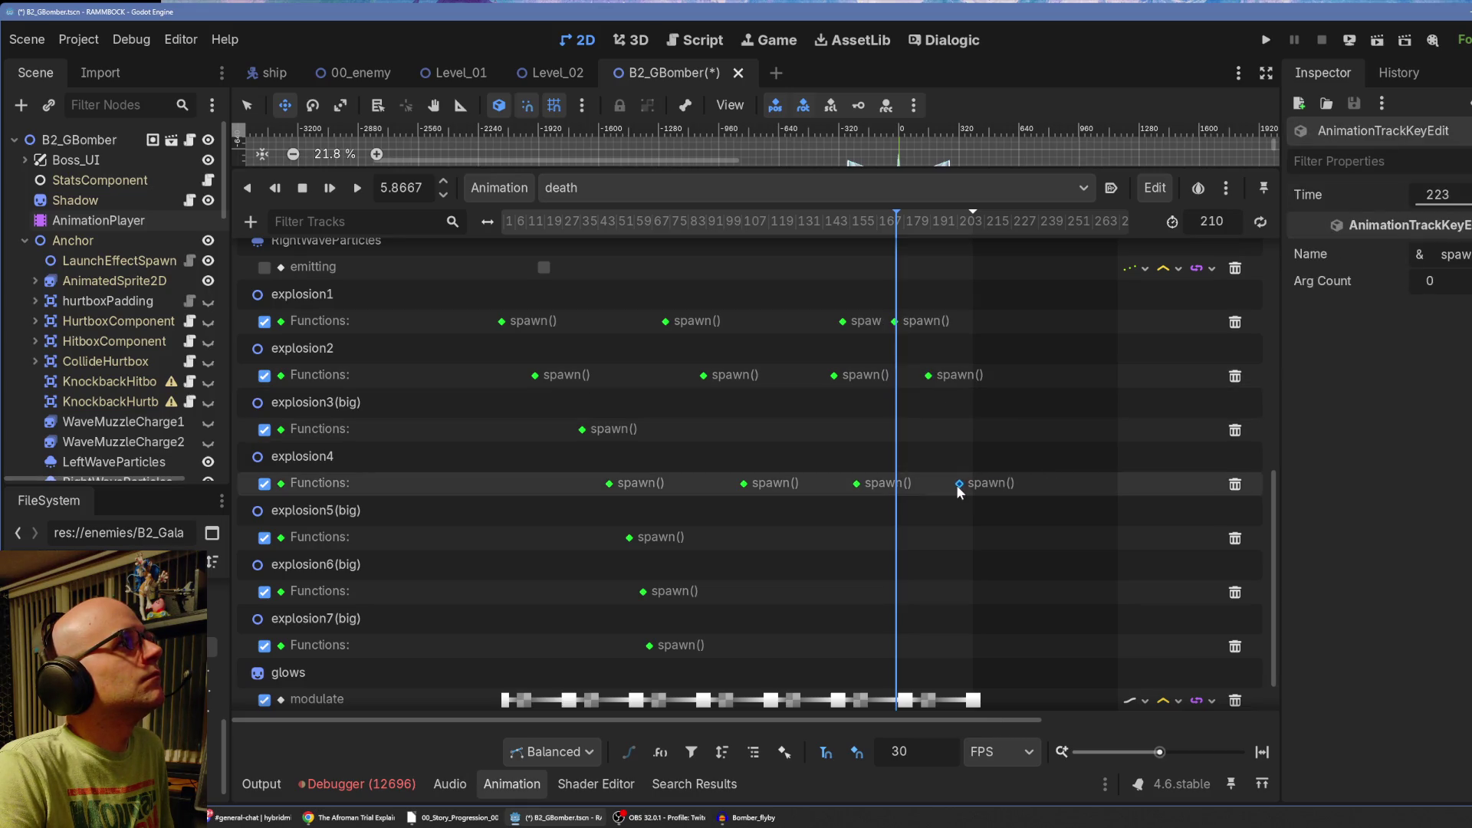
pyautogui.moveTo(929, 375); pyautogui.dragTo(941, 375)
pyautogui.click(896, 321)
pyautogui.moveTo(897, 322); pyautogui.dragTo(908, 321)
pyautogui.click(942, 376)
pyautogui.moveTo(941, 375); pyautogui.dragTo(935, 376)
pyautogui.click(959, 483)
pyautogui.moveTo(958, 483); pyautogui.dragTo(965, 482)
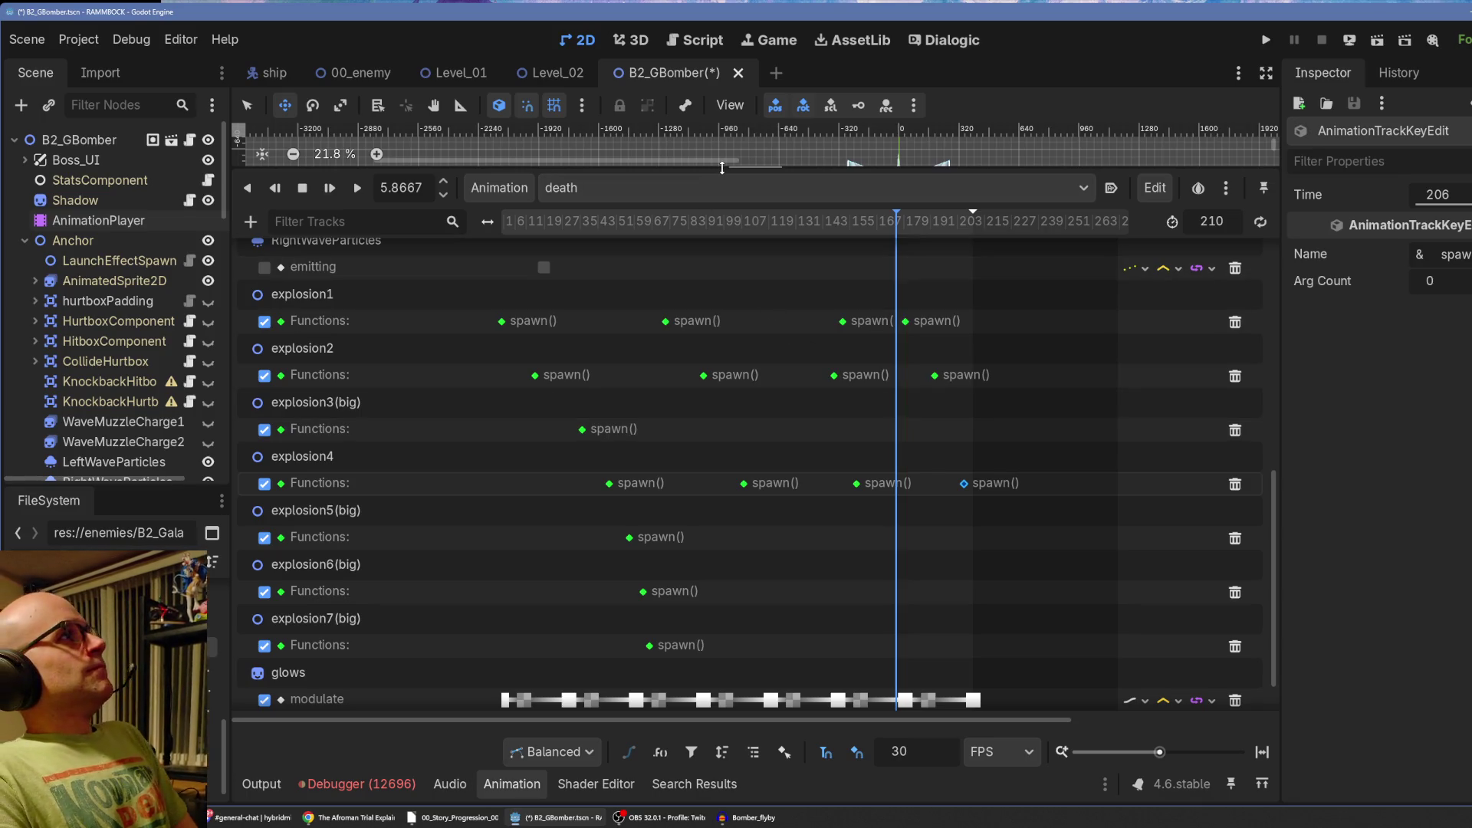
pyautogui.click(609, 190)
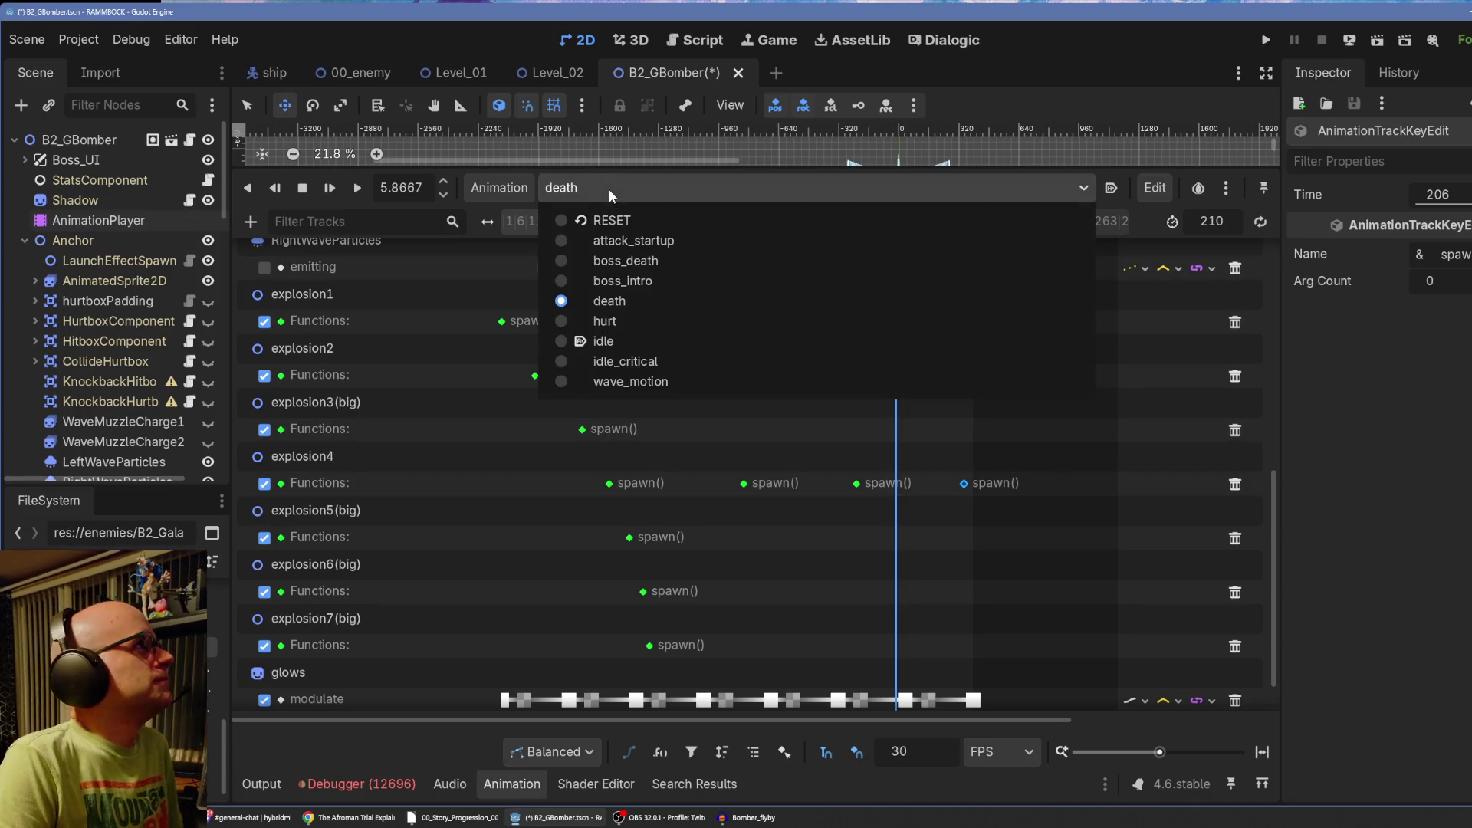
# Save the B2_GBomber scene with the RESET animation selected and the 2D view enlarged.
pyautogui.click(624, 219)
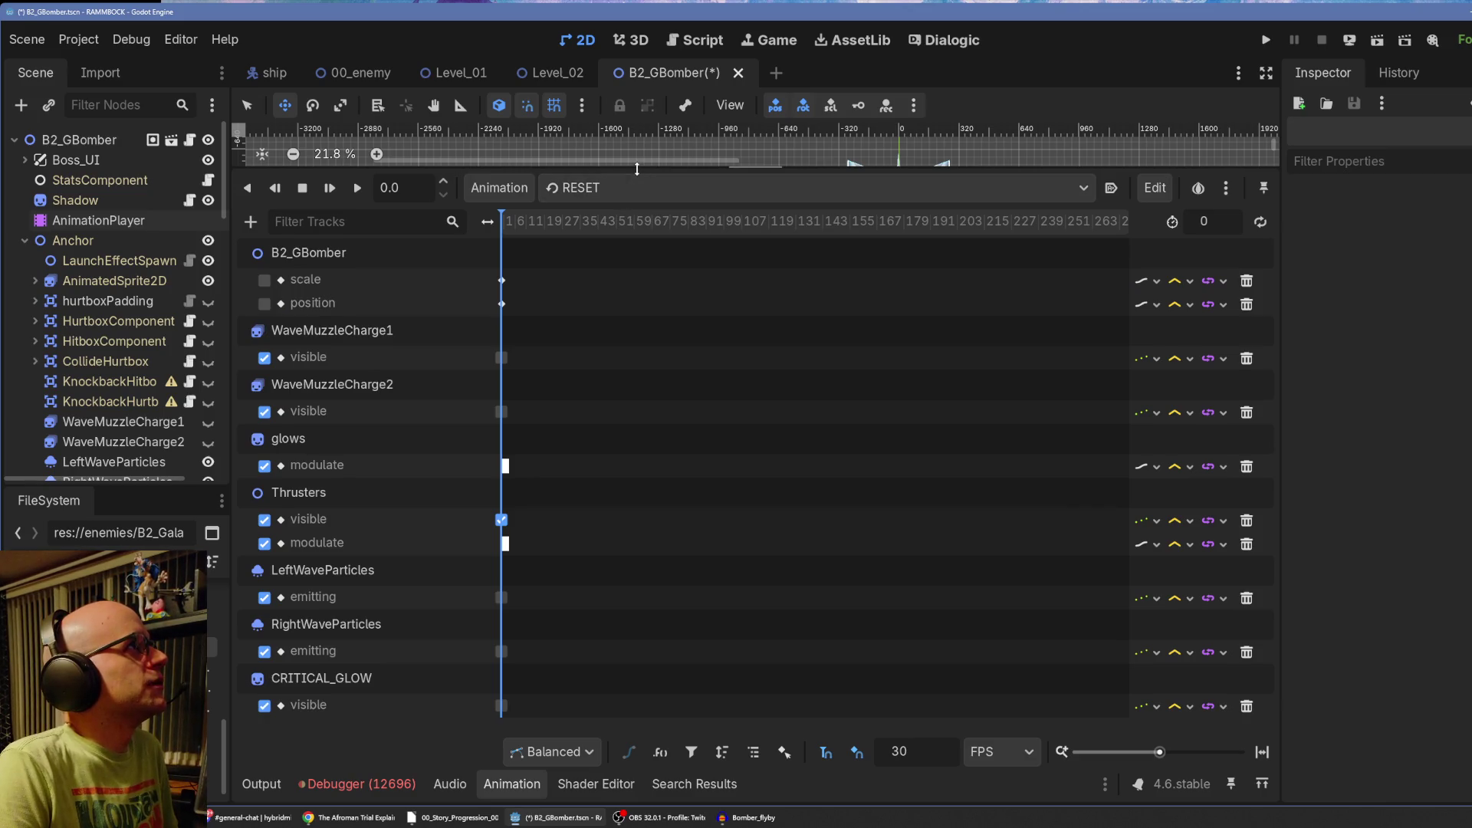
pyautogui.moveTo(635, 174); pyautogui.dragTo(619, 587)
pyautogui.hotkey('ctrl', 's')
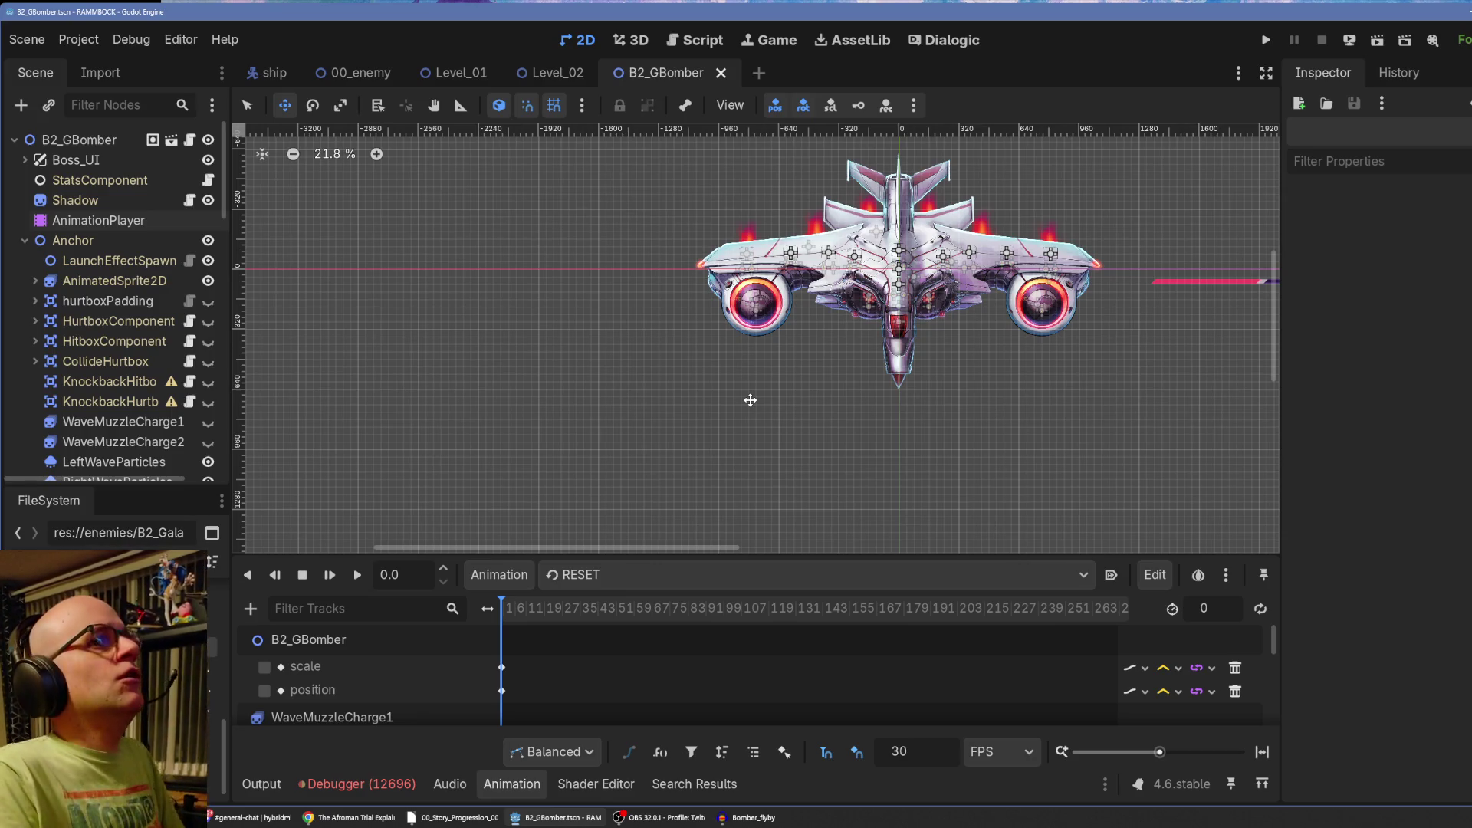
# Enlarge the animation track list and reopen the death animation.
pyautogui.moveTo(672, 553)
pyautogui.mouseDown()
pyautogui.moveTo(714, 282)
pyautogui.moveTo(748, 189)
pyautogui.mouseUp()
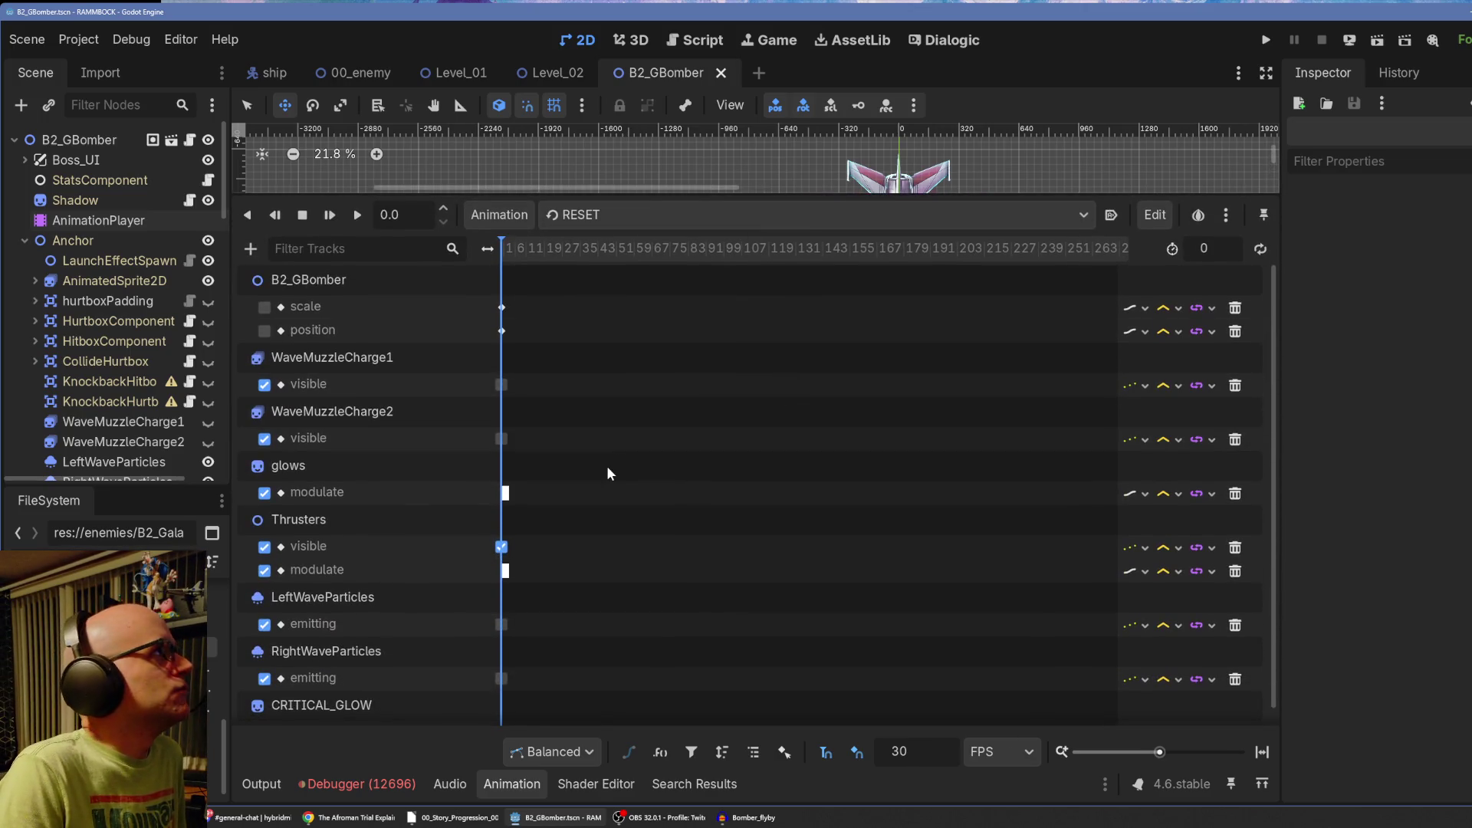
pyautogui.click(594, 219)
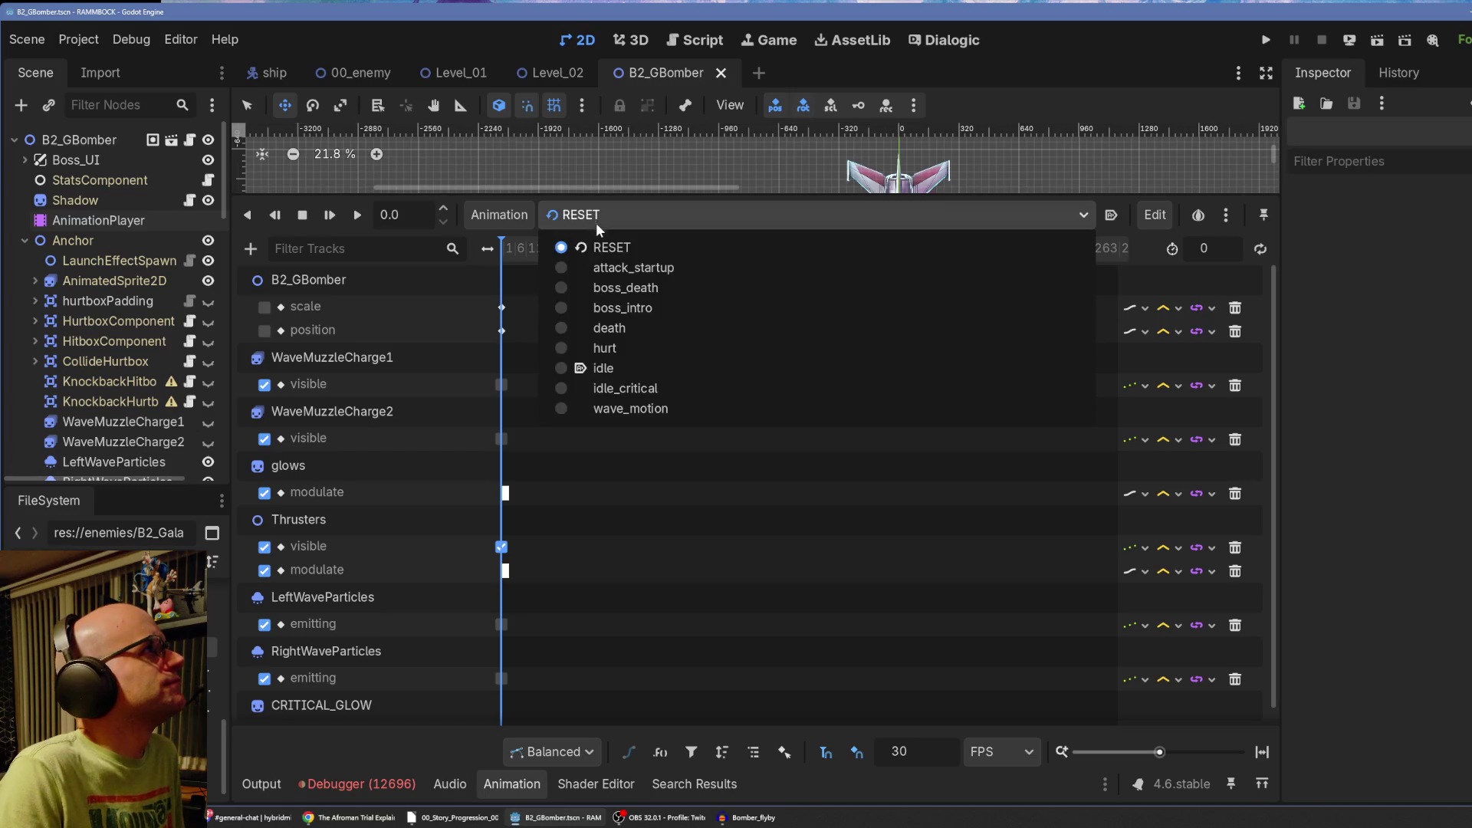
pyautogui.click(615, 325)
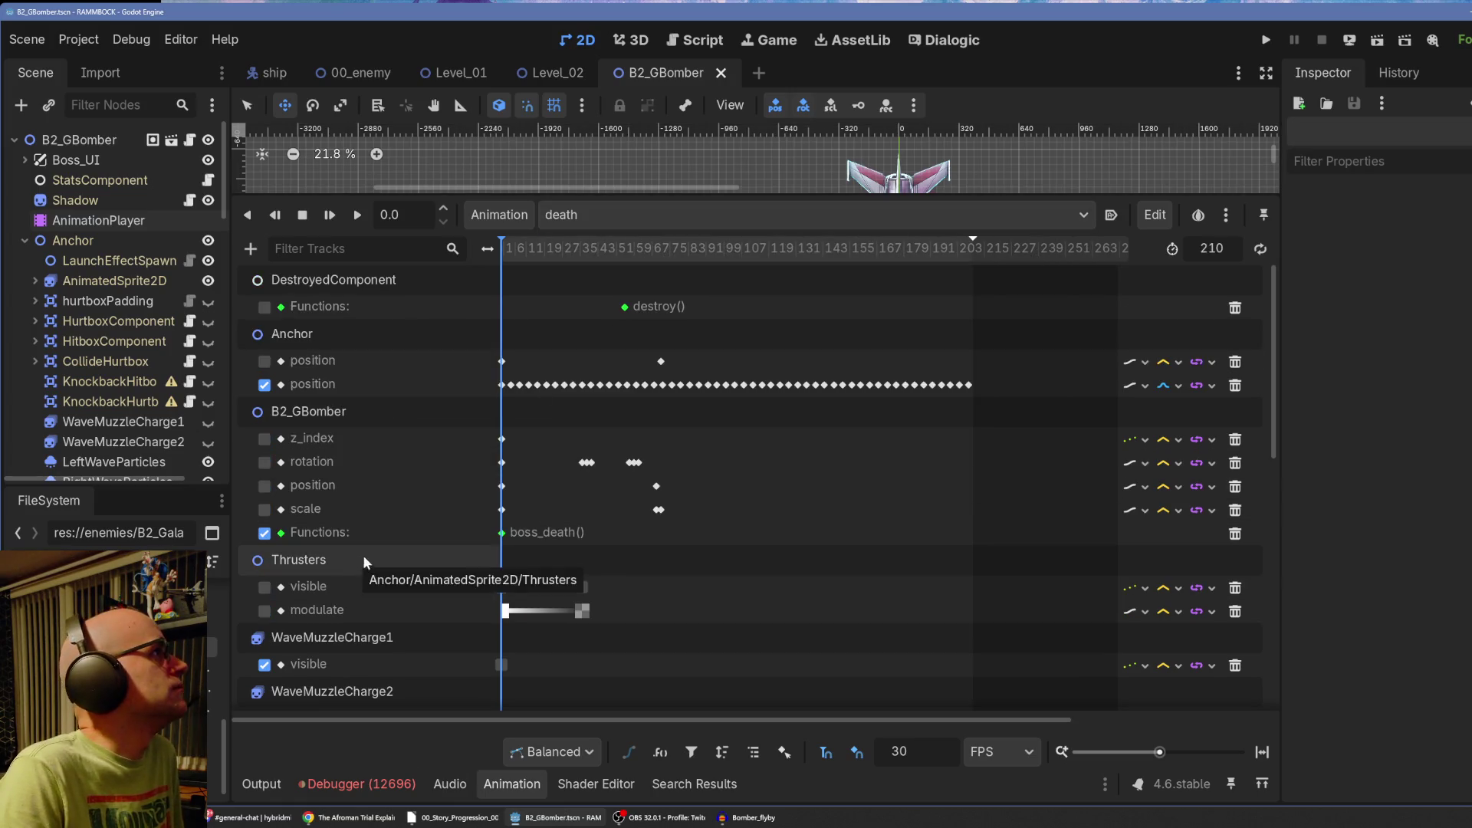
# Enable the B2_GBomber rotation track, play the death animation through, then scrub to about 0.93 s.
pyautogui.click(265, 462)
pyautogui.moveTo(693, 196); pyautogui.dragTo(690, 411)
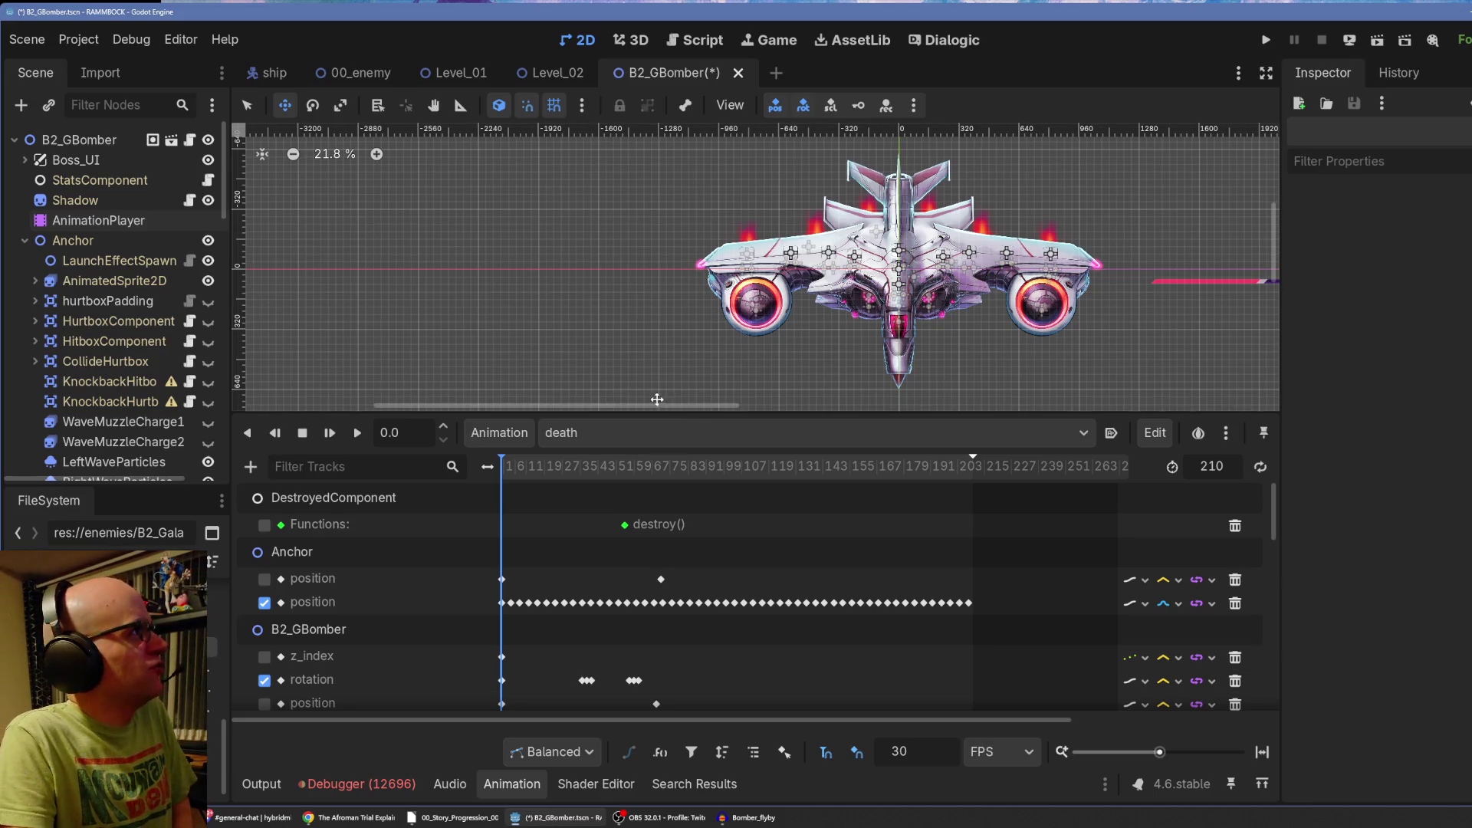
pyautogui.click(322, 434)
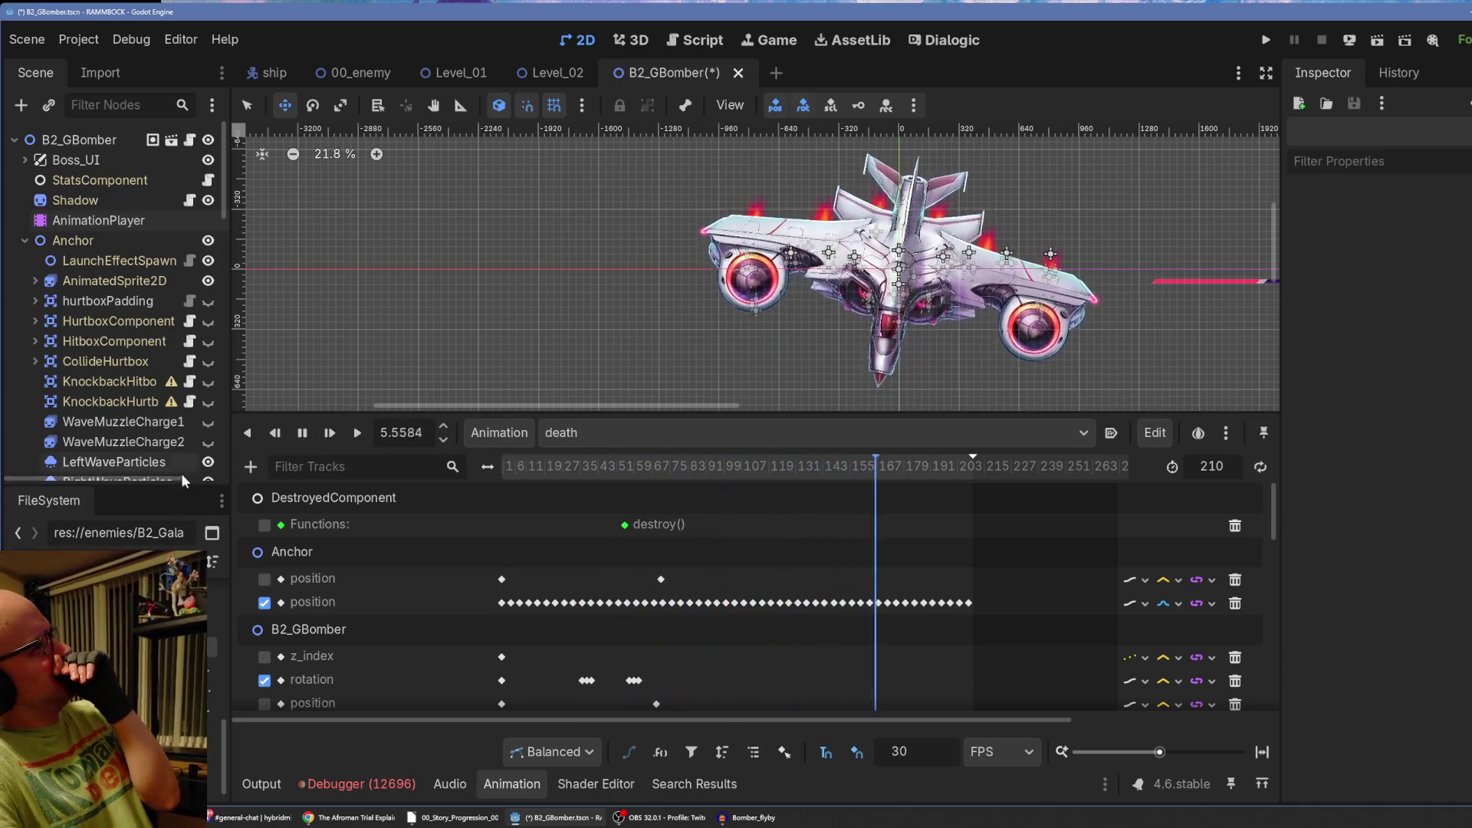
pyautogui.click(305, 433)
pyautogui.moveTo(503, 473); pyautogui.dragTo(565, 470)
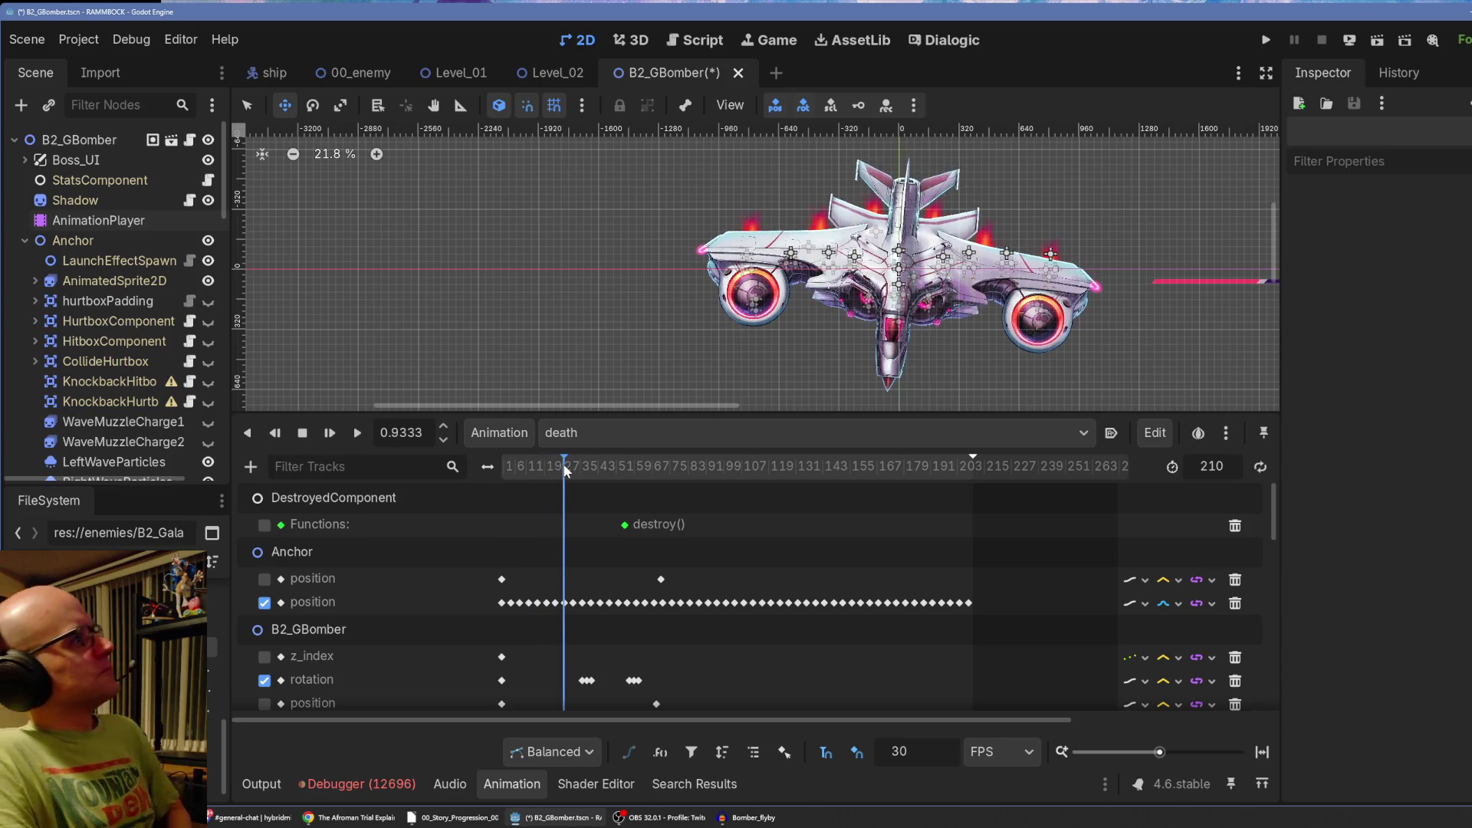
# Delete the extra rotation keys around frames 30–60, keeping the frame-0 and frame-30 keys.
pyautogui.scroll(-2, 573, 595)
pyautogui.moveTo(577, 457); pyautogui.dragTo(583, 463)
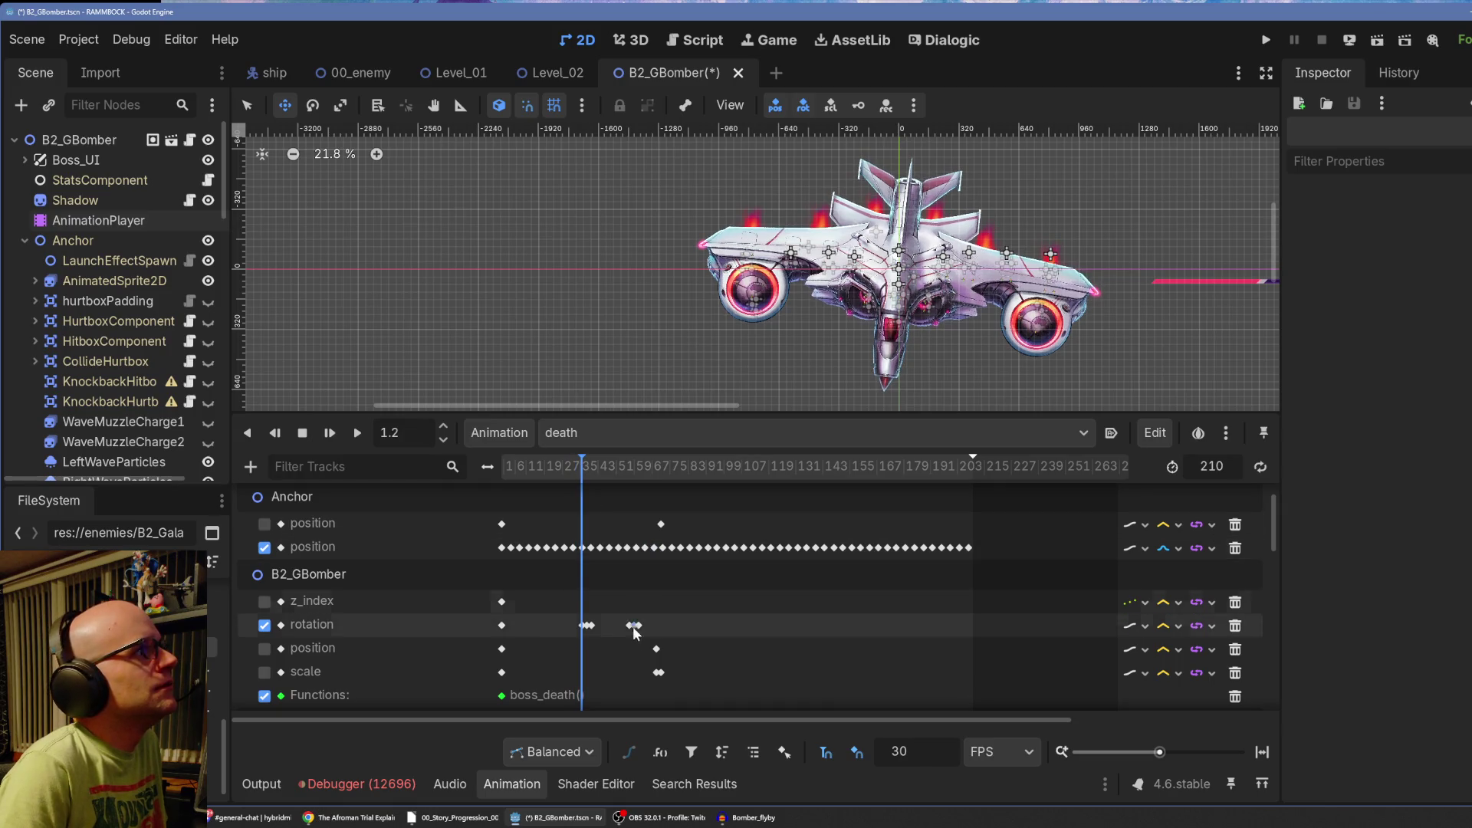
pyautogui.moveTo(1160, 754); pyautogui.dragTo(1177, 756)
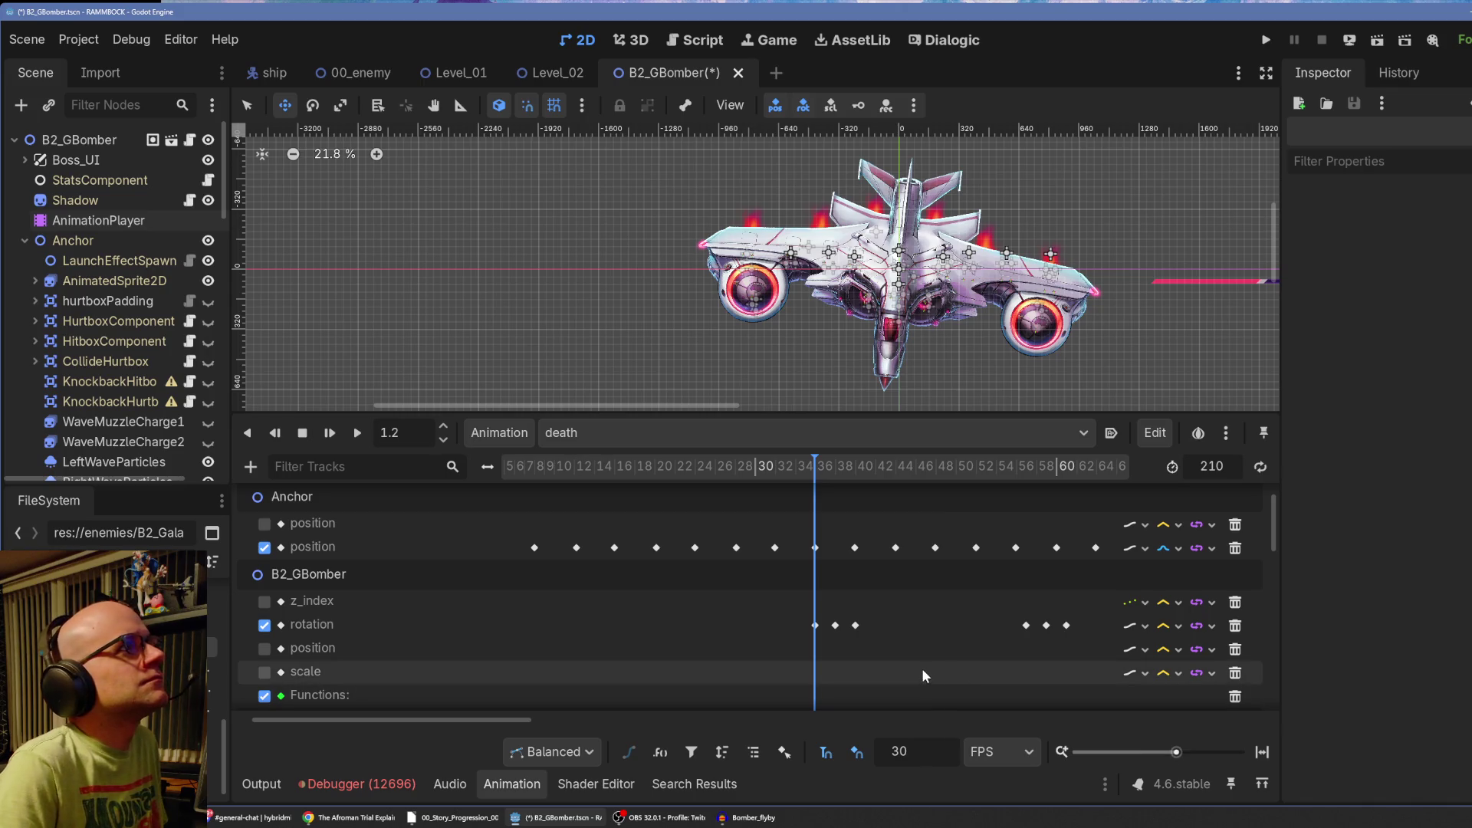
pyautogui.moveTo(837, 630)
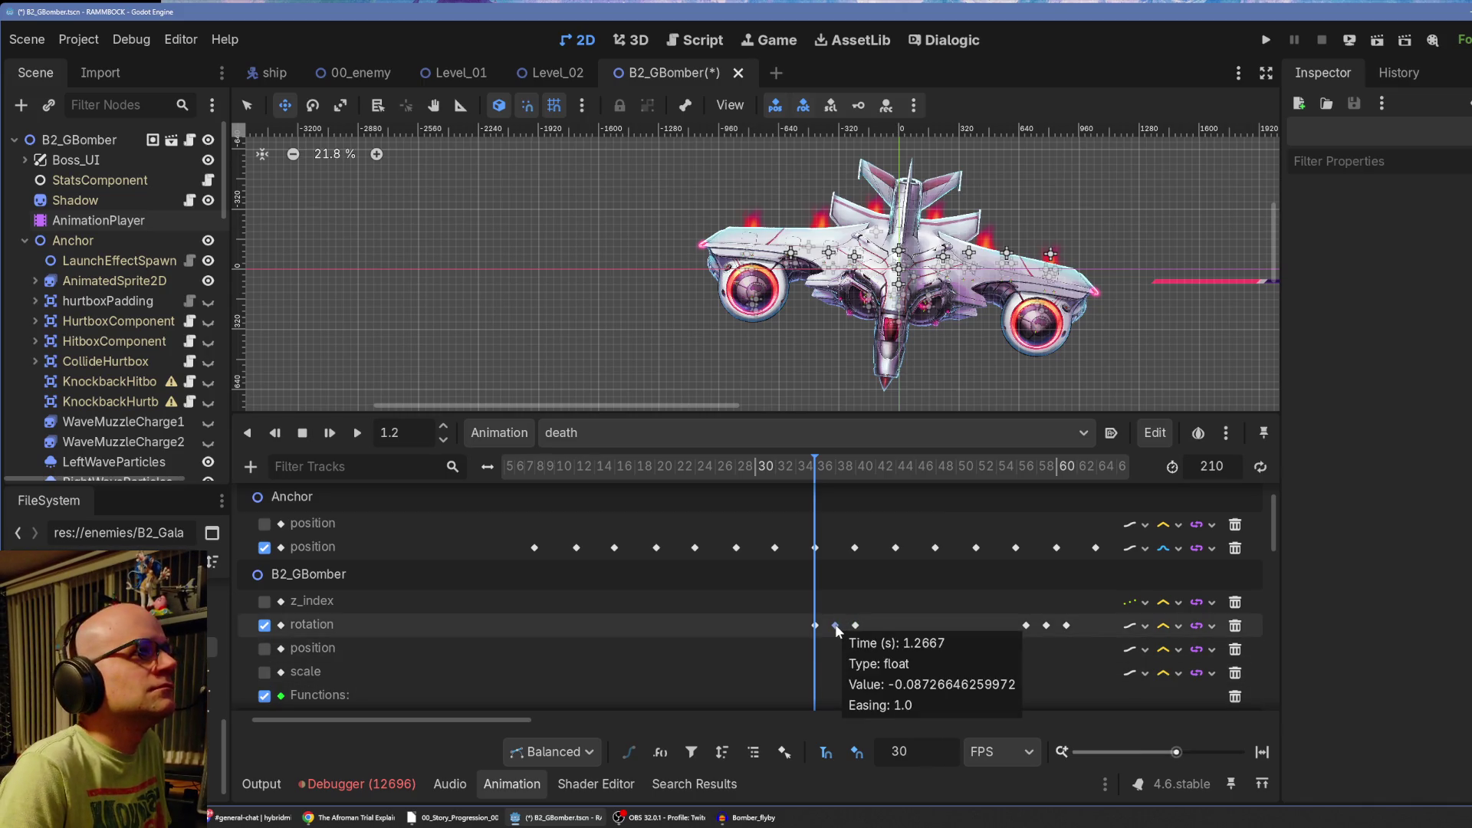
pyautogui.moveTo(1176, 752); pyautogui.dragTo(1167, 752)
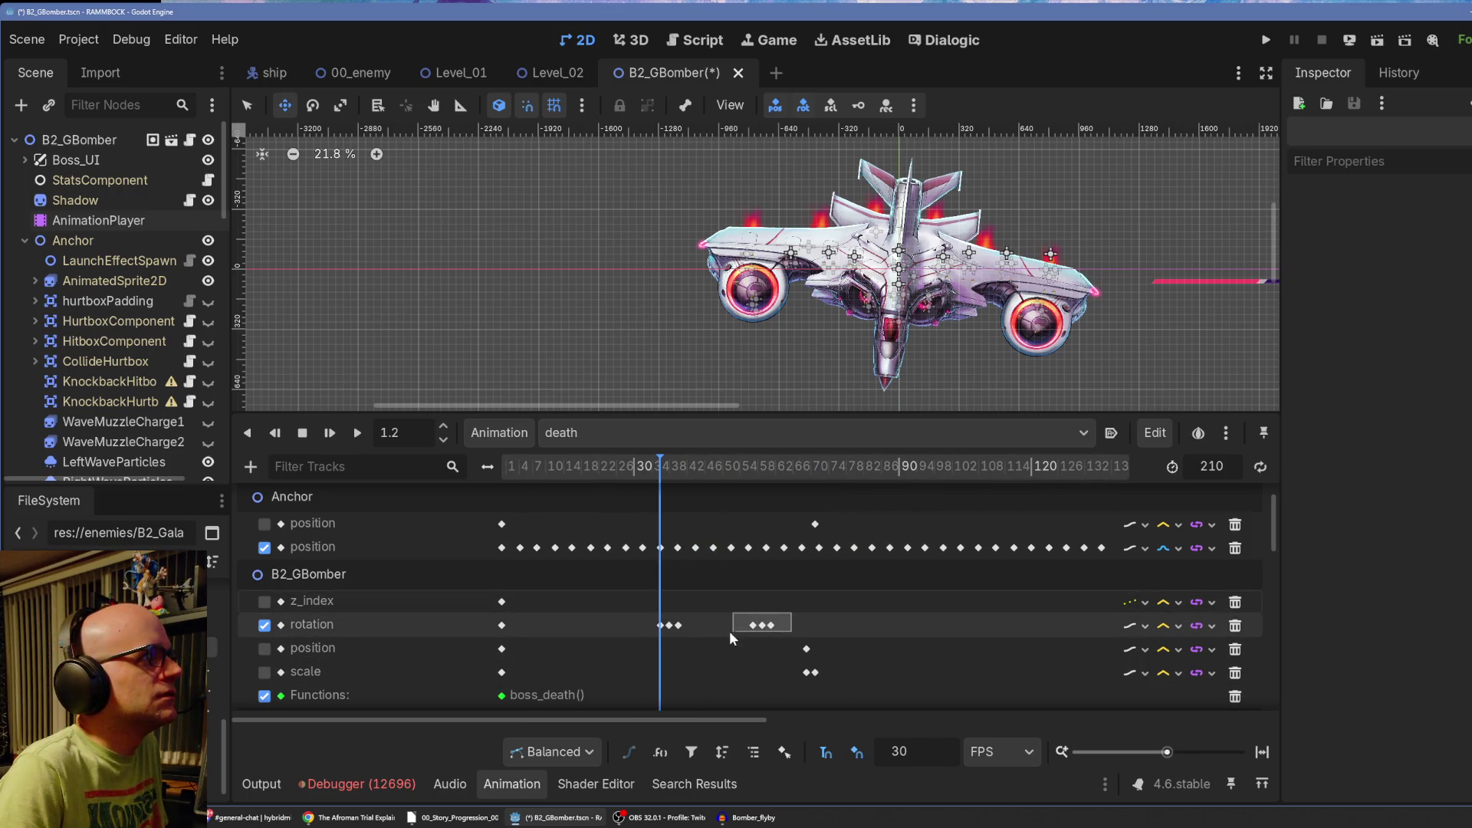
pyautogui.moveTo(682, 632); pyautogui.dragTo(670, 632)
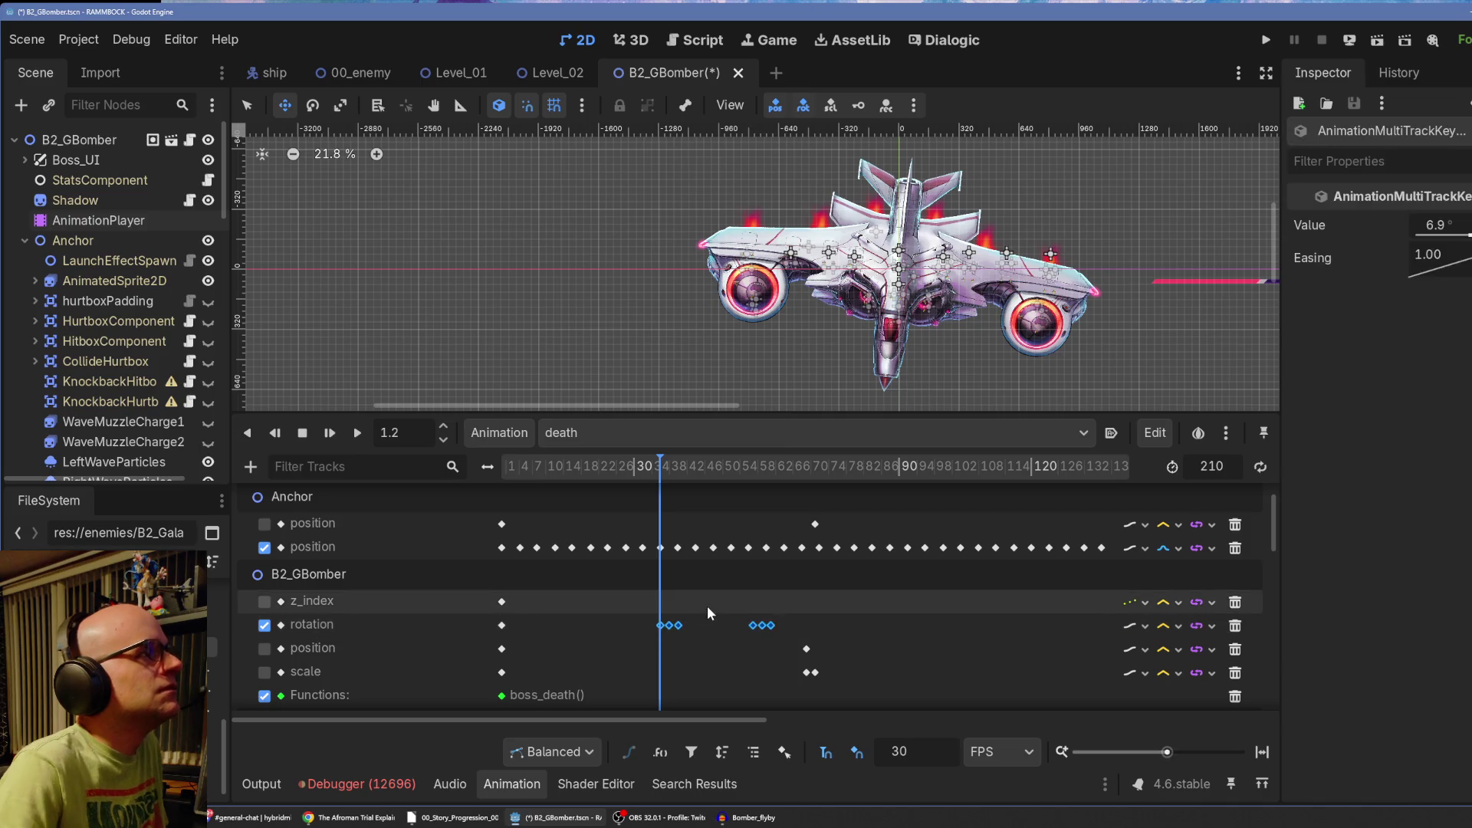
pyautogui.keyDown('ctrl'); pyautogui.click(659, 625); pyautogui.keyUp('ctrl')
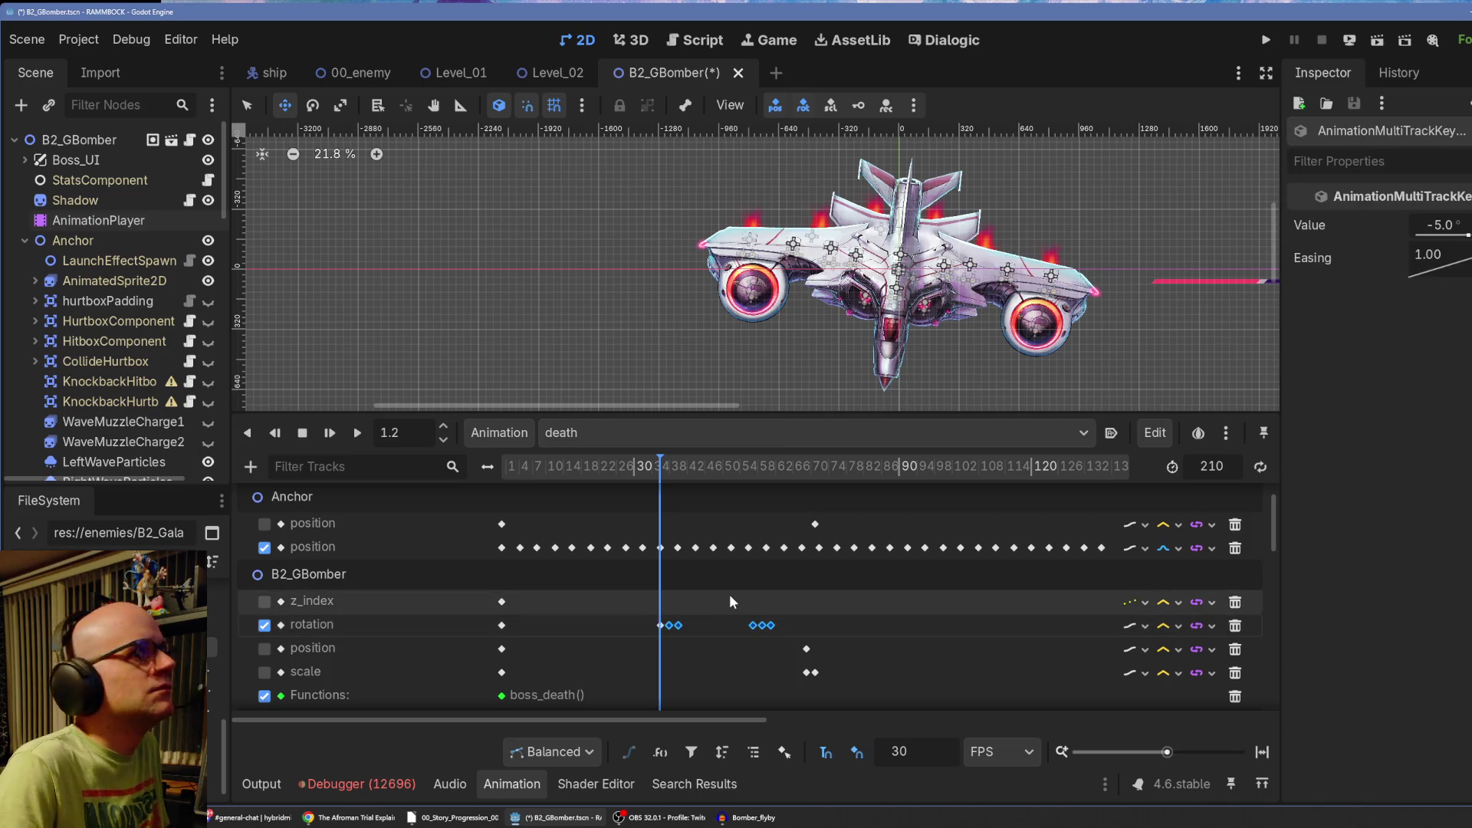
pyautogui.press('Delete')
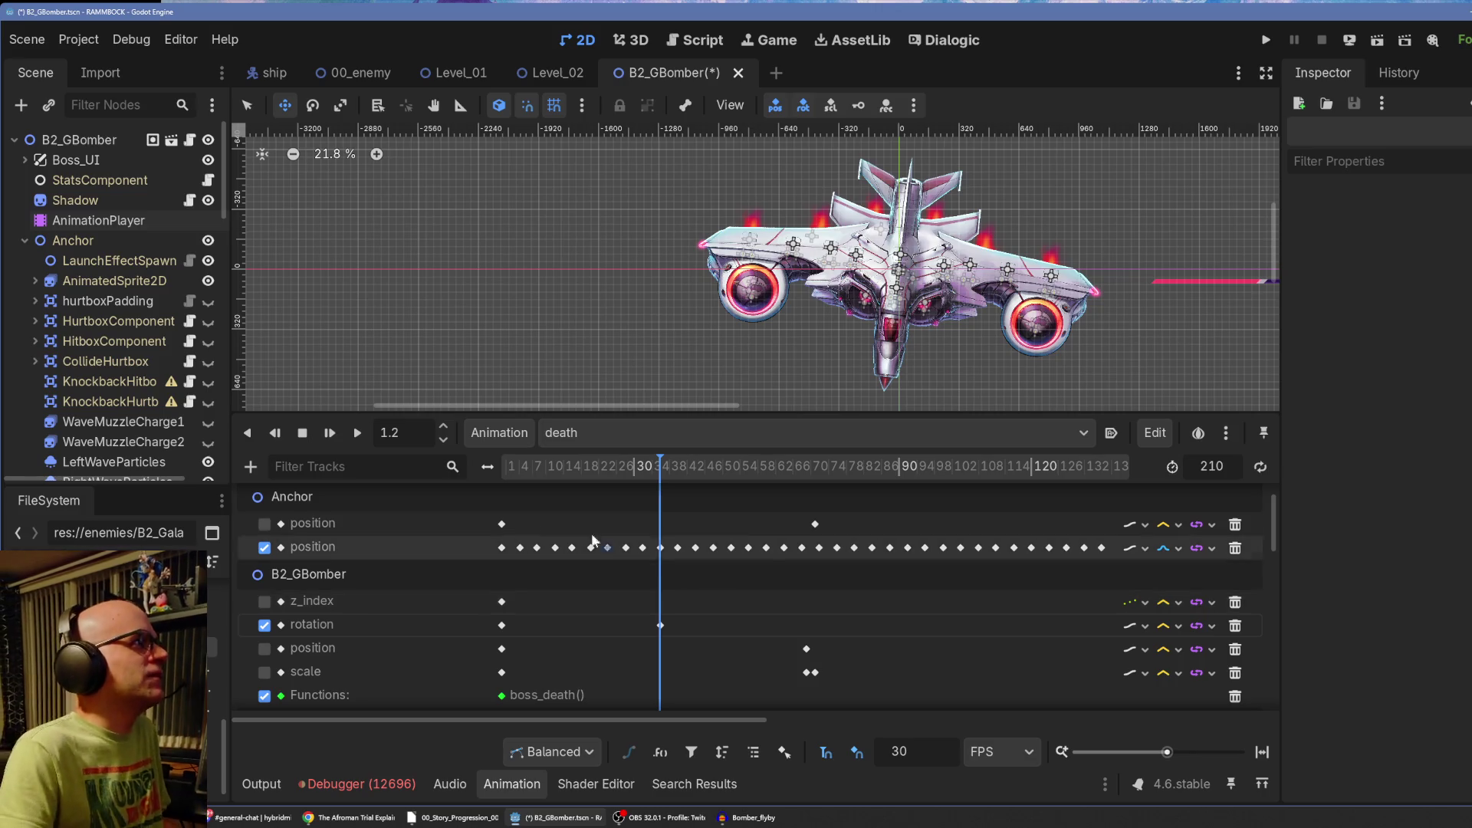
pyautogui.click(501, 469)
# Preview the death animation and copy its two remaining rotation keyframes.
pyautogui.click(328, 434)
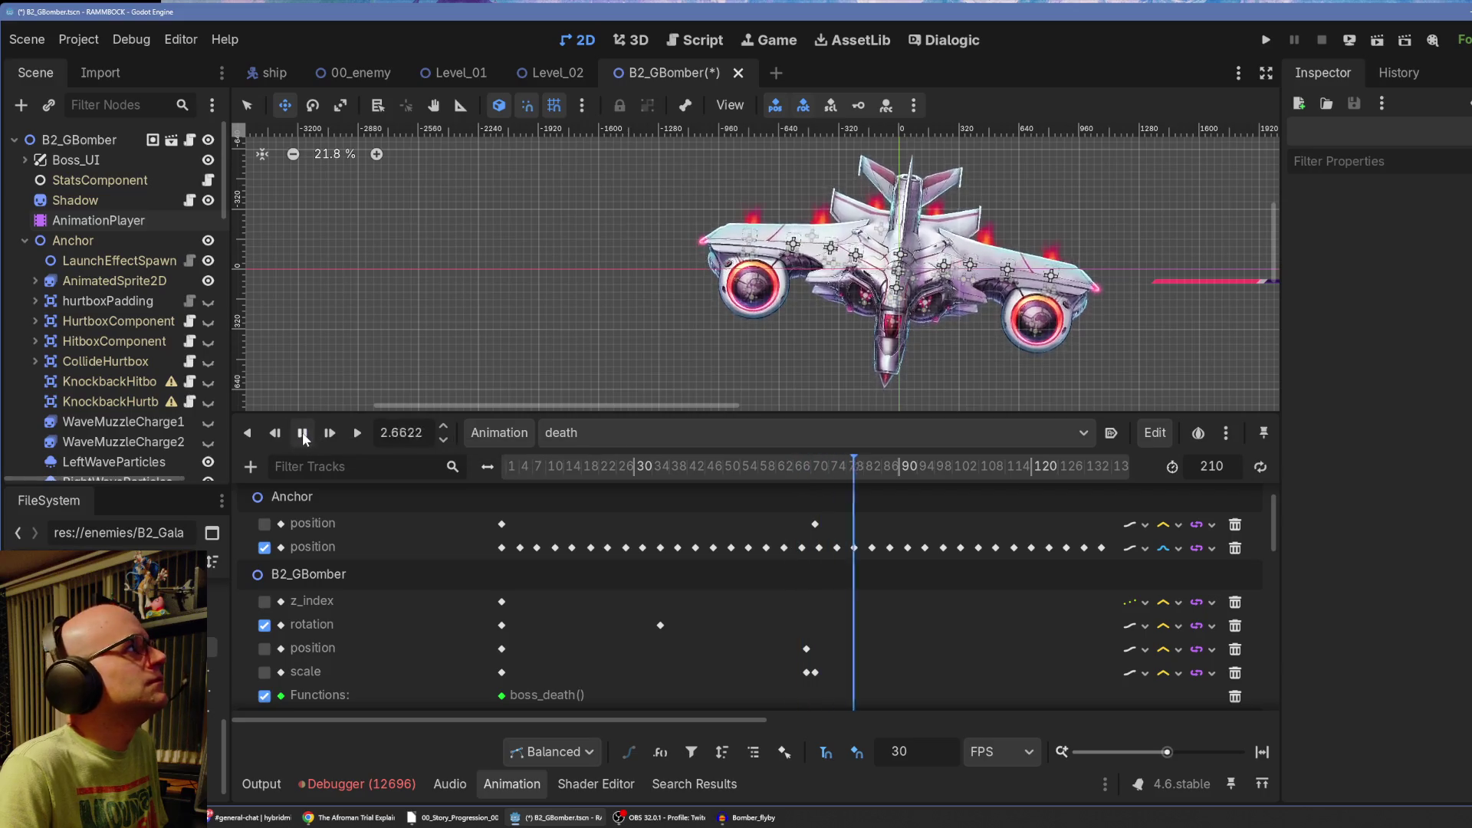
pyautogui.click(302, 434)
pyautogui.click(502, 626)
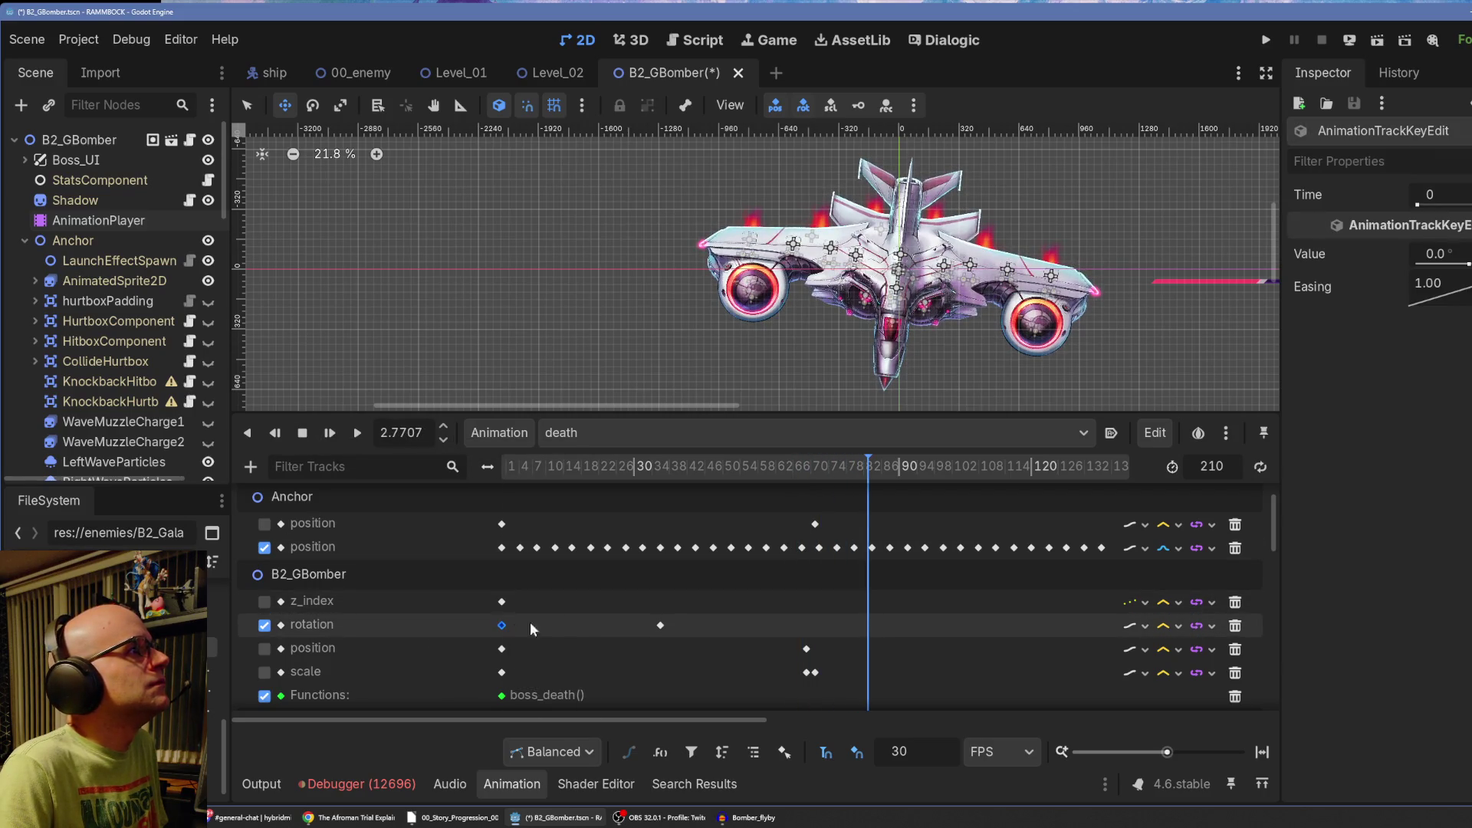
pyautogui.moveTo(684, 621); pyautogui.dragTo(502, 633)
pyautogui.rightClick(502, 628)
pyautogui.click(578, 710)
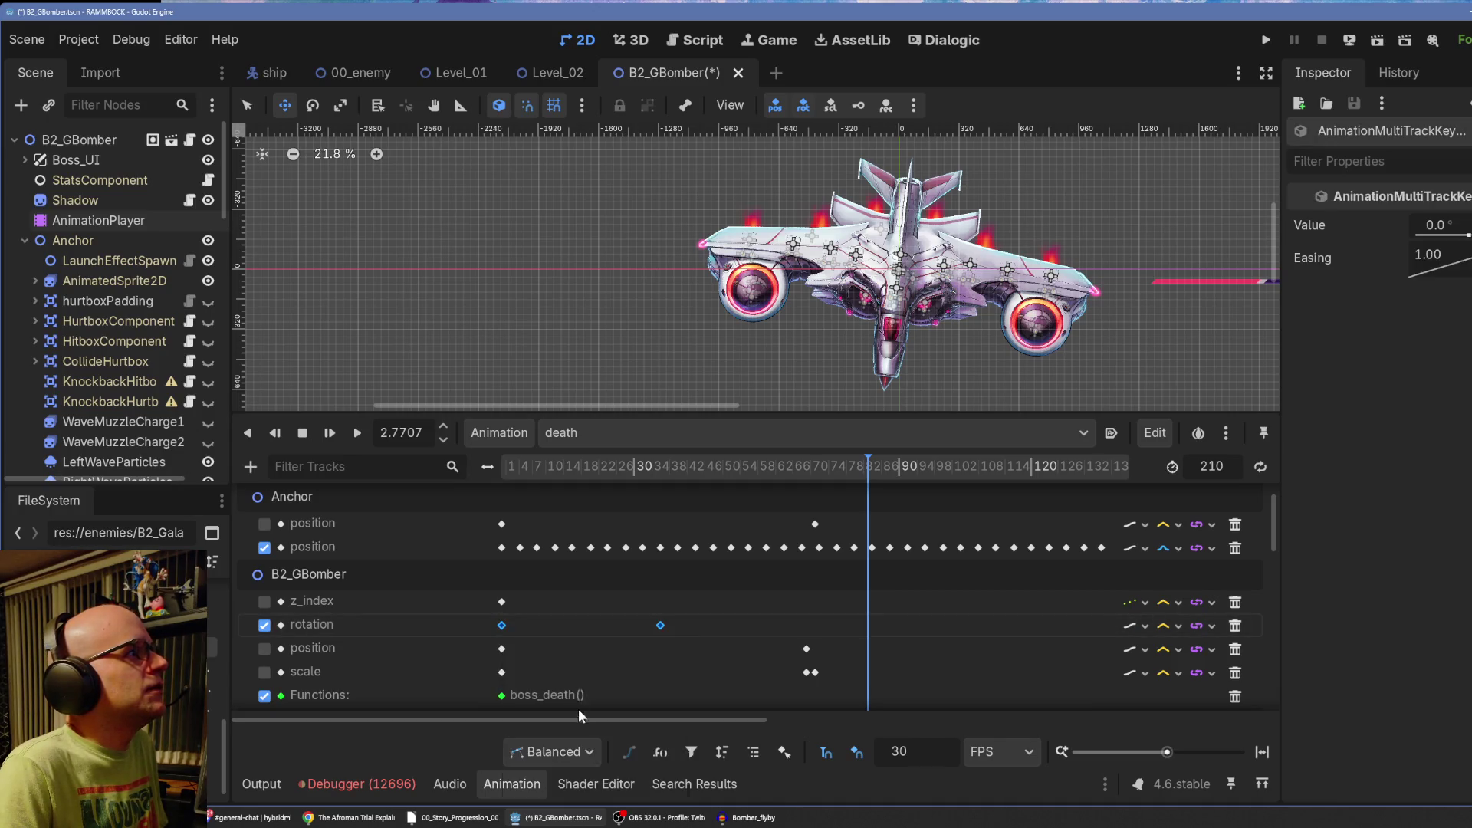
# Paste the copied rotation keys at frame 69.
pyautogui.moveTo(572, 467)
pyautogui.mouseDown()
pyautogui.moveTo(503, 475)
pyautogui.moveTo(662, 482)
pyautogui.mouseUp()
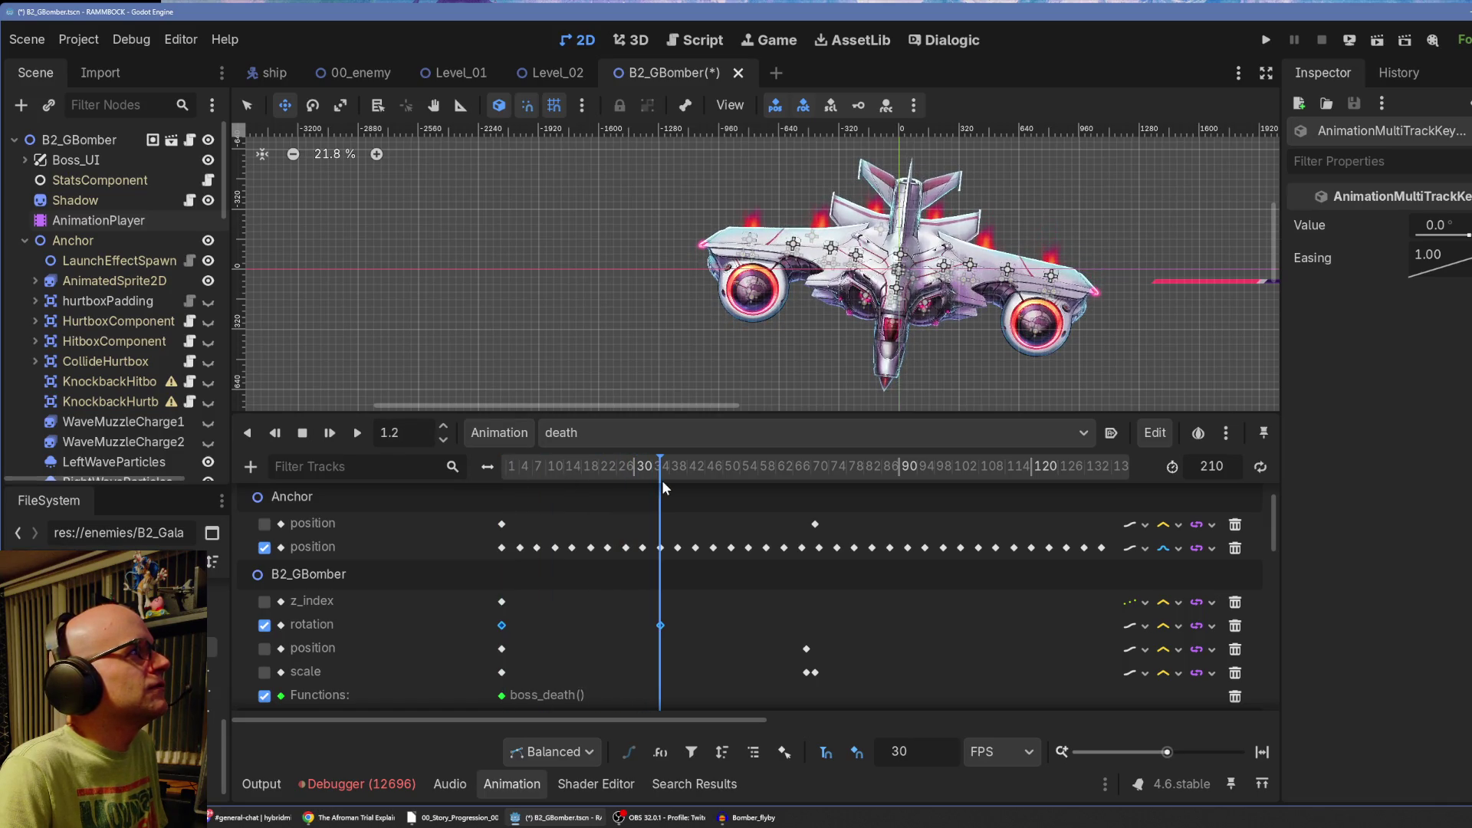
pyautogui.moveTo(661, 480); pyautogui.dragTo(808, 478)
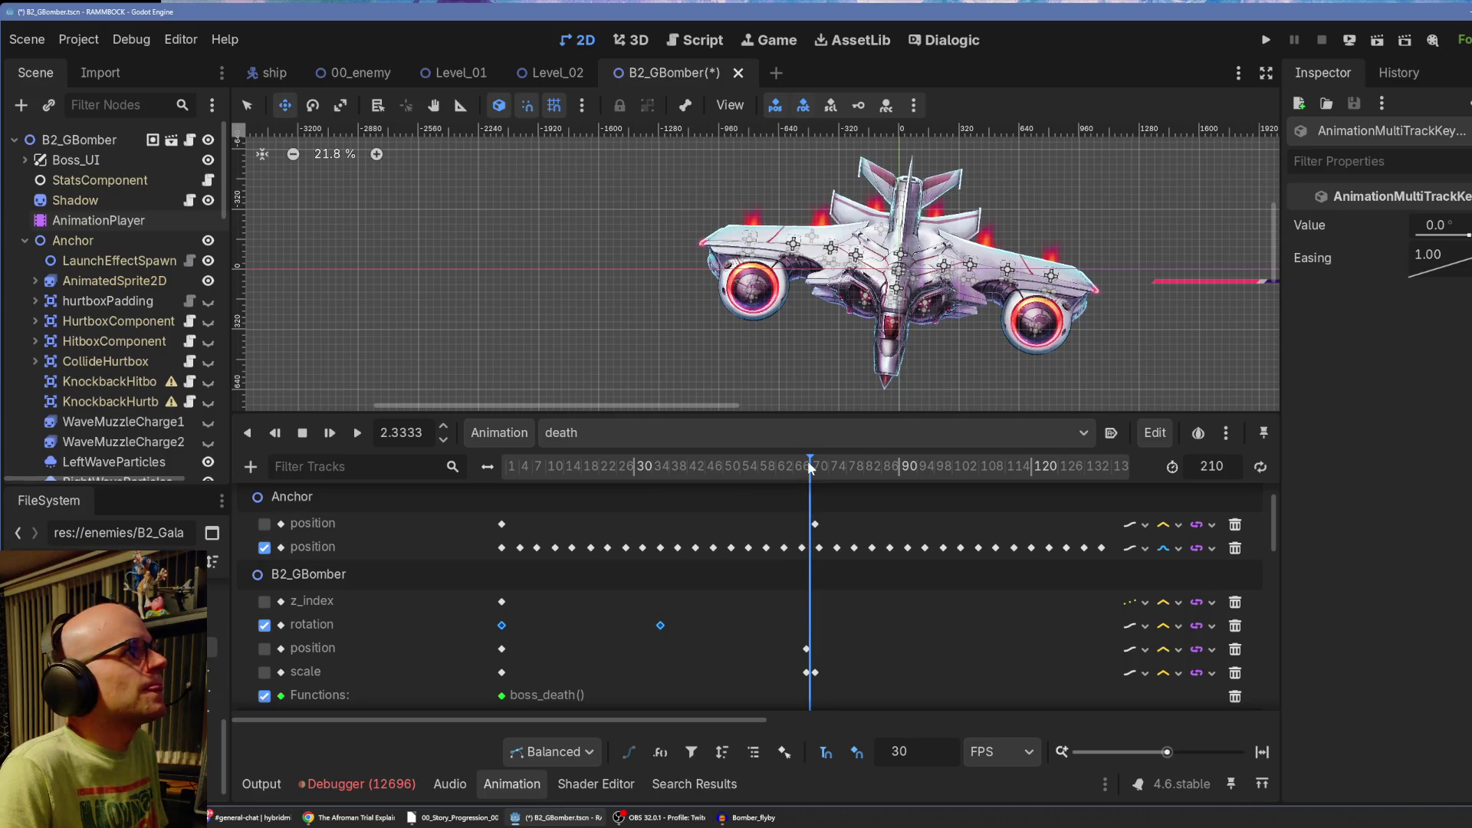
pyautogui.rightClick(811, 623)
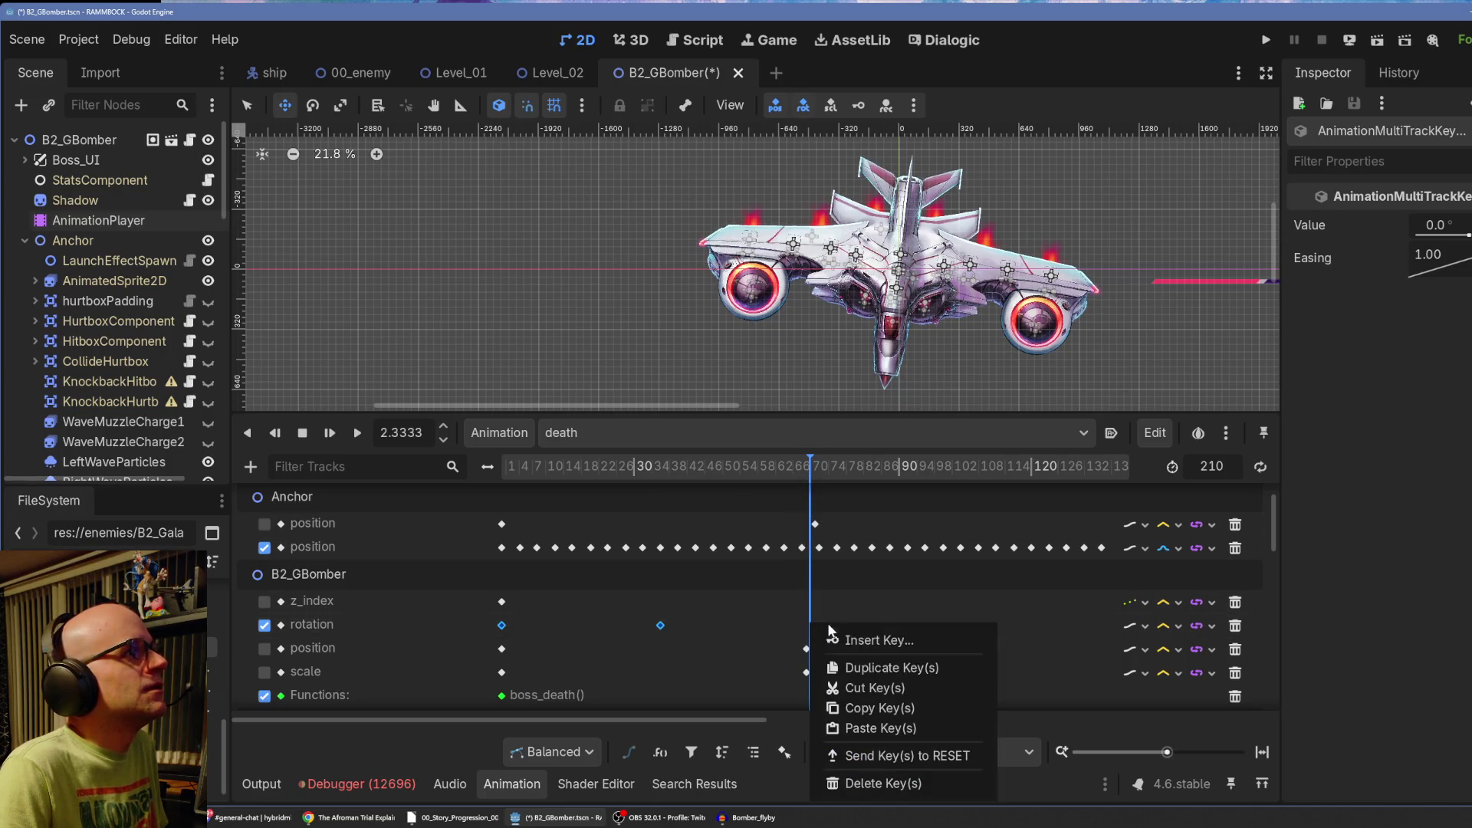
pyautogui.click(863, 728)
# Paste the rotation keys again near 4.7 s and shift them slightly earlier.
pyautogui.moveTo(775, 458)
pyautogui.mouseDown()
pyautogui.moveTo(513, 476)
pyautogui.moveTo(1064, 490)
pyautogui.mouseUp()
pyautogui.moveTo(753, 719)
pyautogui.mouseDown()
pyautogui.moveTo(1125, 720)
pyautogui.moveTo(941, 719)
pyautogui.moveTo(974, 720)
pyautogui.mouseUp()
pyautogui.click(704, 470)
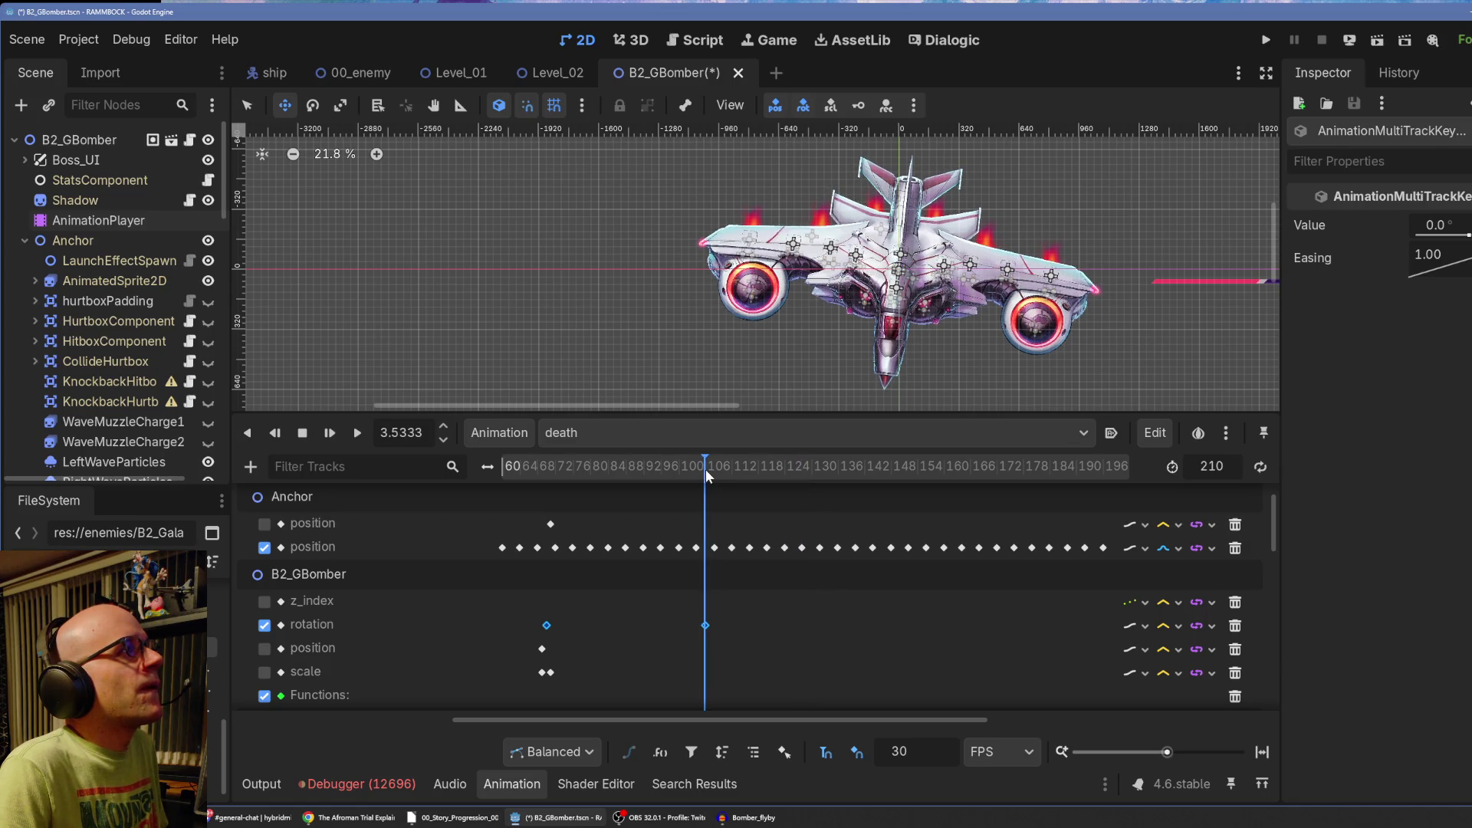
pyautogui.moveTo(706, 467)
pyautogui.mouseDown()
pyautogui.moveTo(886, 461)
pyautogui.moveTo(859, 463)
pyautogui.mouseUp()
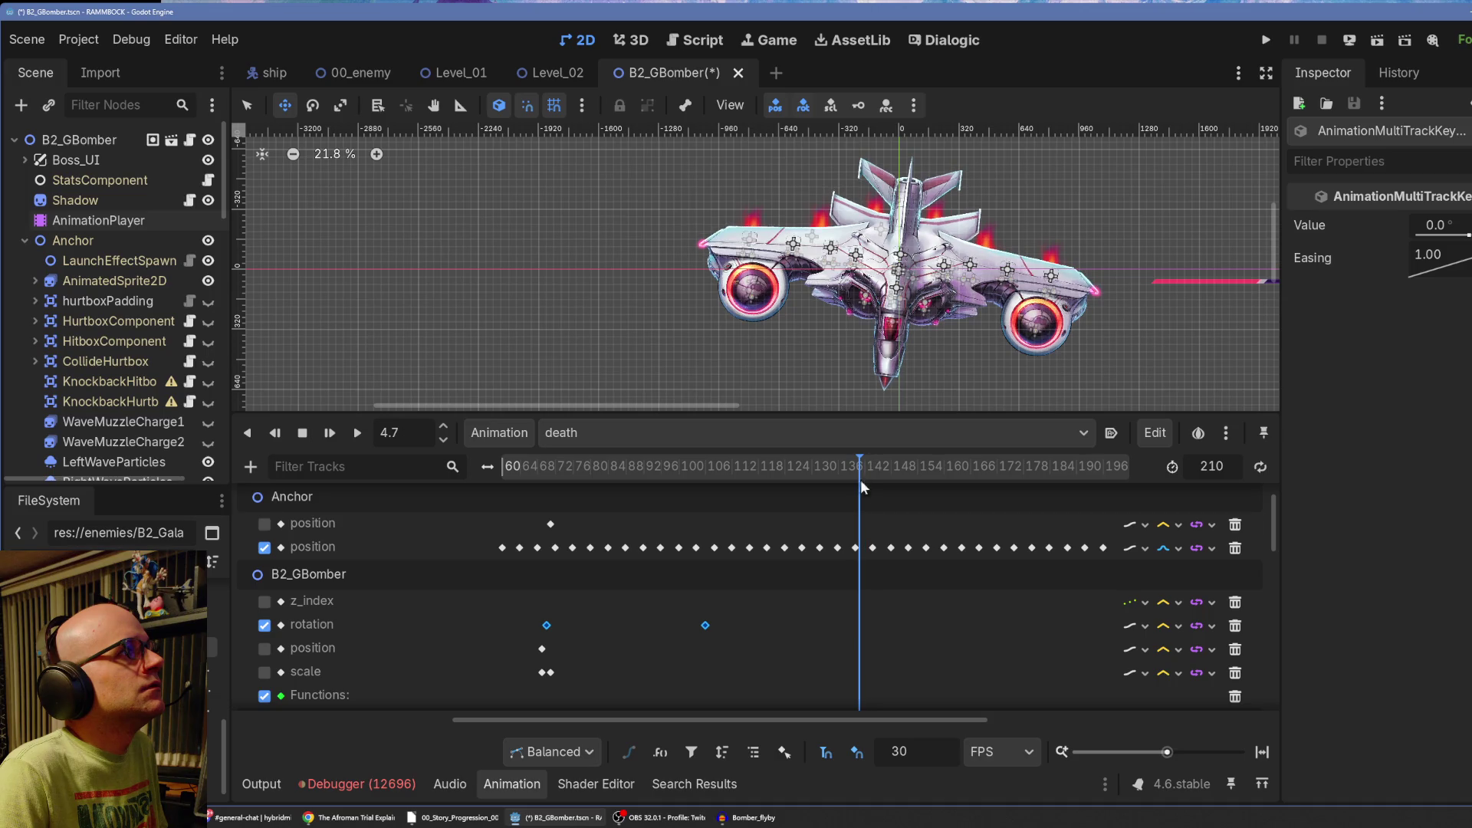
pyautogui.rightClick(858, 624)
pyautogui.click(930, 732)
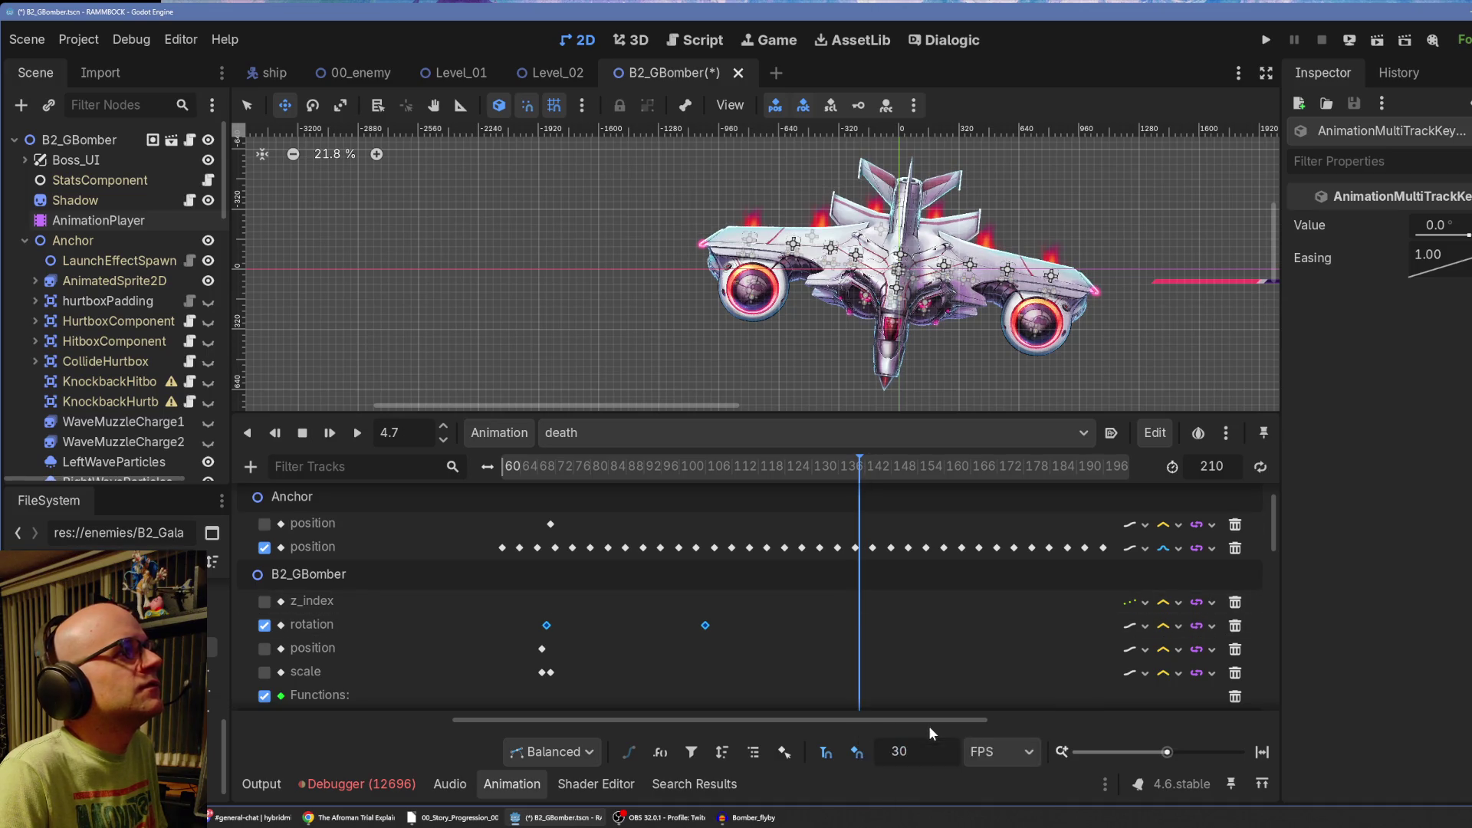
pyautogui.moveTo(957, 718); pyautogui.dragTo(1090, 716)
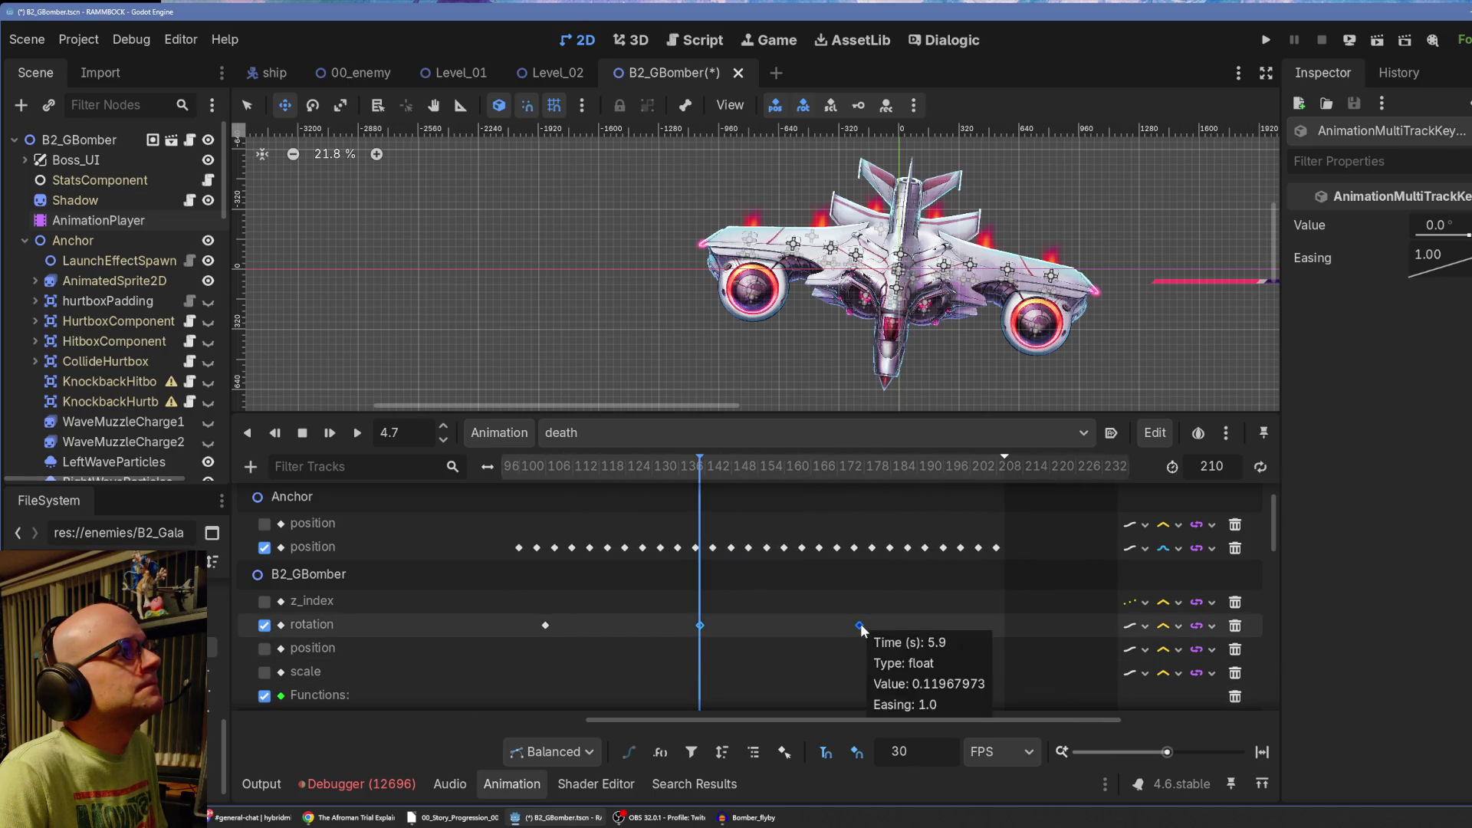
pyautogui.moveTo(926, 628); pyautogui.dragTo(857, 669)
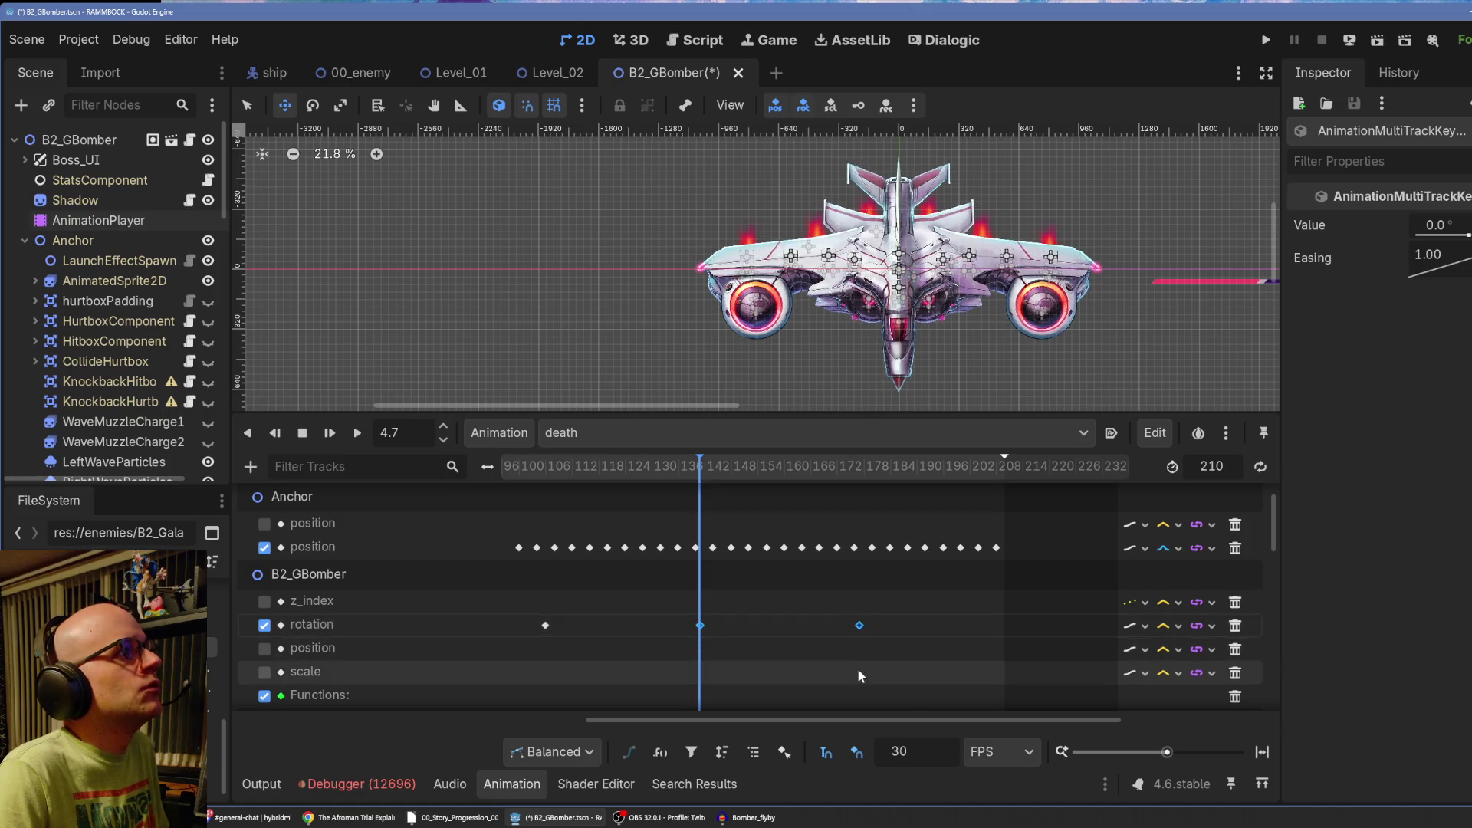
# Insert a 0° rotation key at the final frame 210, then rewind the animation.
pyautogui.moveTo(674, 471)
pyautogui.mouseDown()
pyautogui.moveTo(646, 477)
pyautogui.moveTo(748, 471)
pyautogui.moveTo(957, 508)
pyautogui.mouseUp()
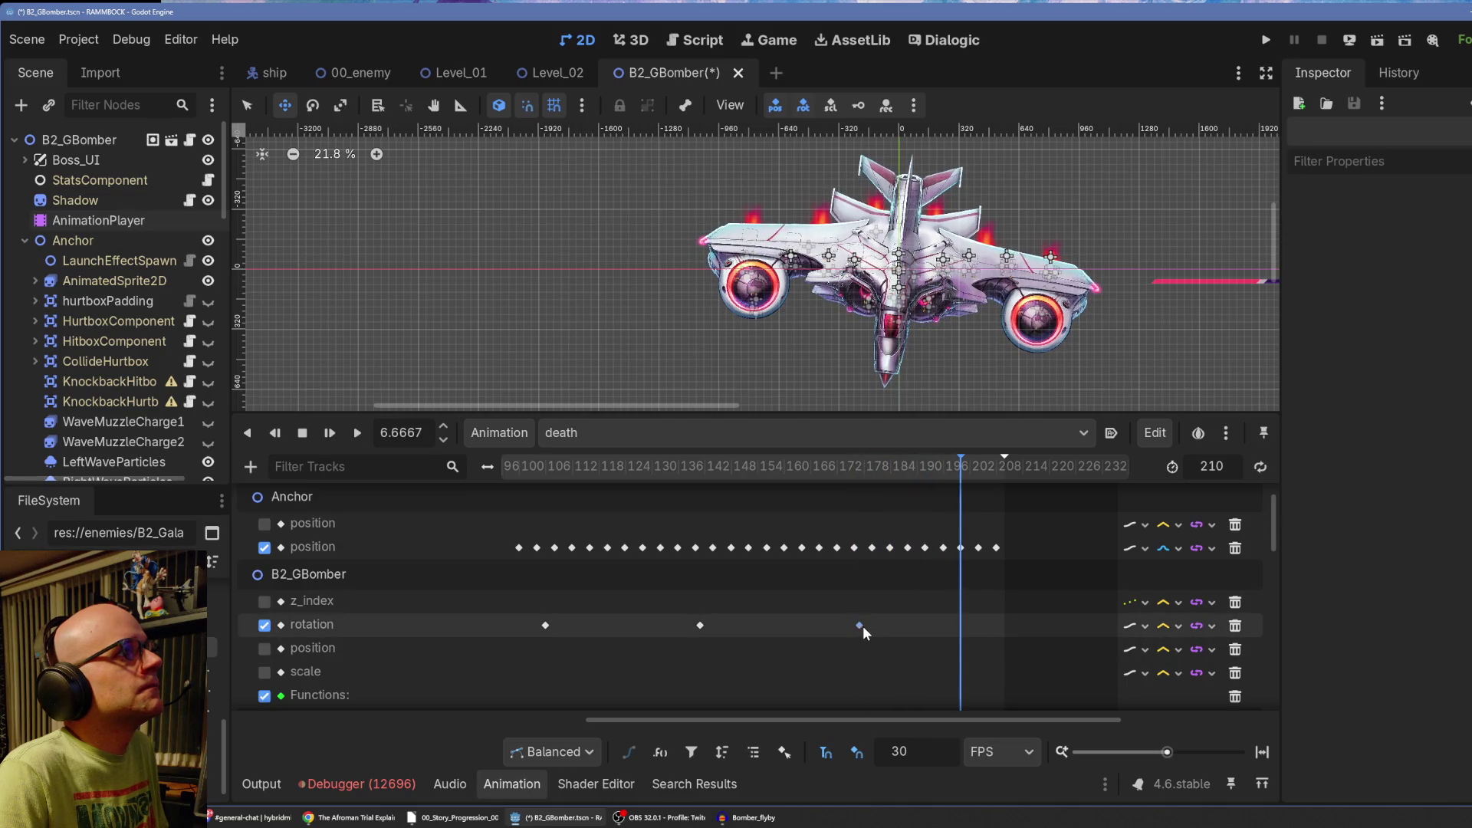
pyautogui.click(997, 466)
pyautogui.click(1003, 466)
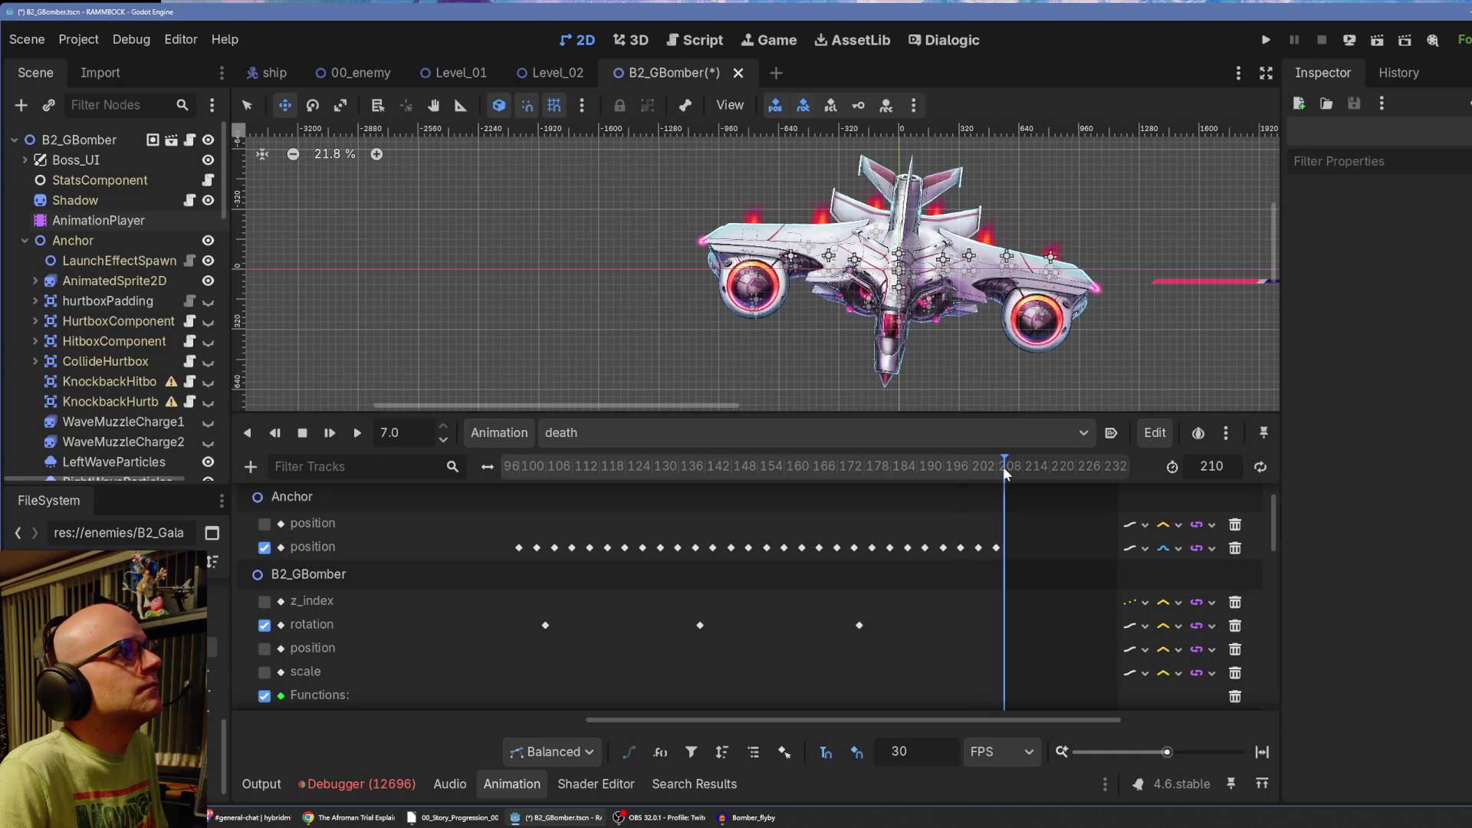
pyautogui.rightClick(1004, 622)
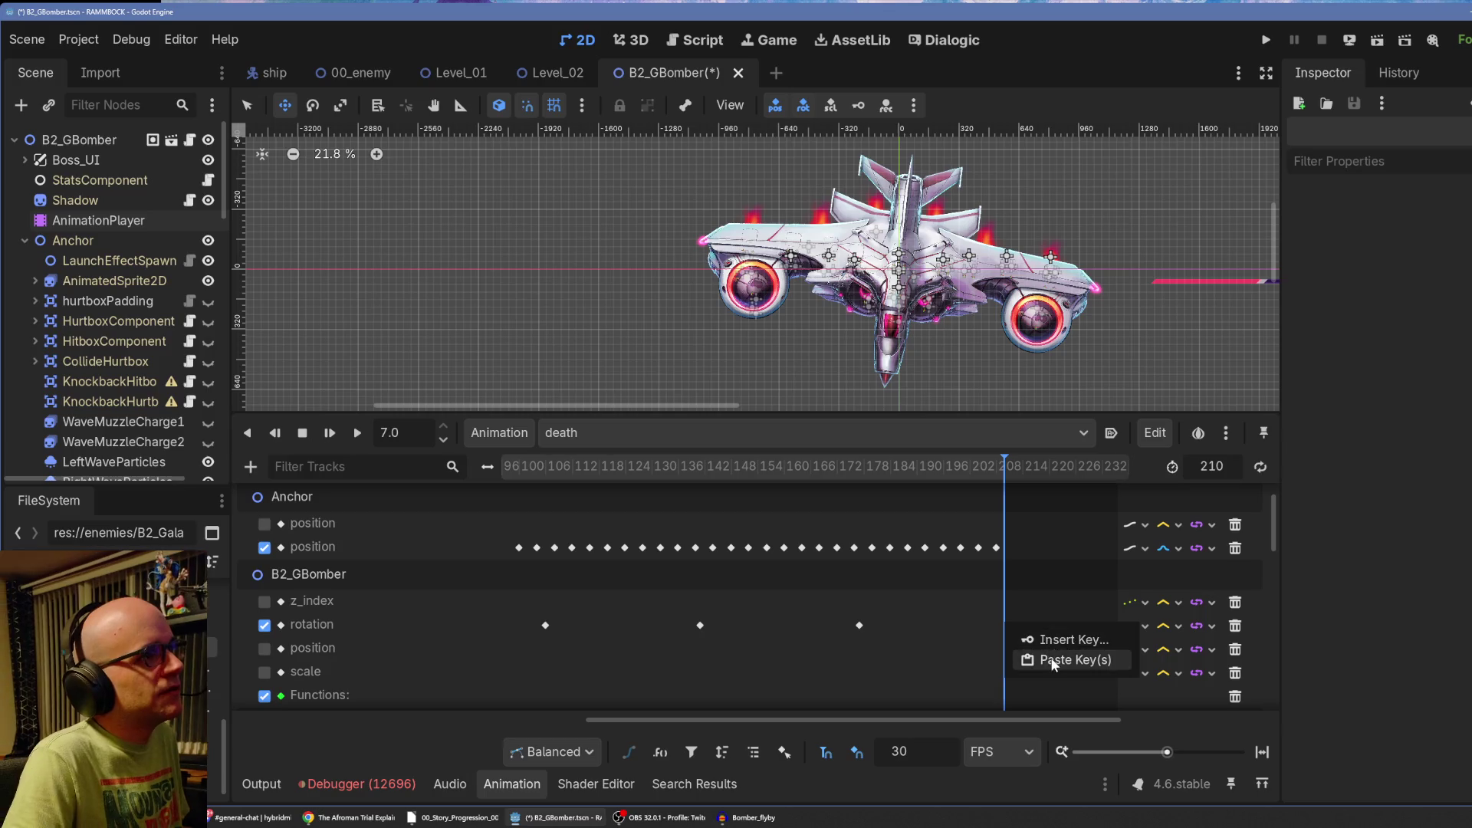
pyautogui.click(1026, 661)
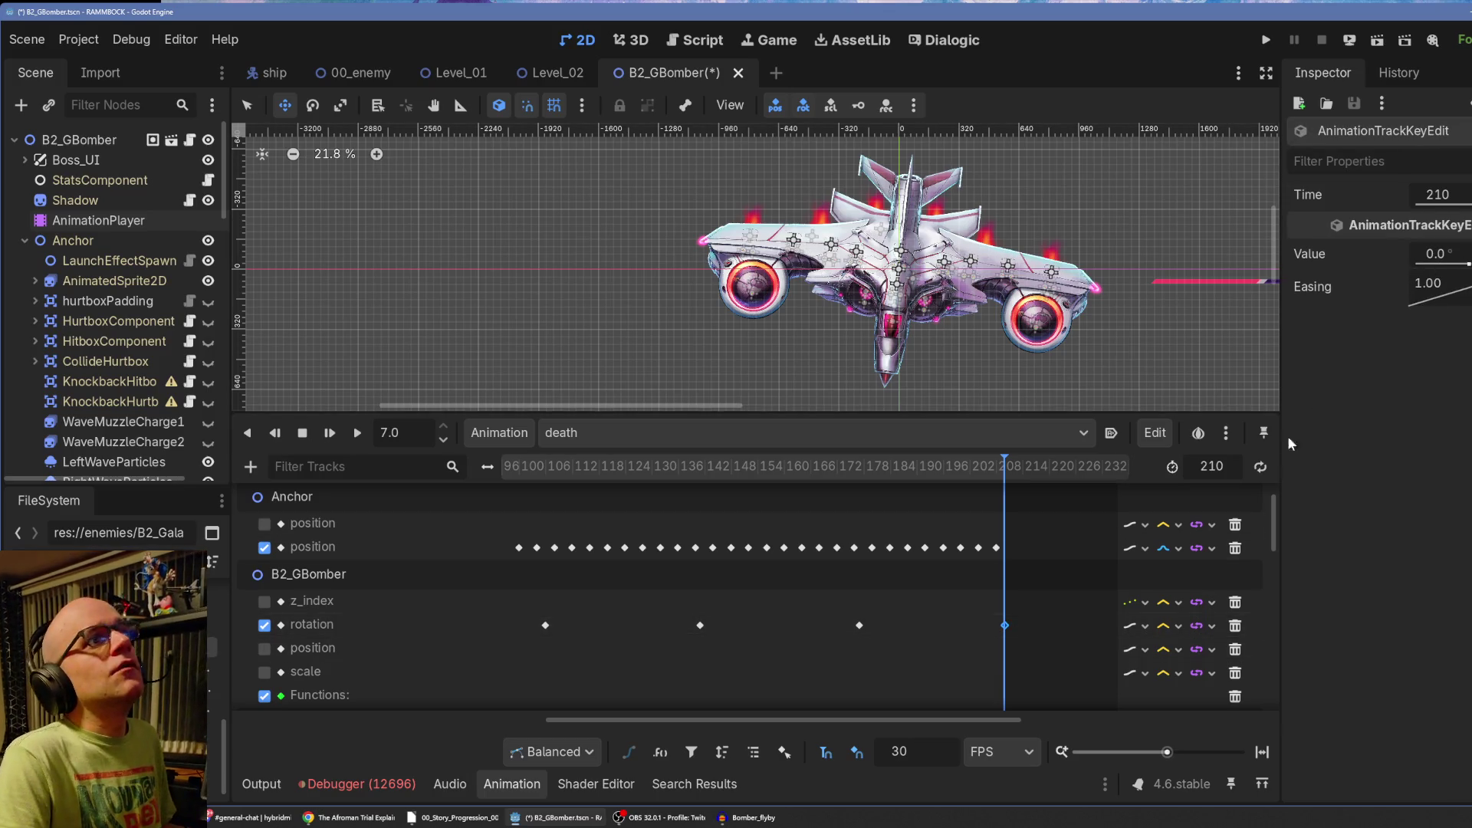
pyautogui.hotkey('ctrl', 'z')
pyautogui.rightClick(1004, 622)
pyautogui.click(1026, 641)
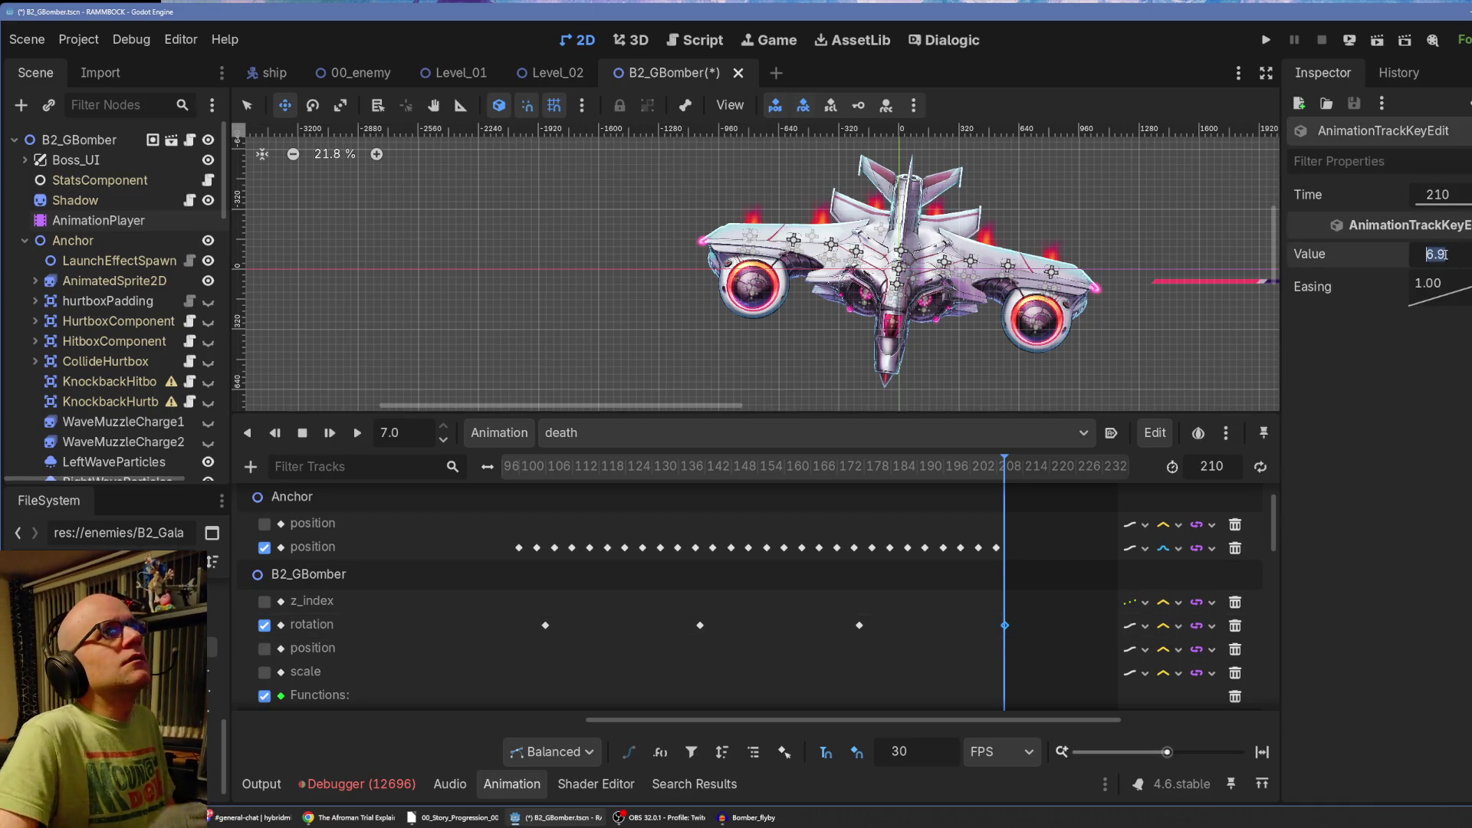
pyautogui.write('0')
pyautogui.press('Return')
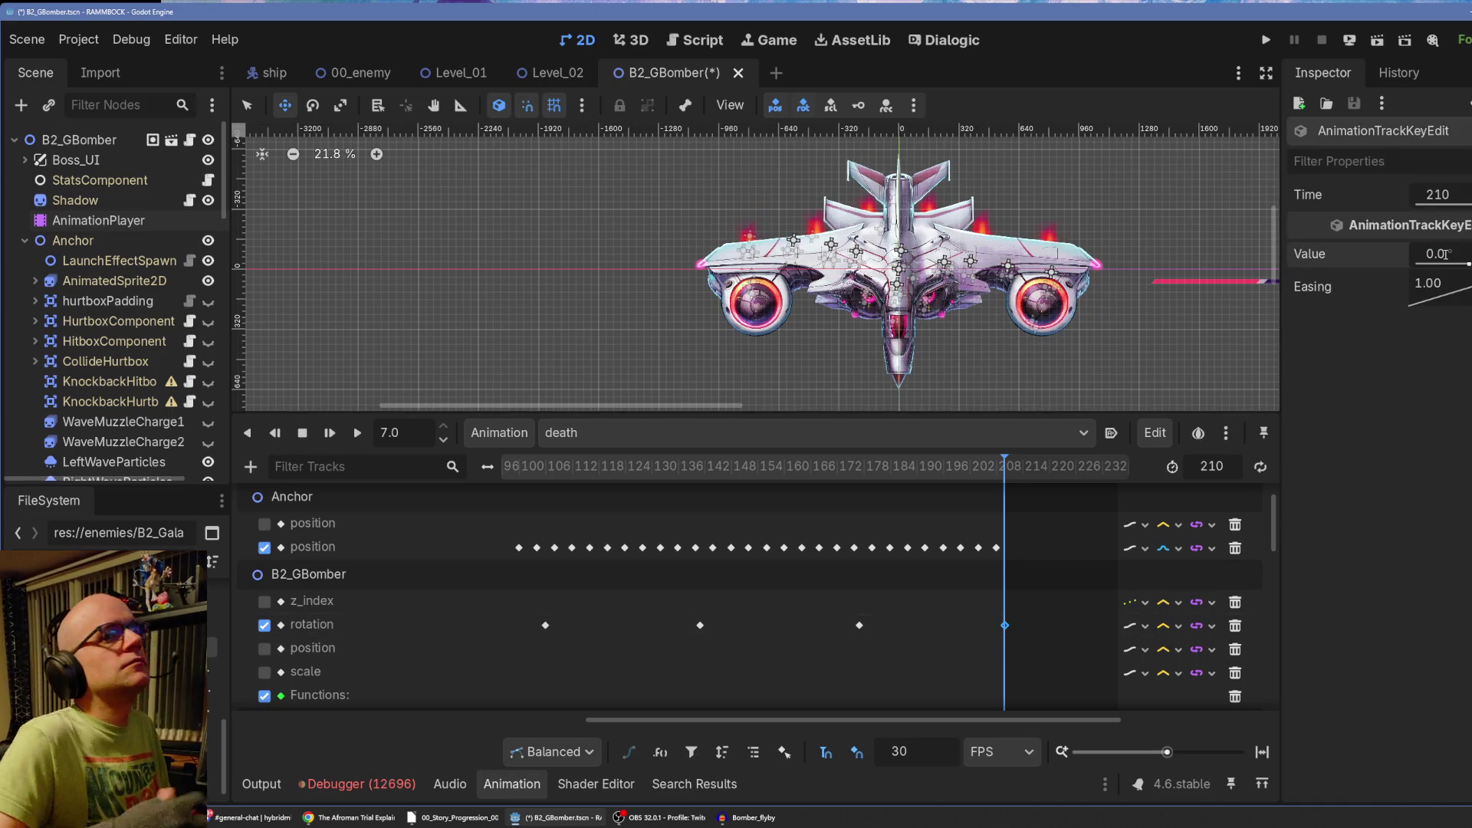
pyautogui.click(300, 435)
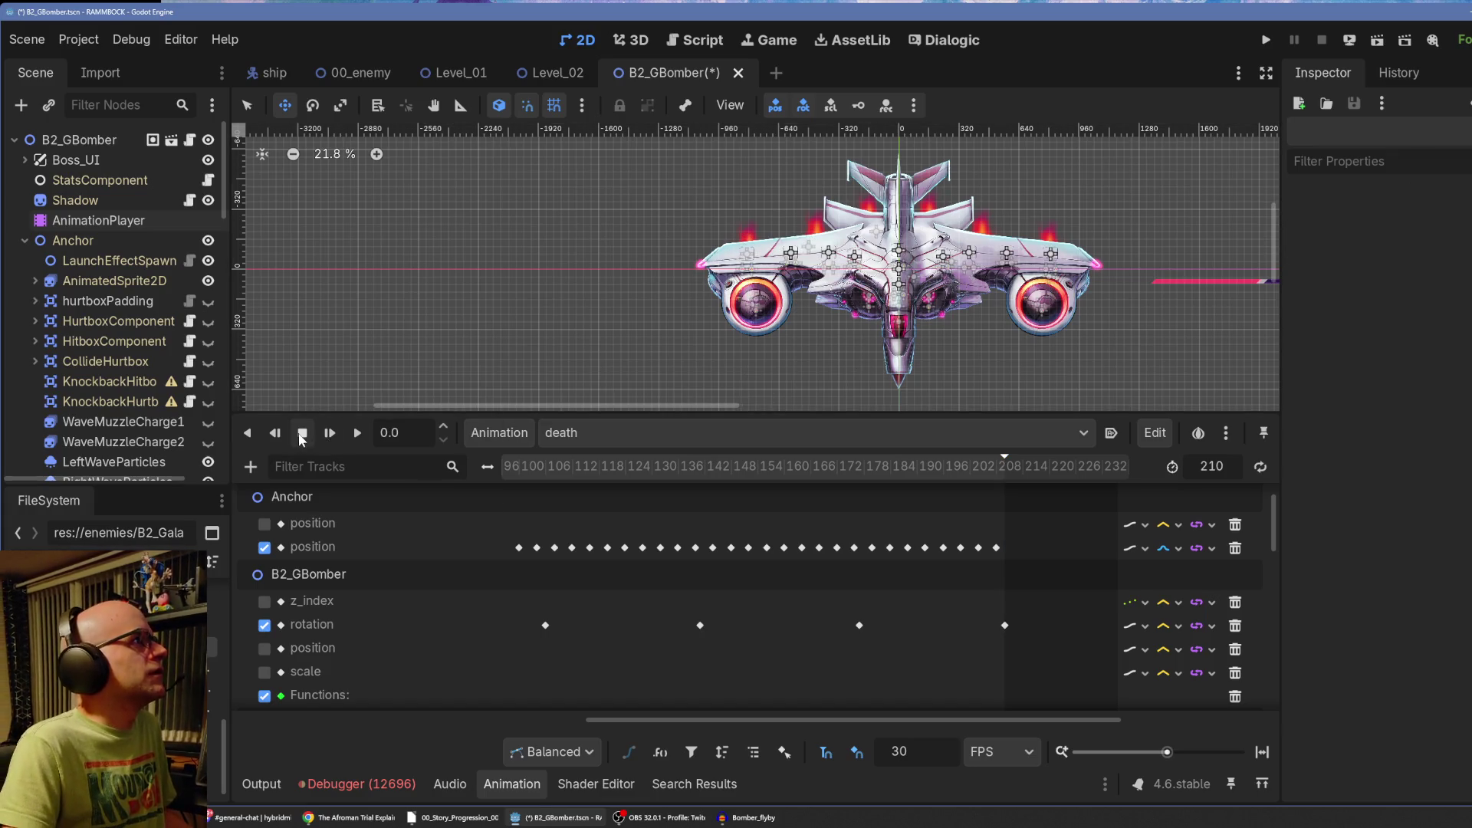
# Play the death animation and inspect the rotation keys at frames 0 and 70.
pyautogui.click(333, 433)
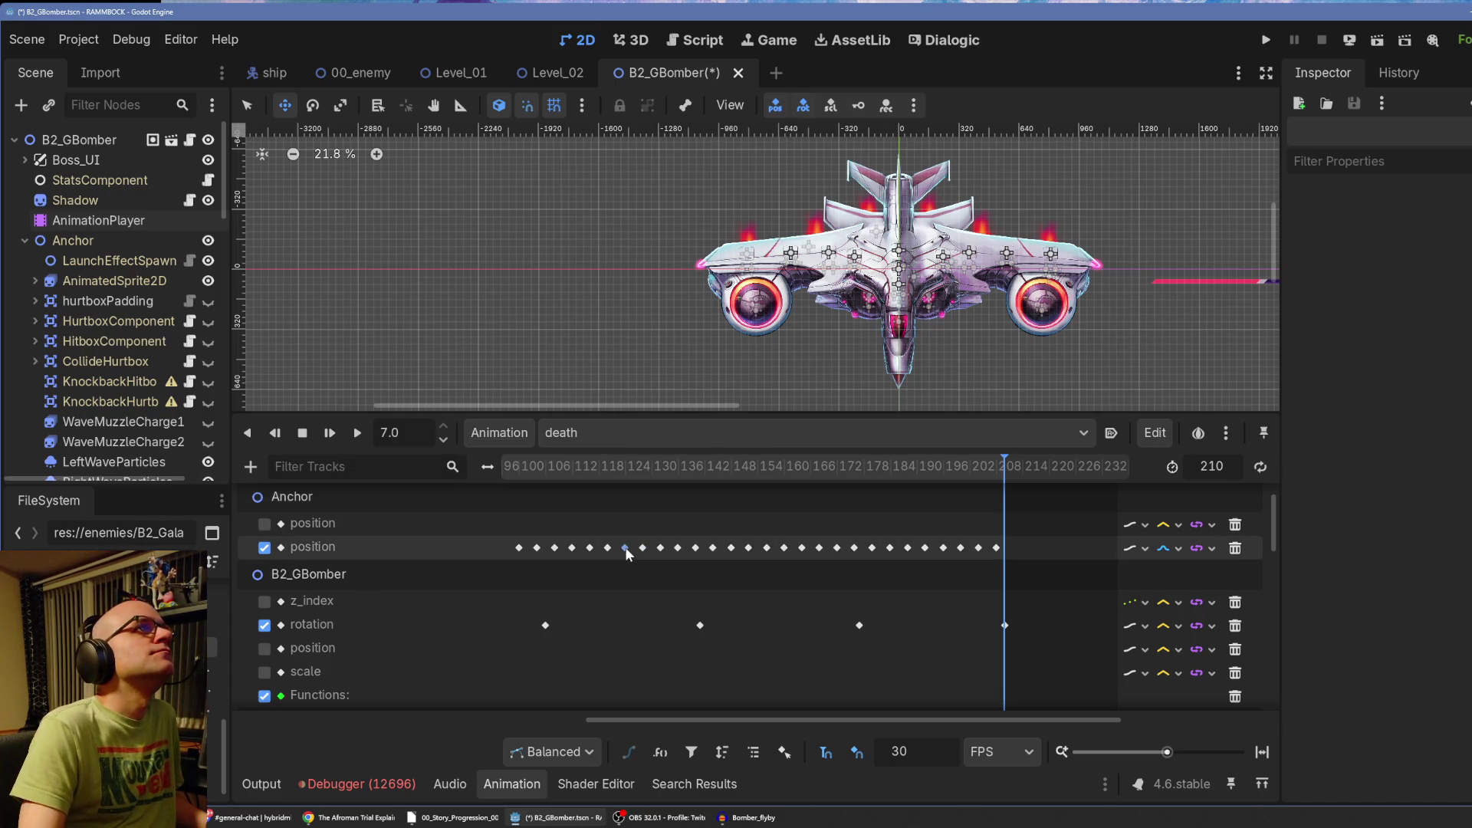
pyautogui.moveTo(665, 718); pyautogui.dragTo(279, 716)
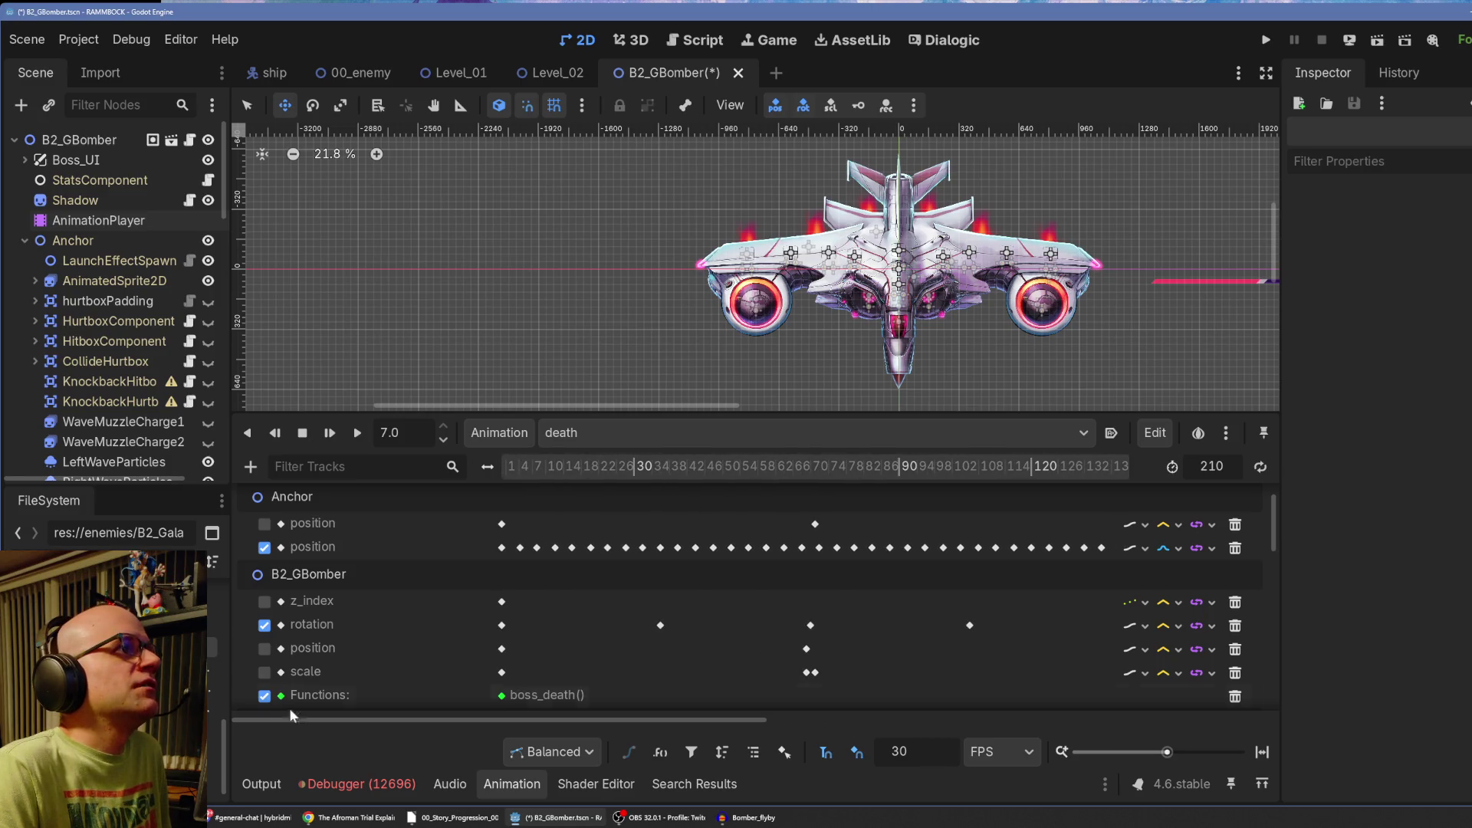
pyautogui.moveTo(515, 466); pyautogui.dragTo(488, 466)
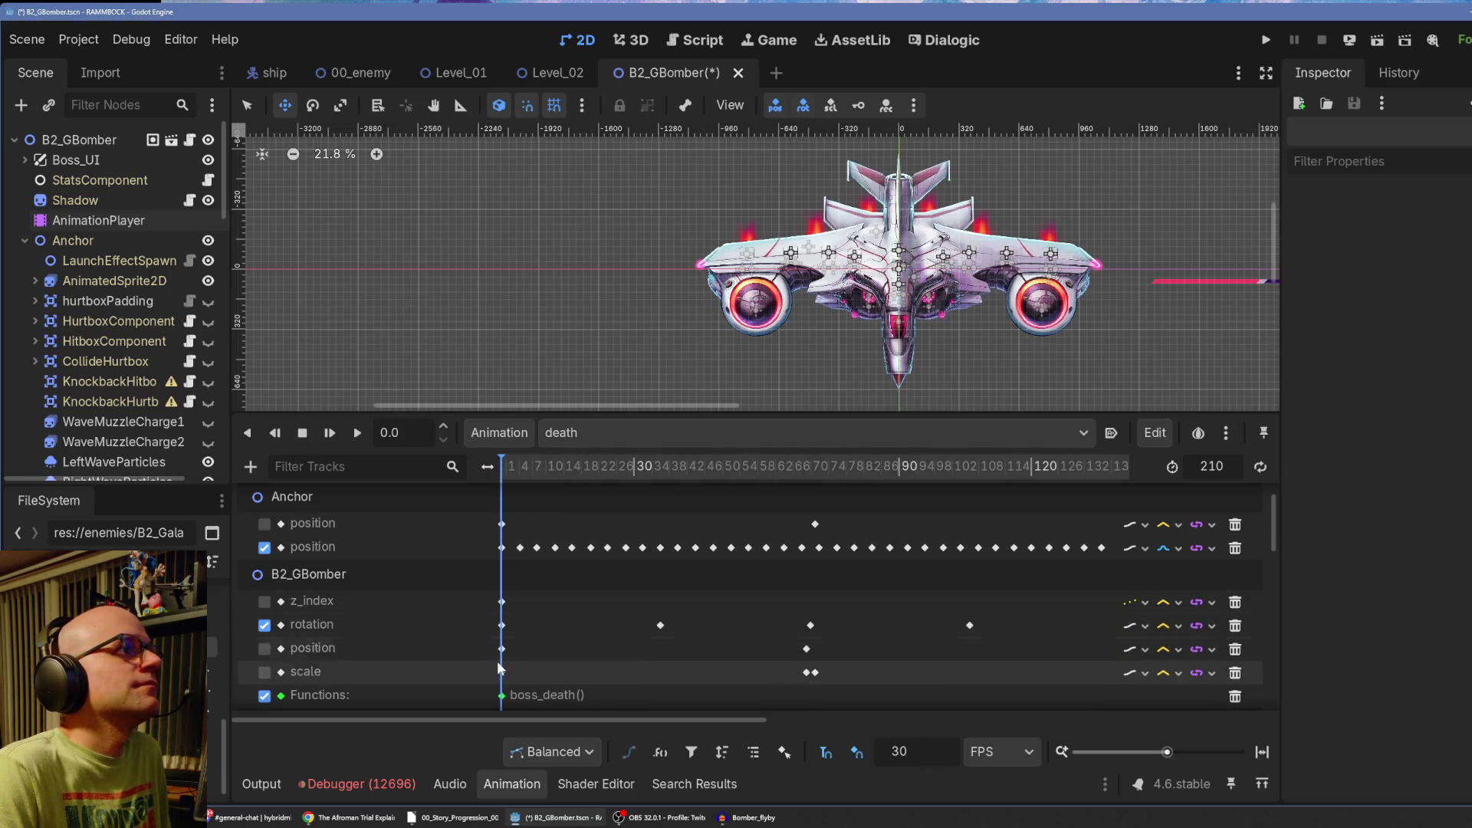
pyautogui.click(502, 626)
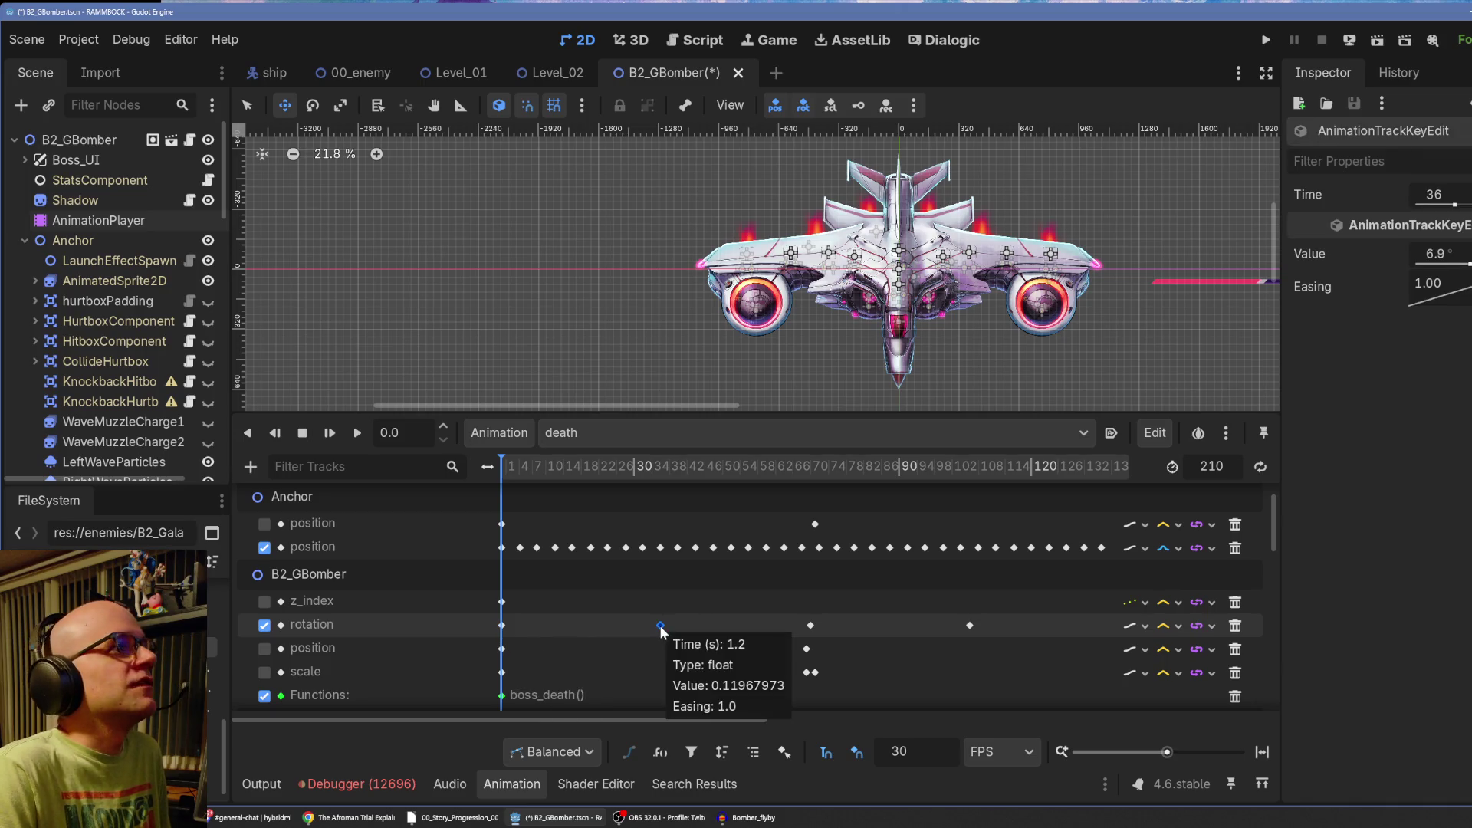
pyautogui.moveTo(690, 466); pyautogui.dragTo(810, 484)
pyautogui.click(812, 628)
# Set the frame-106 rotation key to -7°.
pyautogui.moveTo(813, 631)
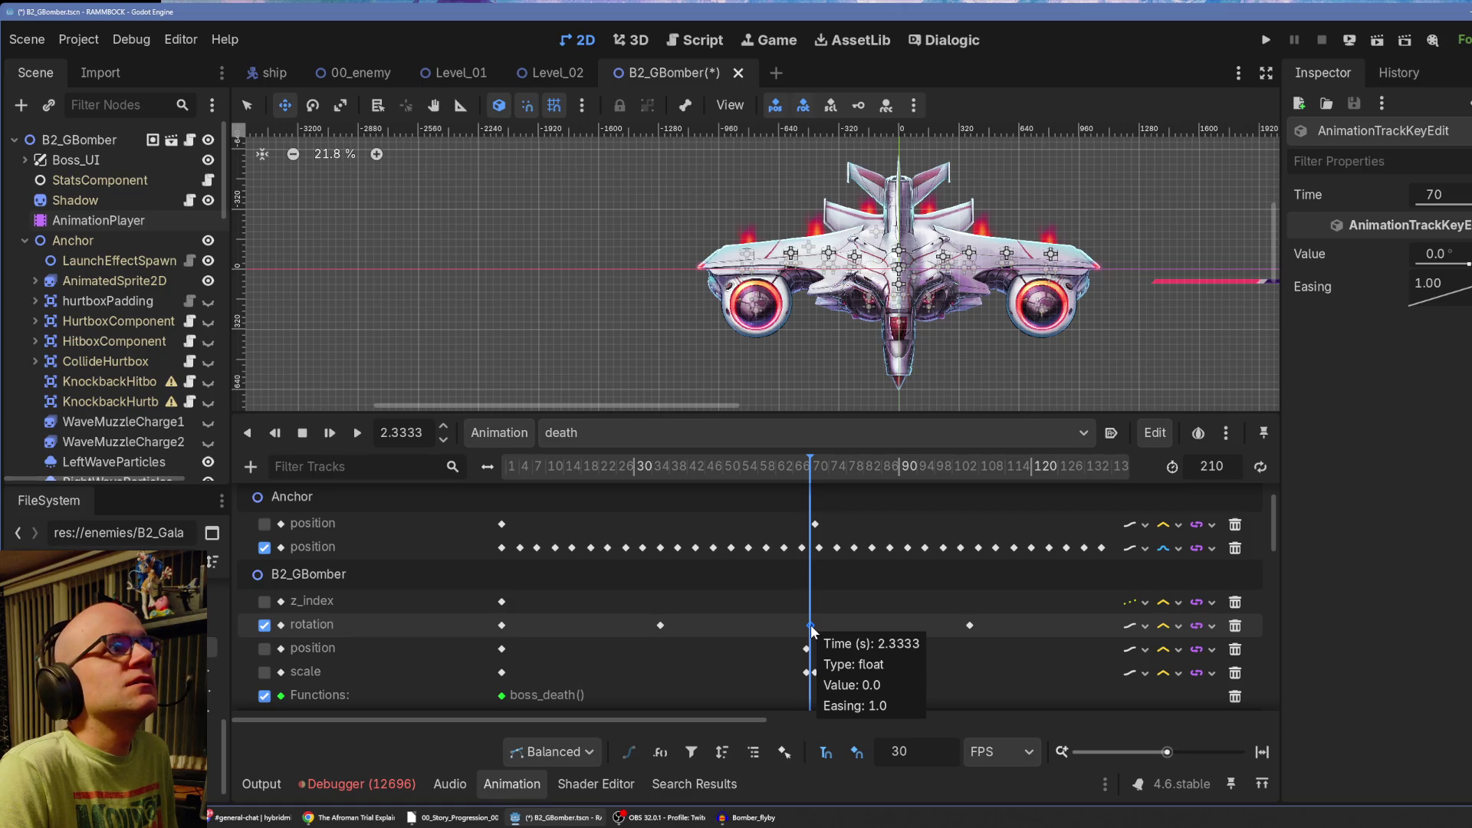
pyautogui.click(964, 467)
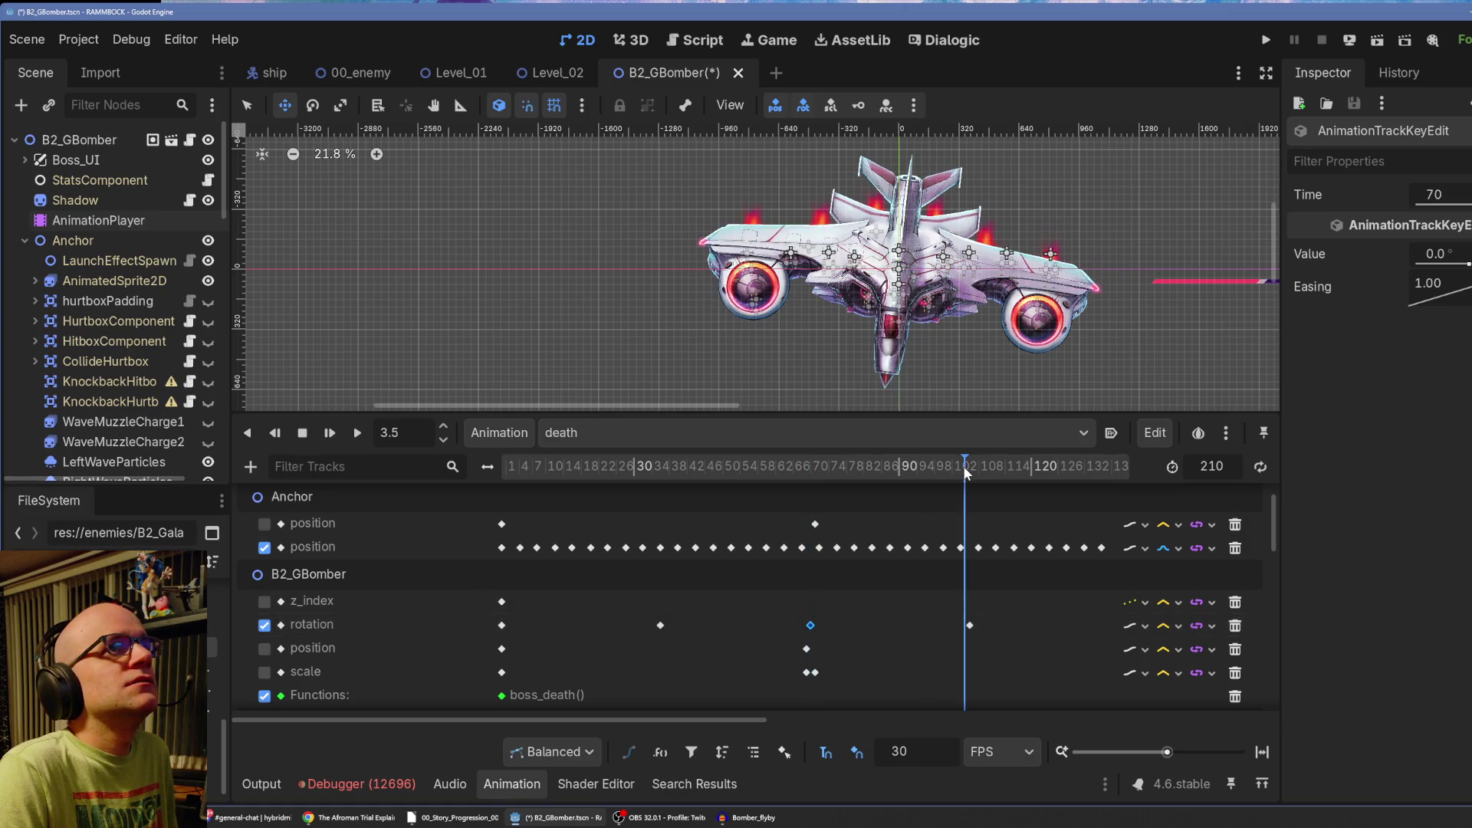
pyautogui.click(969, 625)
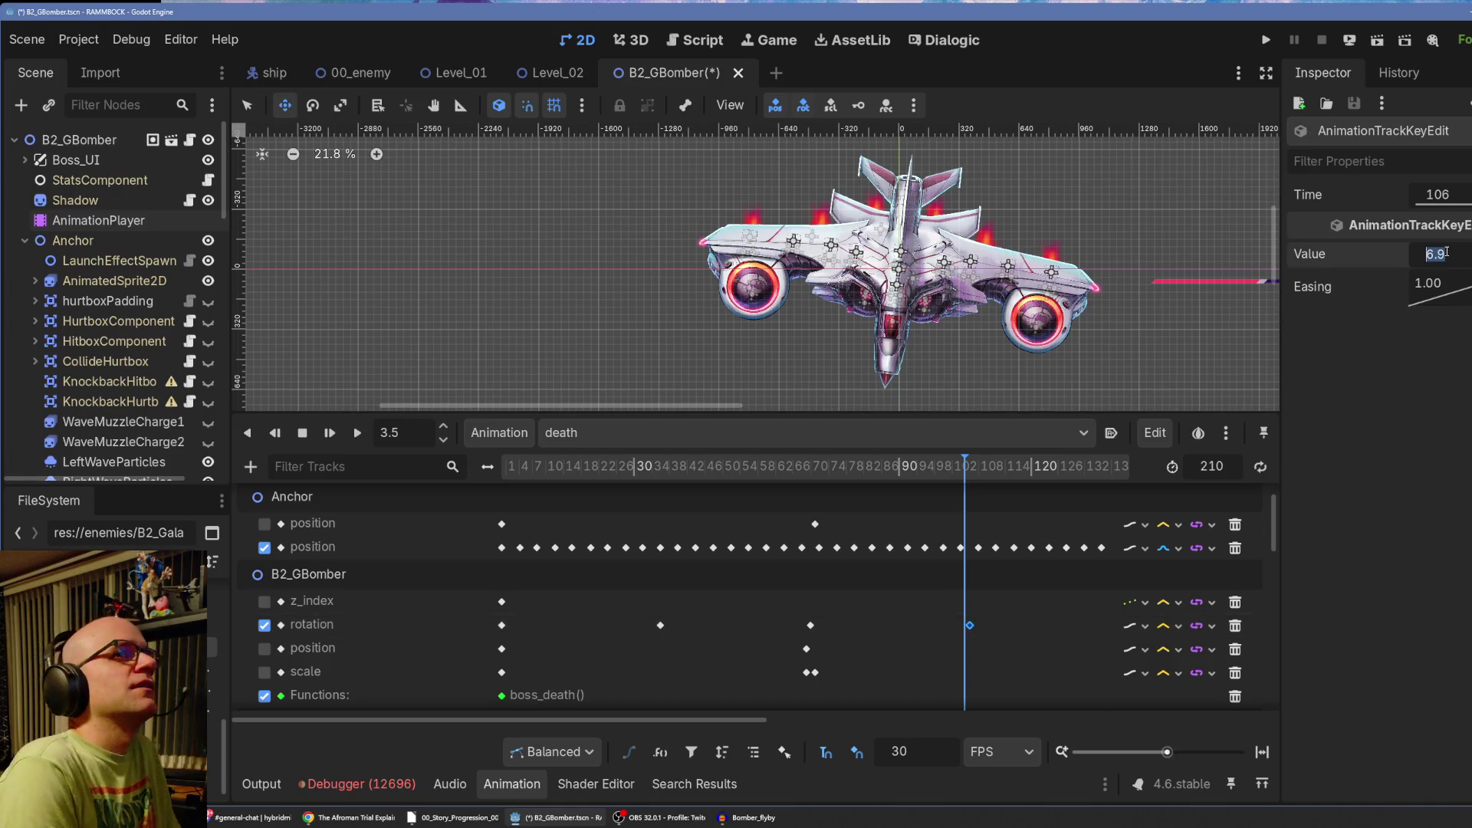
pyautogui.write('-7')
pyautogui.press('Return')
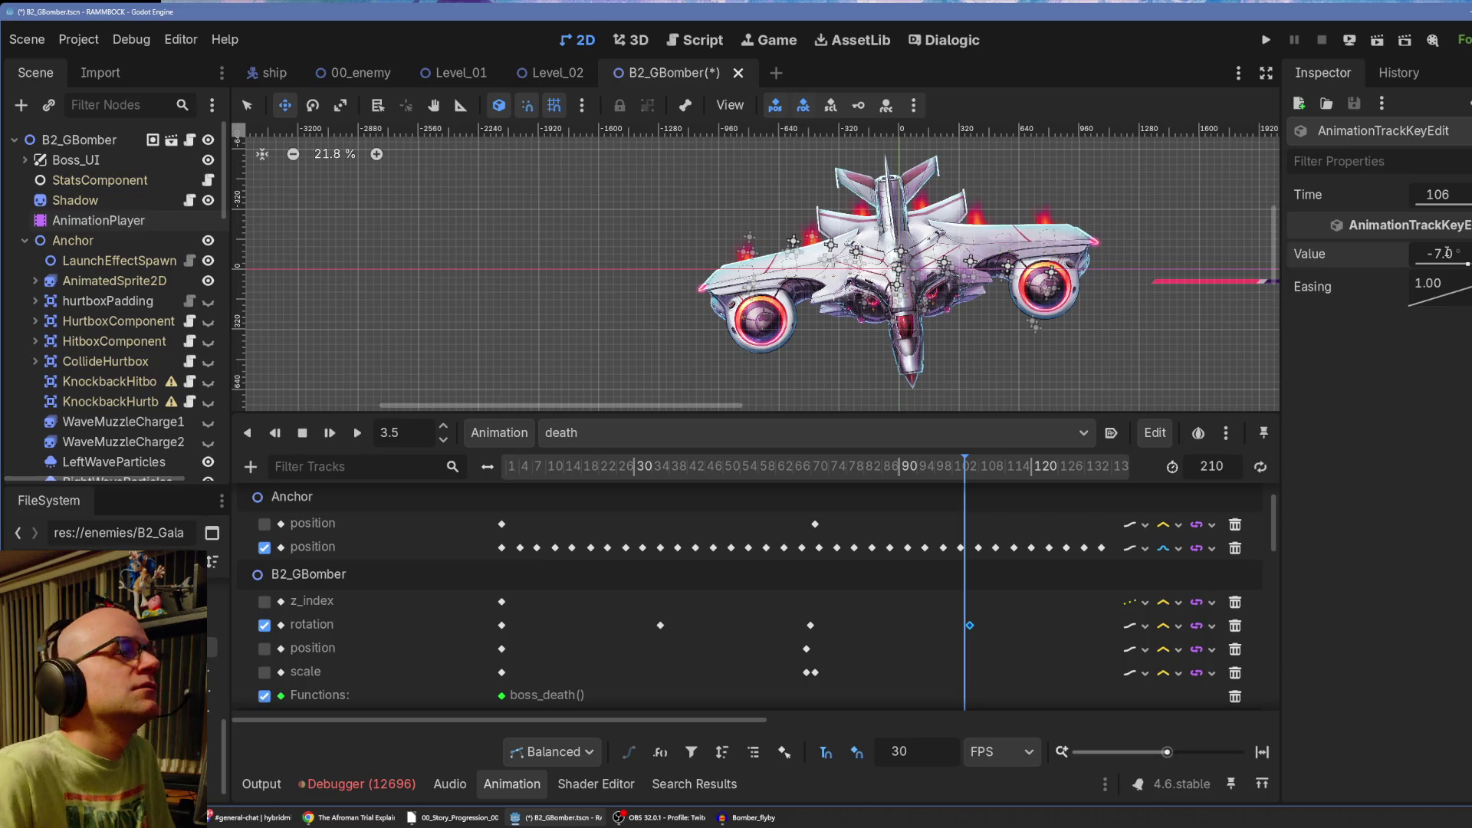
# Delete the level rotation keys at frames 70 and 141, then scrub through the result.
pyautogui.click(812, 466)
pyautogui.click(810, 625)
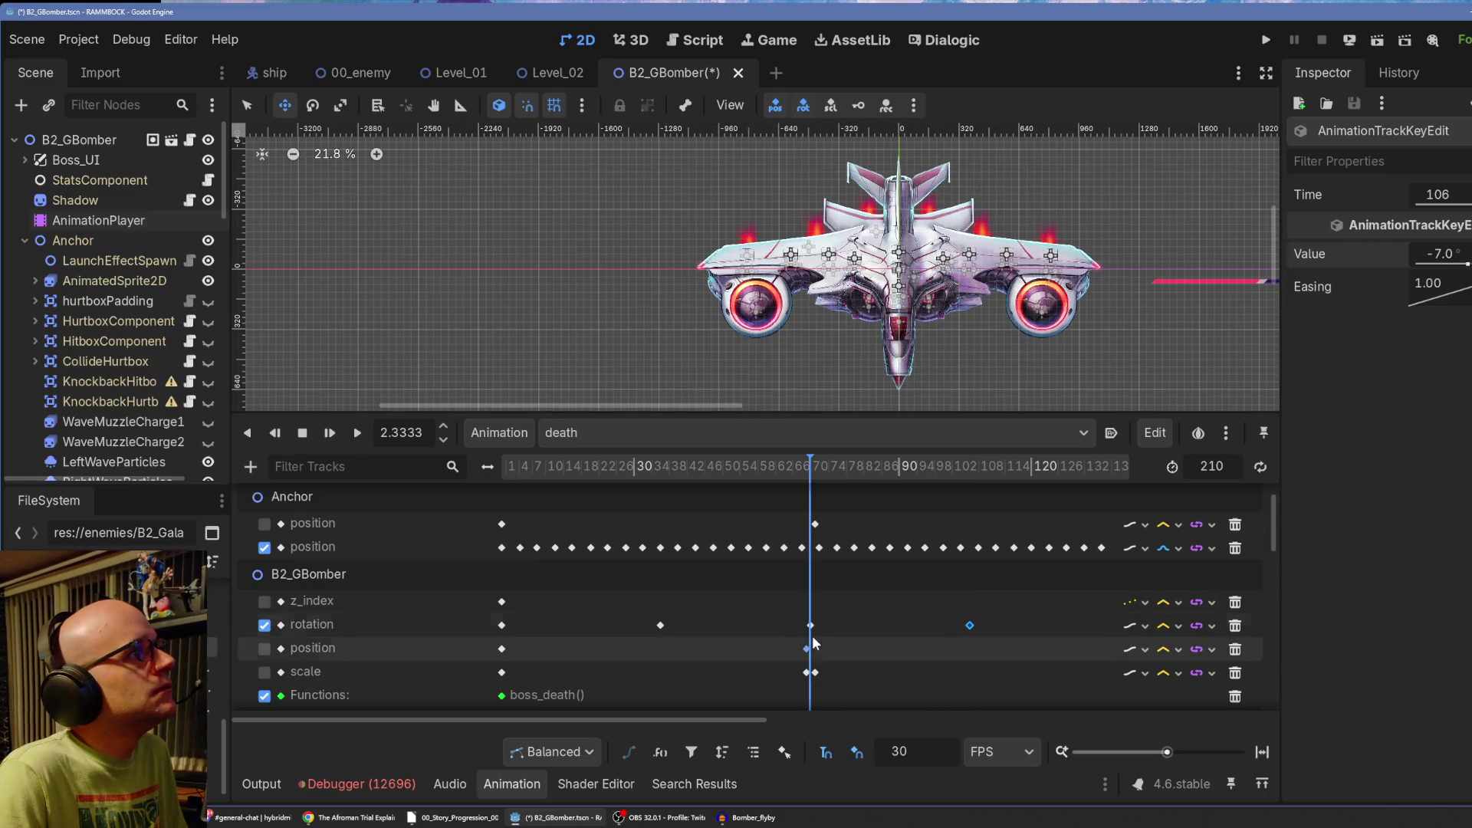
pyautogui.press('Delete')
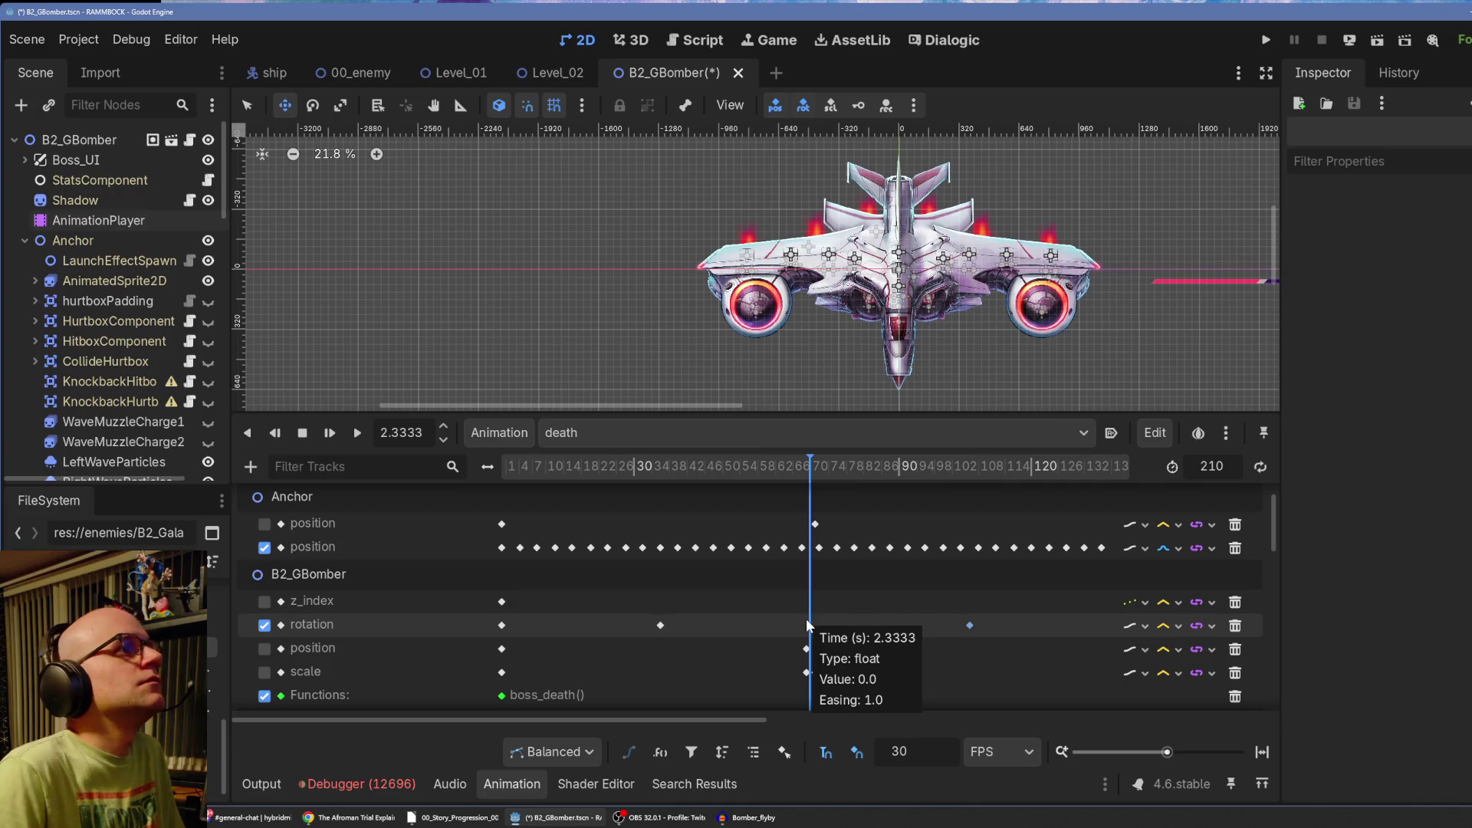
pyautogui.moveTo(678, 470)
pyautogui.mouseDown()
pyautogui.moveTo(517, 468)
pyautogui.moveTo(1016, 498)
pyautogui.mouseUp()
pyautogui.moveTo(759, 721)
pyautogui.mouseDown()
pyautogui.moveTo(881, 707)
pyautogui.moveTo(1052, 719)
pyautogui.mouseUp()
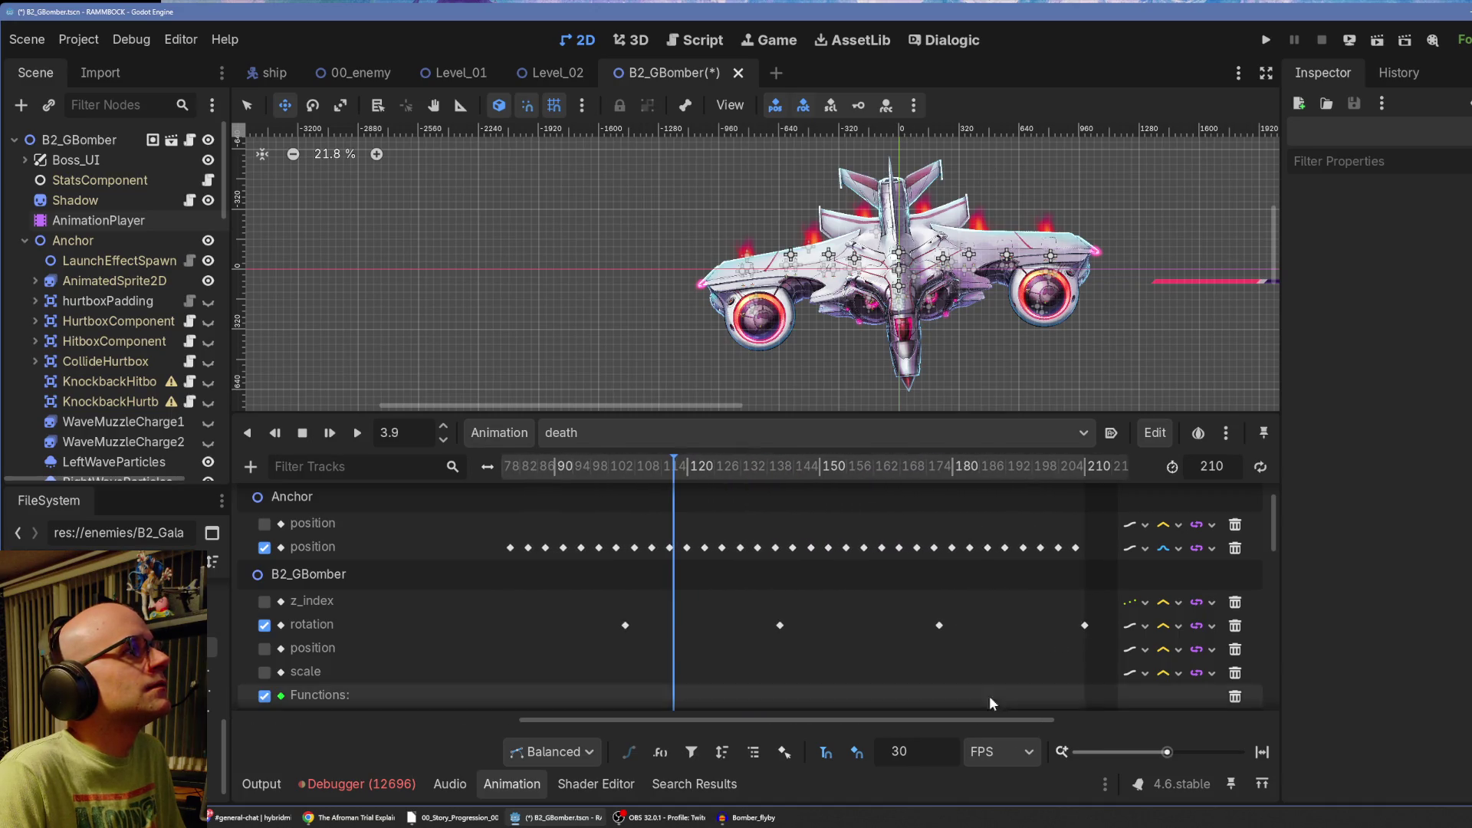
pyautogui.click(940, 625)
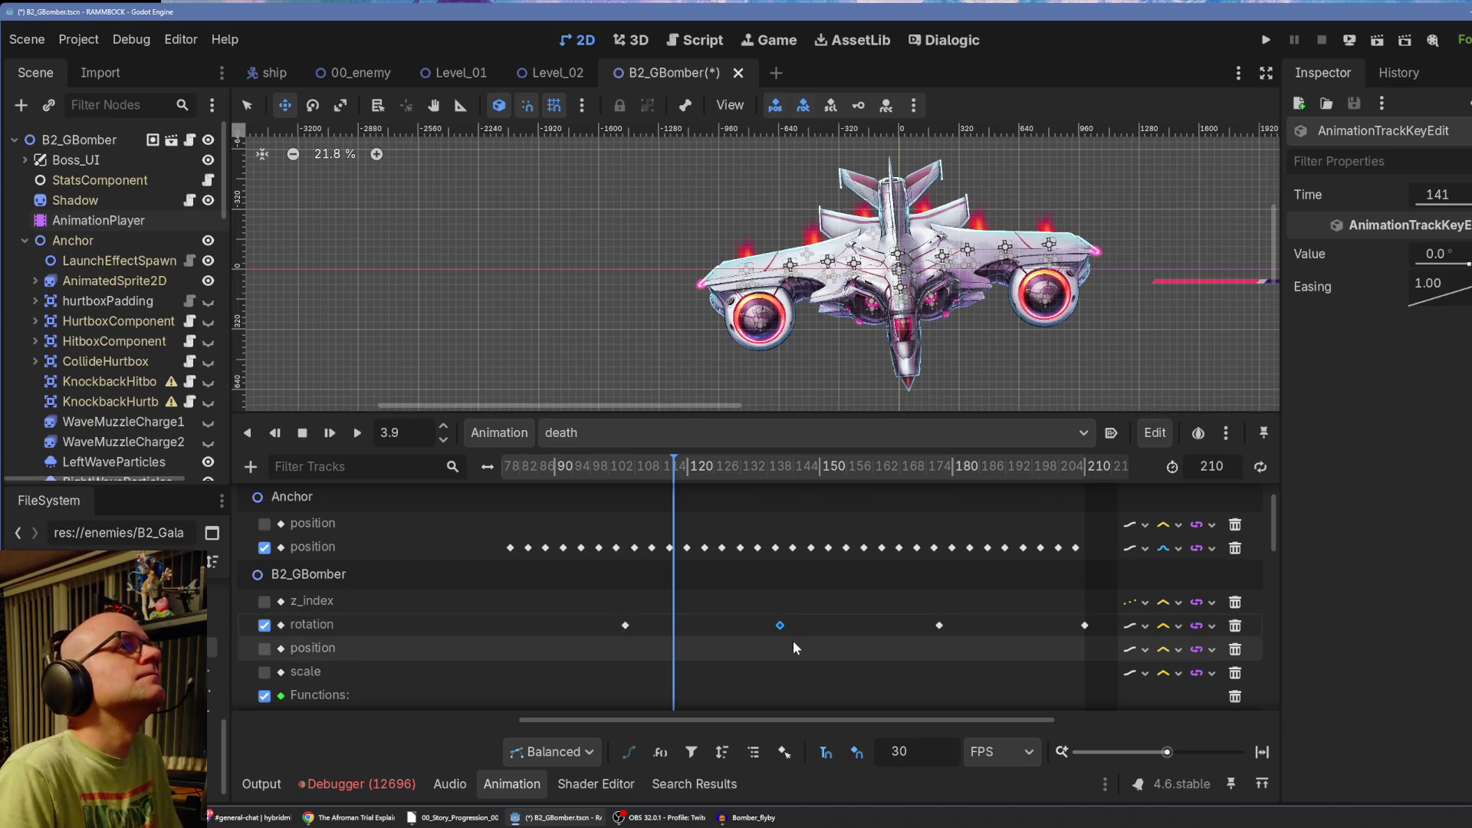
pyautogui.press('Delete')
pyautogui.click(755, 467)
pyautogui.moveTo(759, 488); pyautogui.dragTo(994, 508)
pyautogui.moveTo(852, 721); pyautogui.dragTo(1028, 717)
pyautogui.moveTo(745, 490)
pyautogui.mouseDown()
pyautogui.moveTo(606, 483)
pyautogui.moveTo(899, 509)
pyautogui.mouseUp()
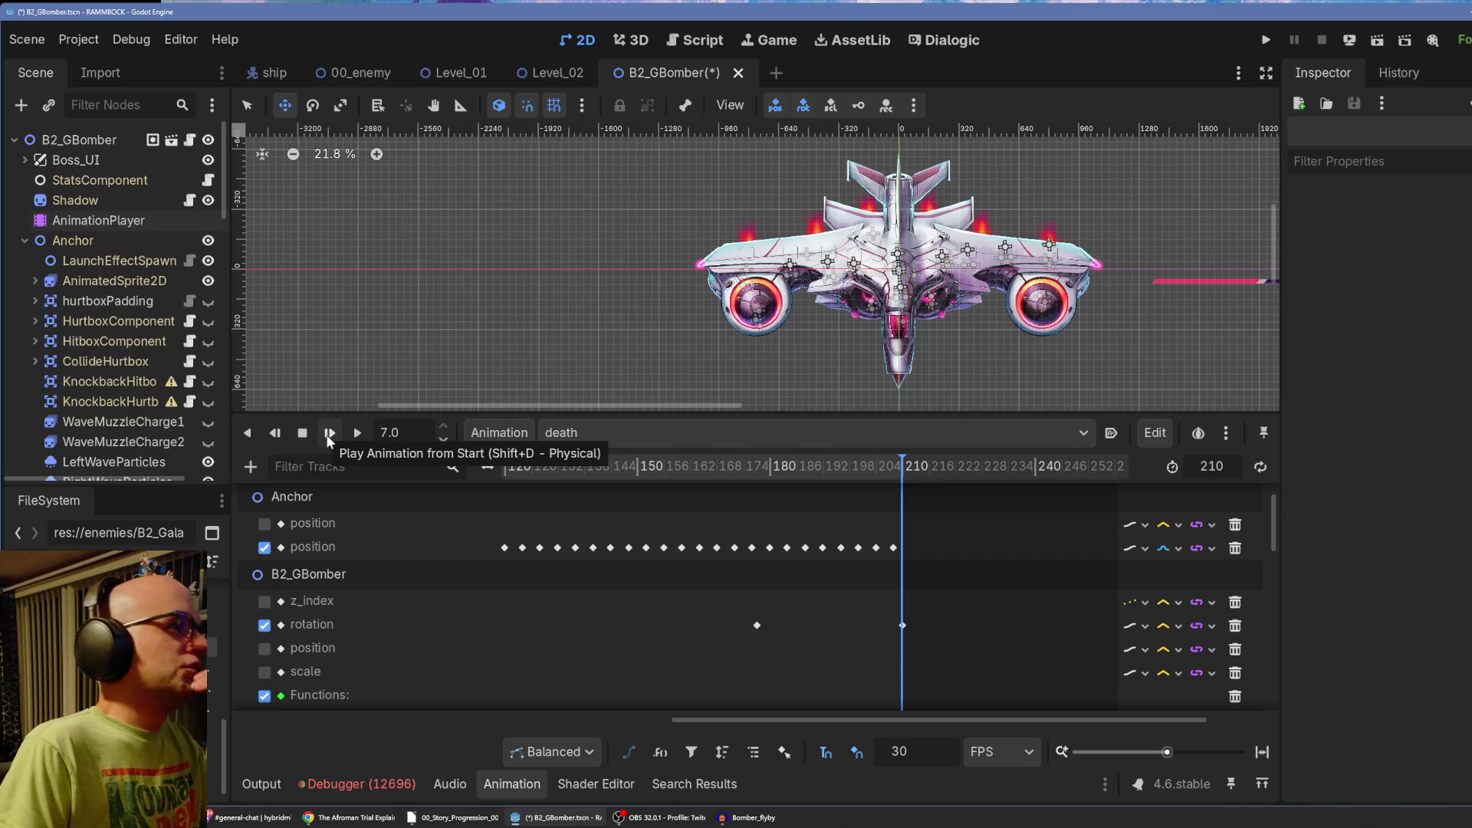
# Set the frame-177 rotation key to 5° and the frame-106 key to -5°.
pyautogui.click(903, 625)
pyautogui.click(757, 625)
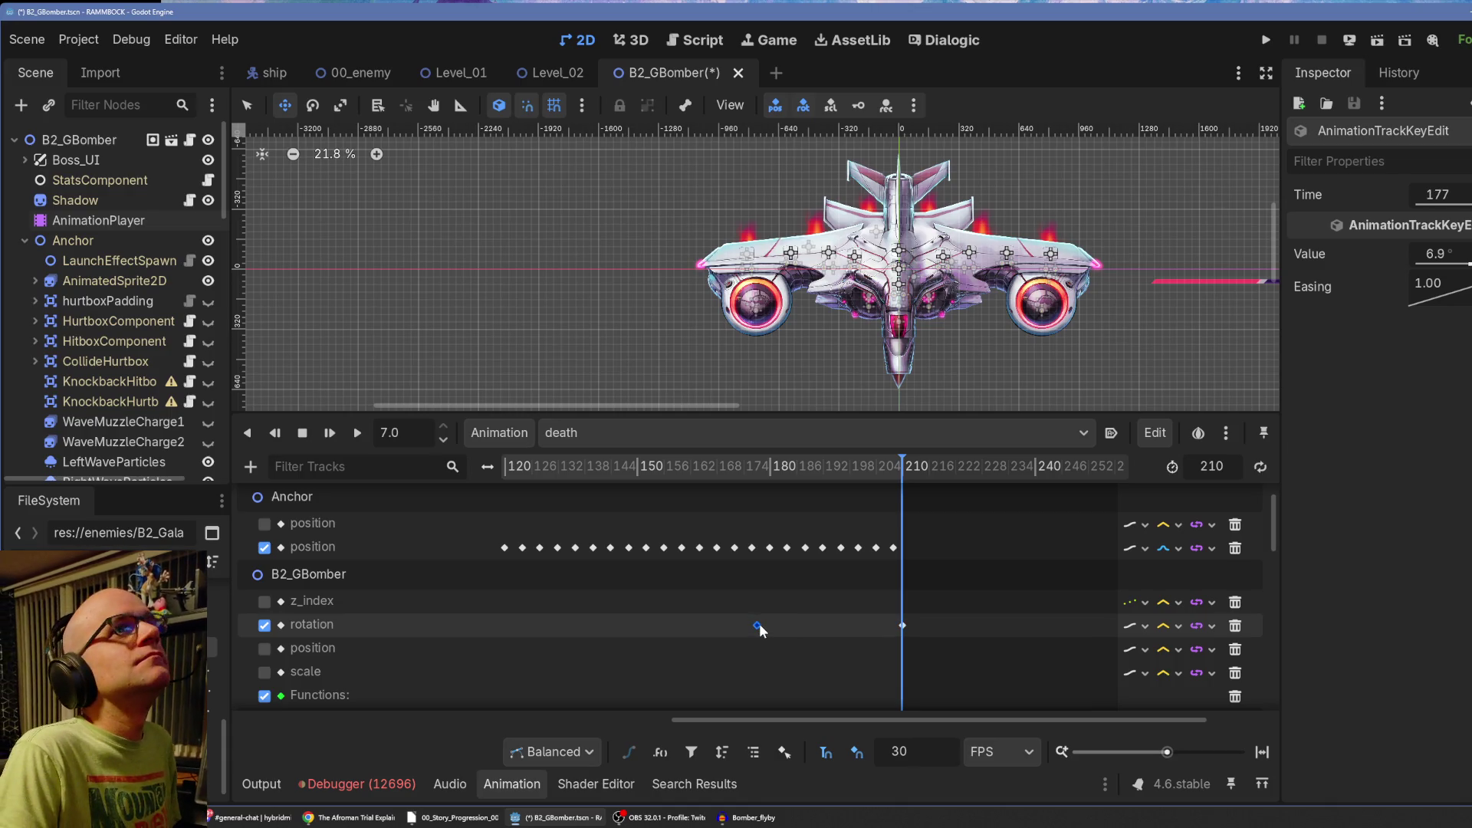
pyautogui.write('5')
pyautogui.press('Return')
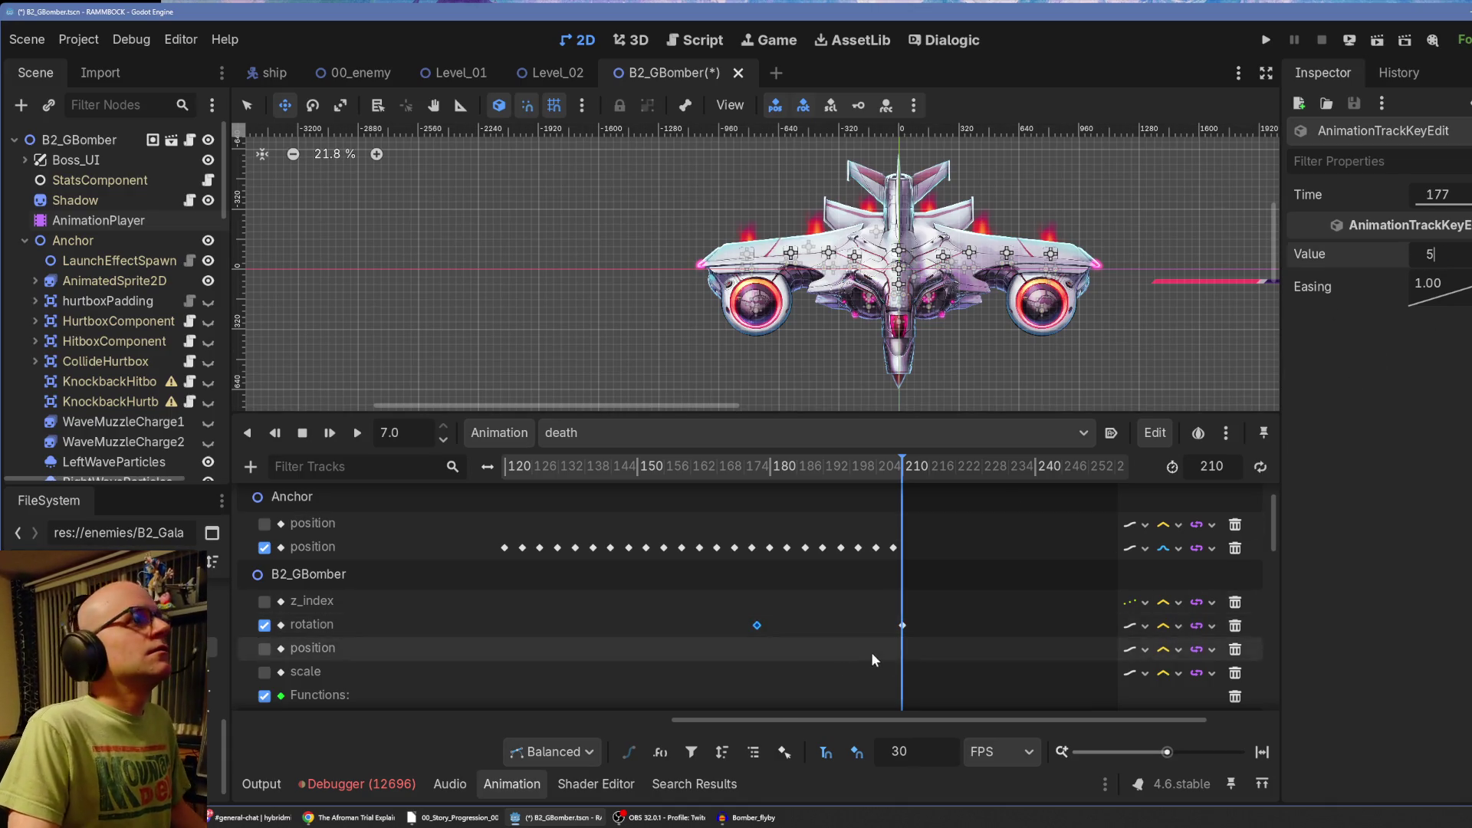
pyautogui.moveTo(793, 719); pyautogui.dragTo(592, 718)
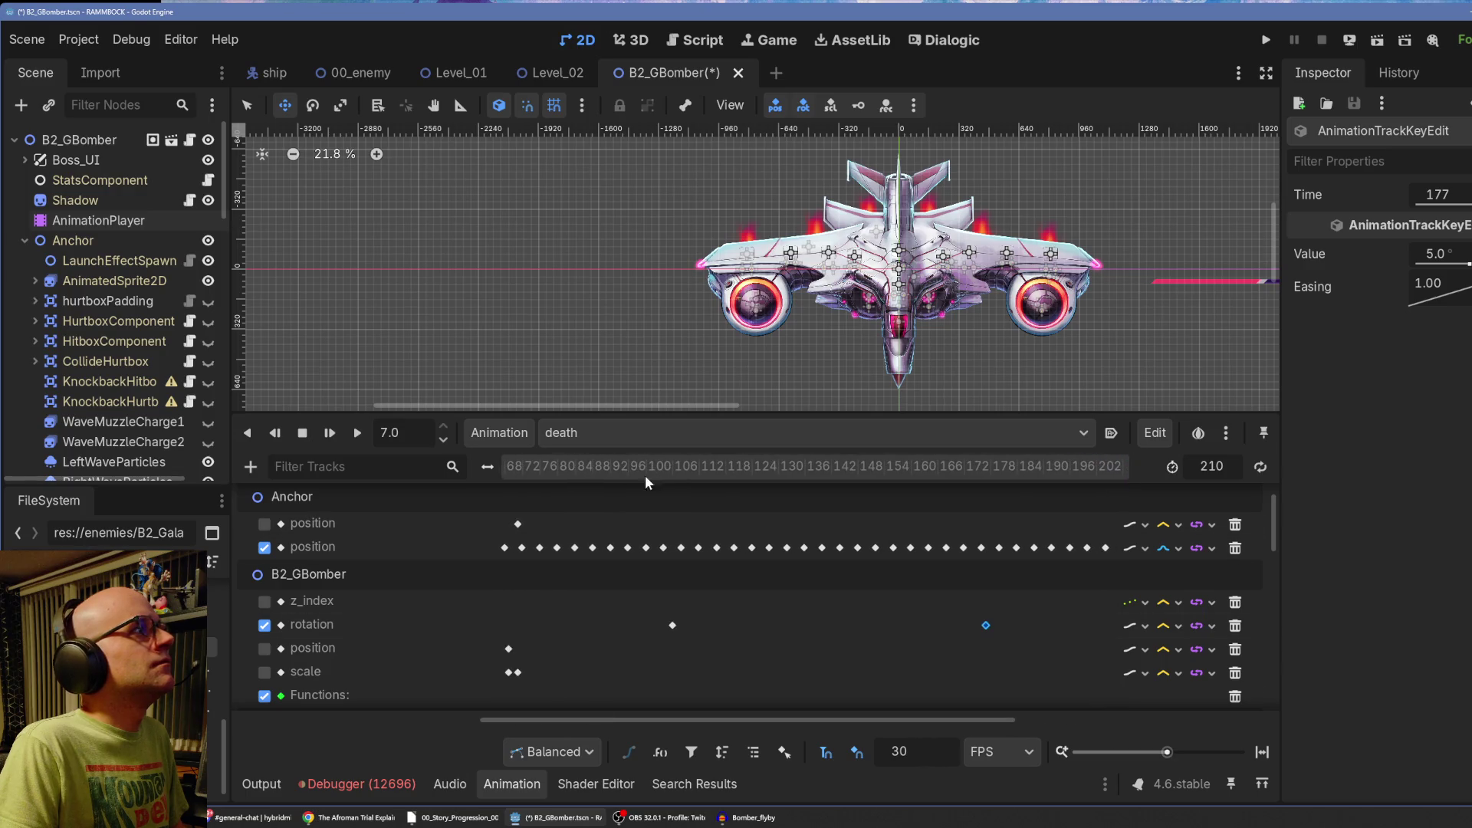
pyautogui.click(667, 465)
pyautogui.click(672, 626)
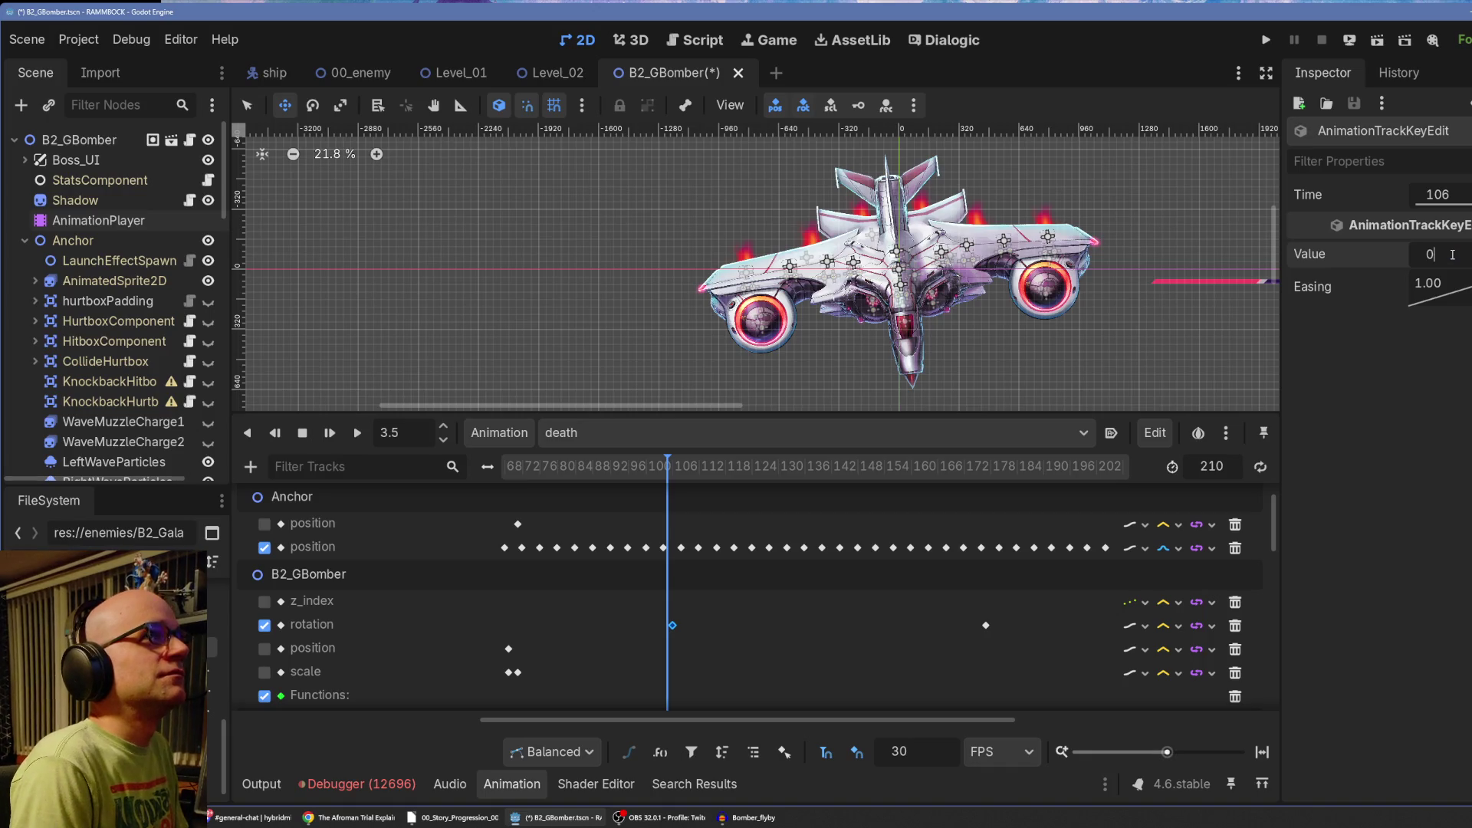
pyautogui.write('-5')
pyautogui.press('Return')
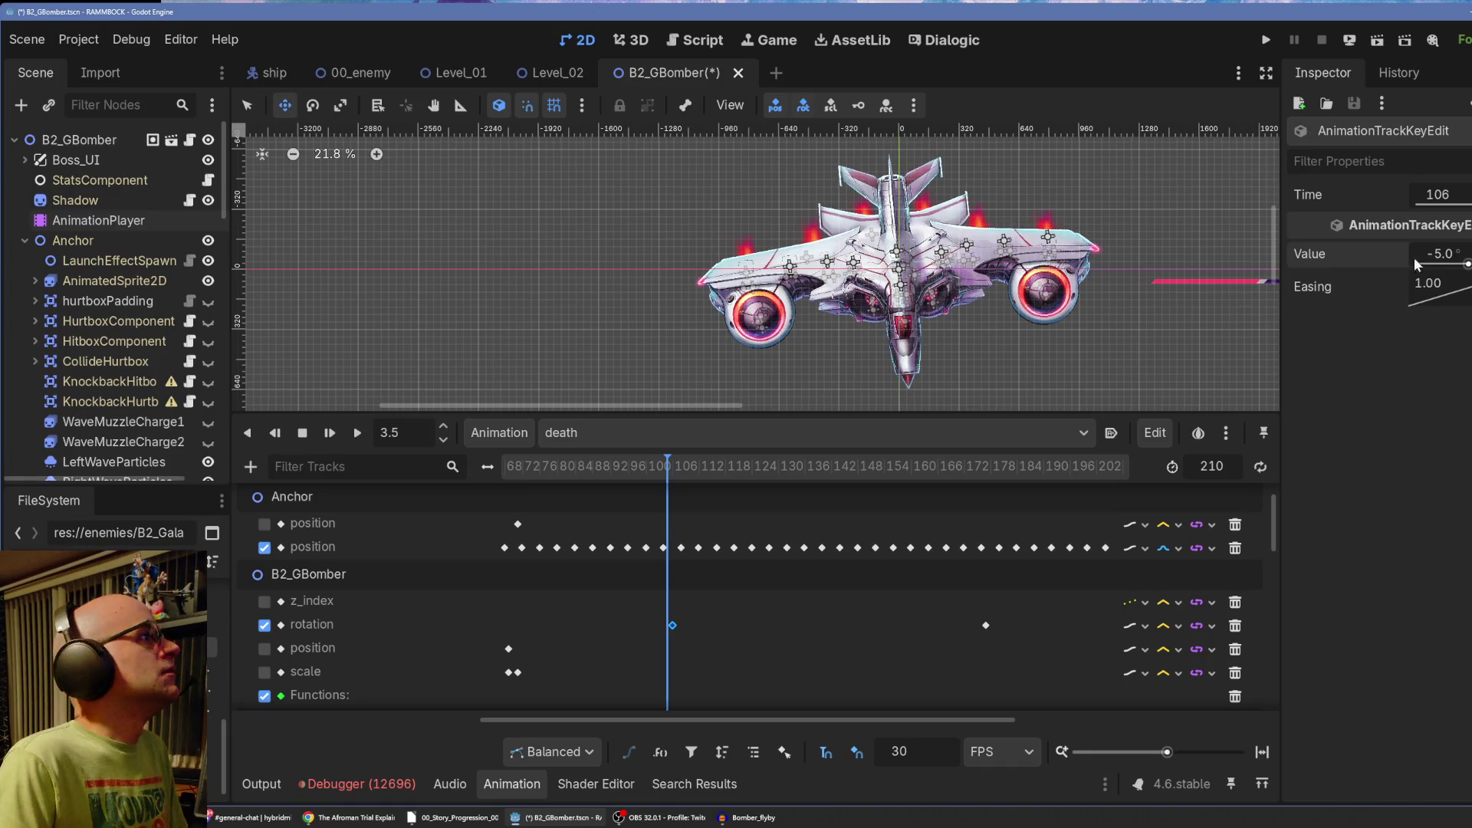
# Set the frame-36 rotation key to 5° and replay the death animation from the start.
pyautogui.moveTo(655, 716); pyautogui.dragTo(401, 719)
pyautogui.click(660, 626)
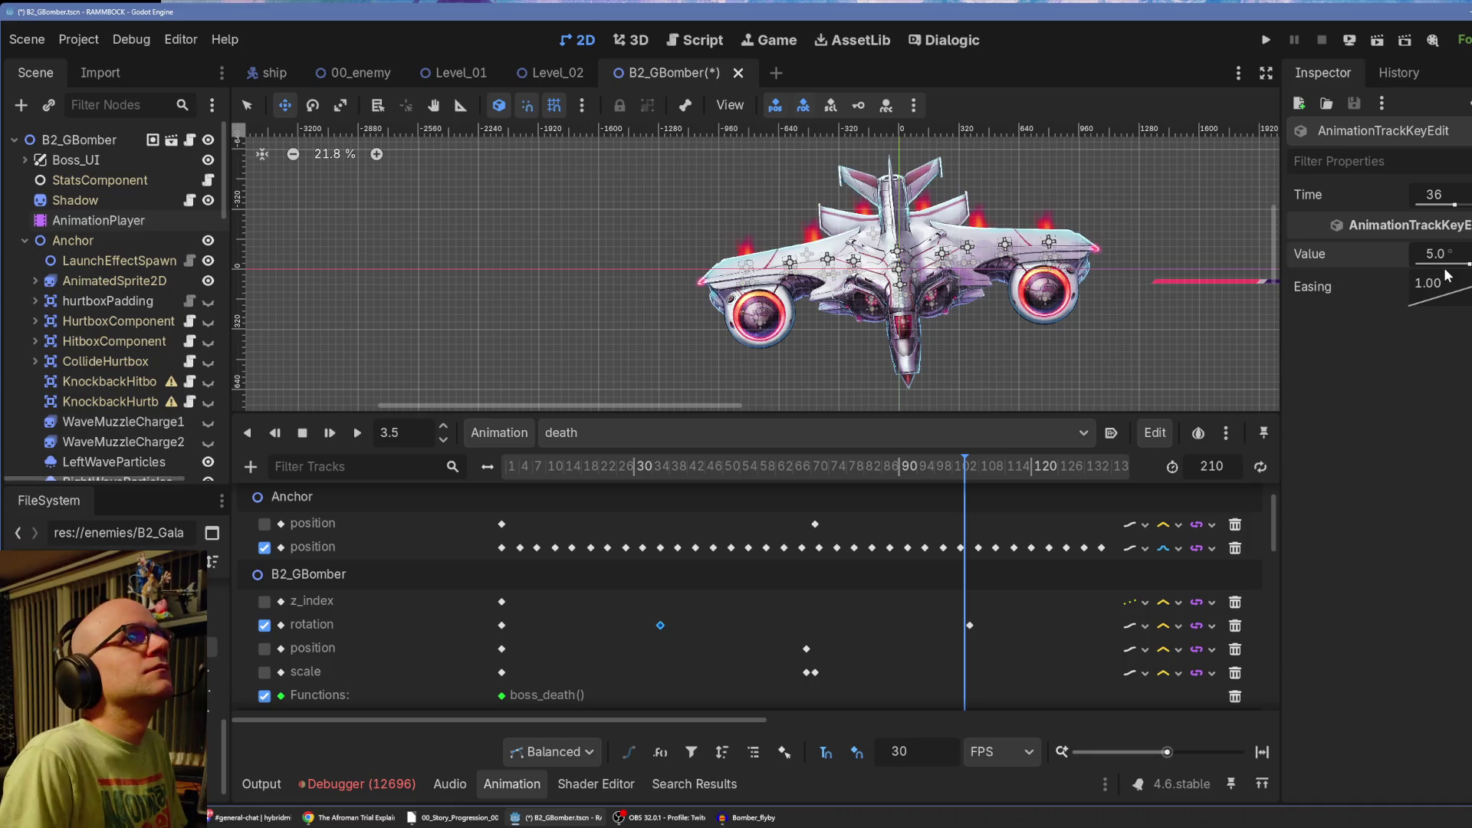
pyautogui.click(502, 627)
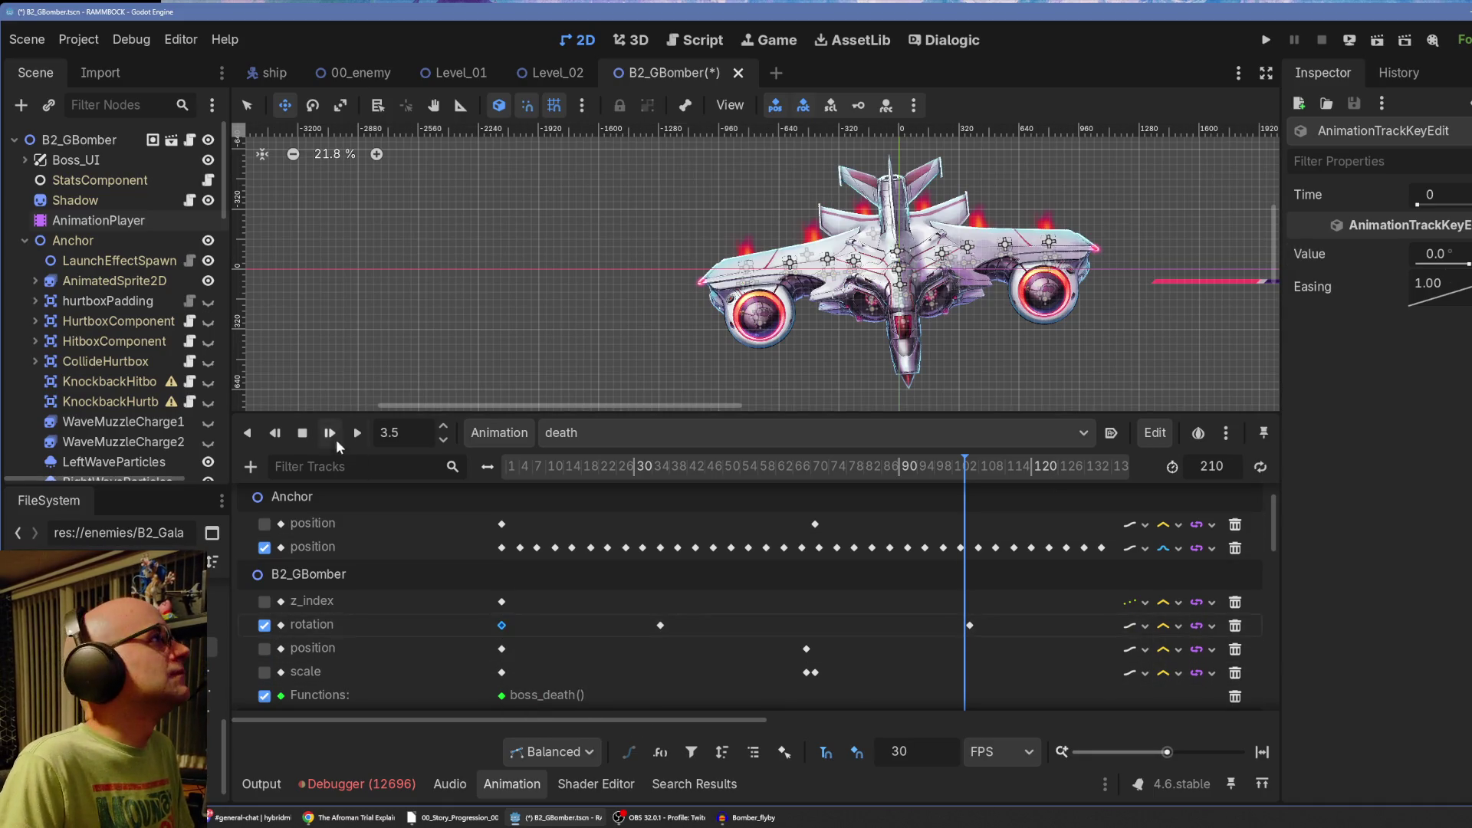
pyautogui.click(331, 433)
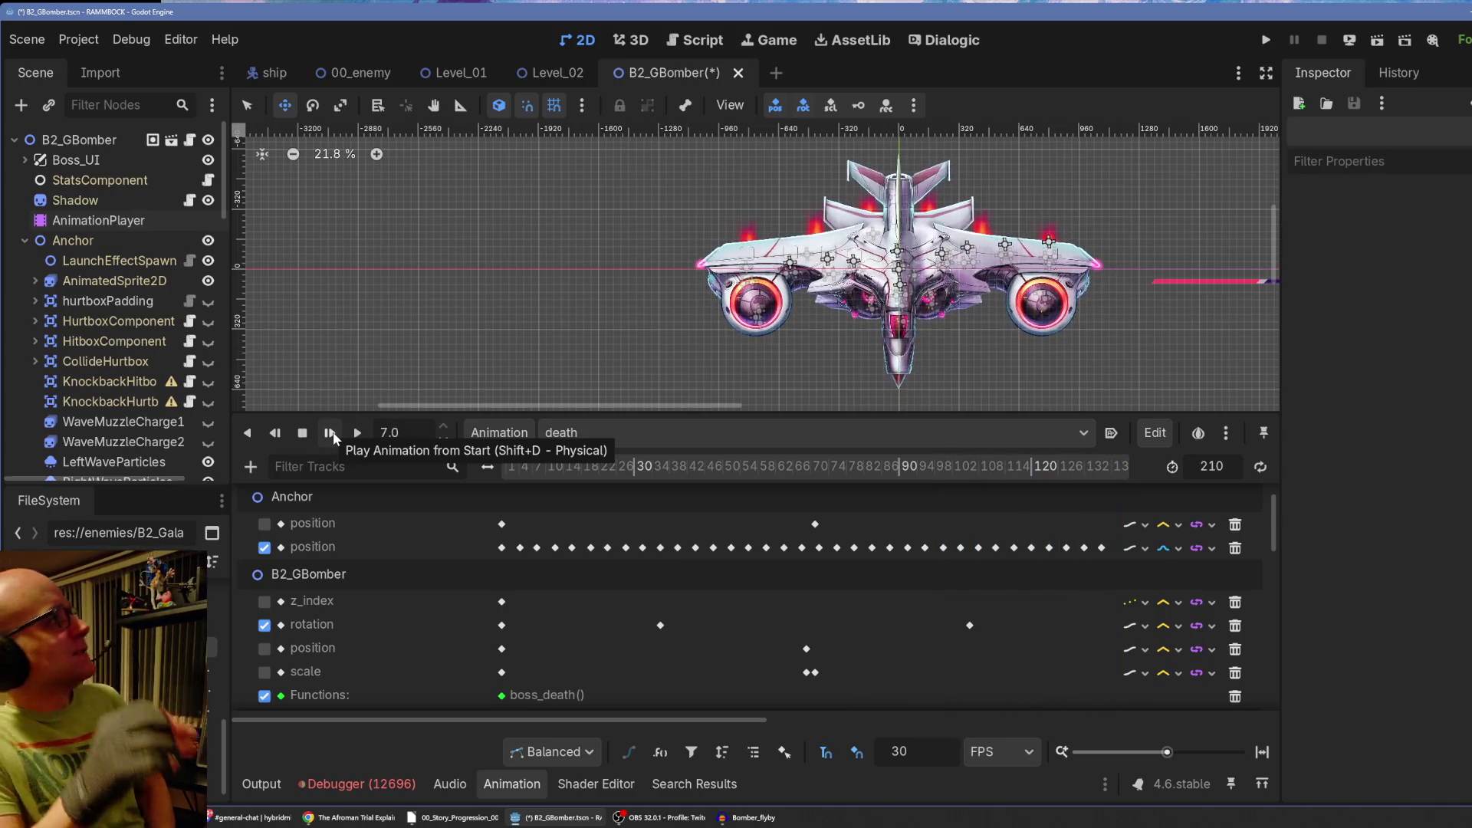
# Try linear interpolation on the Anchor position track and preview the death animation.
pyautogui.click(300, 434)
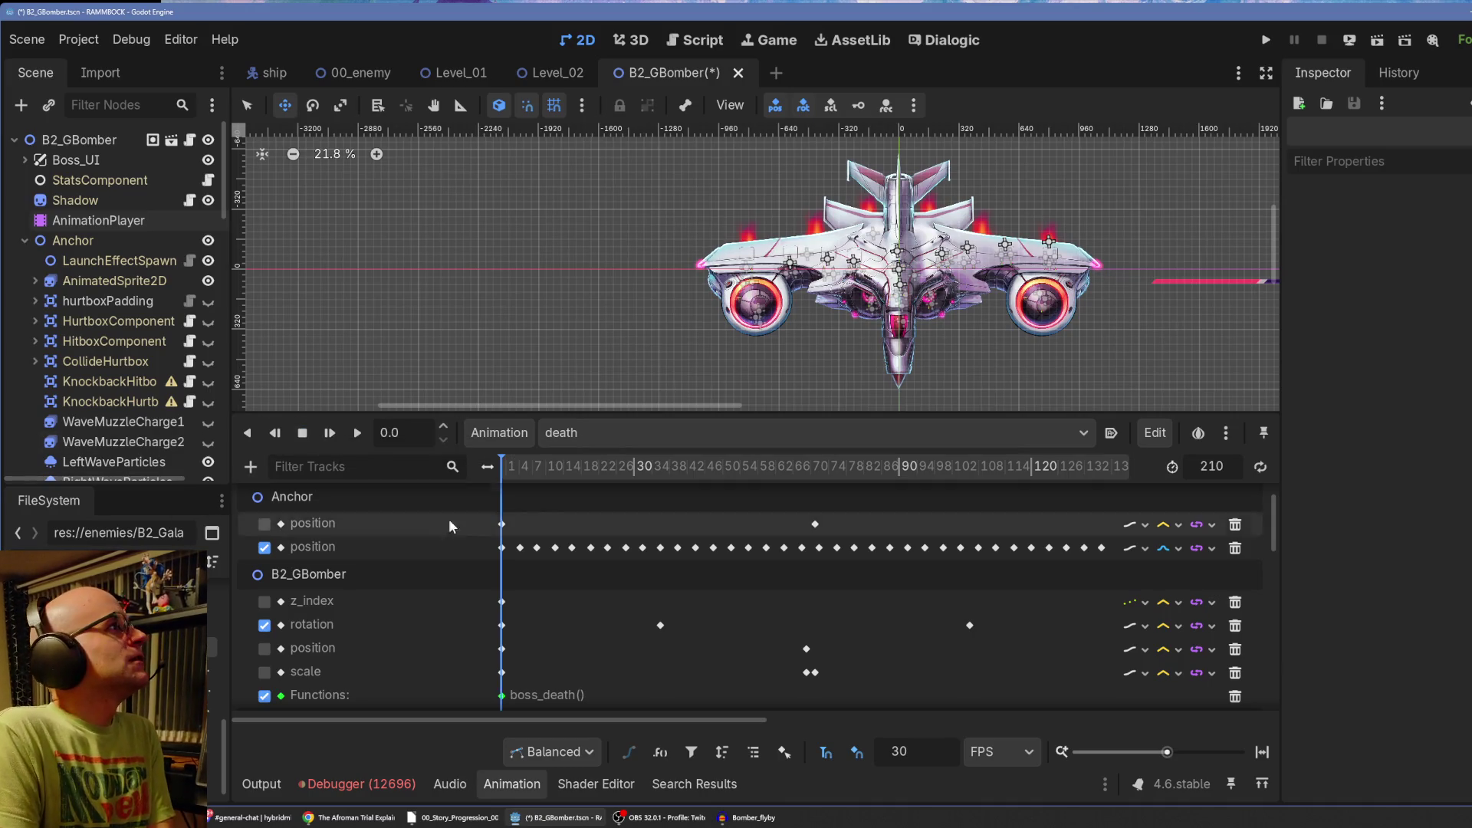
pyautogui.click(1179, 549)
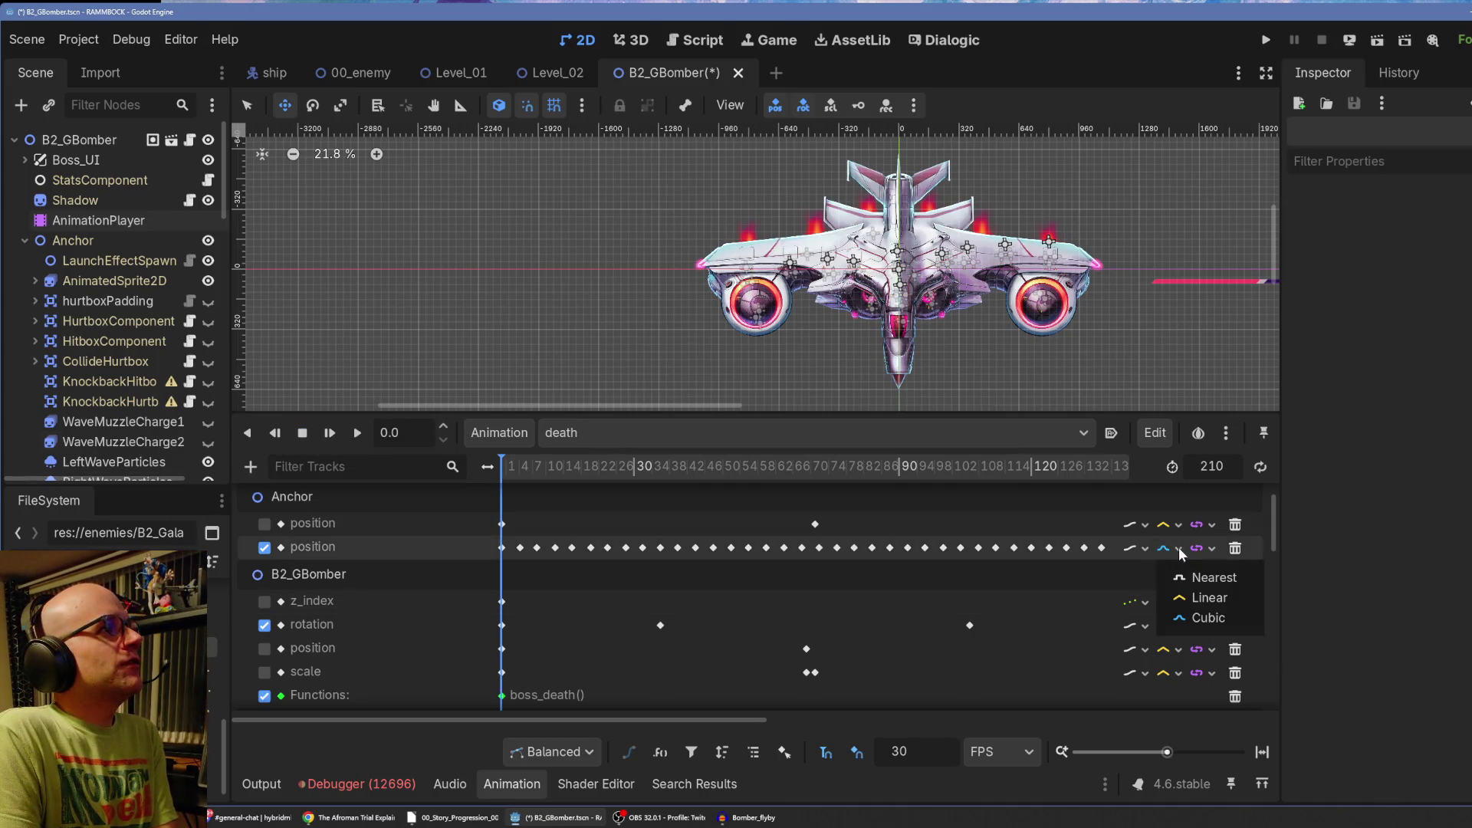
pyautogui.click(1207, 599)
pyautogui.click(352, 434)
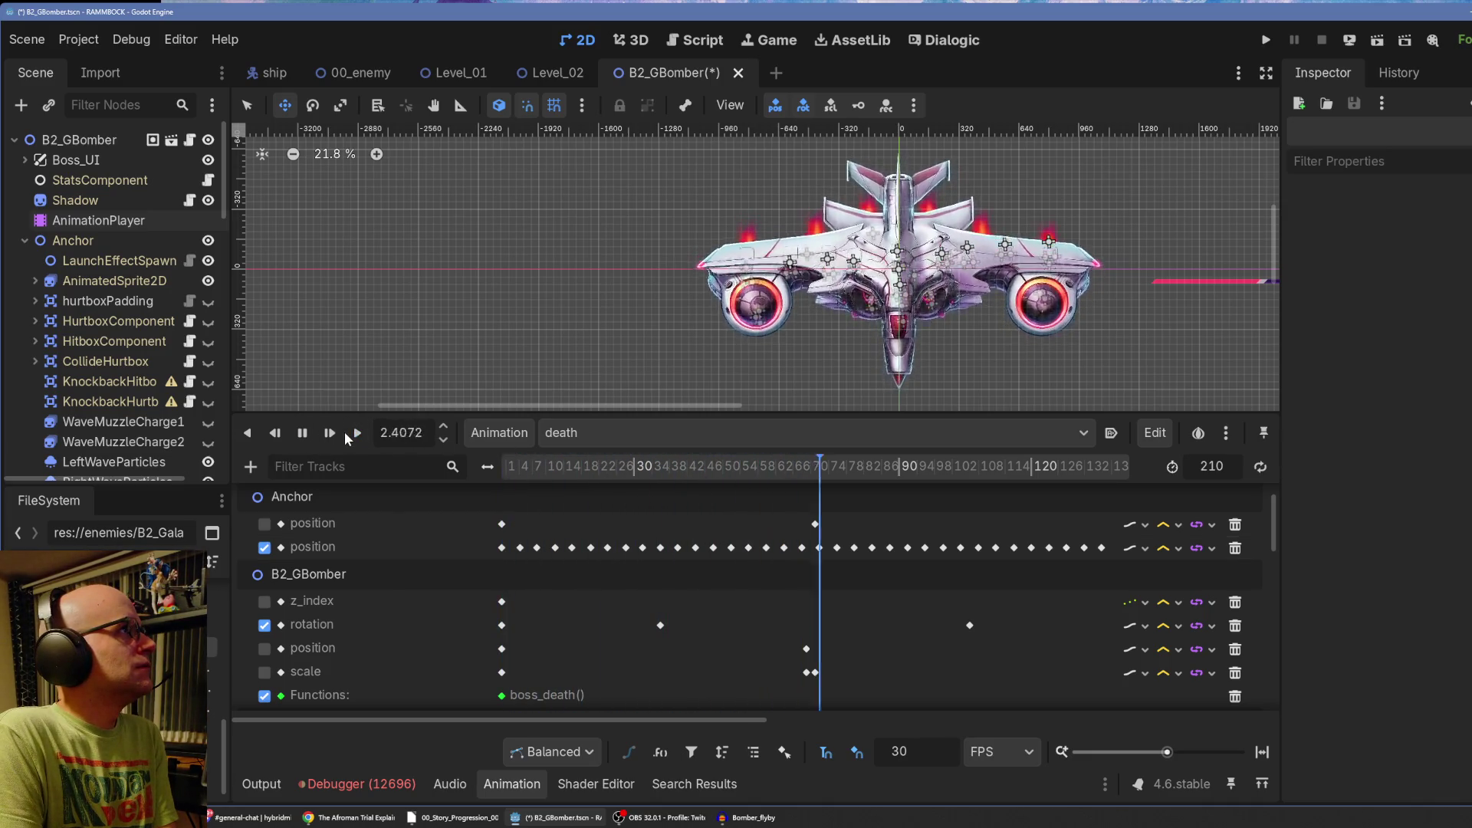
pyautogui.click(301, 434)
# Switch the Anchor position track to cubic interpolation and replay the animation to compare.
pyautogui.click(1178, 549)
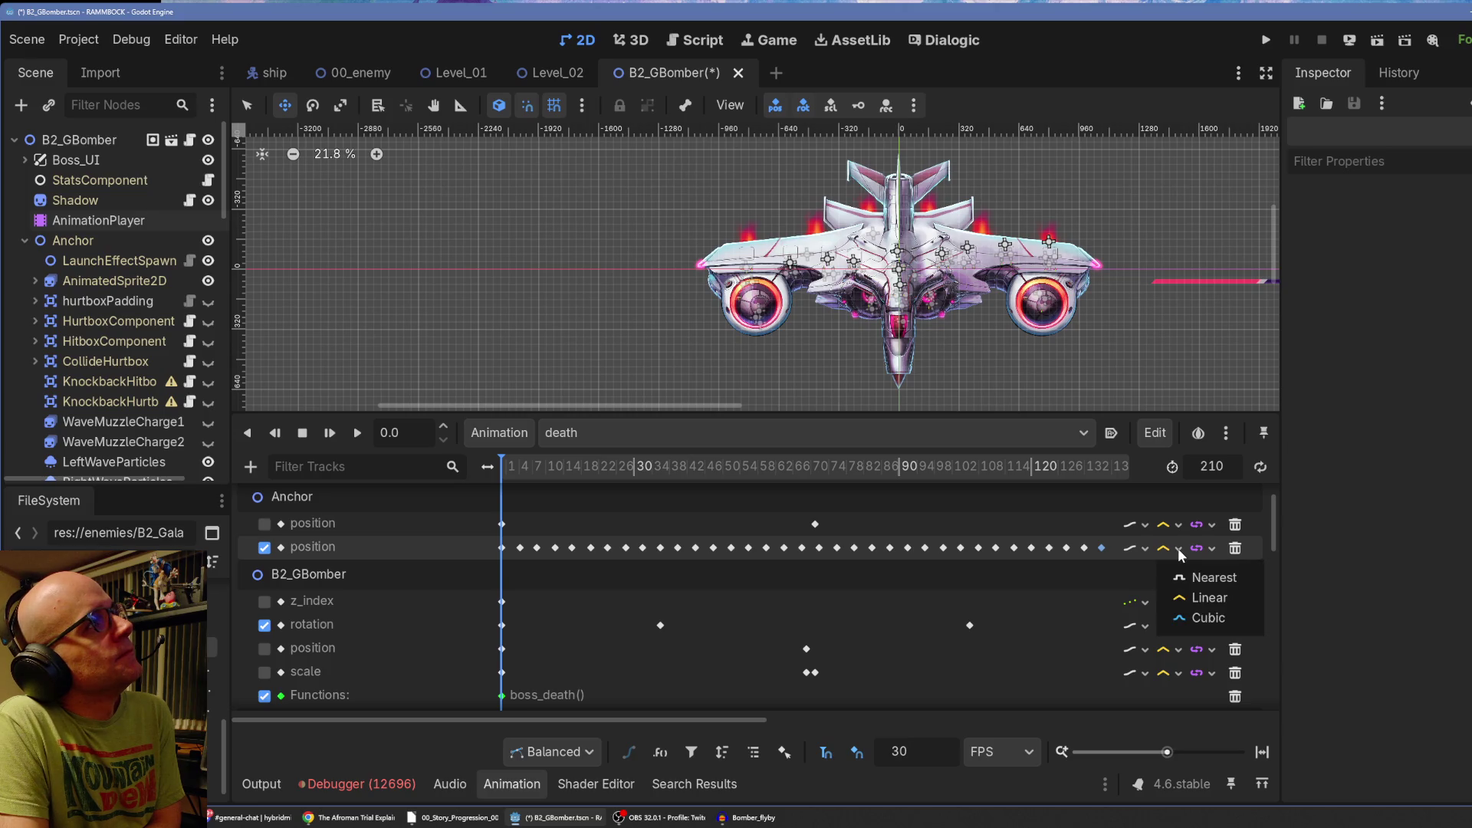
pyautogui.click(1196, 616)
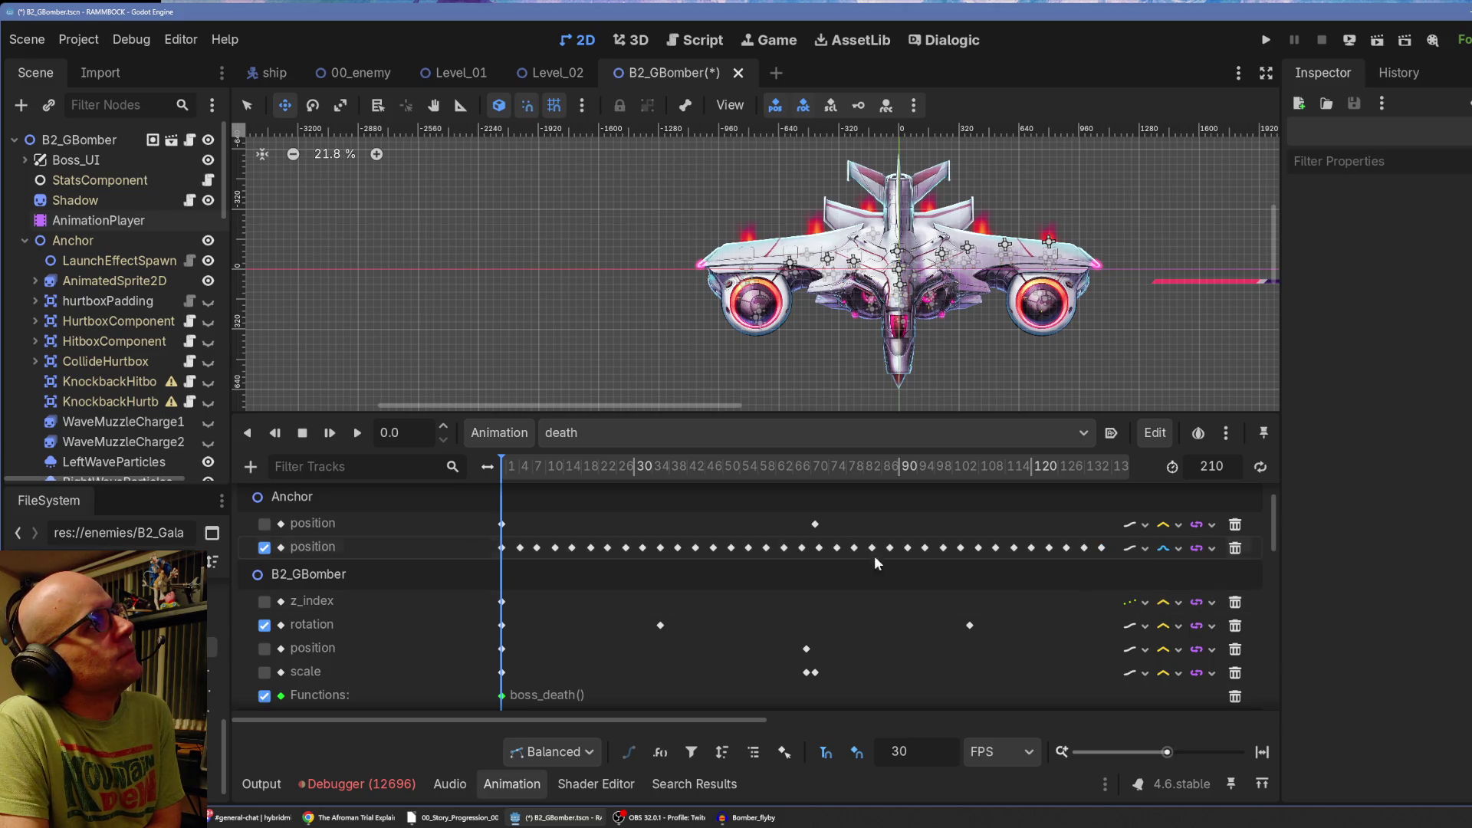
pyautogui.click(330, 434)
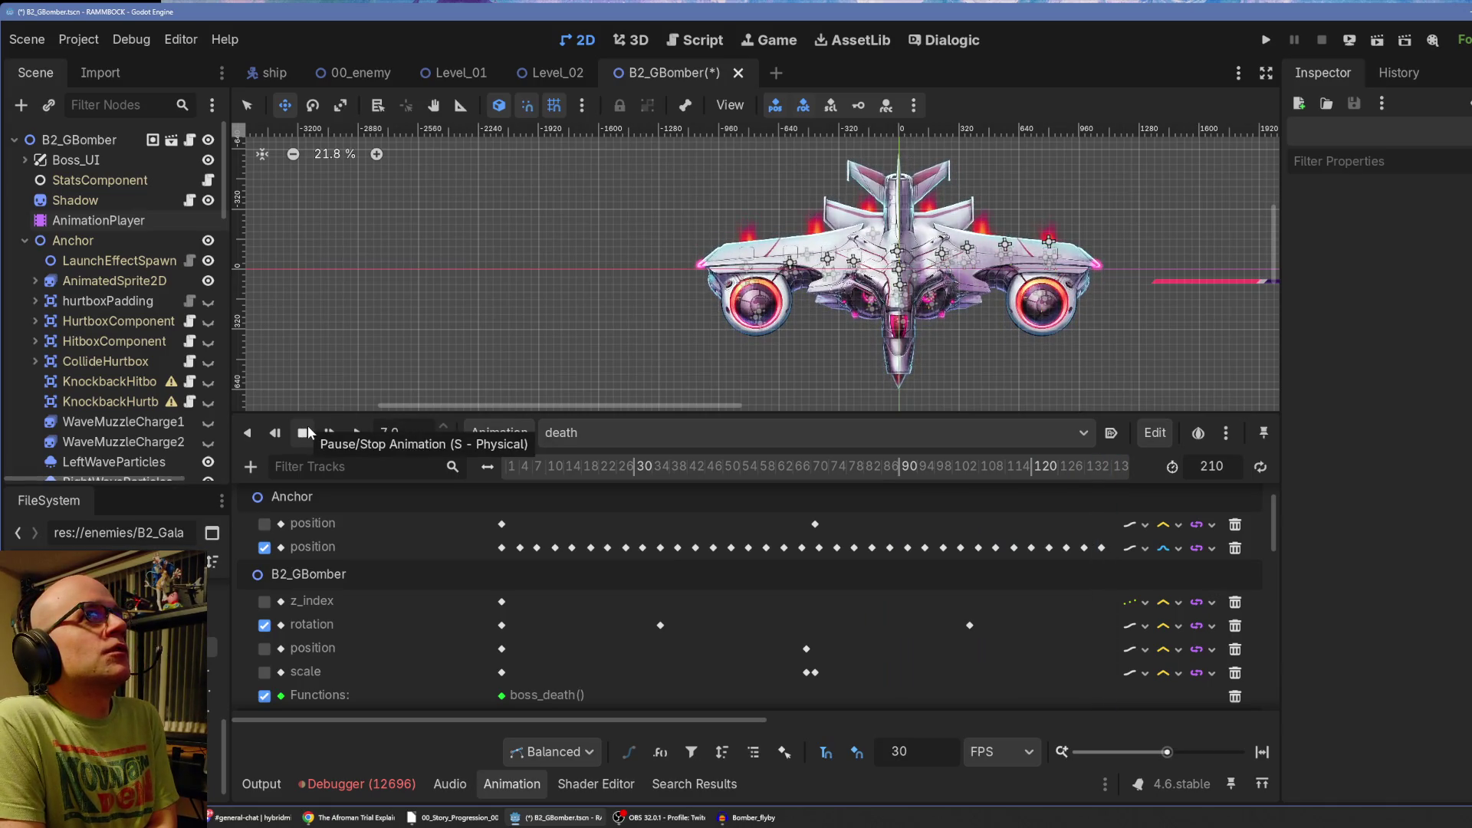
pyautogui.click(307, 433)
pyautogui.click(1174, 549)
pyautogui.click(1201, 606)
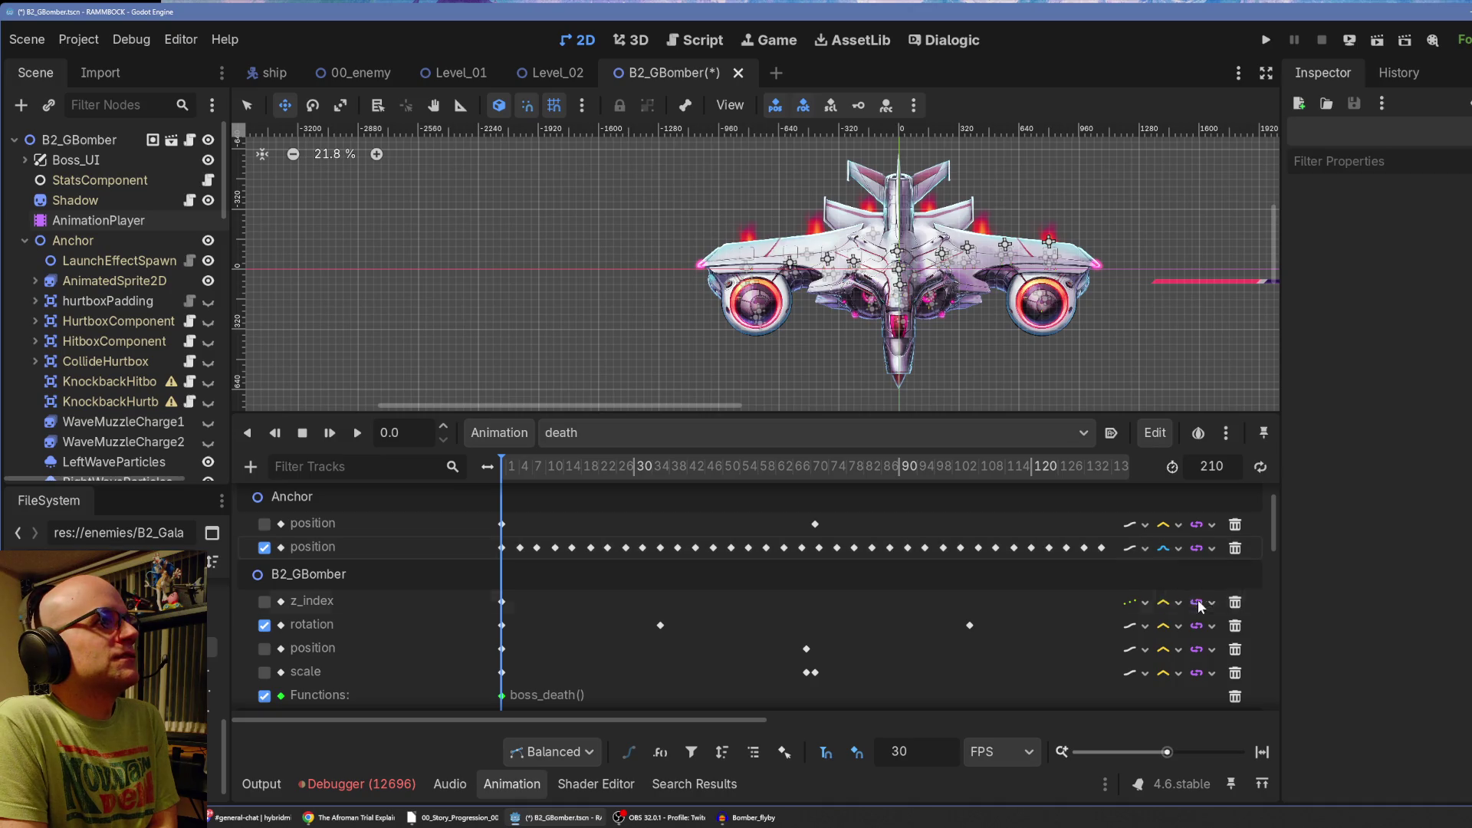
pyautogui.click(332, 432)
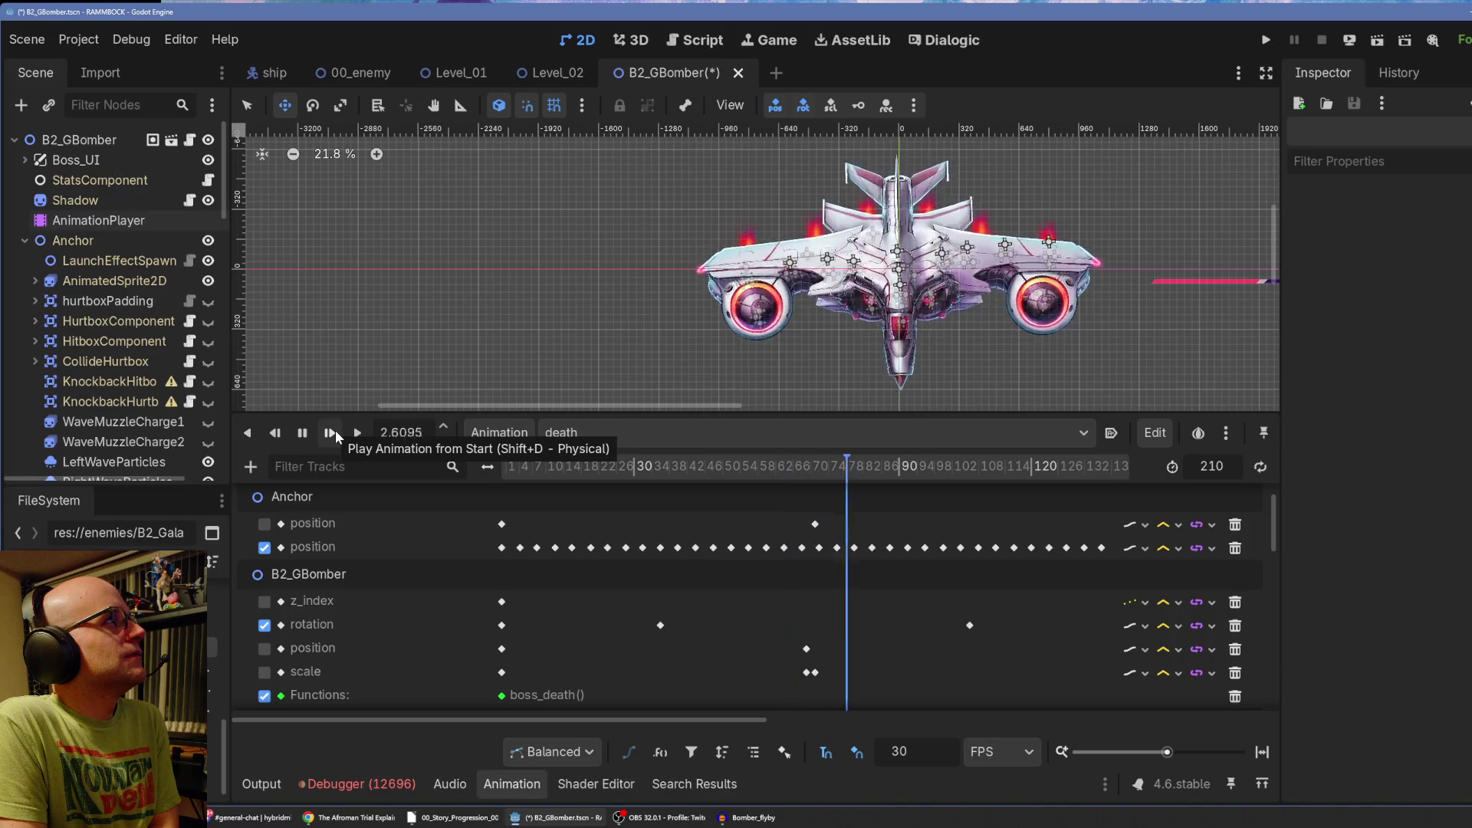
pyautogui.click(303, 433)
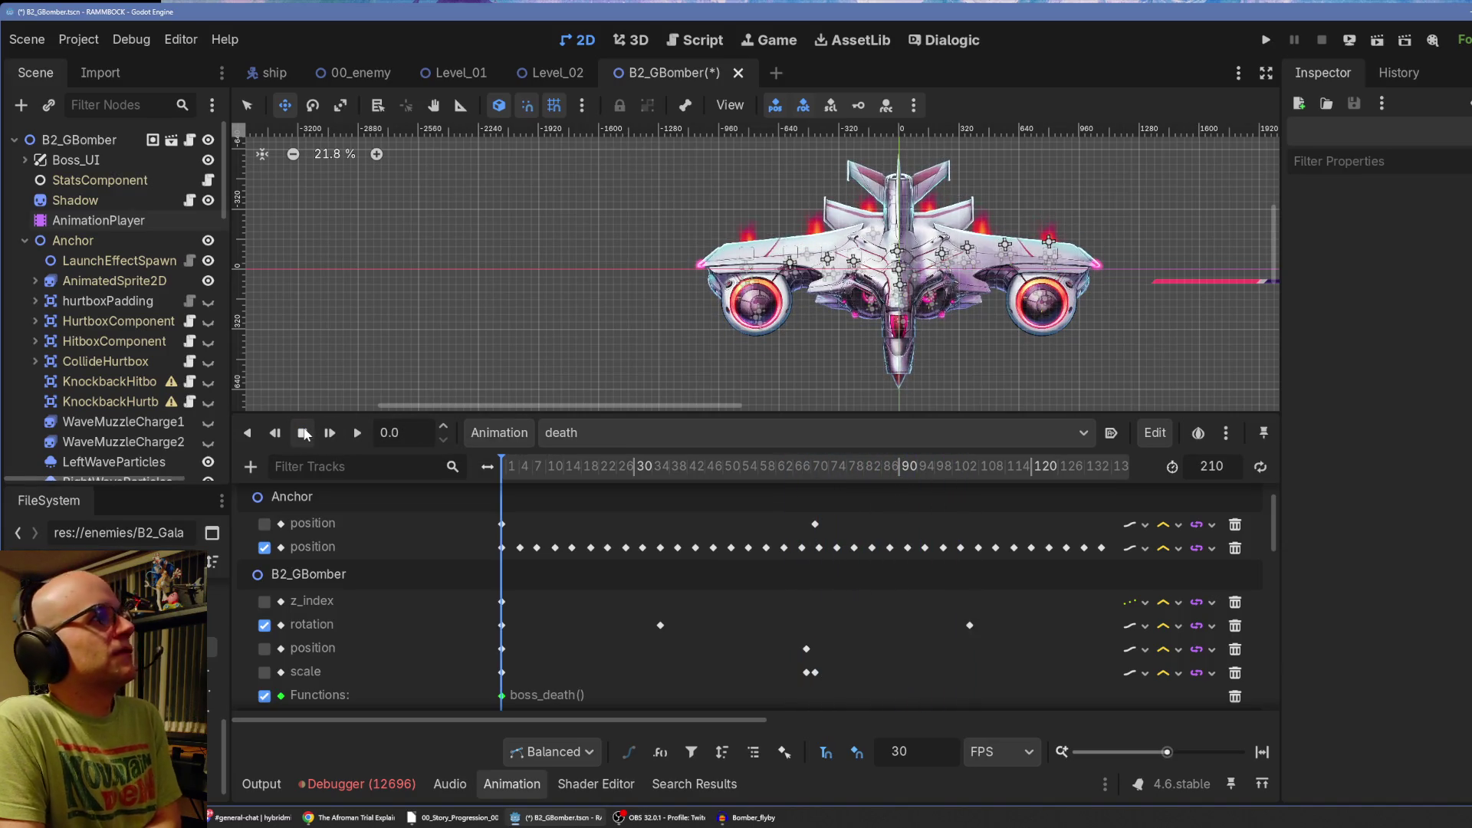
# Bring up the RESET animation in the animation editor.
pyautogui.click(577, 437)
pyautogui.click(637, 466)
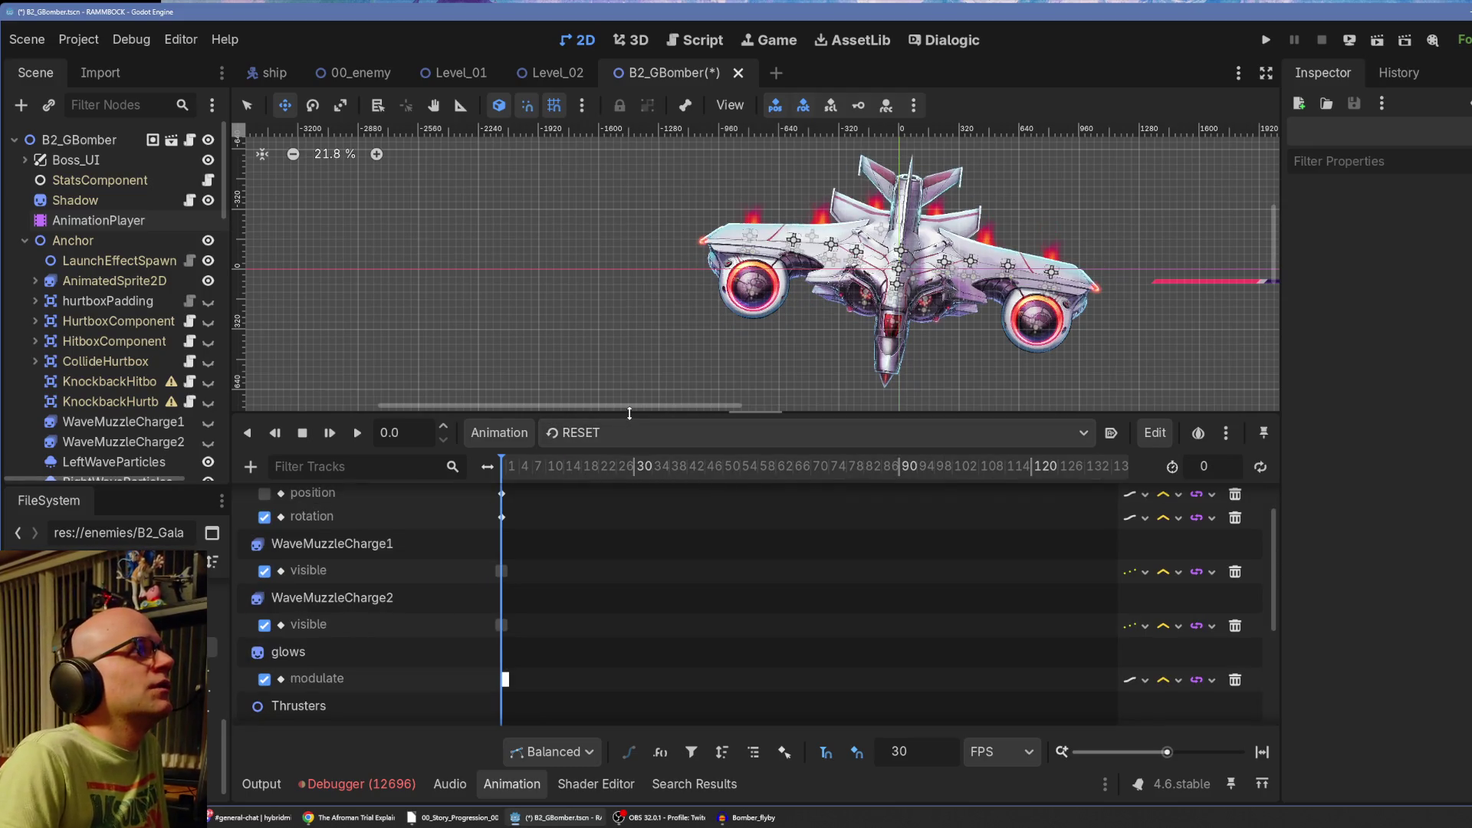
pyautogui.scroll(2, 661, 550)
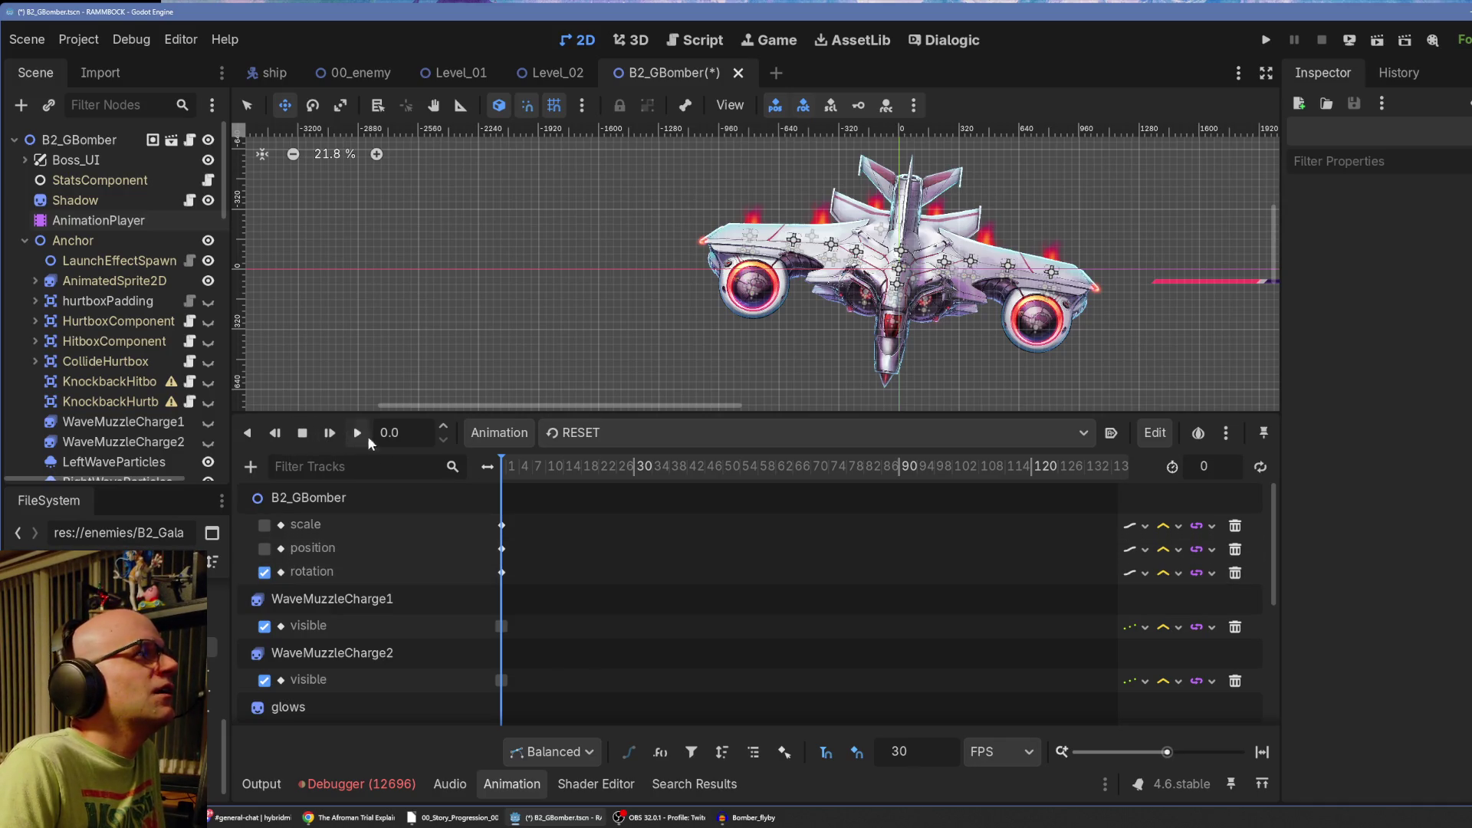
# Compare the death and RESET animations and inspect the death animation's starting rotation key.
pyautogui.click(595, 436)
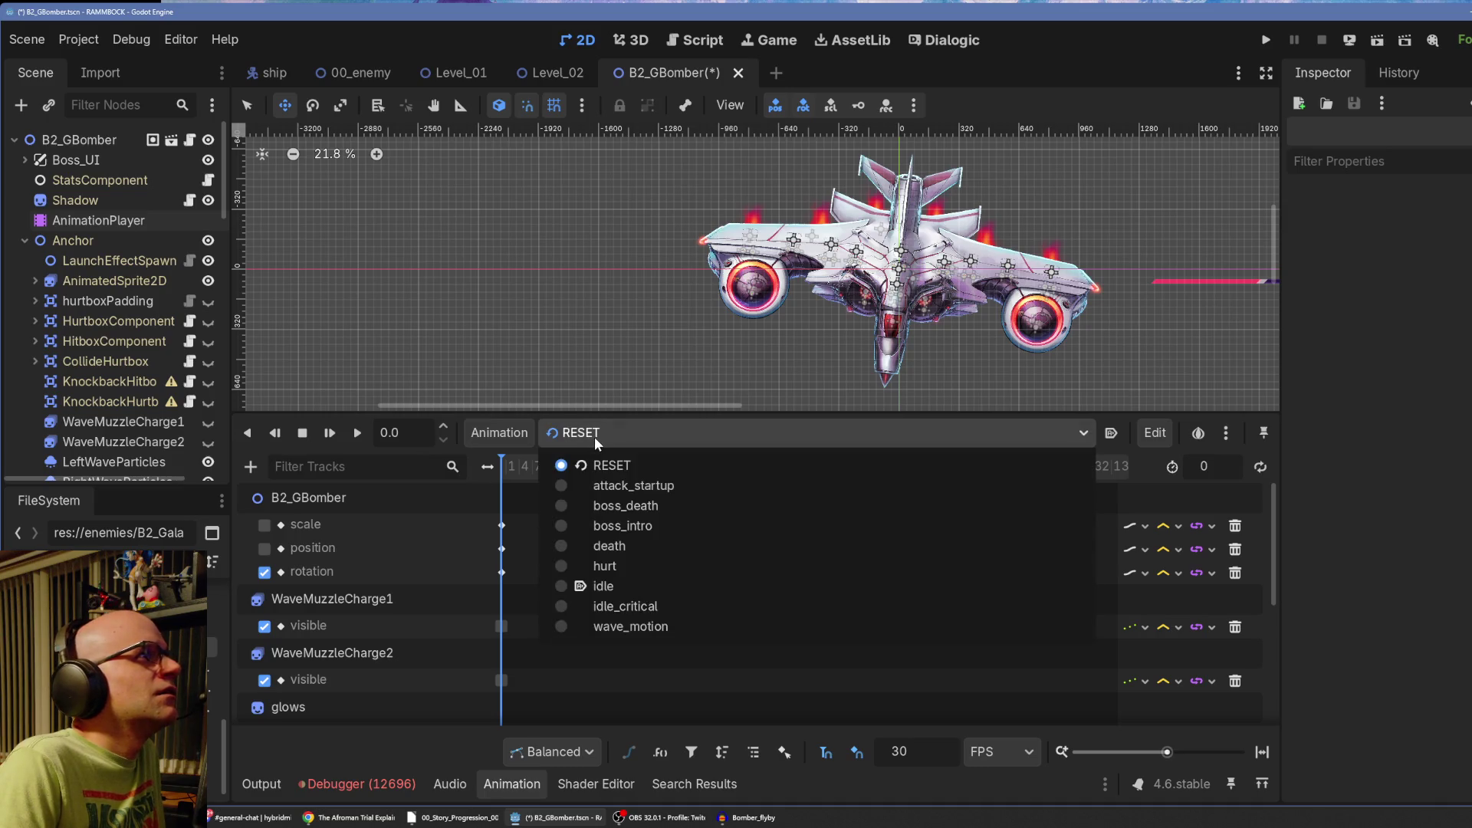
pyautogui.click(632, 546)
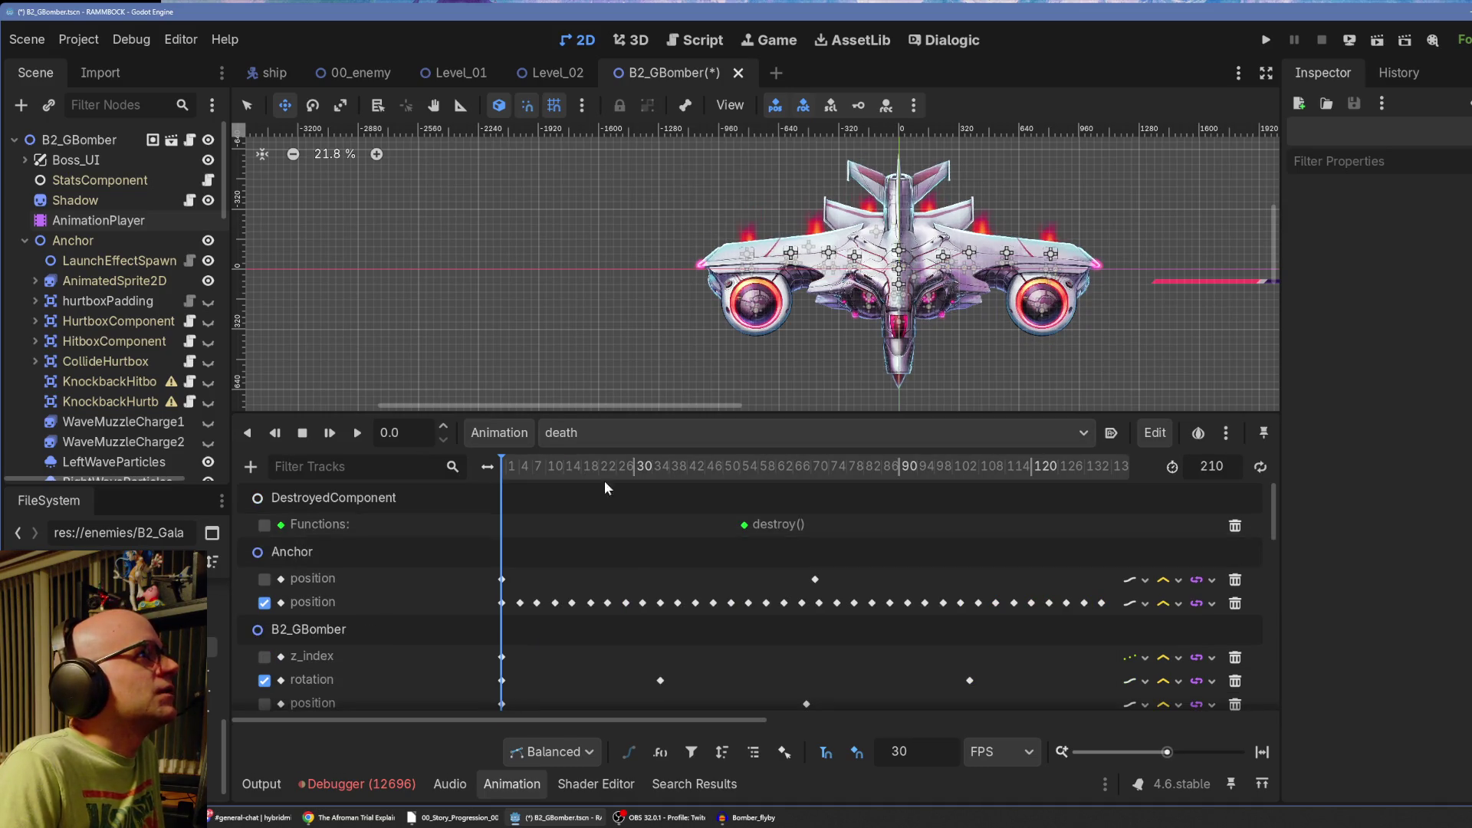
pyautogui.click(567, 434)
pyautogui.click(595, 463)
pyautogui.click(589, 437)
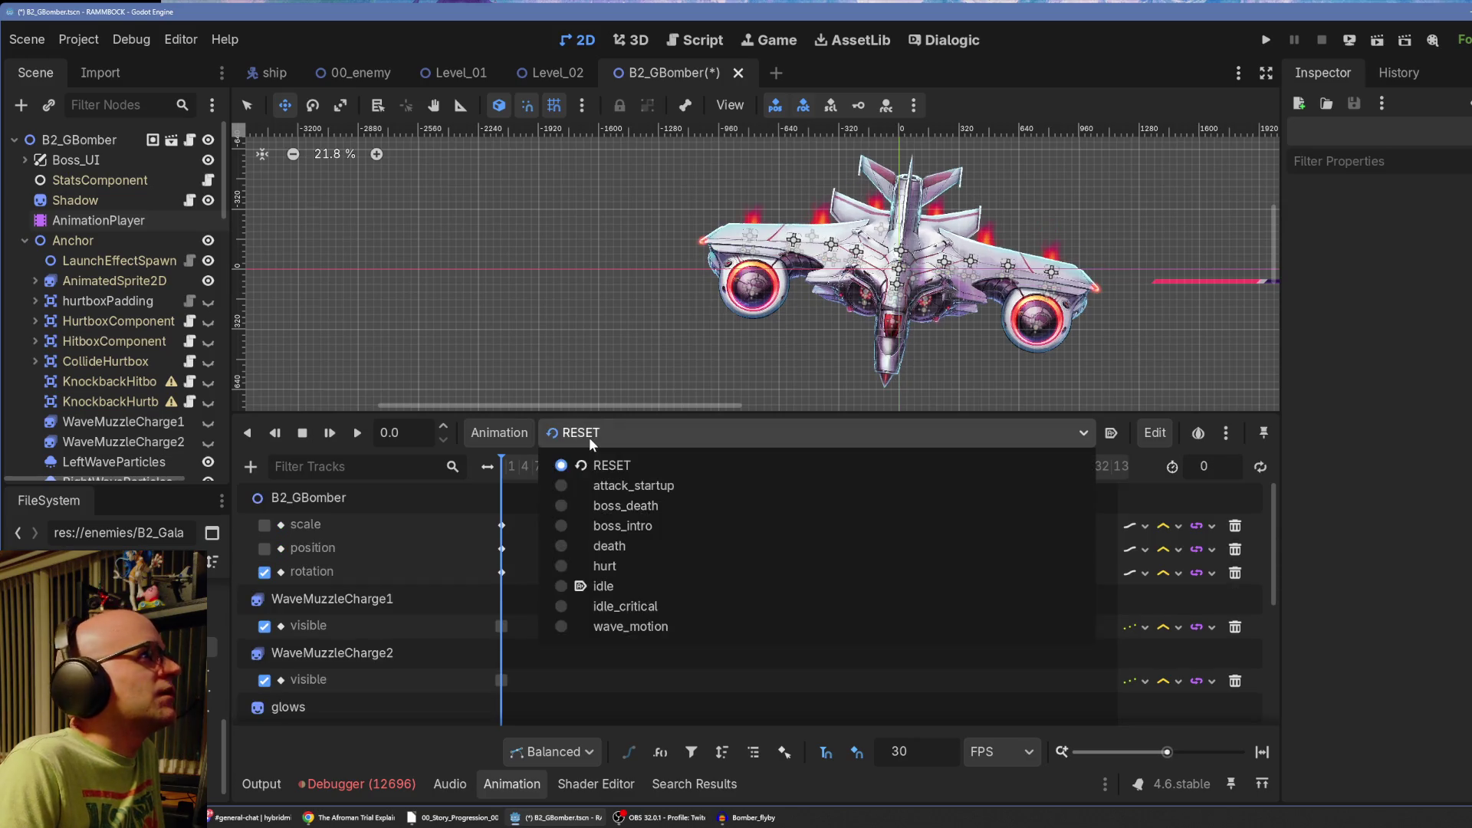
pyautogui.click(633, 546)
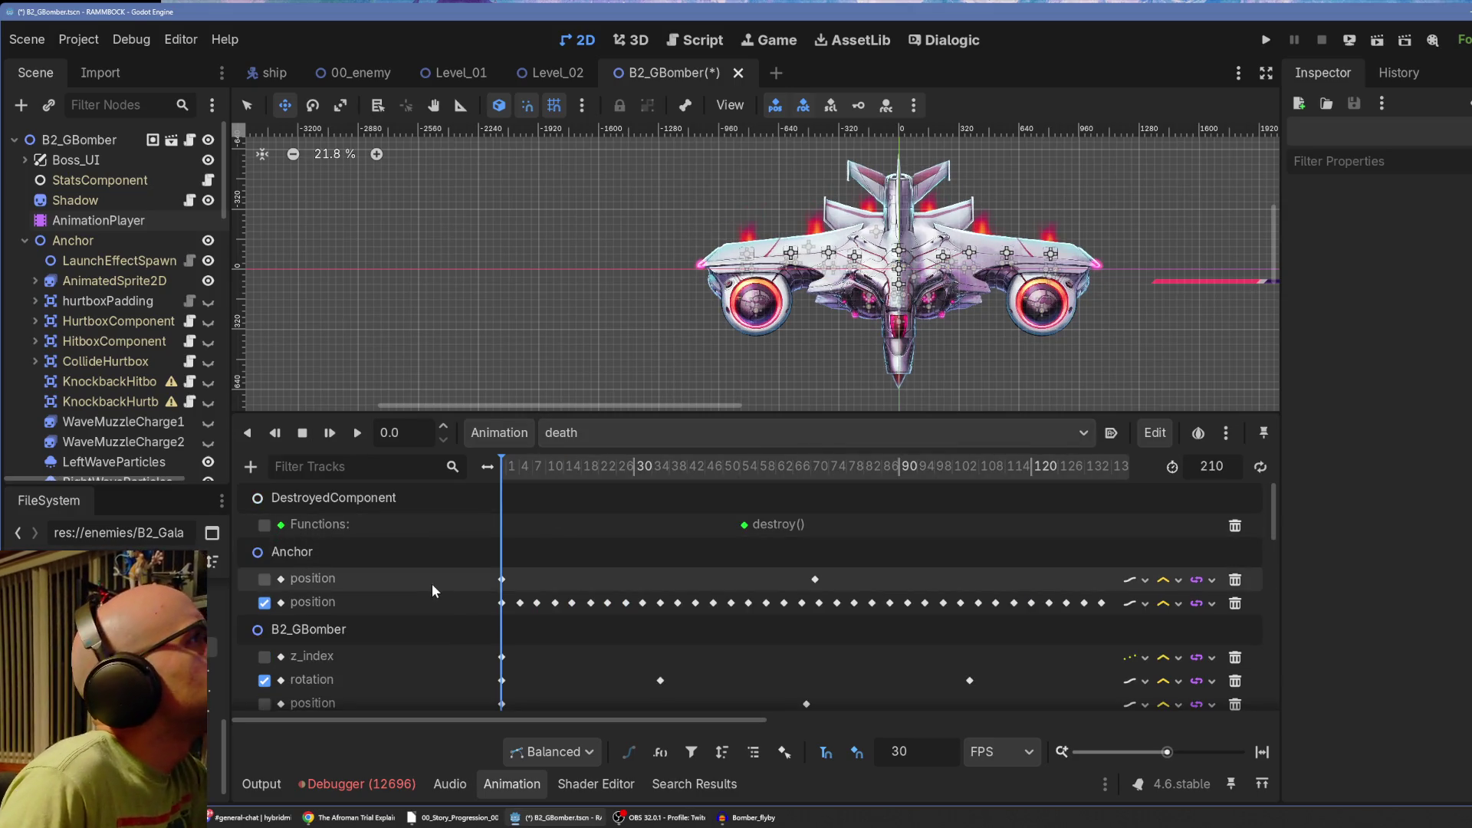
pyautogui.scroll(-1, 433, 582)
pyautogui.scroll(-1, 542, 582)
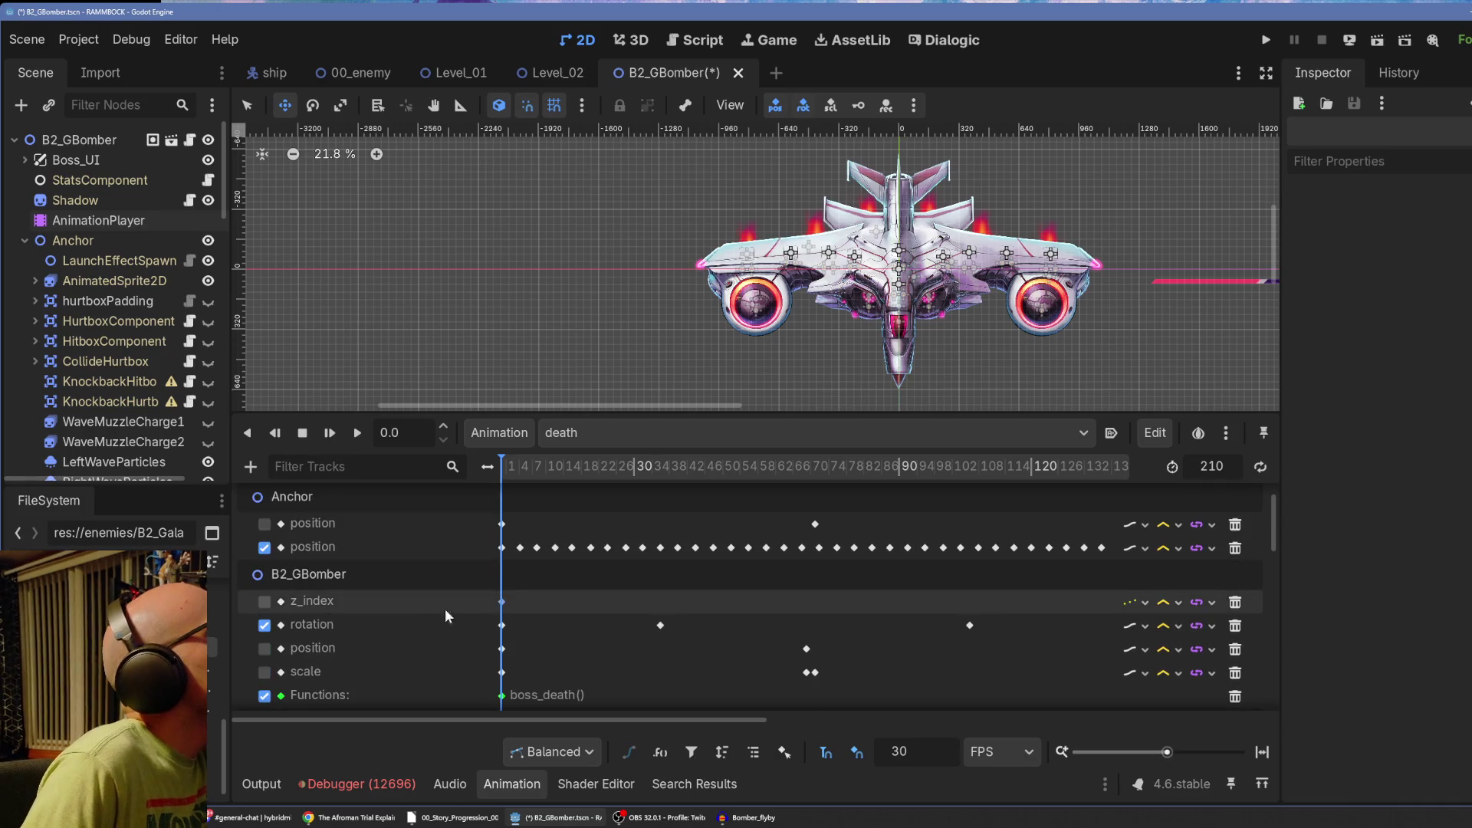
pyautogui.click(501, 625)
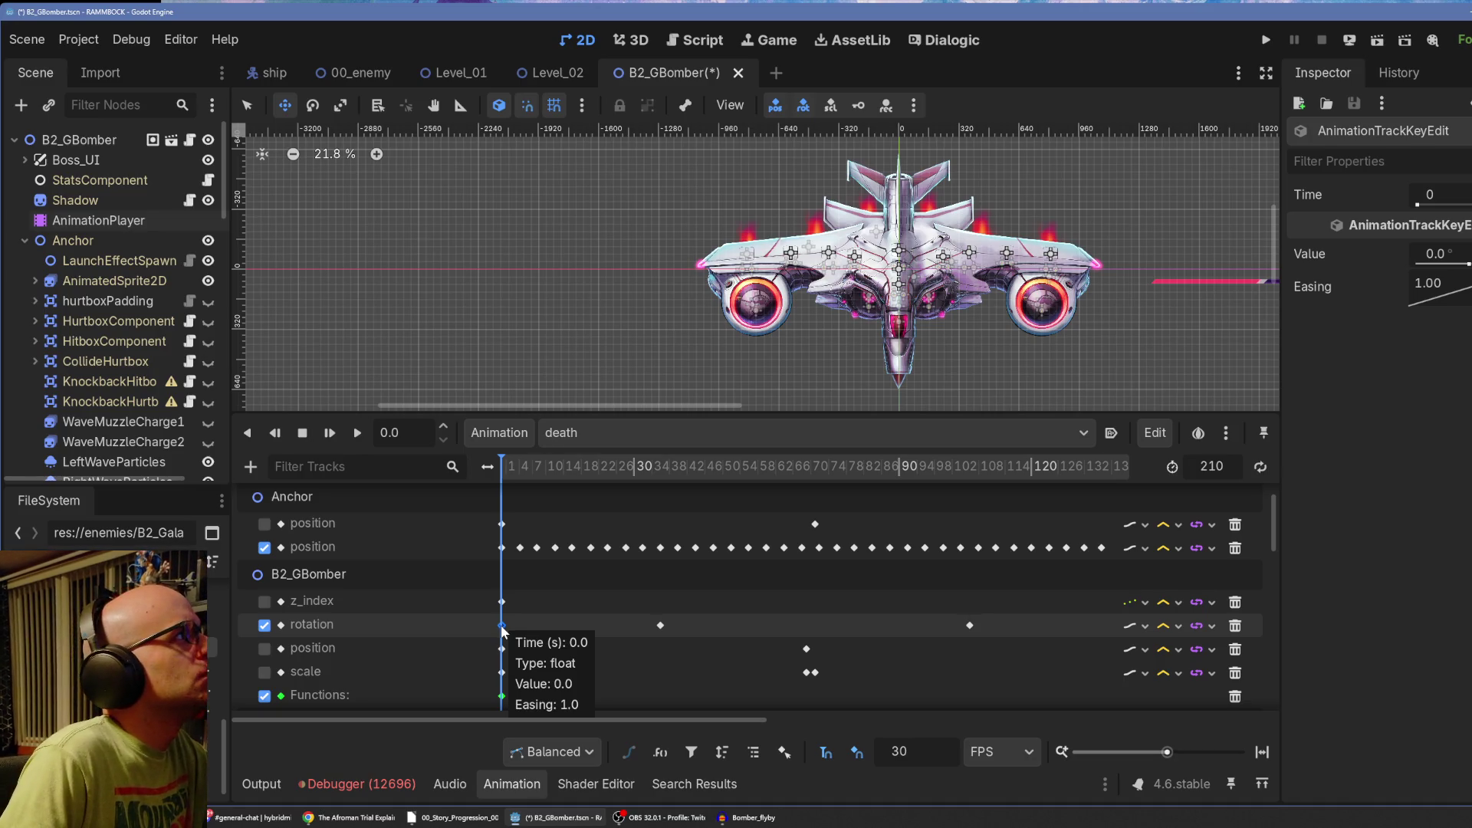
pyautogui.click(302, 434)
# In RESET, set the frame-0 rotation key's value to 0.
pyautogui.click(607, 434)
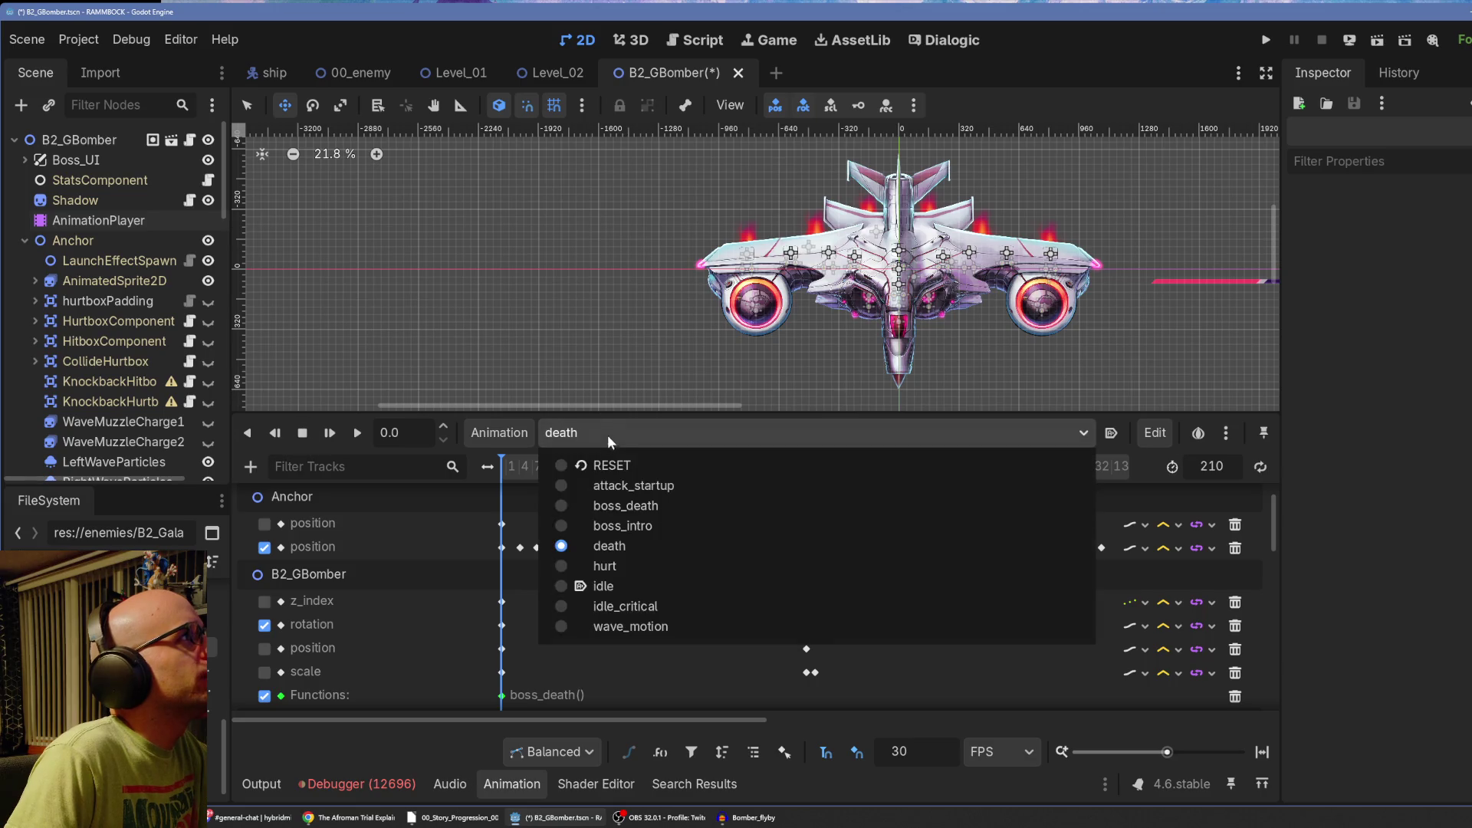
pyautogui.click(605, 466)
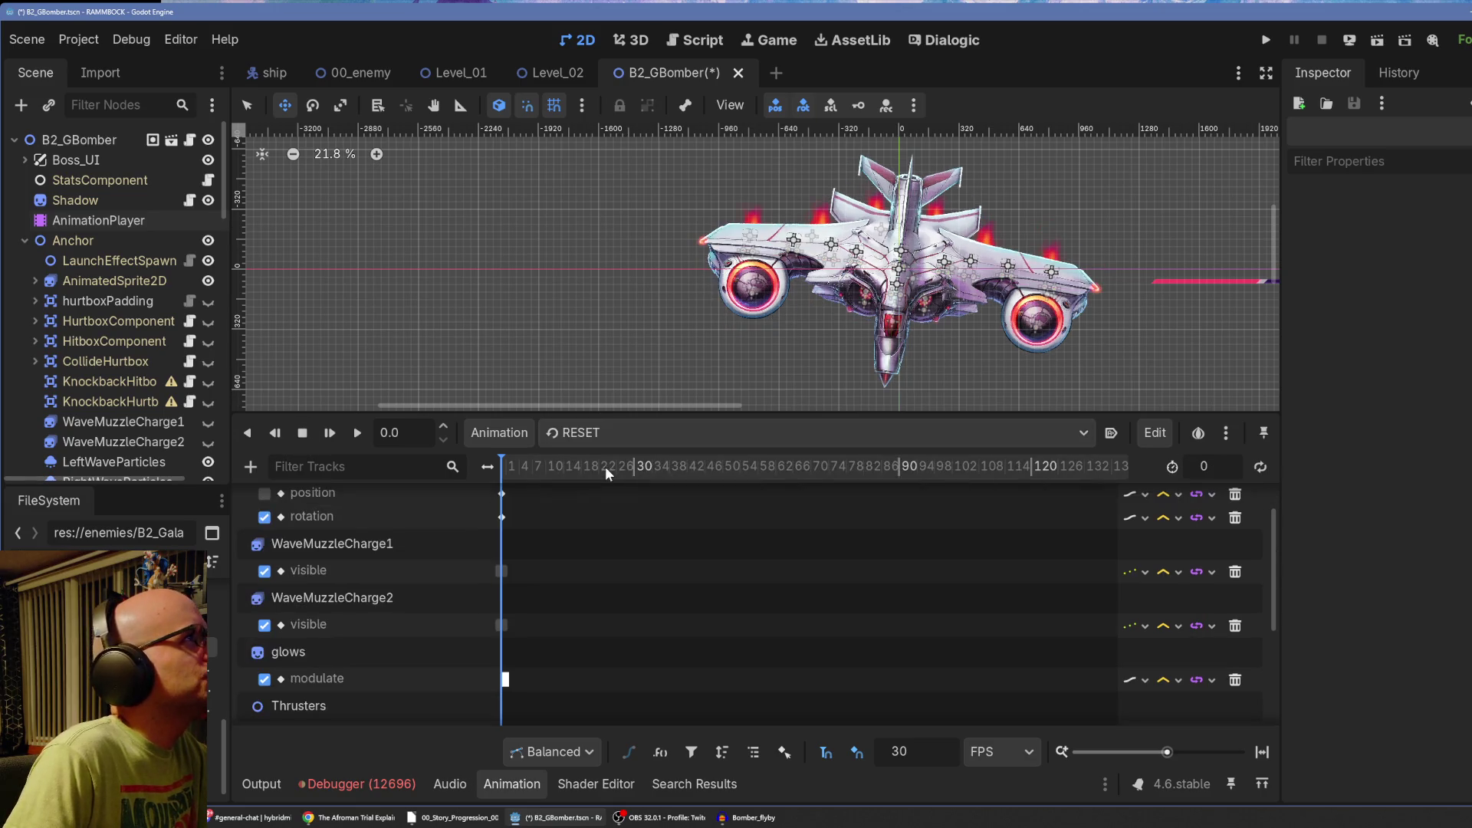
pyautogui.scroll(-5, 434, 610)
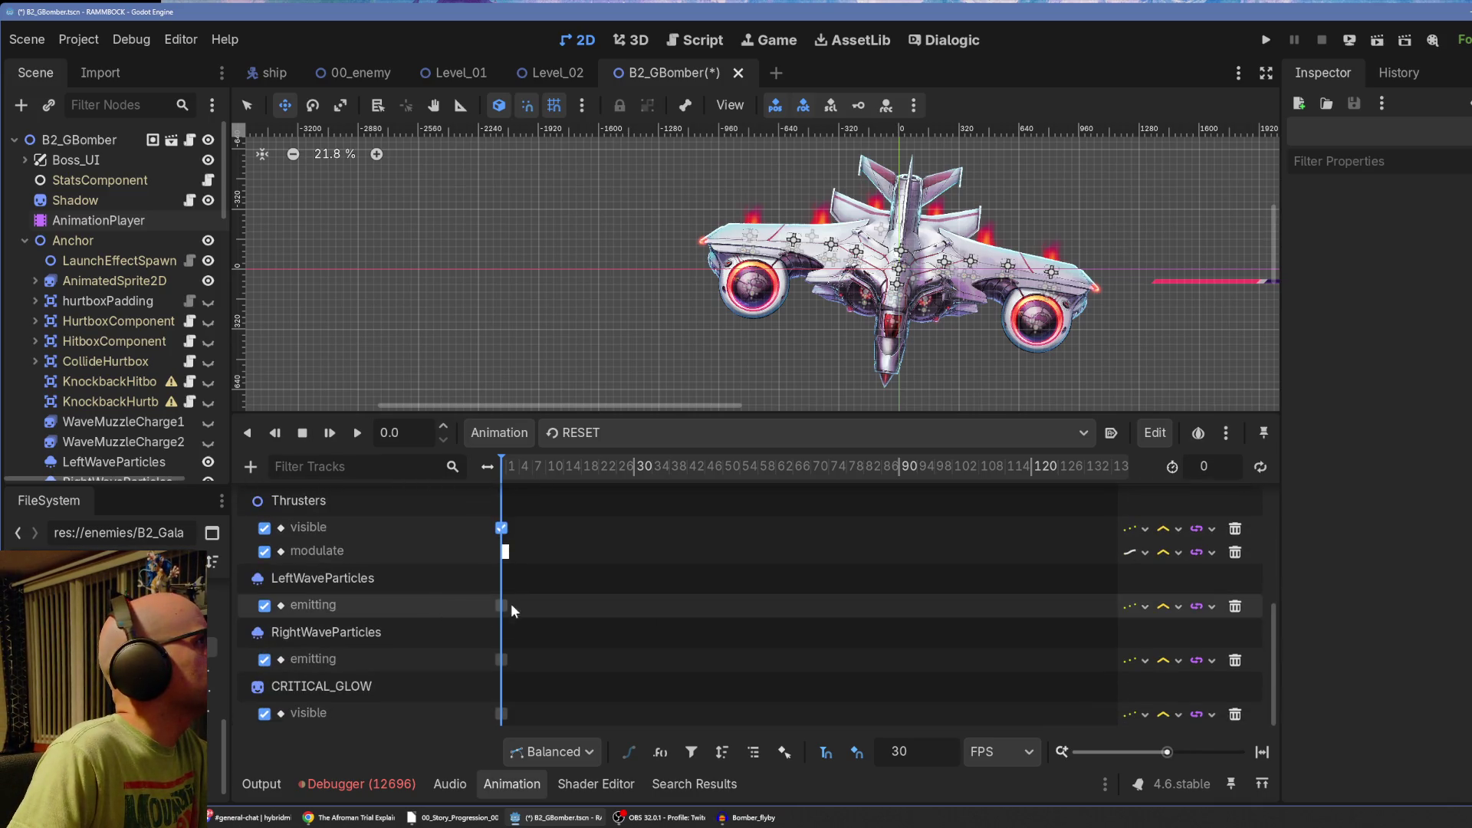
pyautogui.scroll(1, 496, 658)
pyautogui.scroll(5, 495, 652)
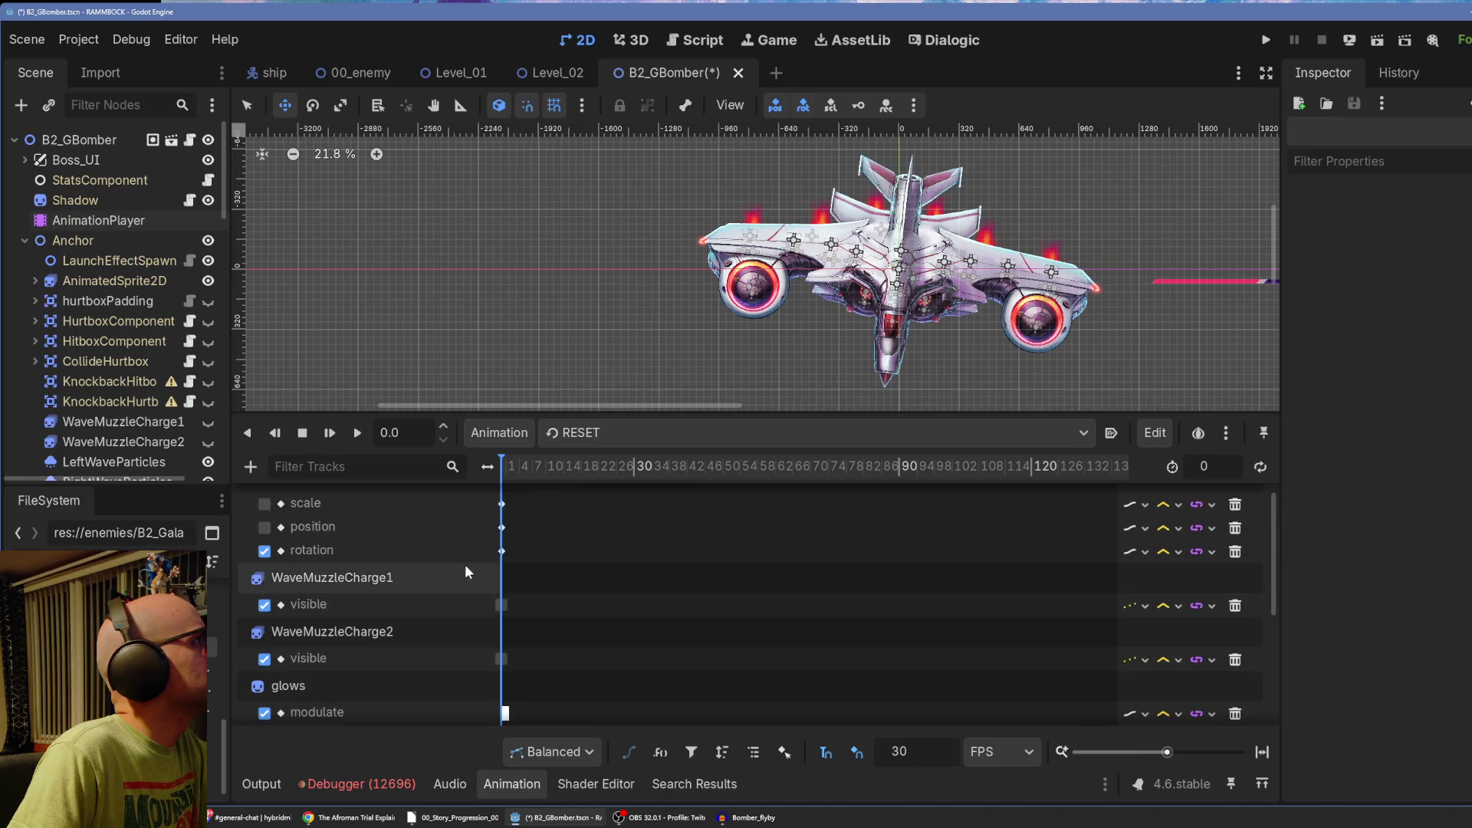
pyautogui.click(502, 551)
pyautogui.click(1436, 257)
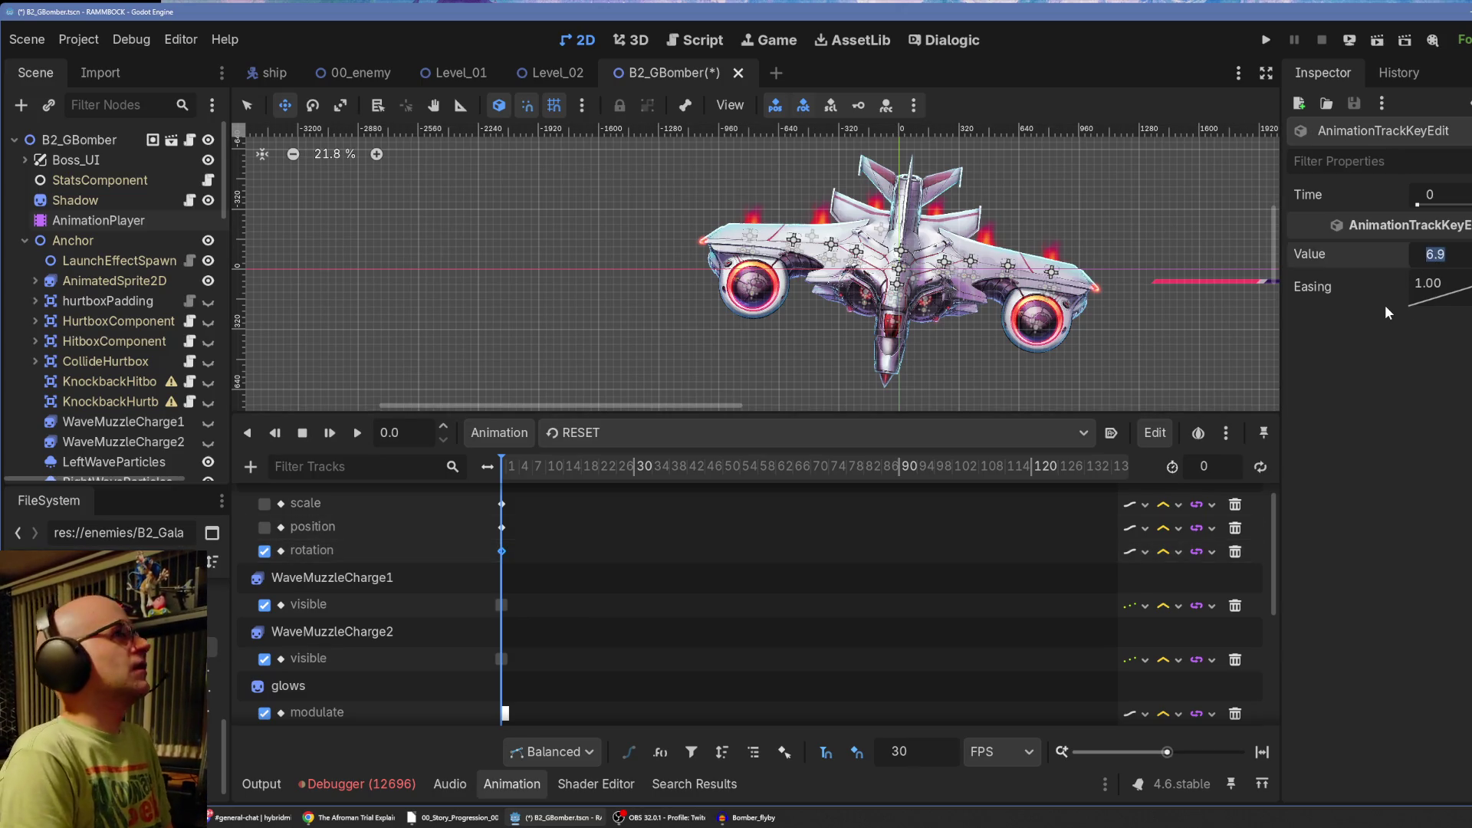
pyautogui.write('0')
pyautogui.press('Return')
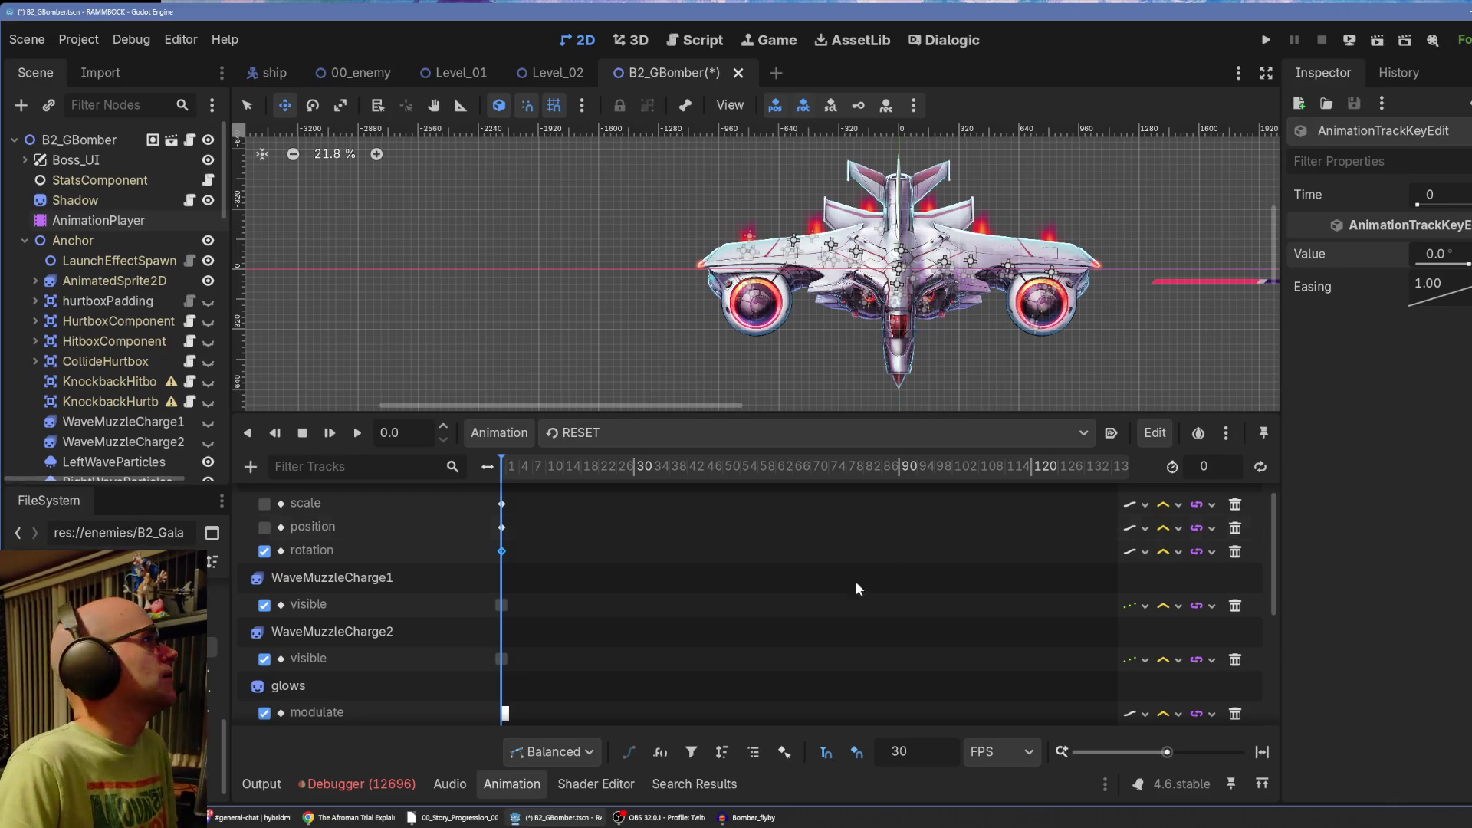
# Return to RESET, give the scene view more room, and save the B2_GBomber scene.
pyautogui.scroll(1, 468, 586)
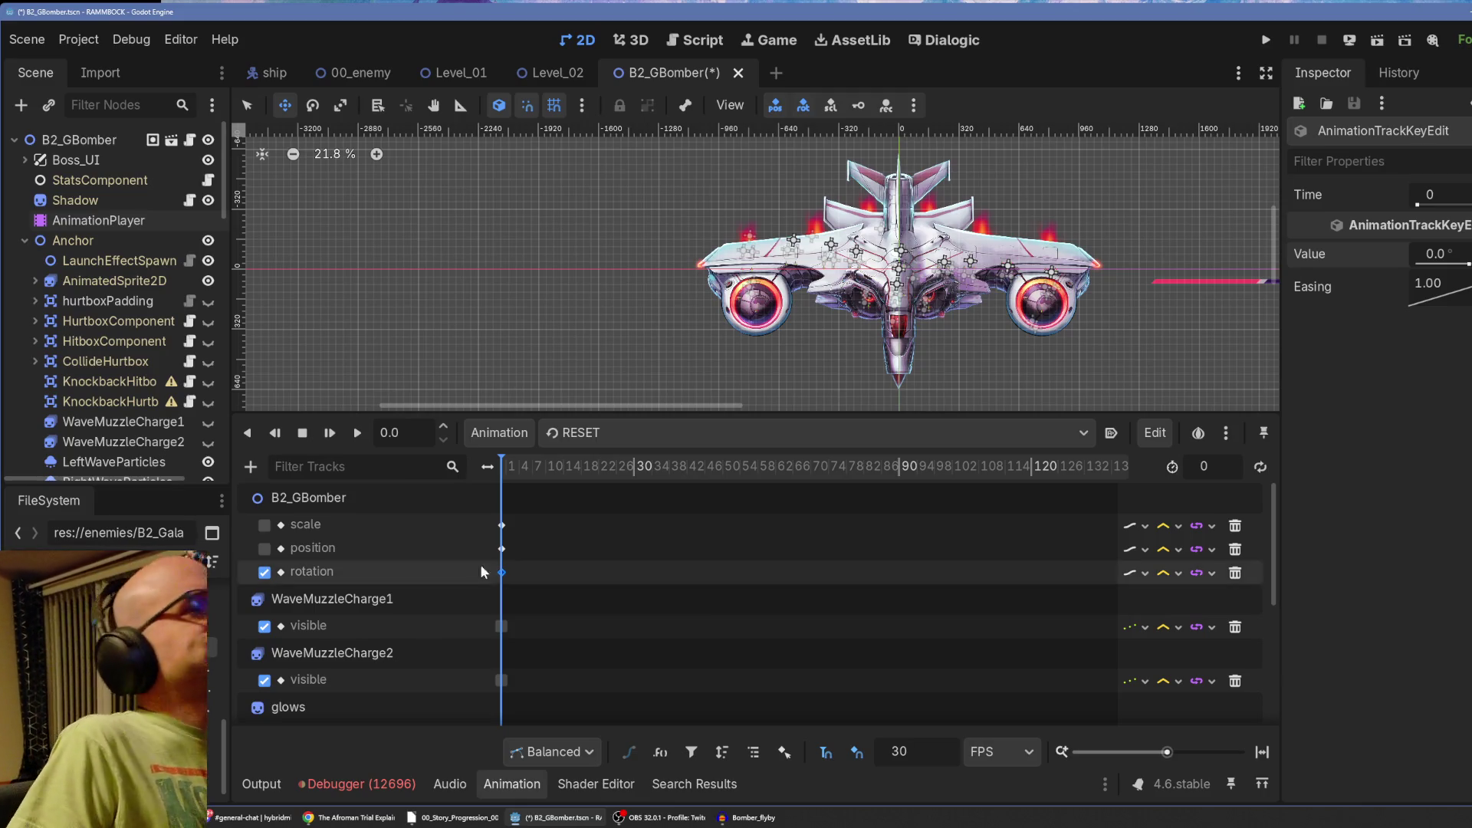
pyautogui.click(595, 435)
pyautogui.click(623, 545)
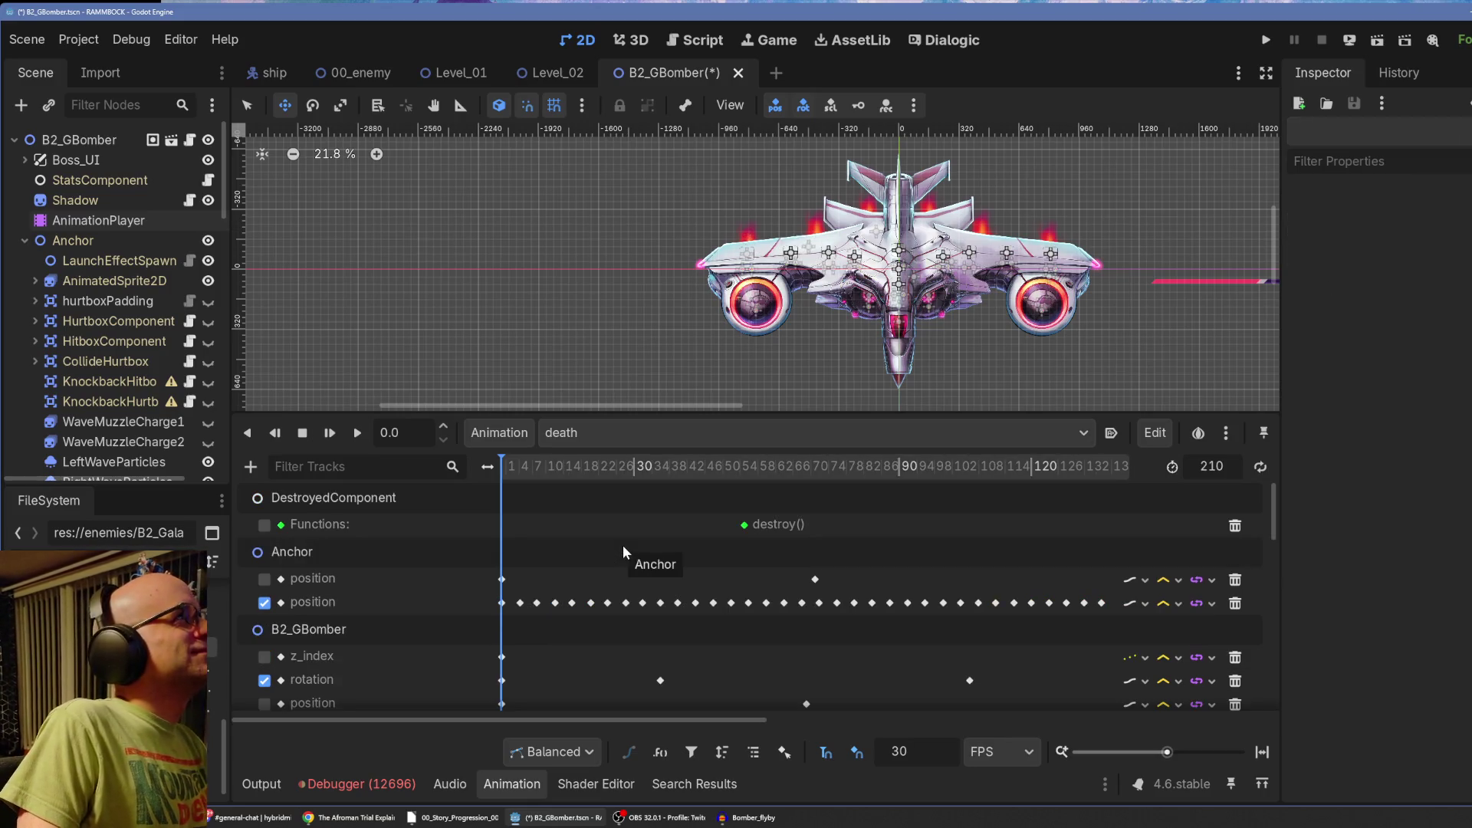
pyautogui.click(590, 443)
pyautogui.click(608, 463)
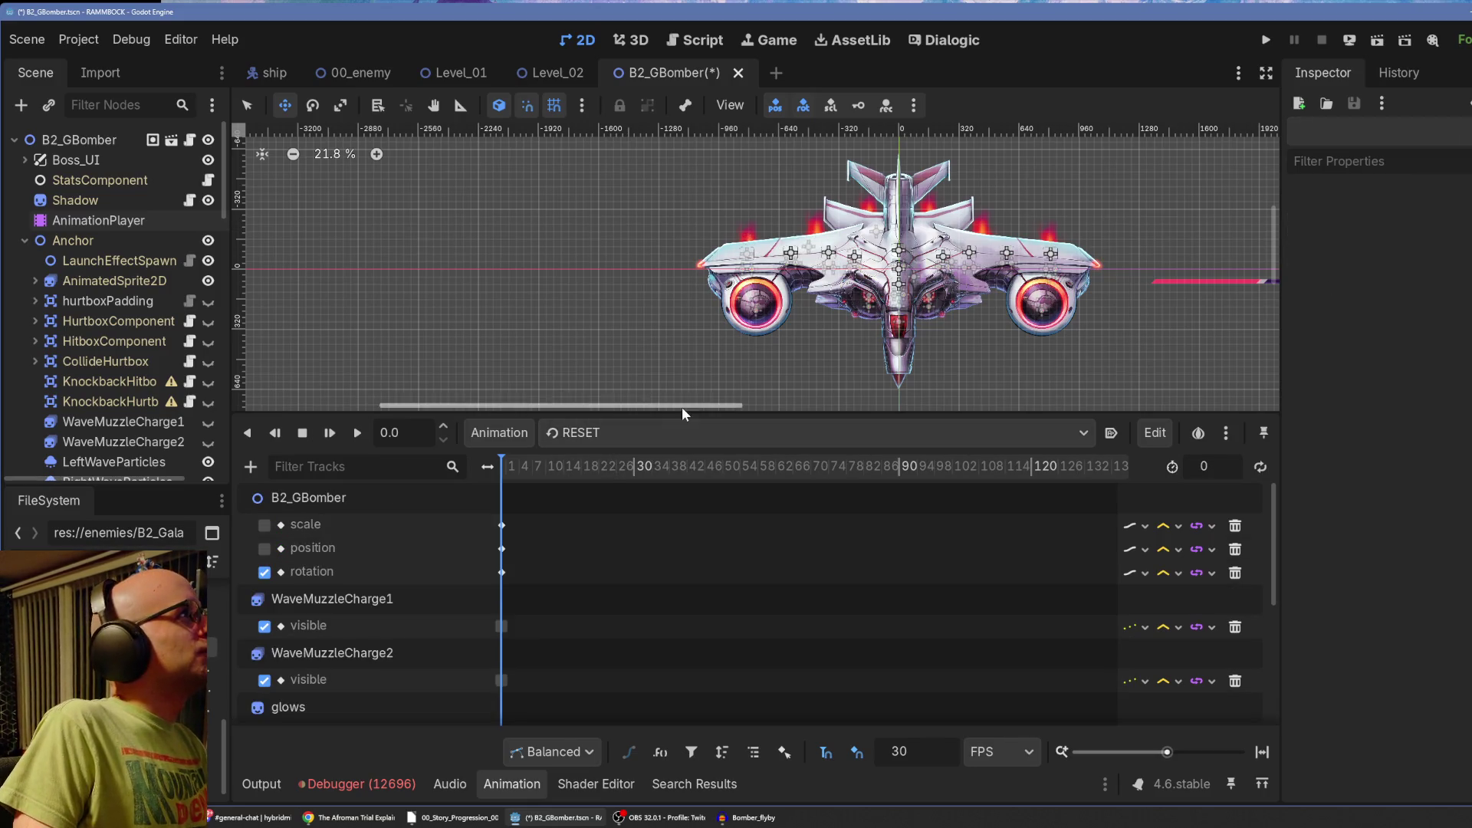
pyautogui.moveTo(683, 407); pyautogui.dragTo(719, 623)
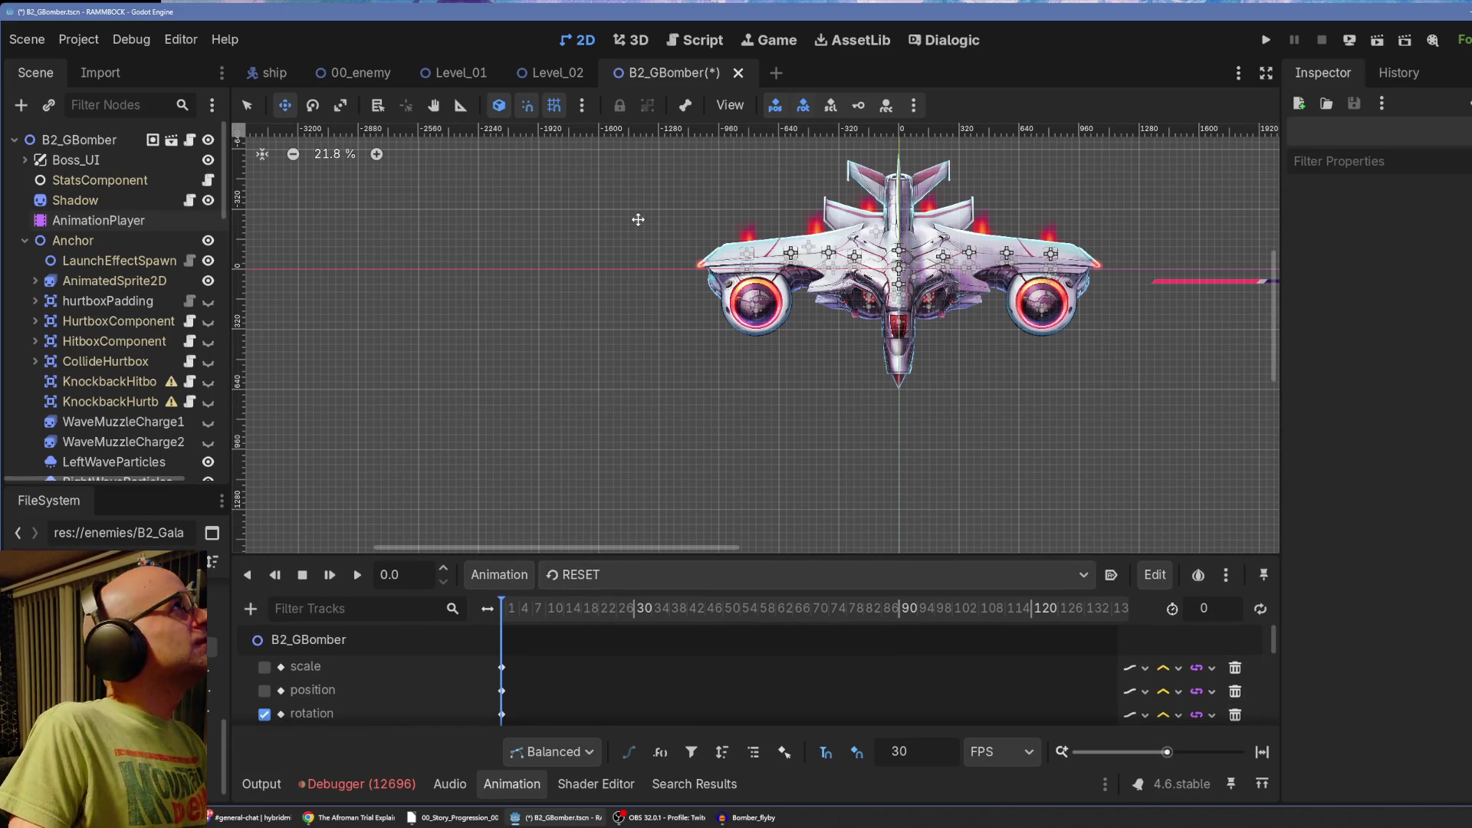
pyautogui.hotkey('ctrl', 's')
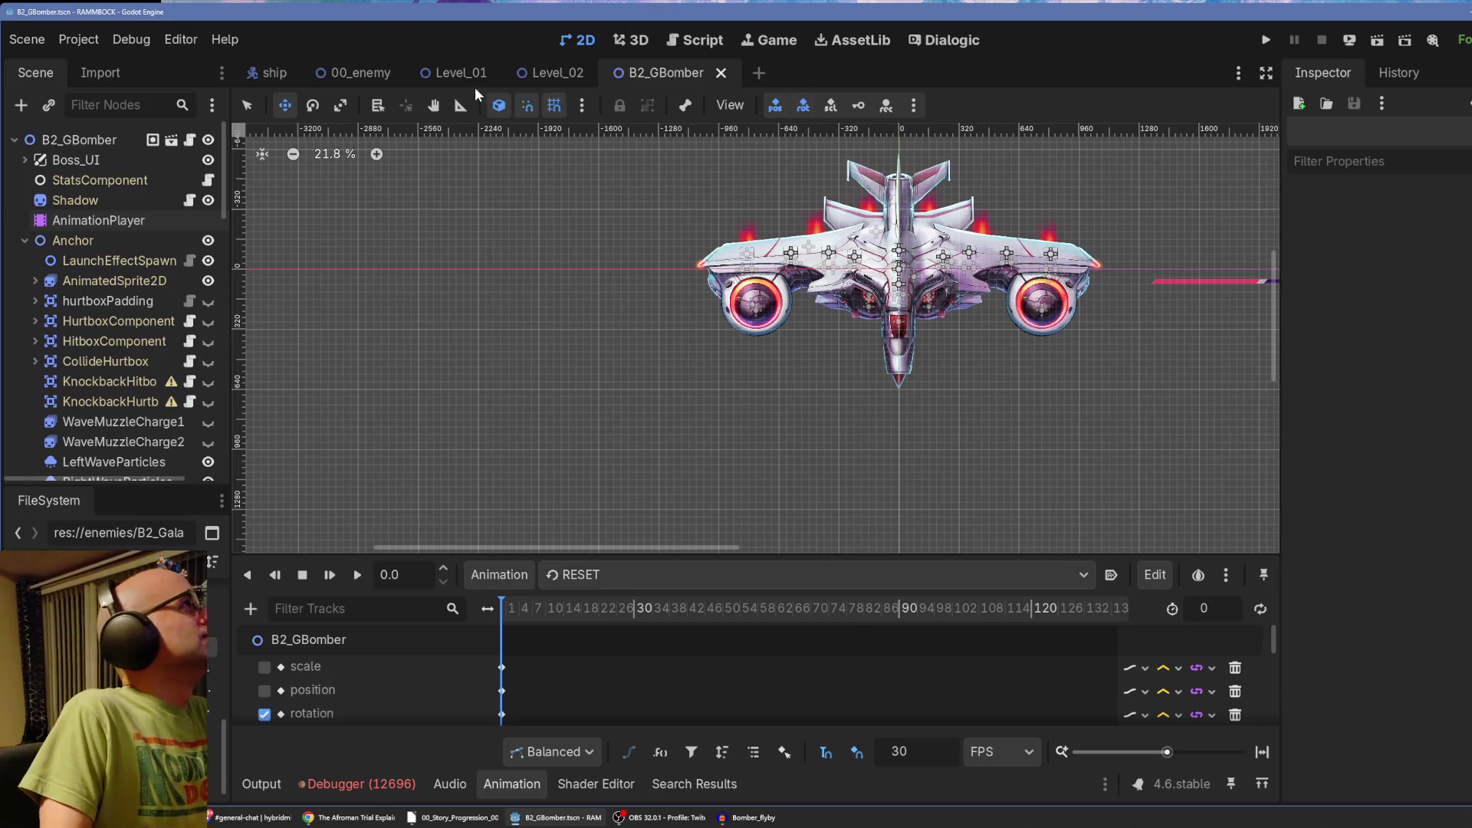
# Test-run the Level_02 scene and stop it after the Chapter 2 Voyage results screen.
pyautogui.click(554, 74)
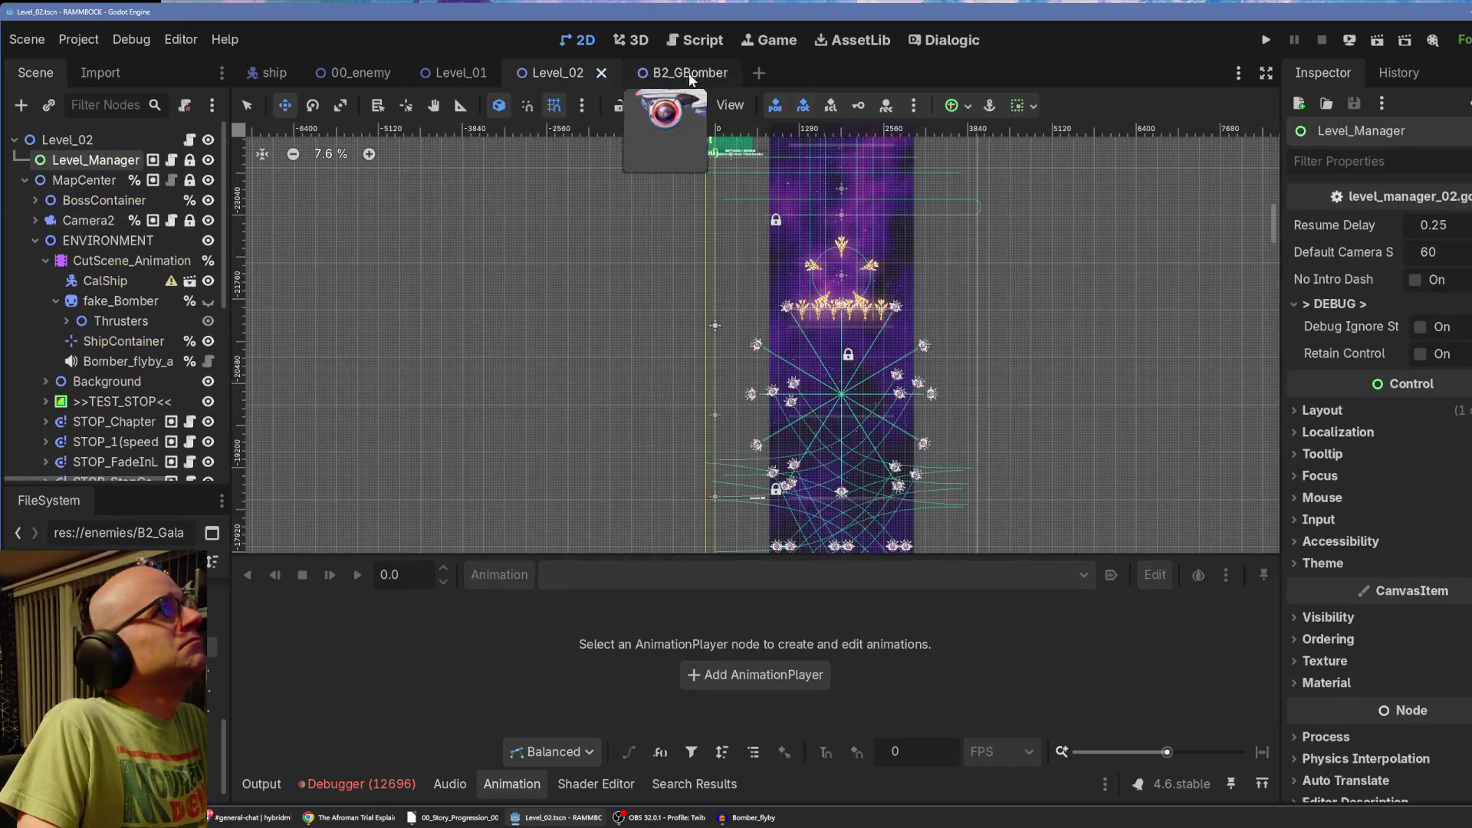
pyautogui.click(1377, 42)
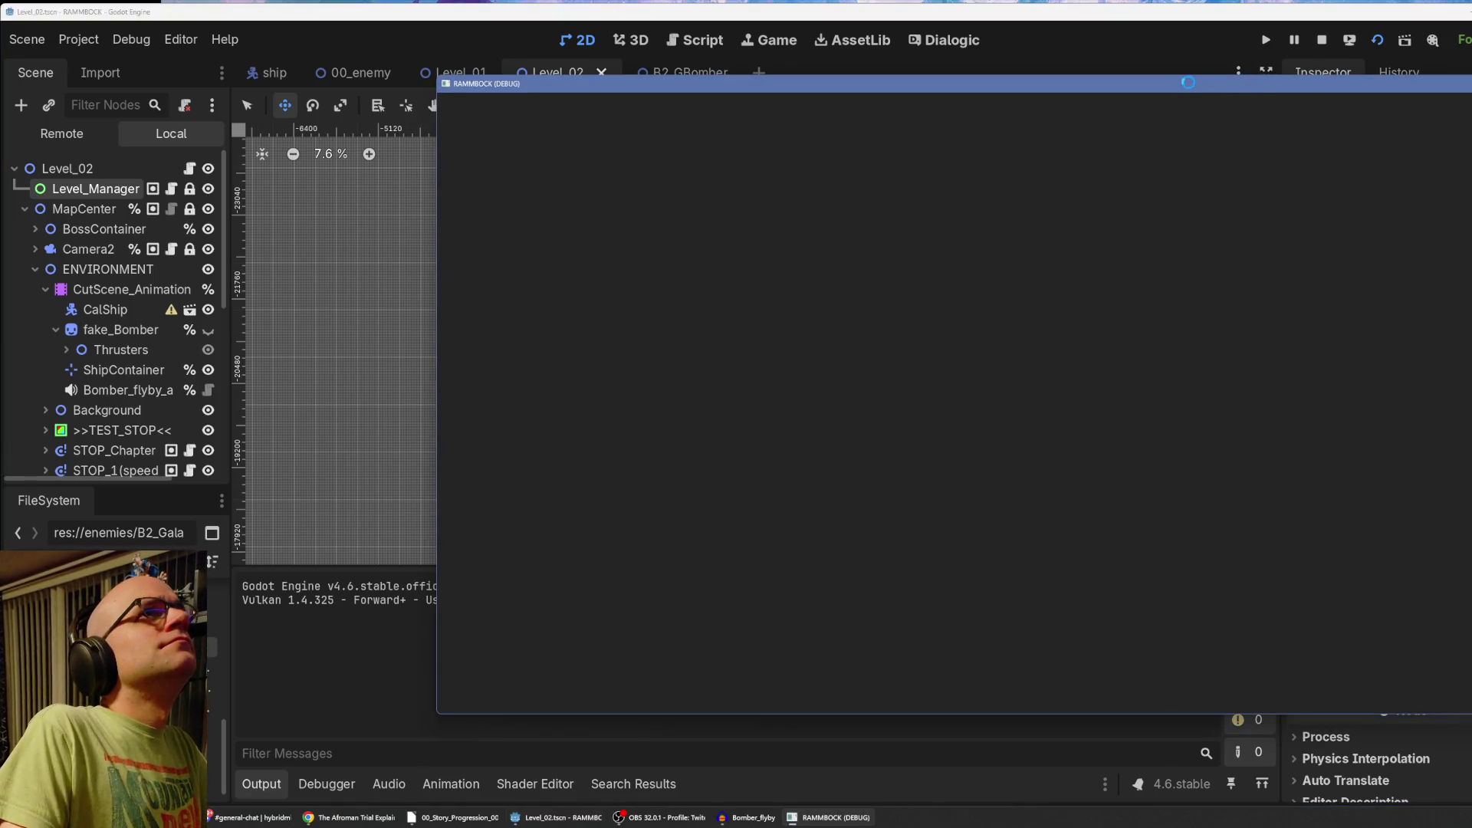
pyautogui.moveTo(1182, 97); pyautogui.dragTo(1119, 111)
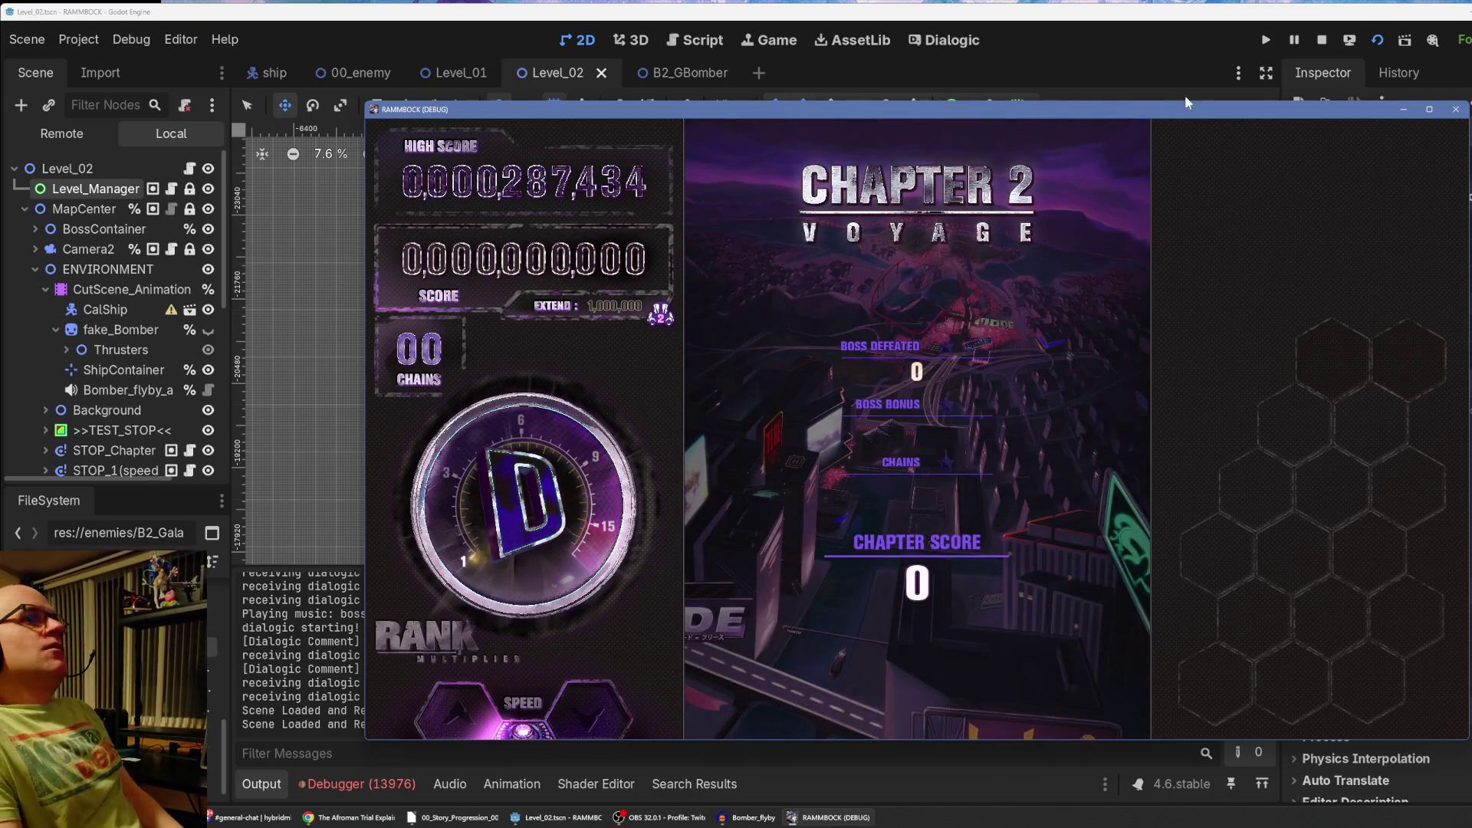
pyautogui.click(1456, 109)
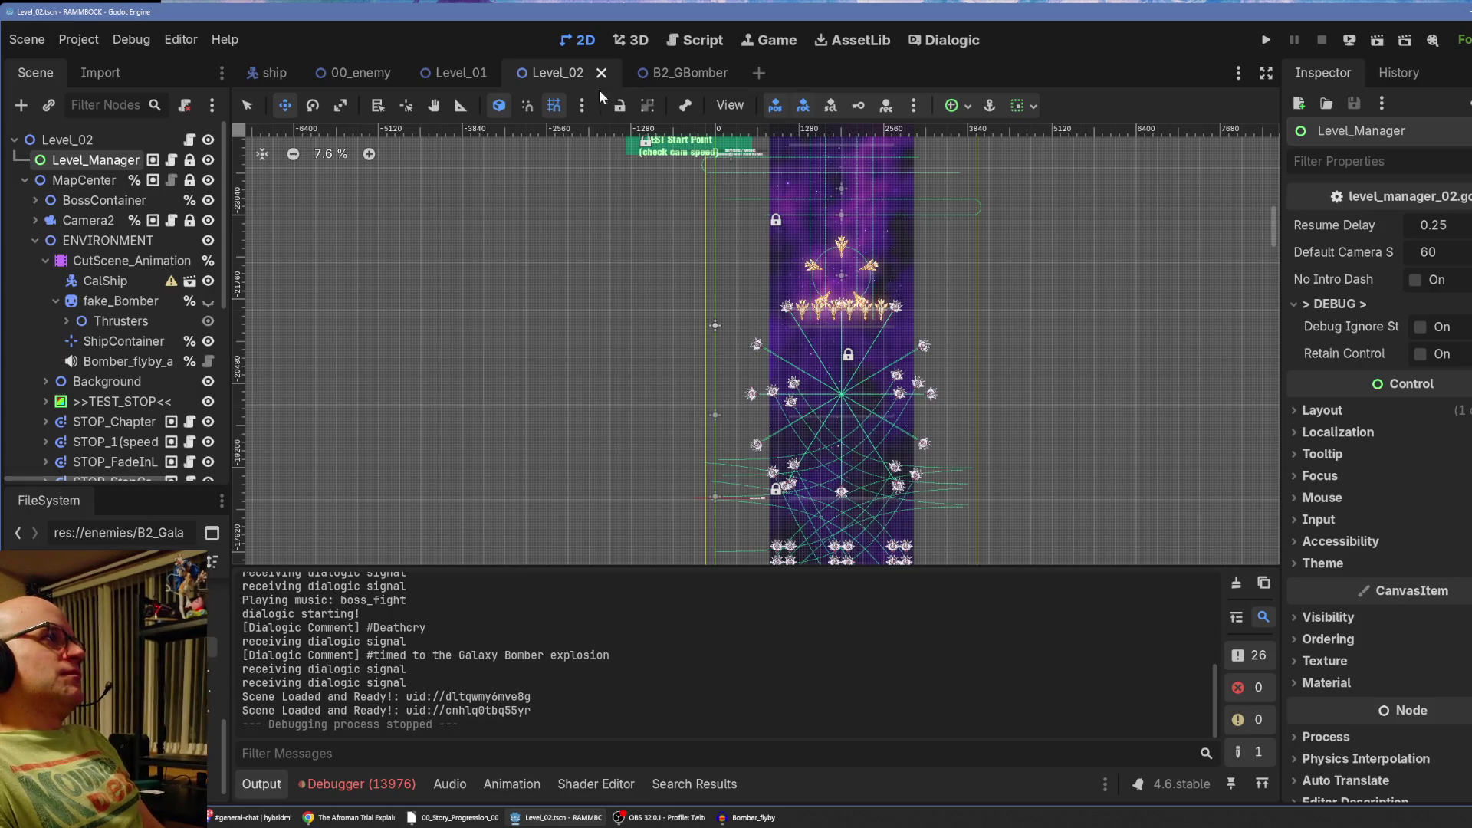
# Change the death-cry timer in B2_GBomber.gd from 6.5 to 6 seconds and save.
pyautogui.click(719, 44)
pyautogui.click(675, 73)
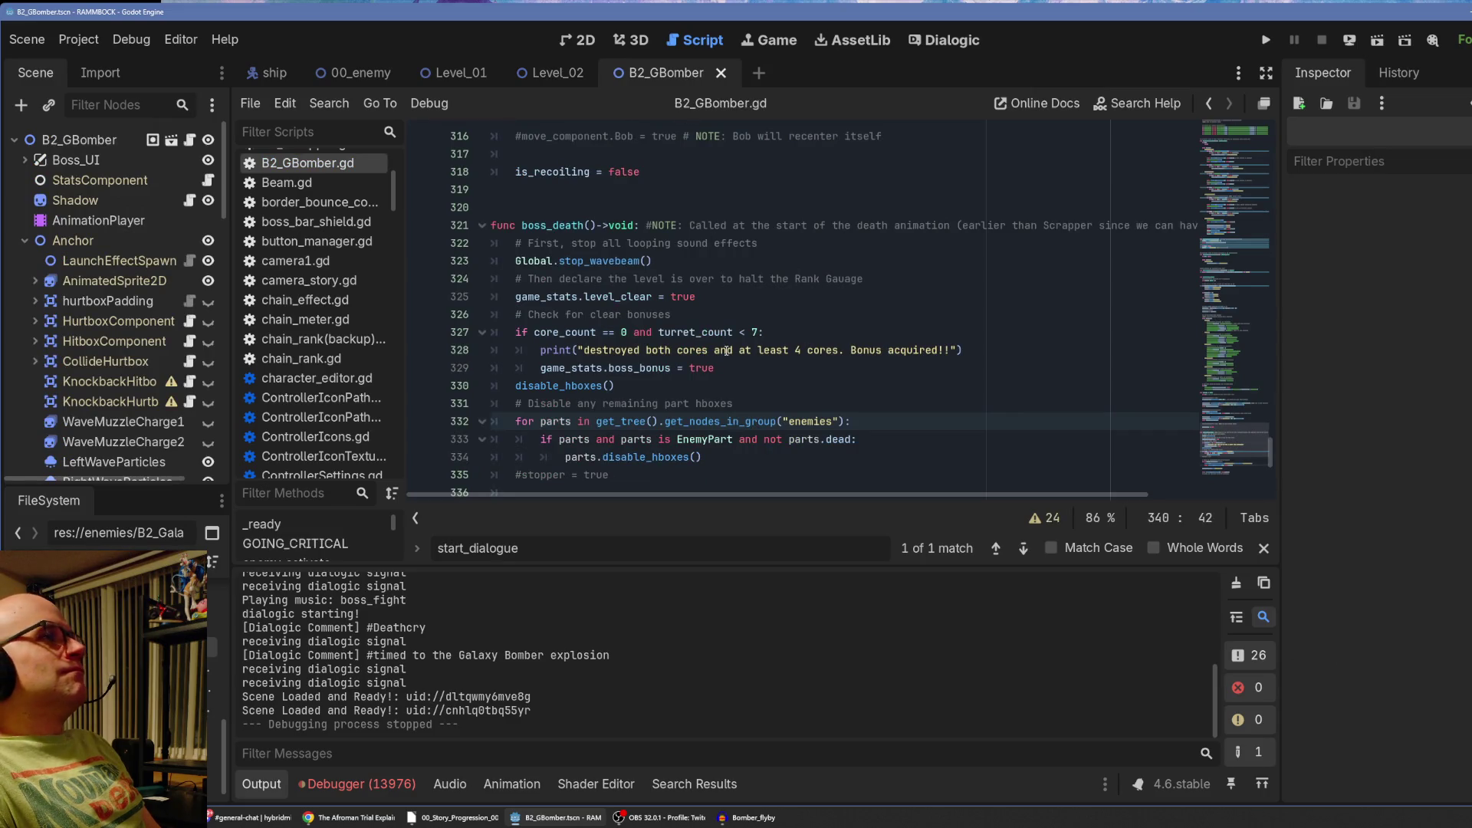
pyautogui.scroll(-2, 714, 365)
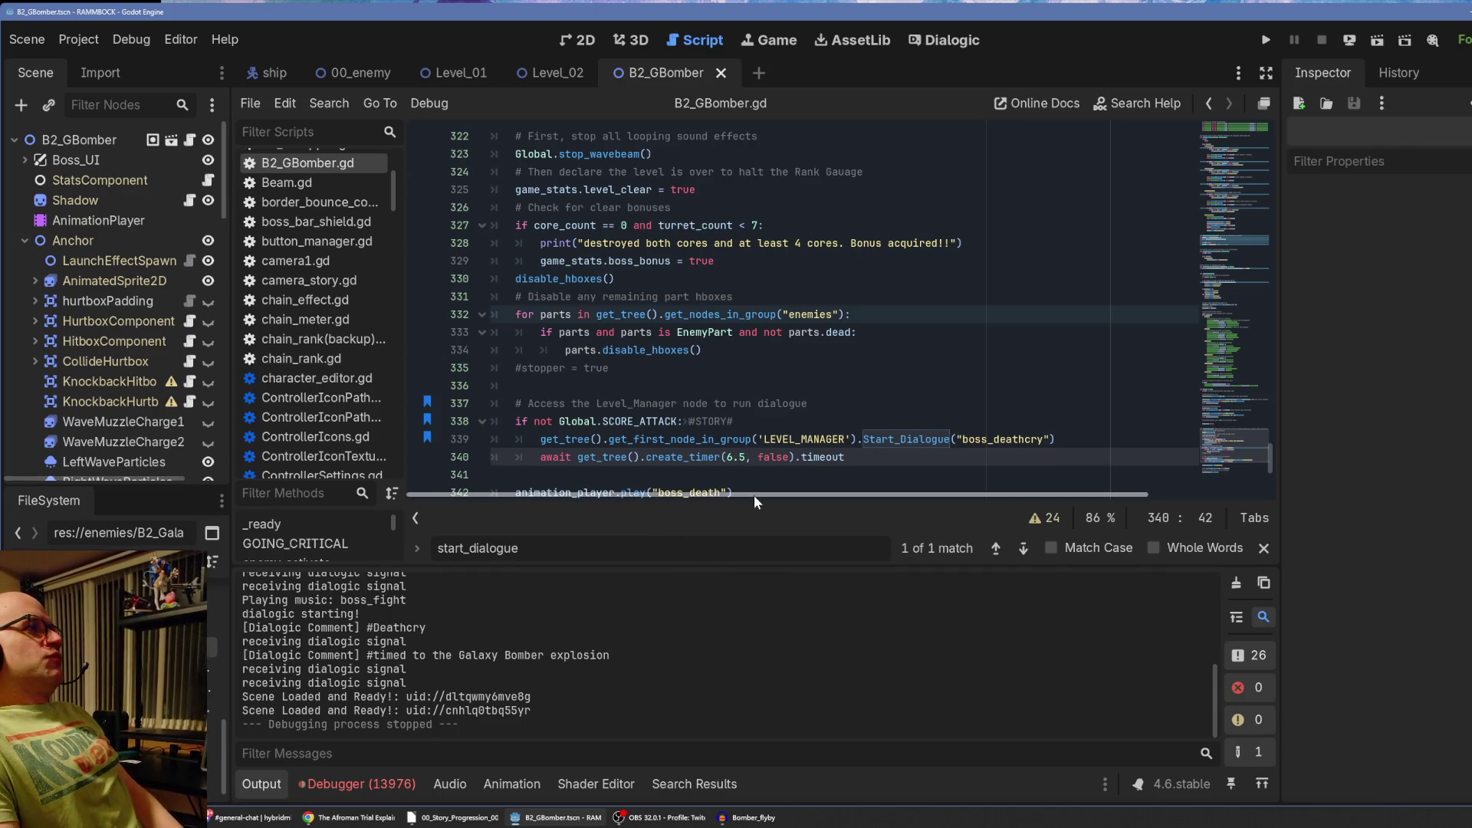
pyautogui.scroll(-1, 723, 408)
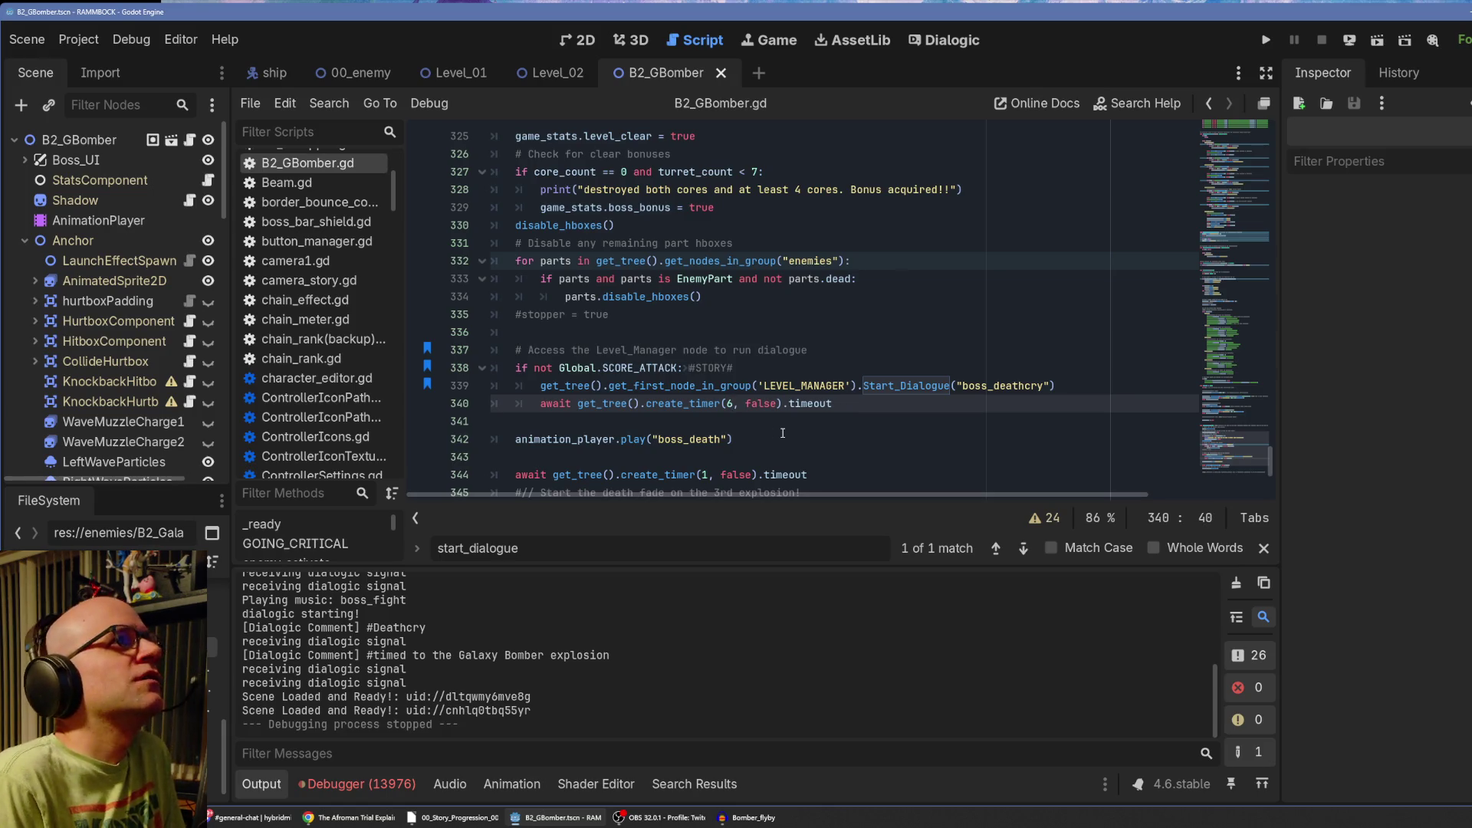
pyautogui.hotkey('ctrl', 's')
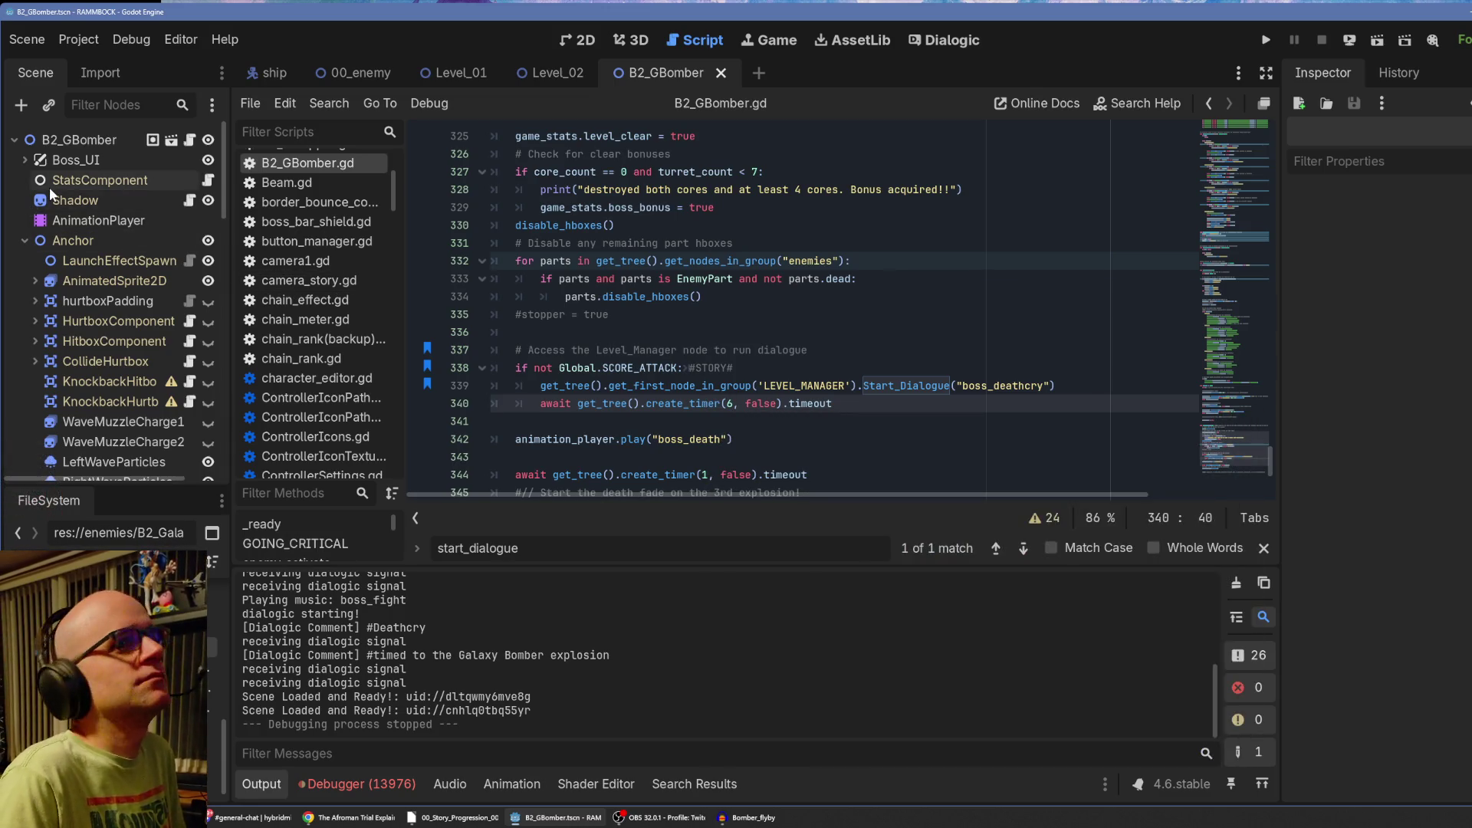
# Show the B2_GBomber root node's properties in a widened Inspector, then return to Level_02.
pyautogui.click(77, 140)
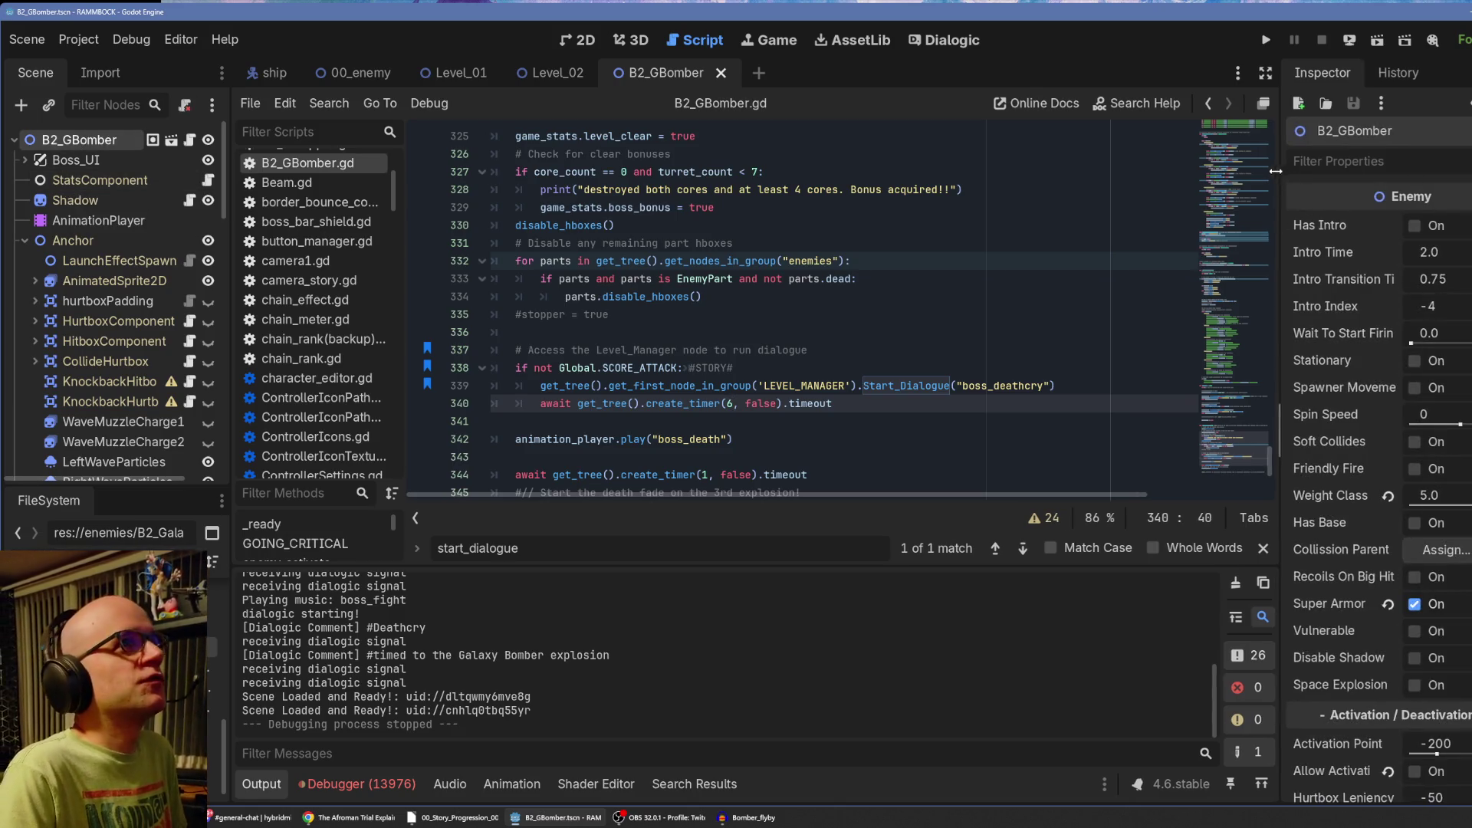
pyautogui.moveTo(1281, 187); pyautogui.dragTo(1215, 189)
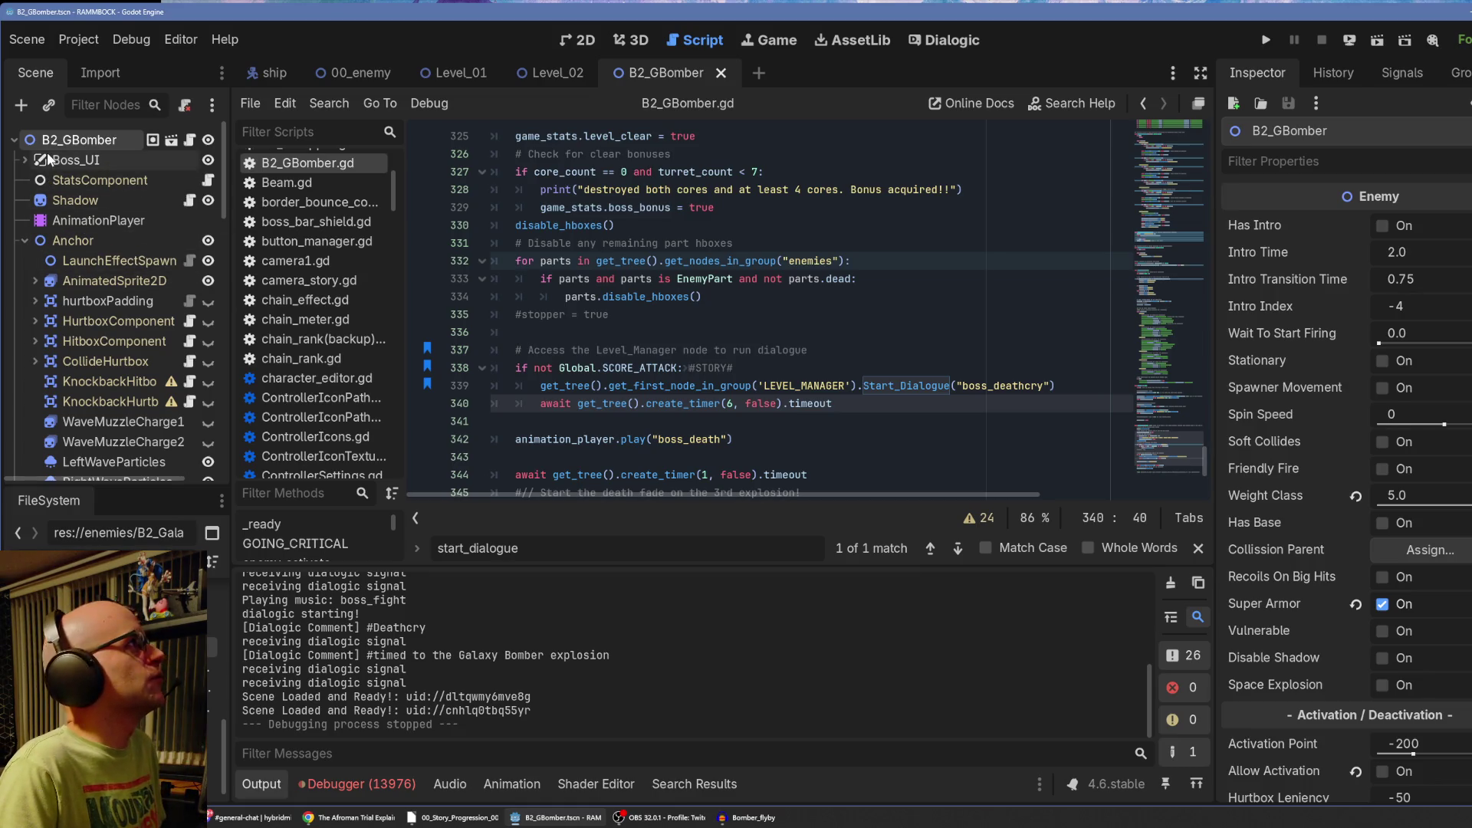
pyautogui.click(537, 72)
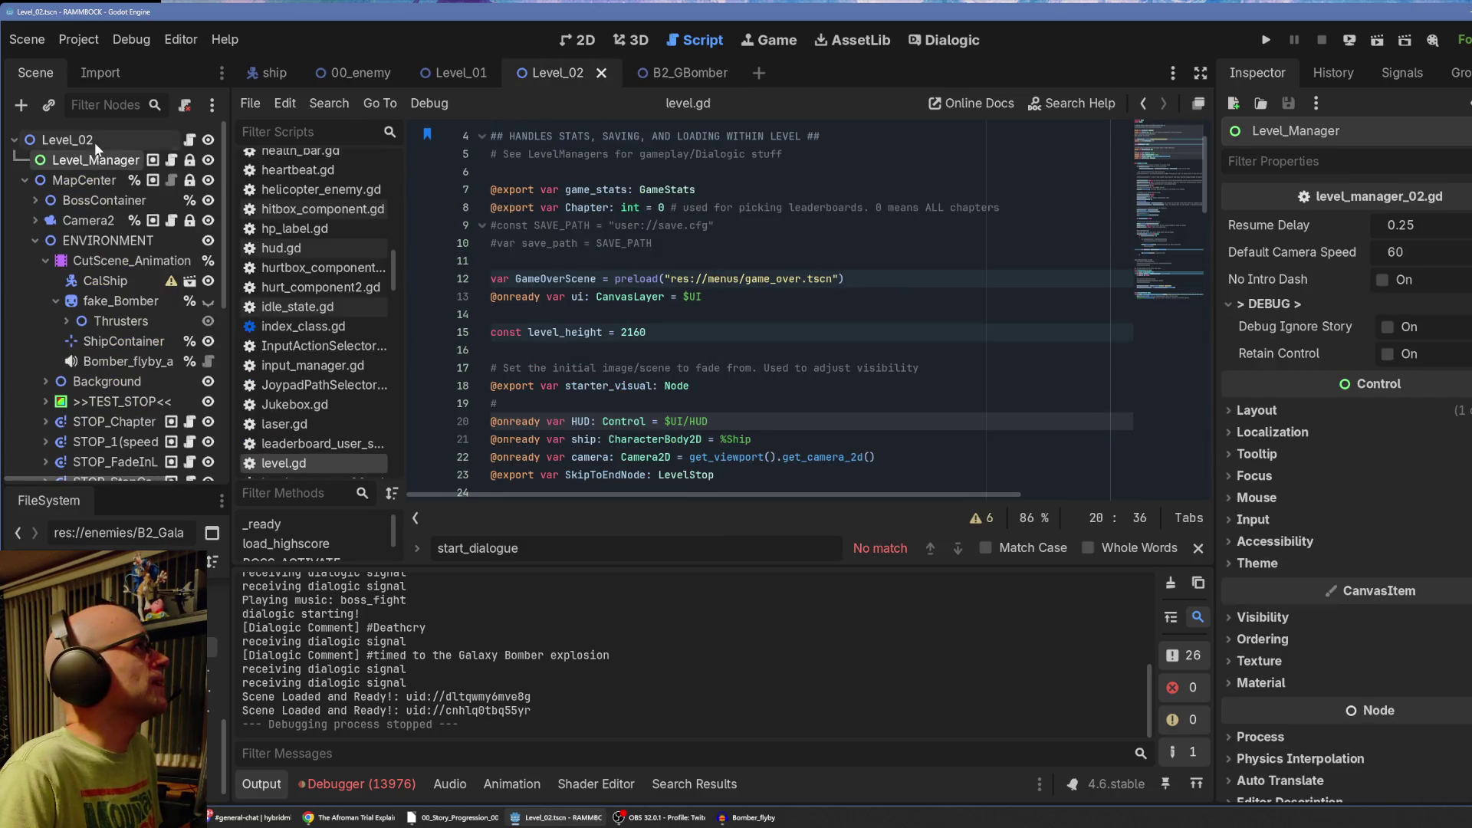
# Enable Debug Ignore Story on Level_02's Level_Manager node.
pyautogui.click(94, 141)
pyautogui.click(92, 161)
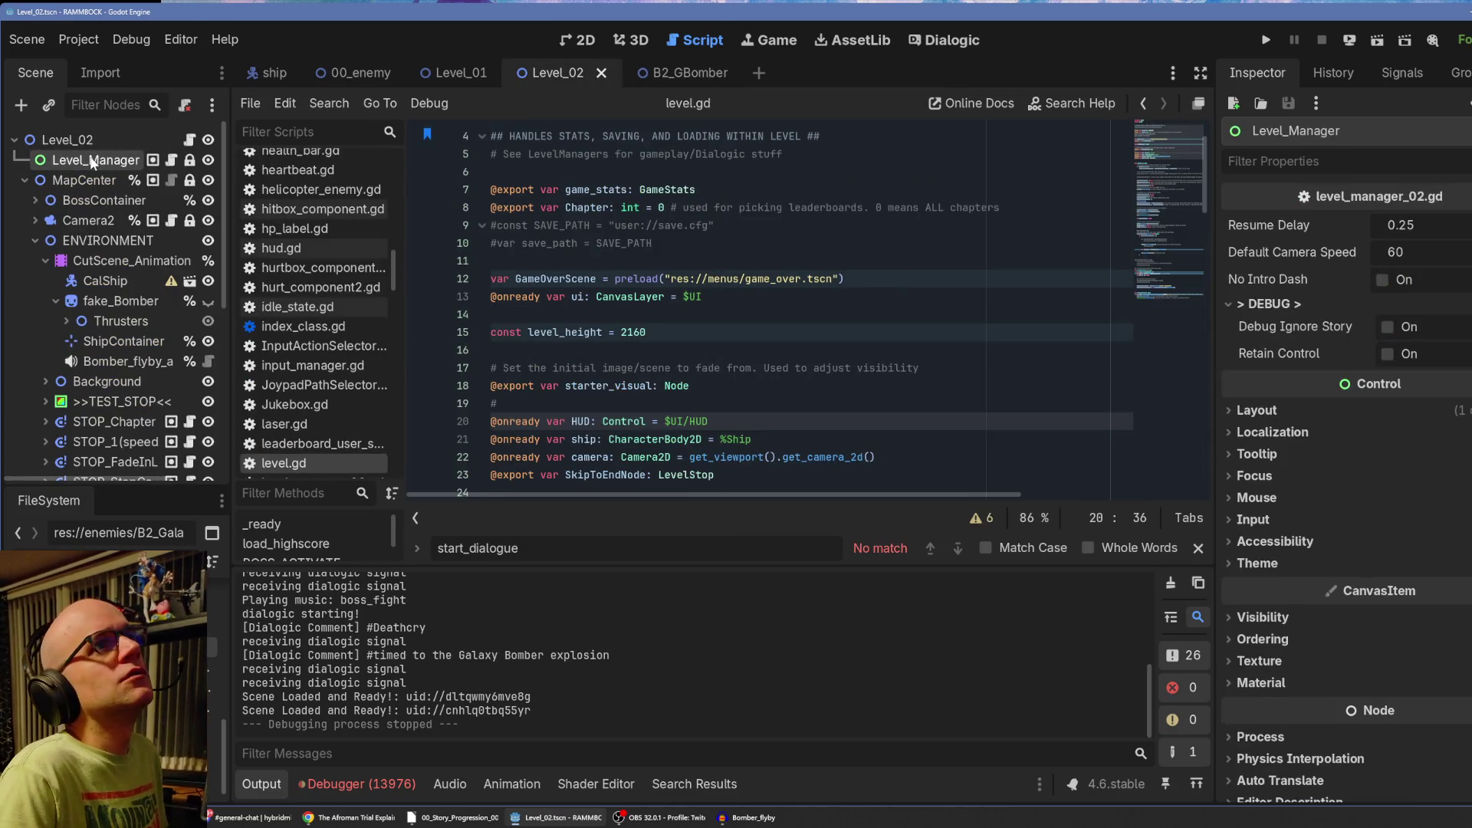
pyautogui.click(1385, 326)
pyautogui.click(25, 180)
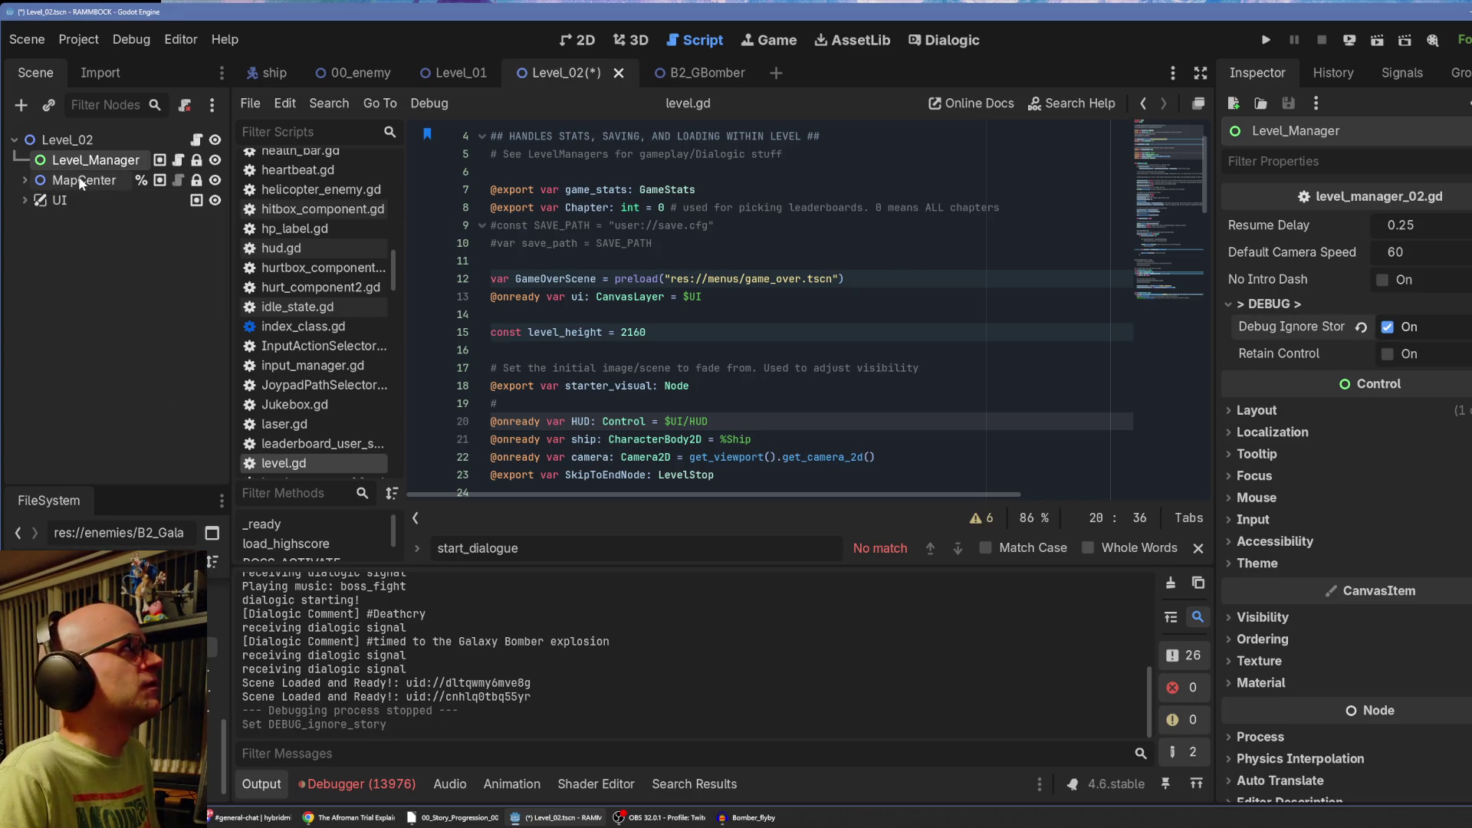
pyautogui.click(80, 177)
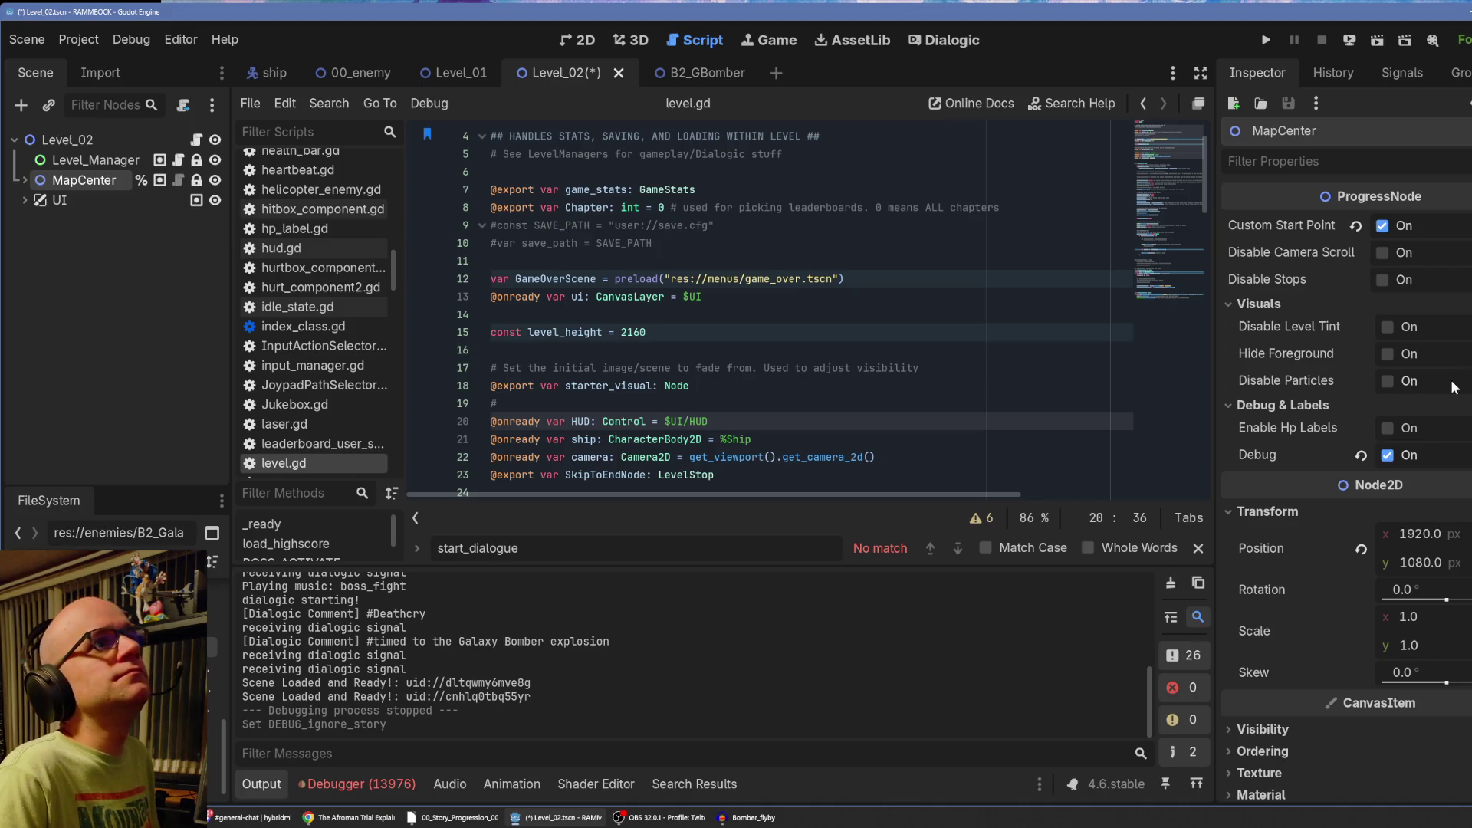
# Save the Level_02 scene, test-run it to the boss fight, then stop the game.
pyautogui.hotkey('ctrl', 's')
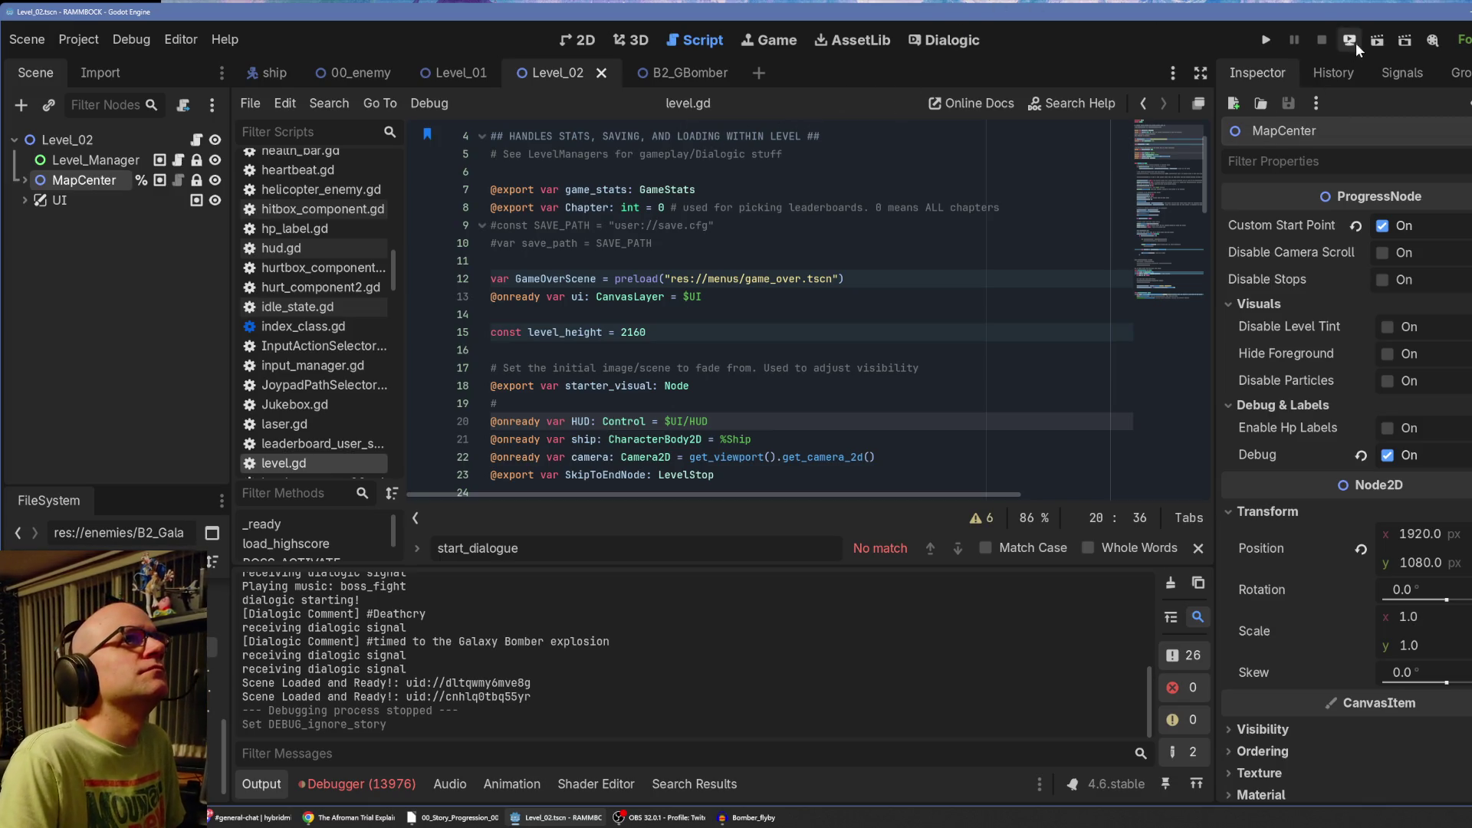
pyautogui.click(1379, 42)
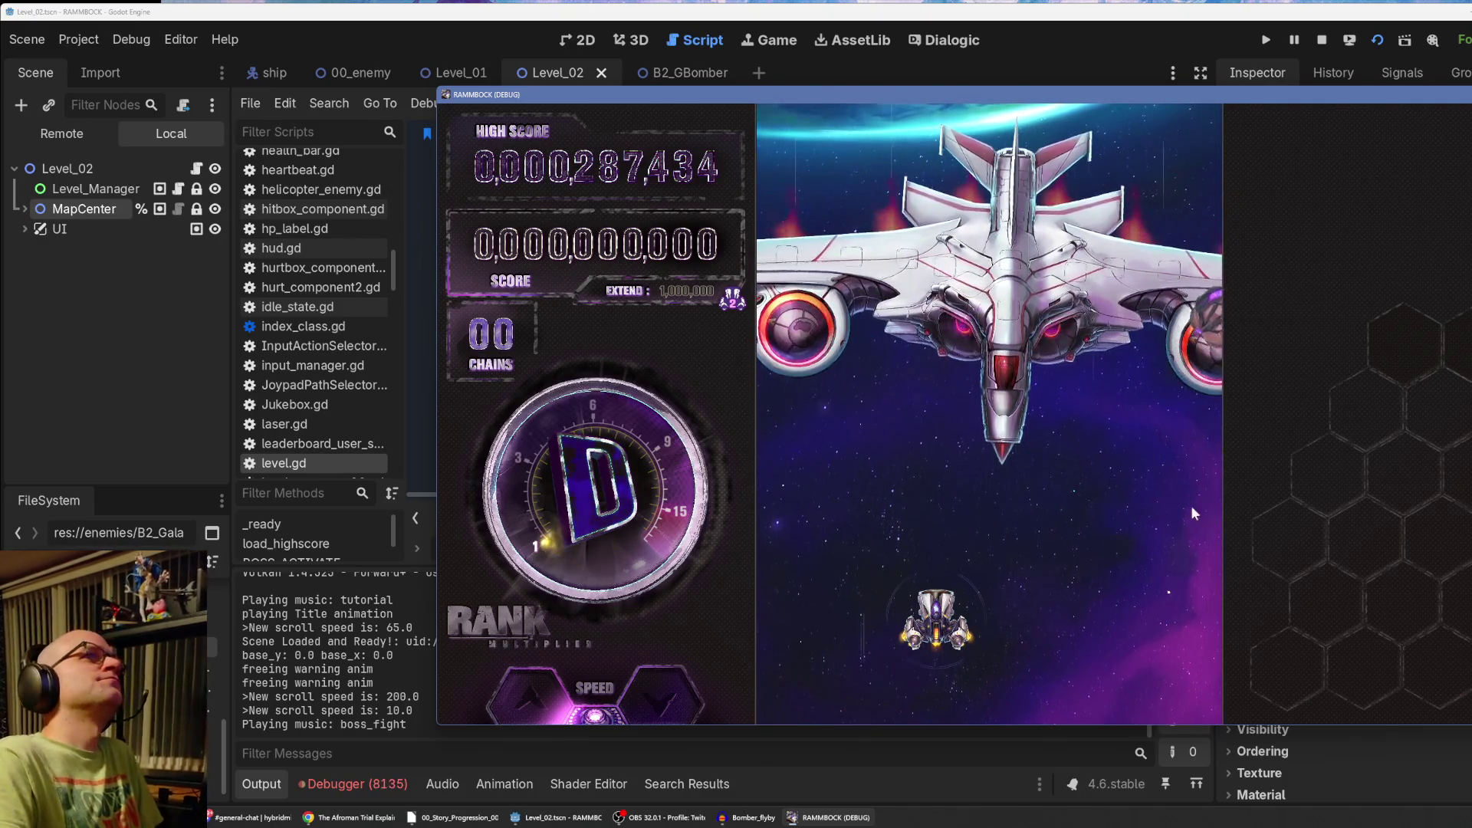
pyautogui.press('F8')
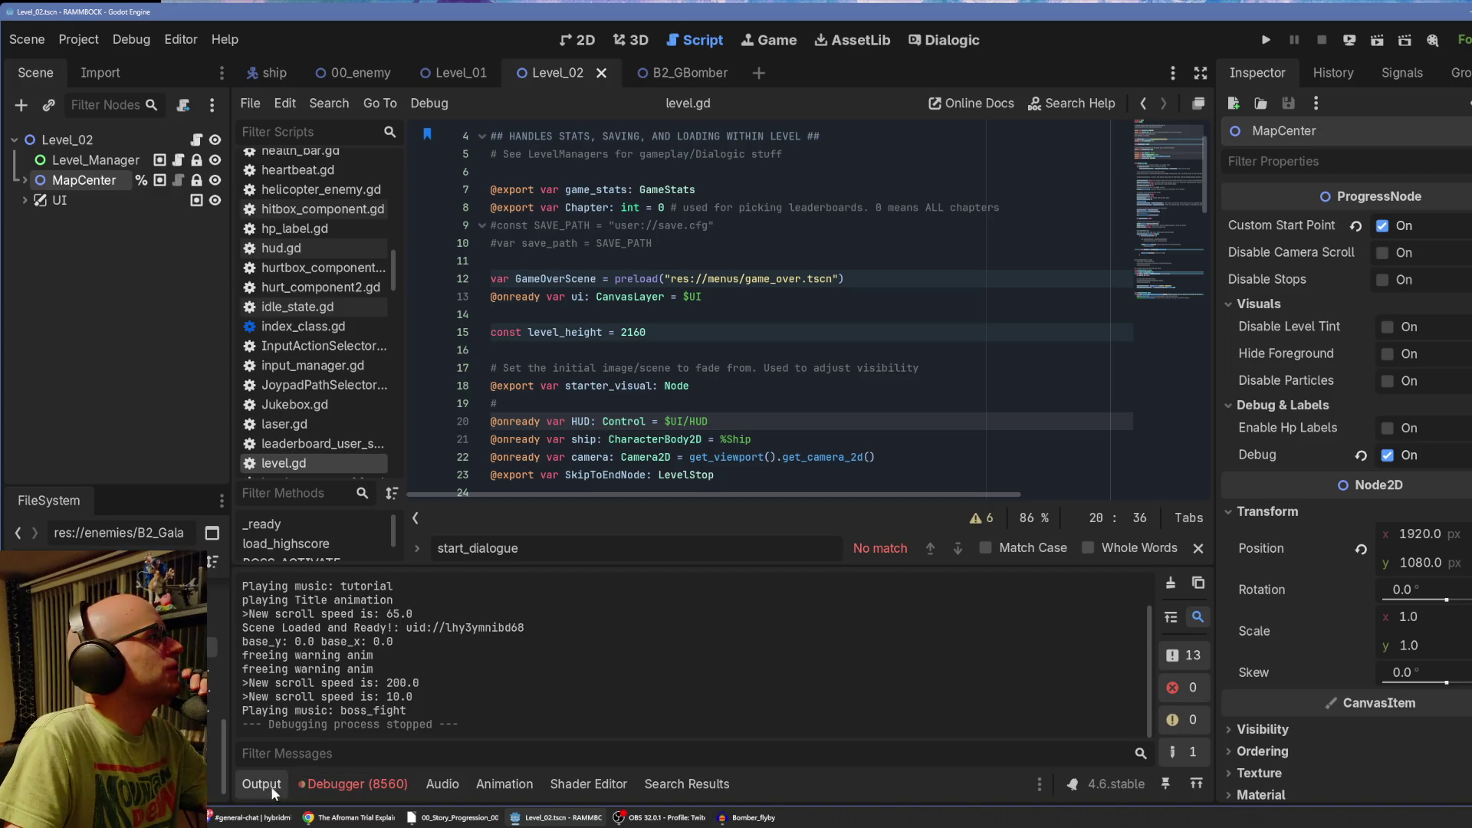
# In B2_GBomber.gd, add 'await get_tree().process_frame' above animation_player.play("boss_death").
pyautogui.click(250, 784)
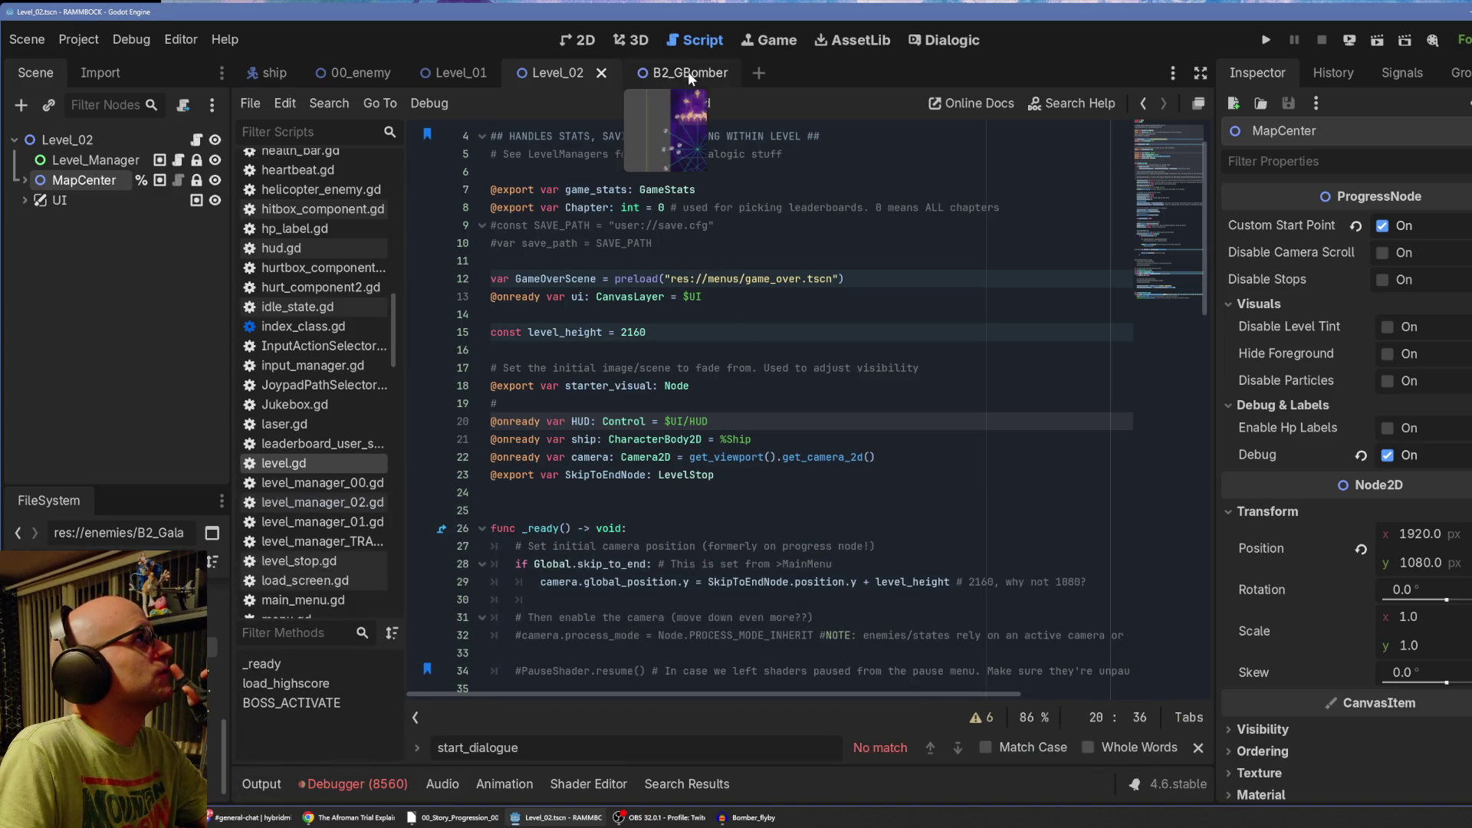
pyautogui.click(688, 71)
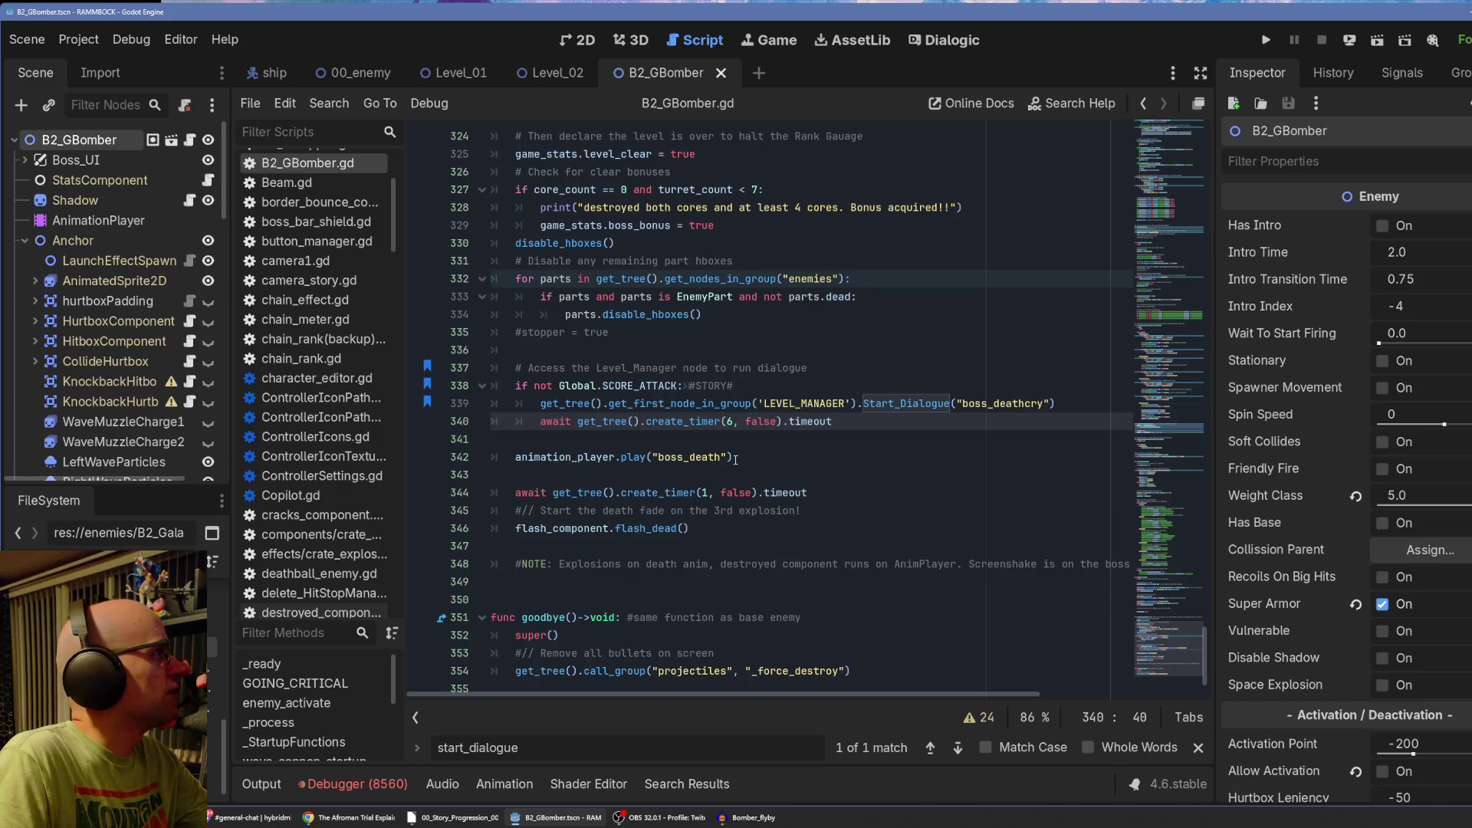
pyautogui.click(682, 439)
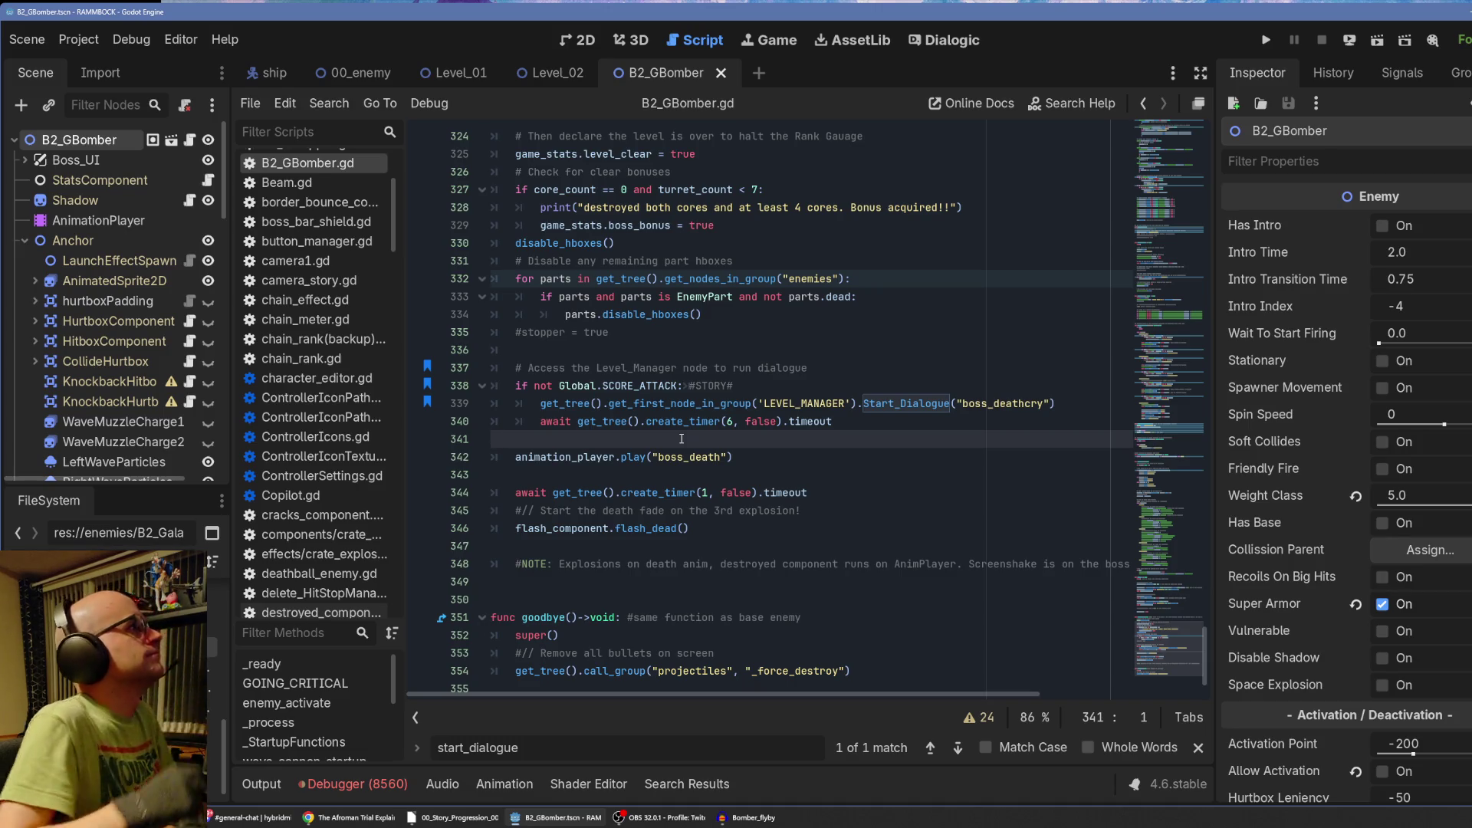
pyautogui.press('Return')
pyautogui.press('Tab')
pyautogui.write('await get')
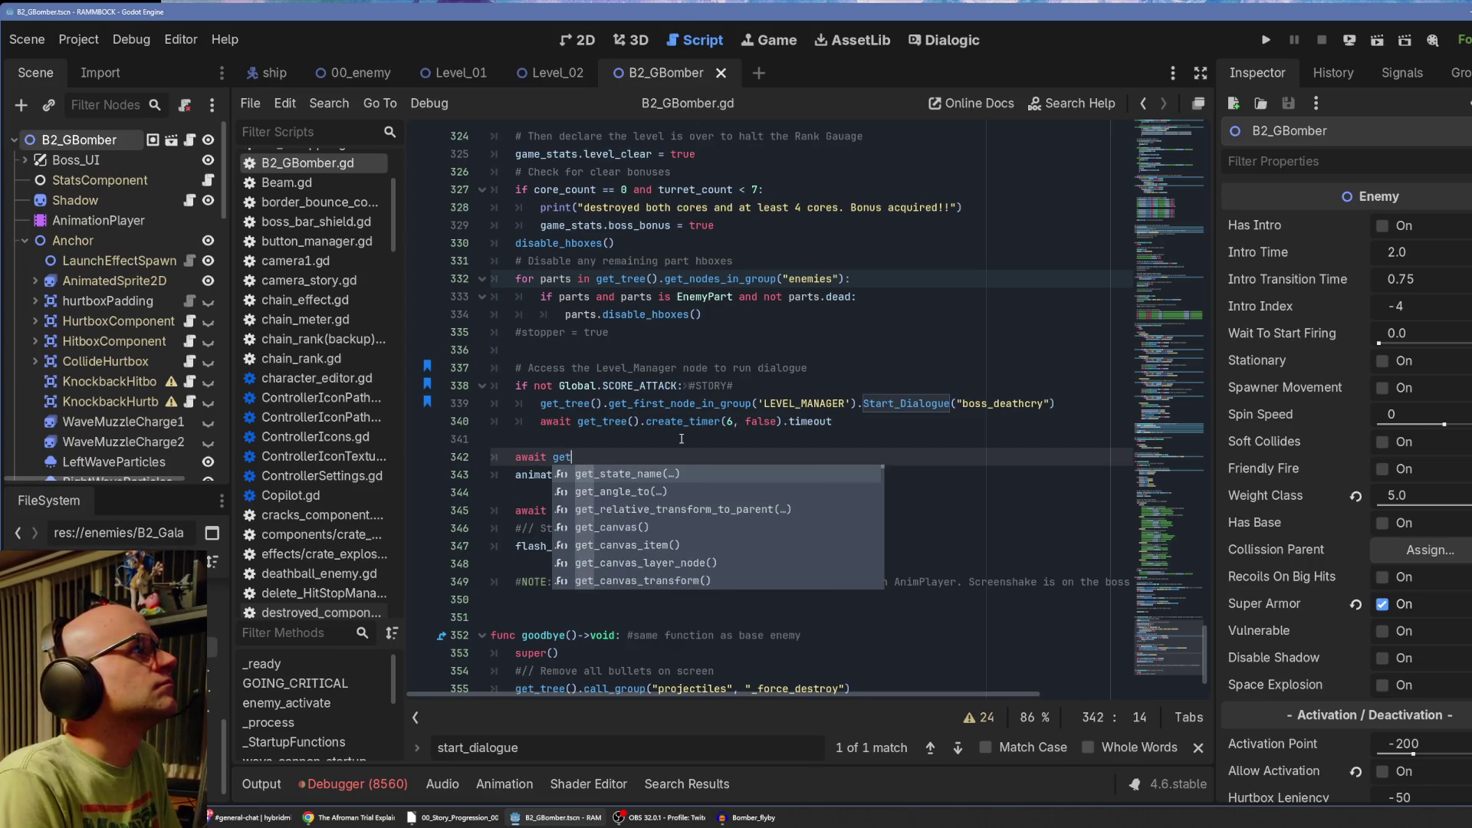
pyautogui.write('_tree')
pyautogui.press('Return')
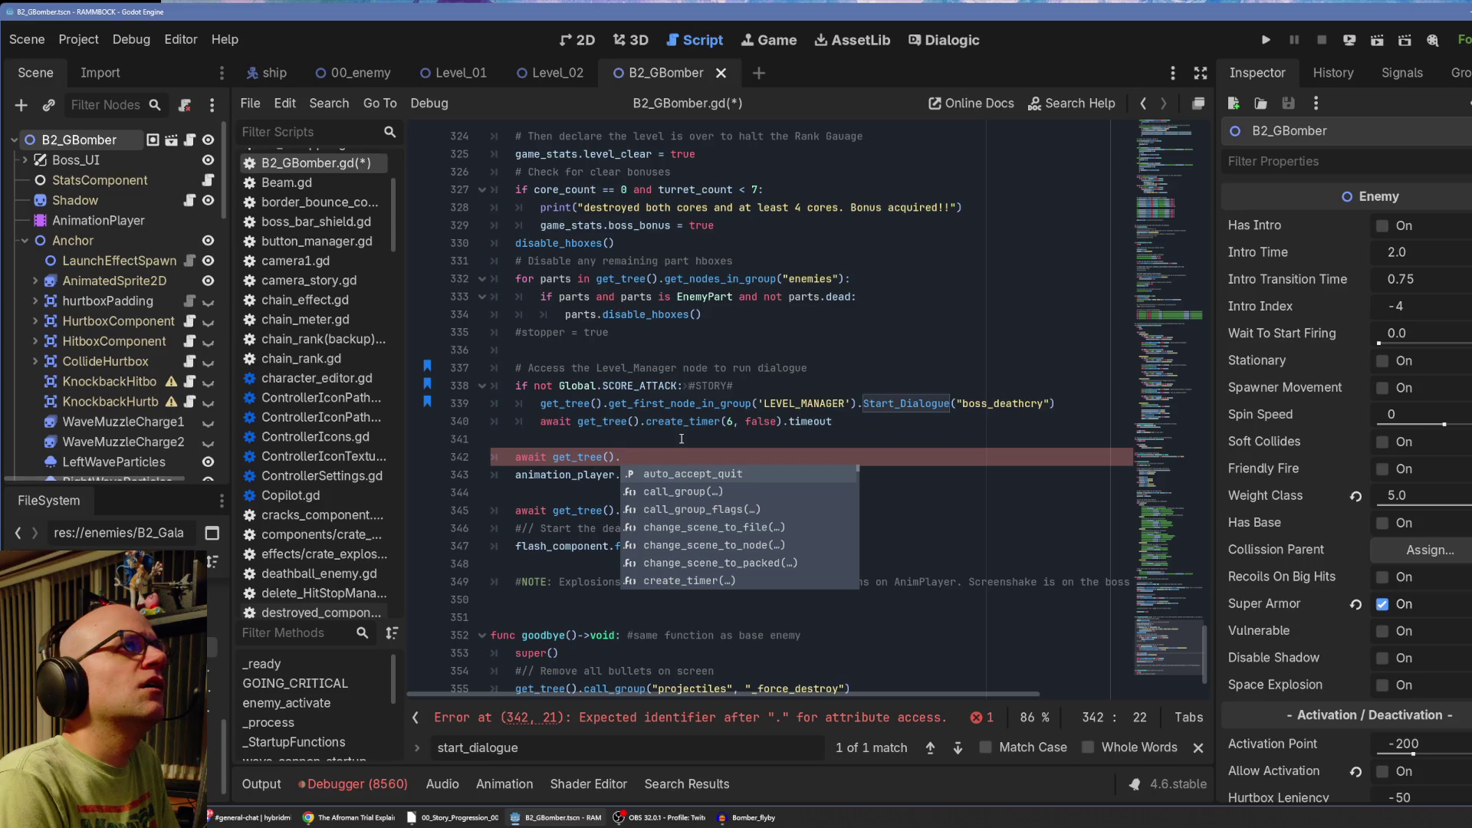
pyautogui.write('process_frame')
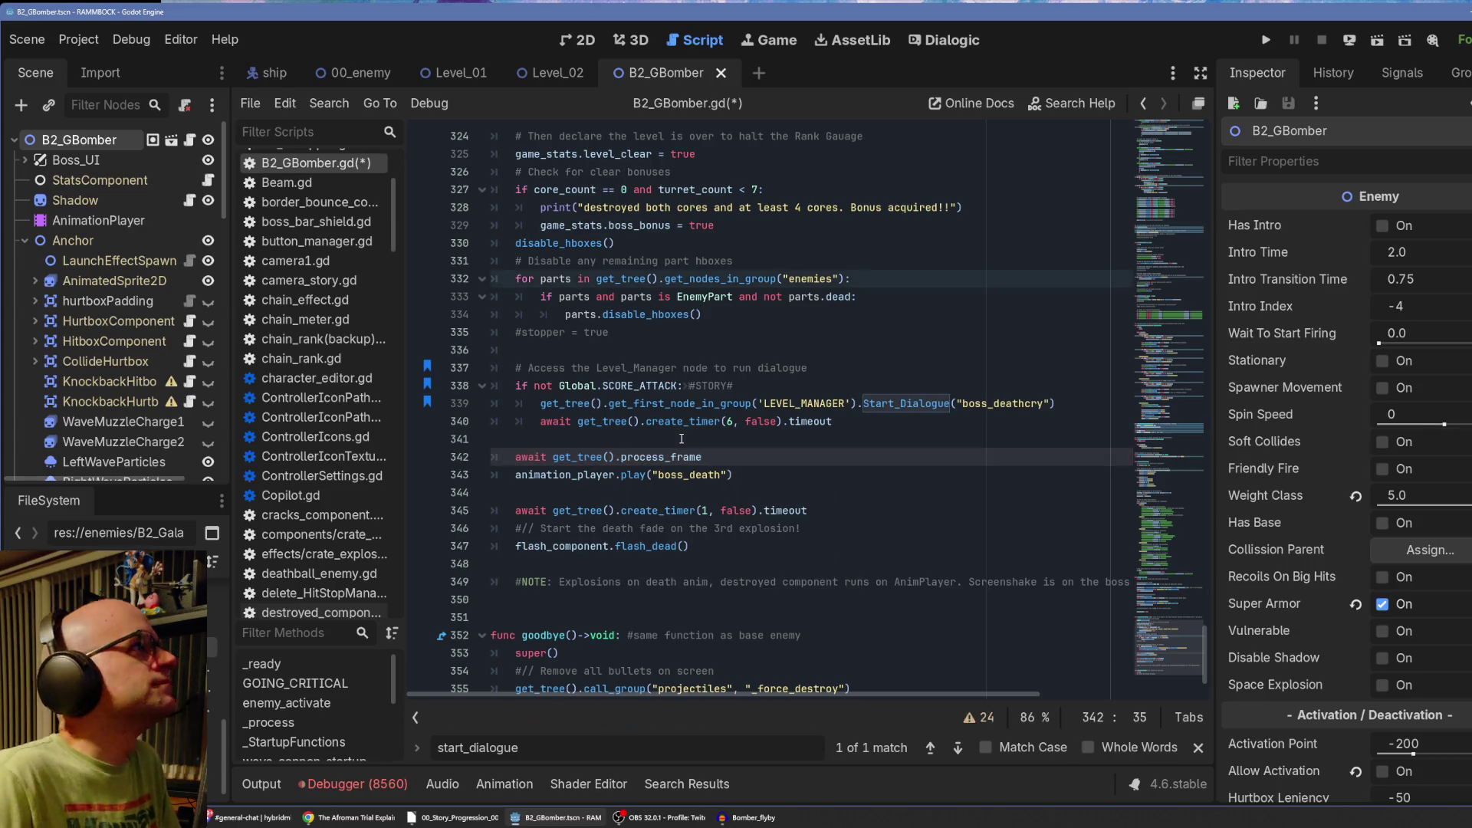
pyautogui.click(427, 457)
pyautogui.click(427, 474)
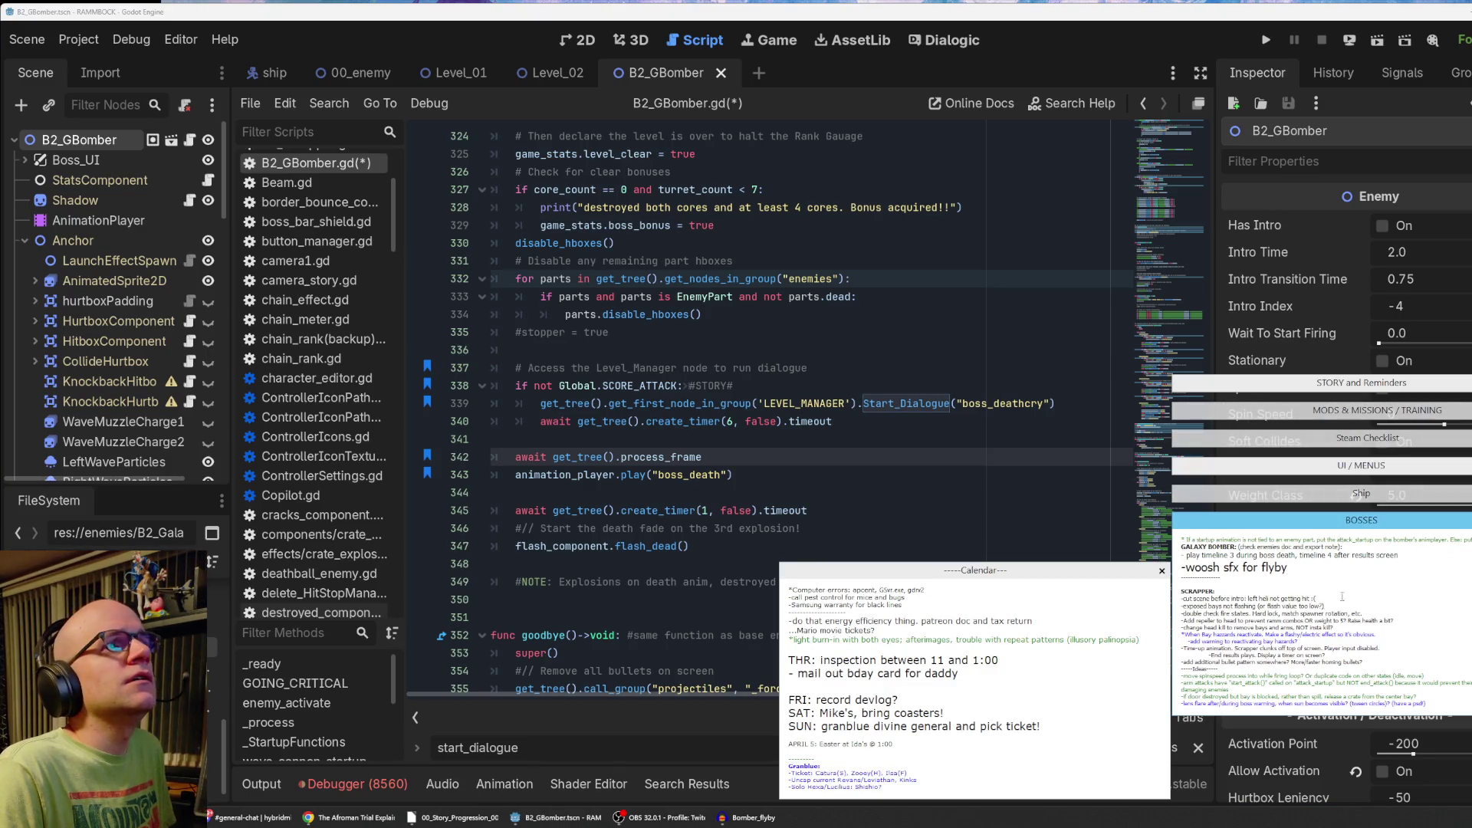
# Replace the woosh sfx note with '-score attack: boss_death not playing out. added proc'.
pyautogui.moveTo(1301, 568); pyautogui.dragTo(1174, 568)
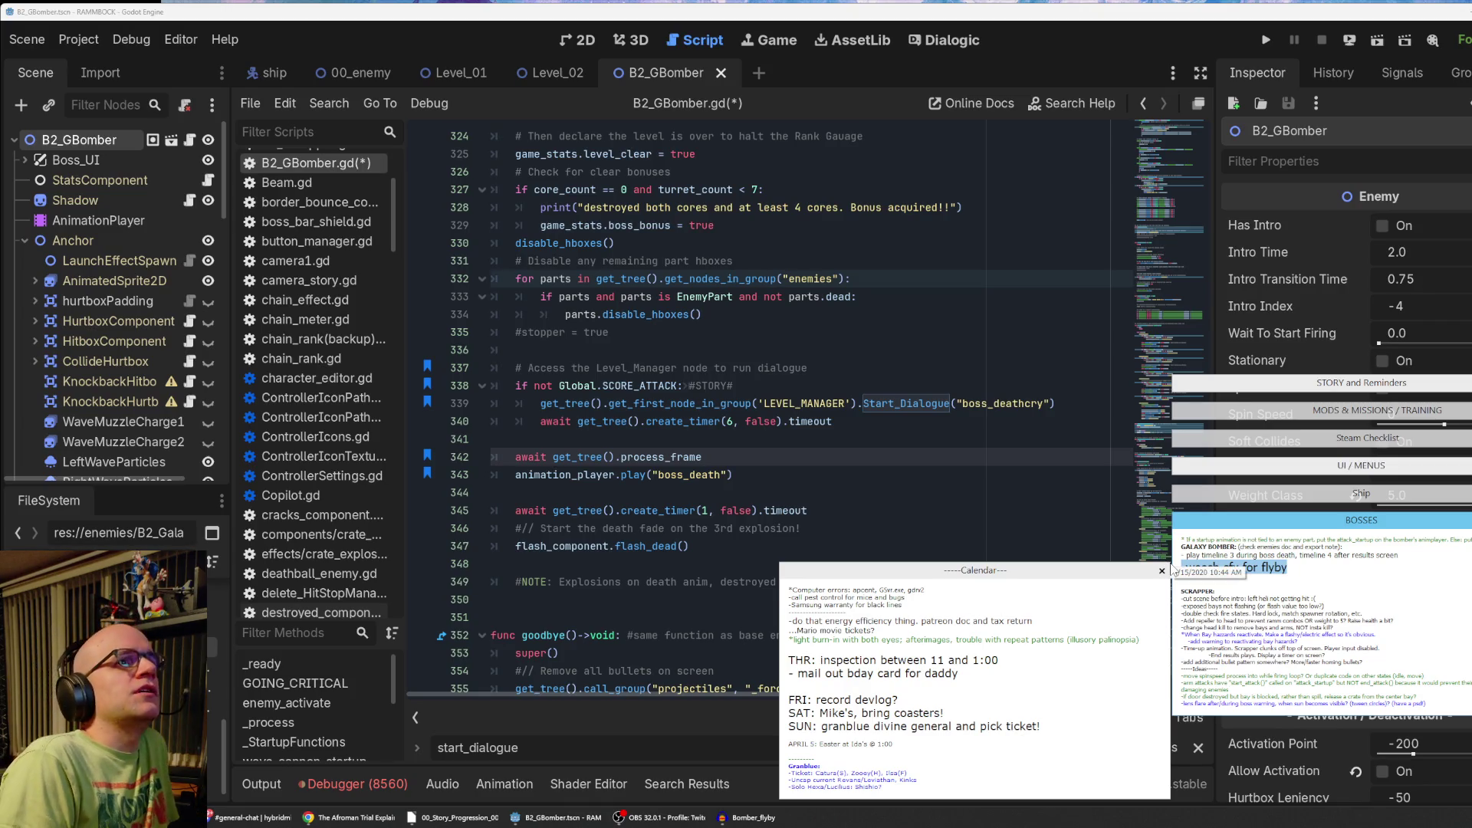
pyautogui.press('BackSpace')
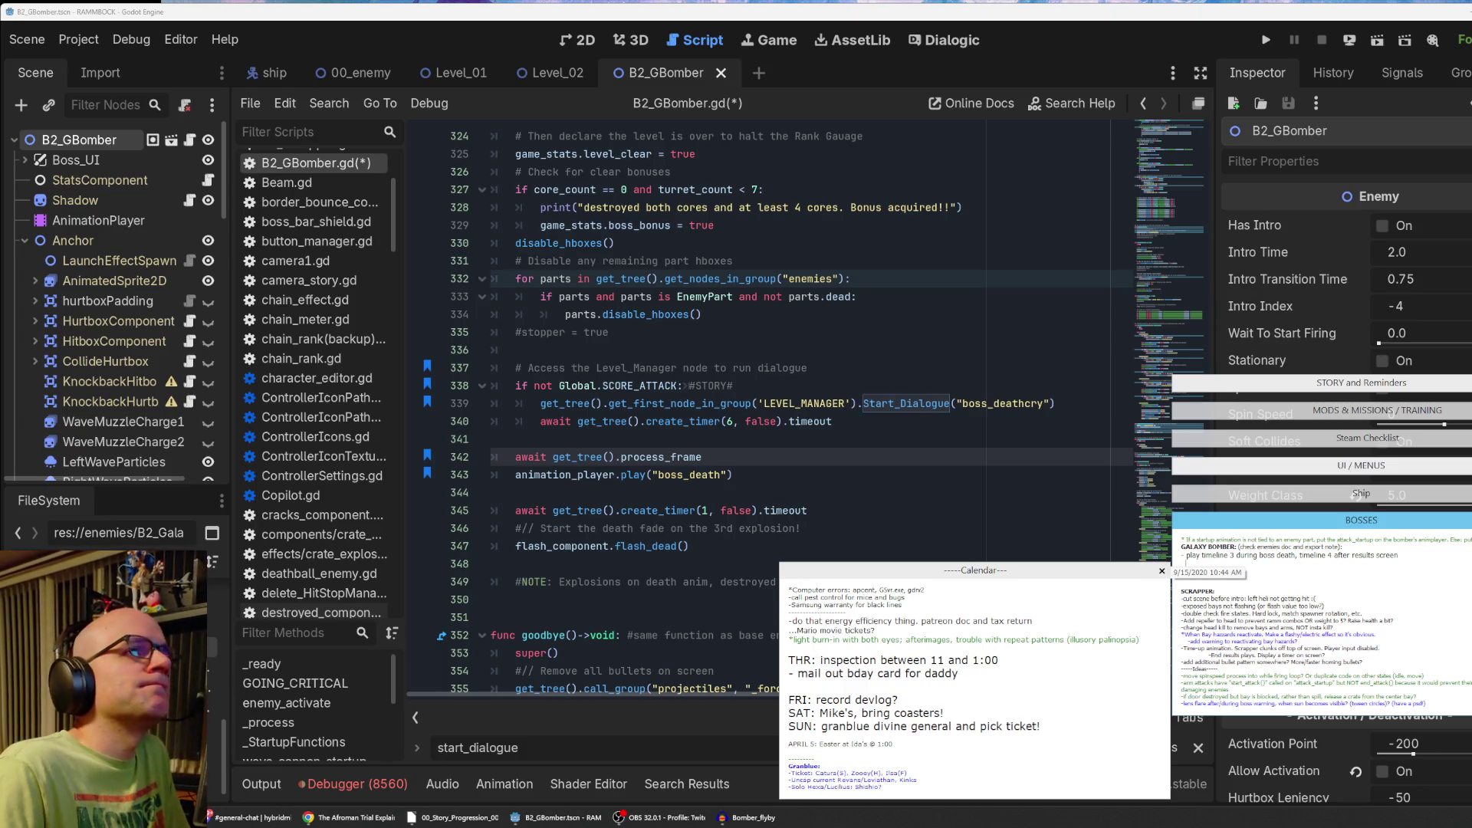
pyautogui.write('-score attack: ')
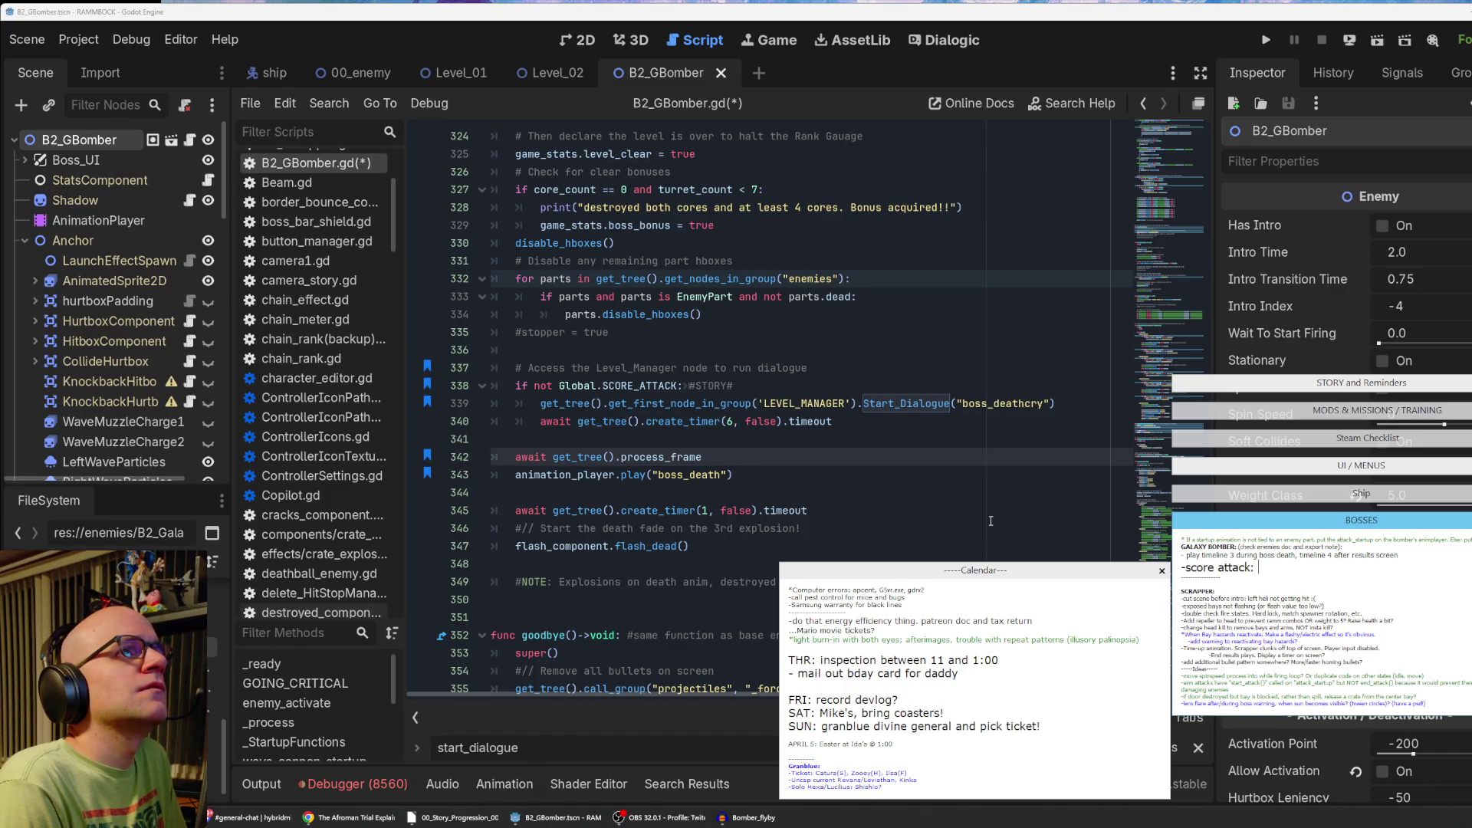
pyautogui.write('obs')
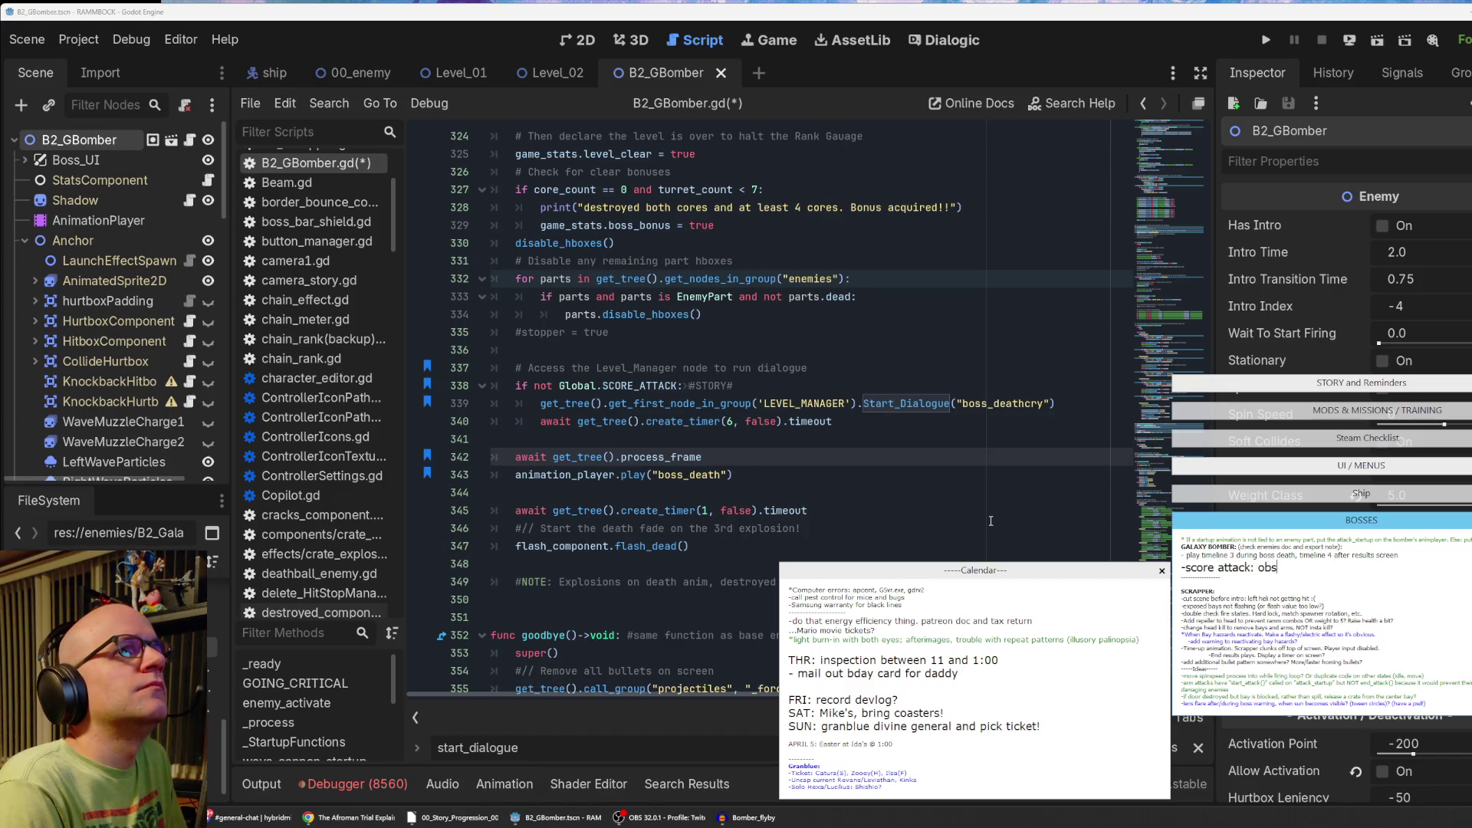
pyautogui.press('BackSpace')
pyautogui.press('BackSpace')
pyautogui.press('BackSpace')
pyautogui.write('boss_death not playing out')
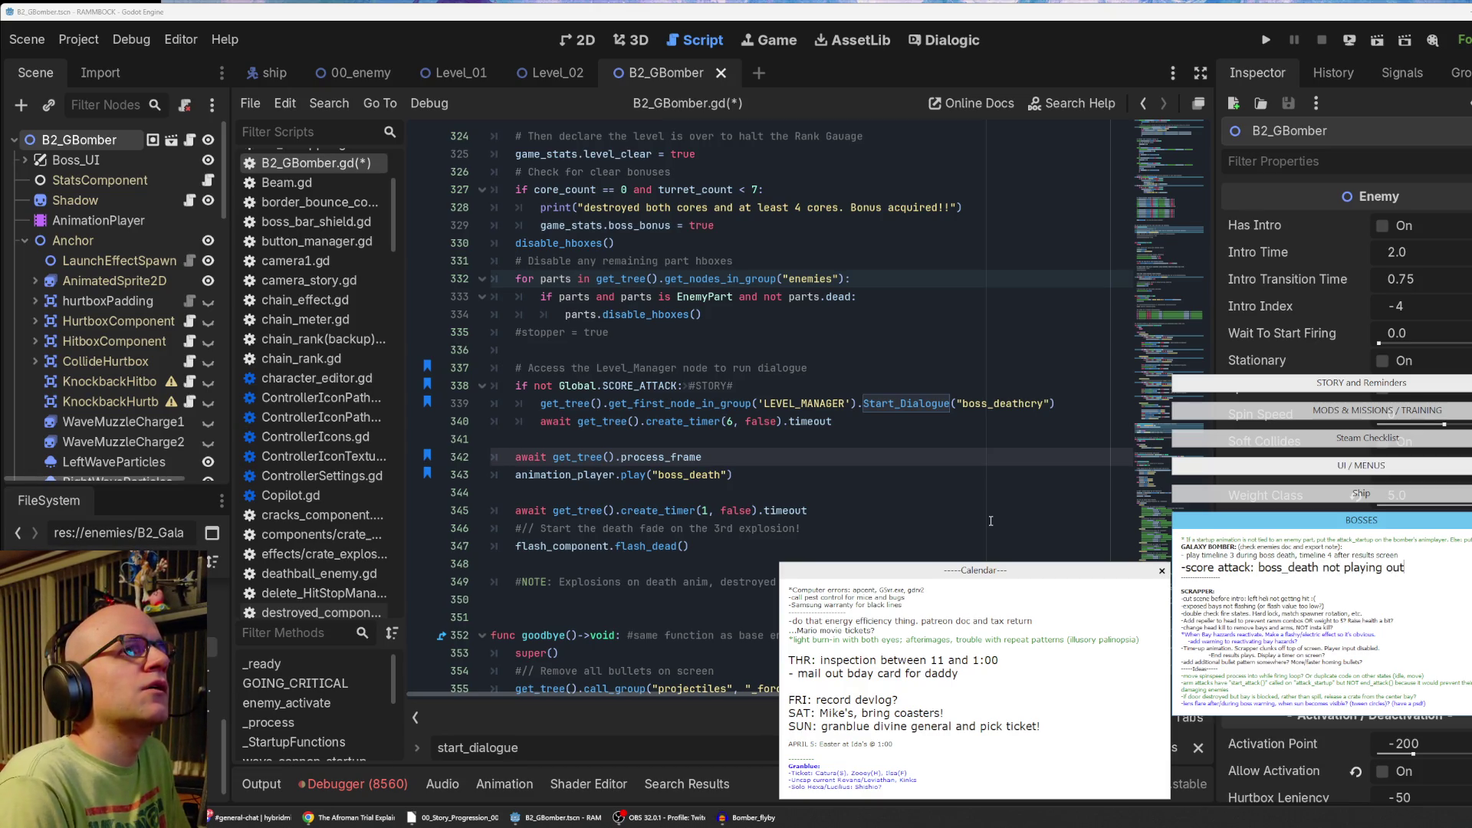
pyautogui.write('. added proc')
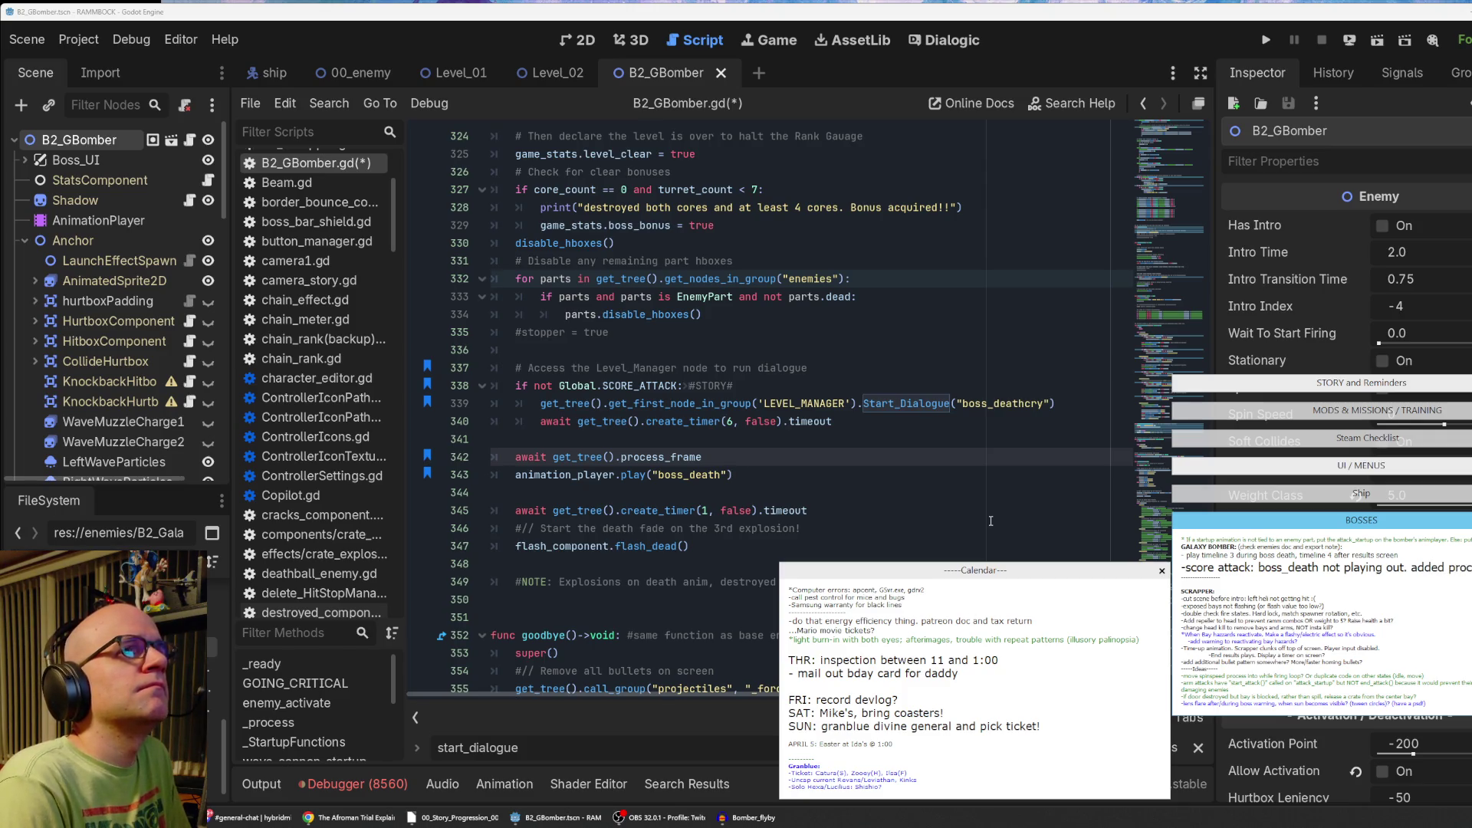
# Add the line 'flyby currently z_index below enemies, explosions' to the BOSSES notes.
pyautogui.press('Return')
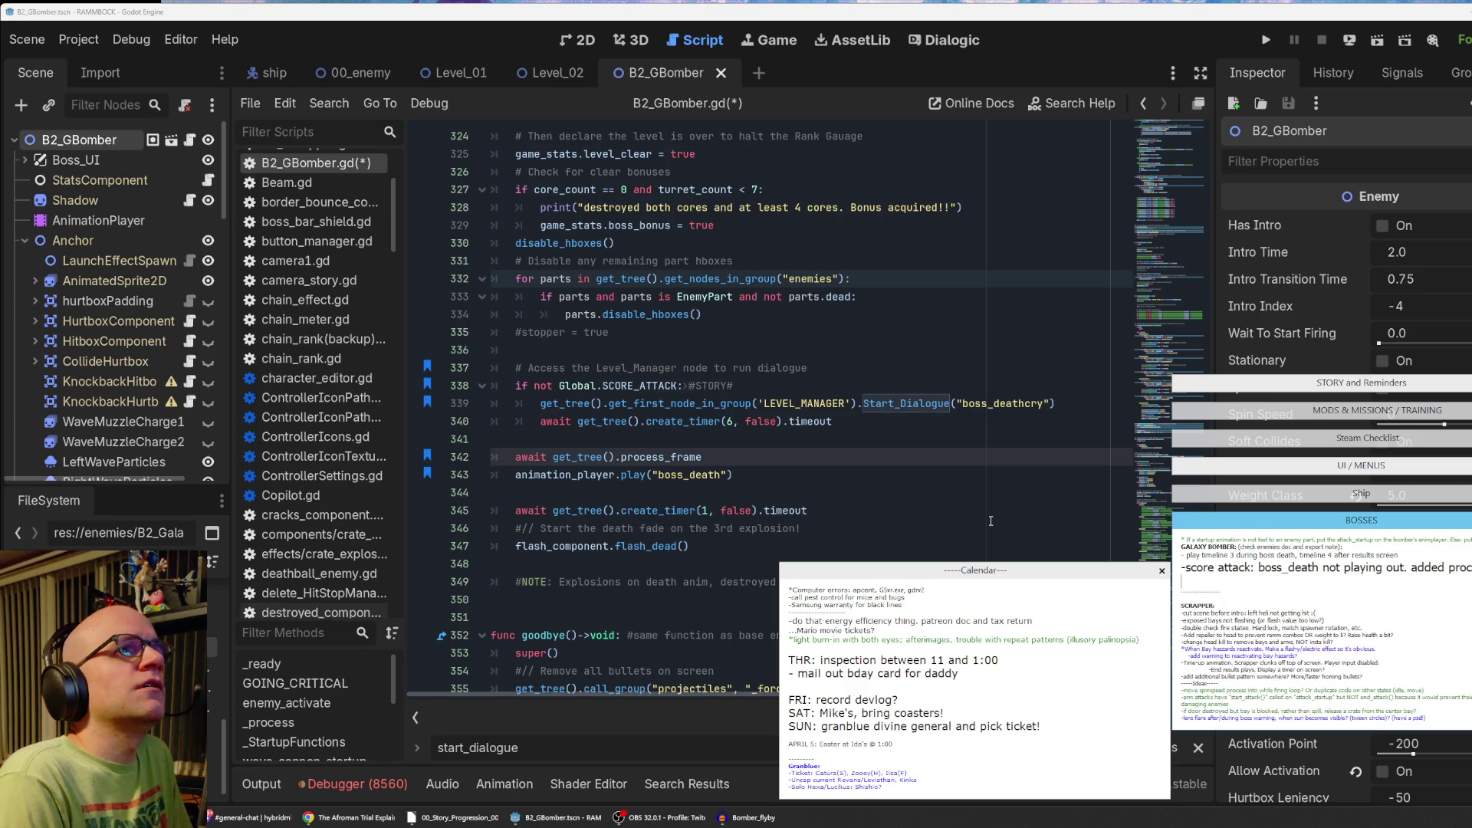
pyautogui.write('-flyby ')
pyautogui.write('currently ')
pyautogui.write('z')
pyautogui.write('_index belo')
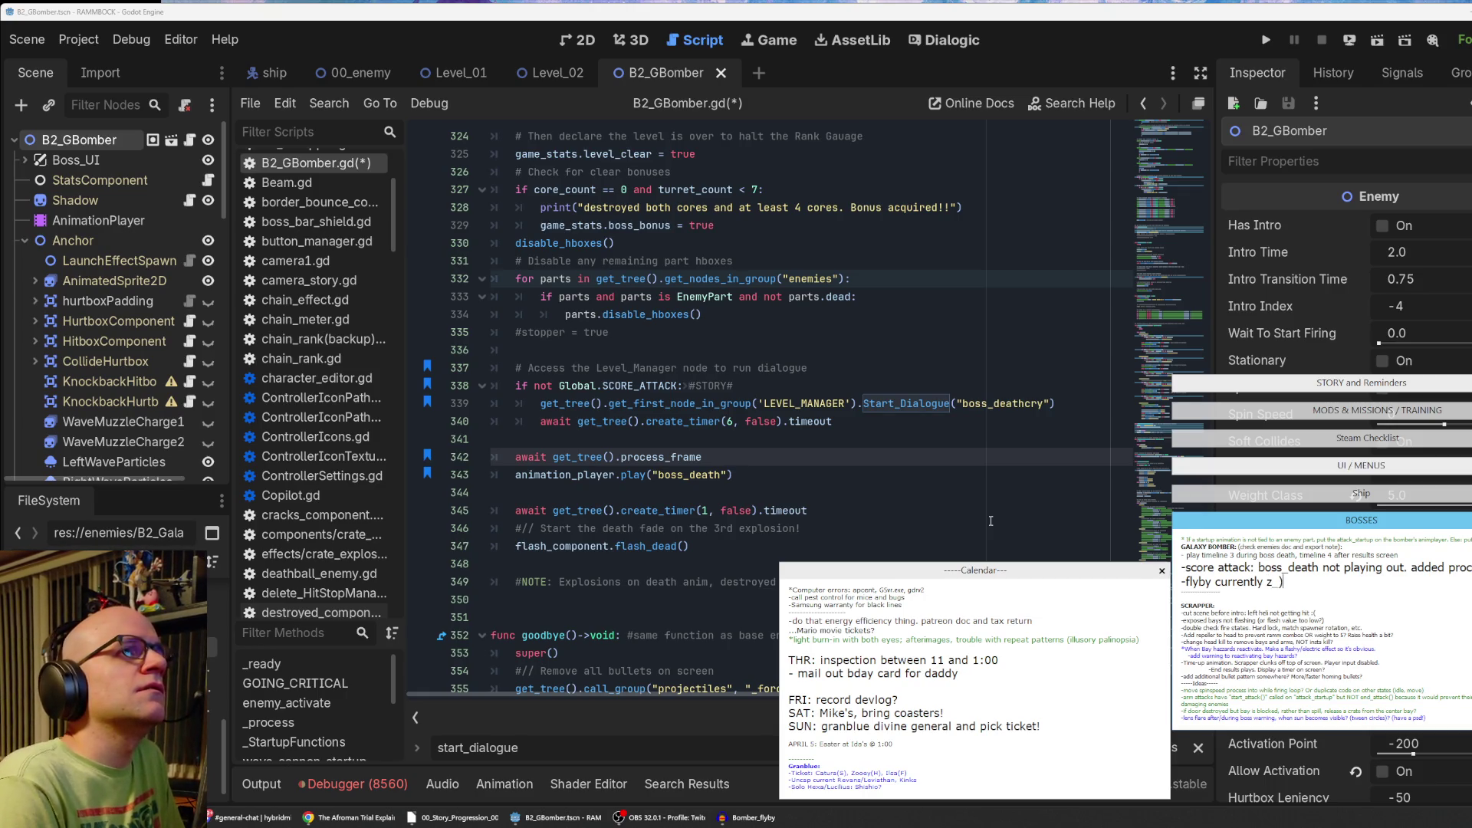
pyautogui.write('w ene')
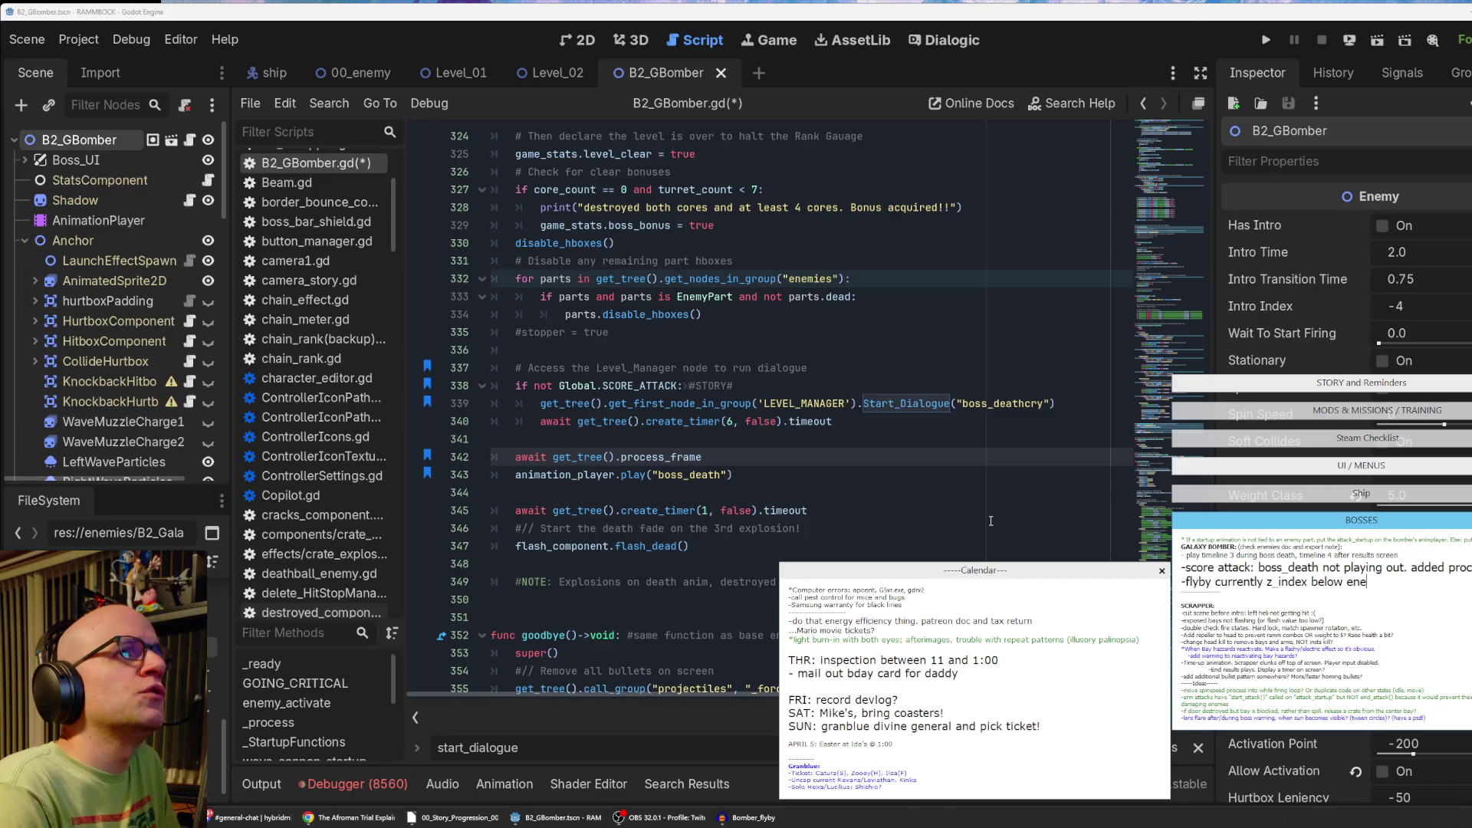
pyautogui.write('mies, explosions, pl')
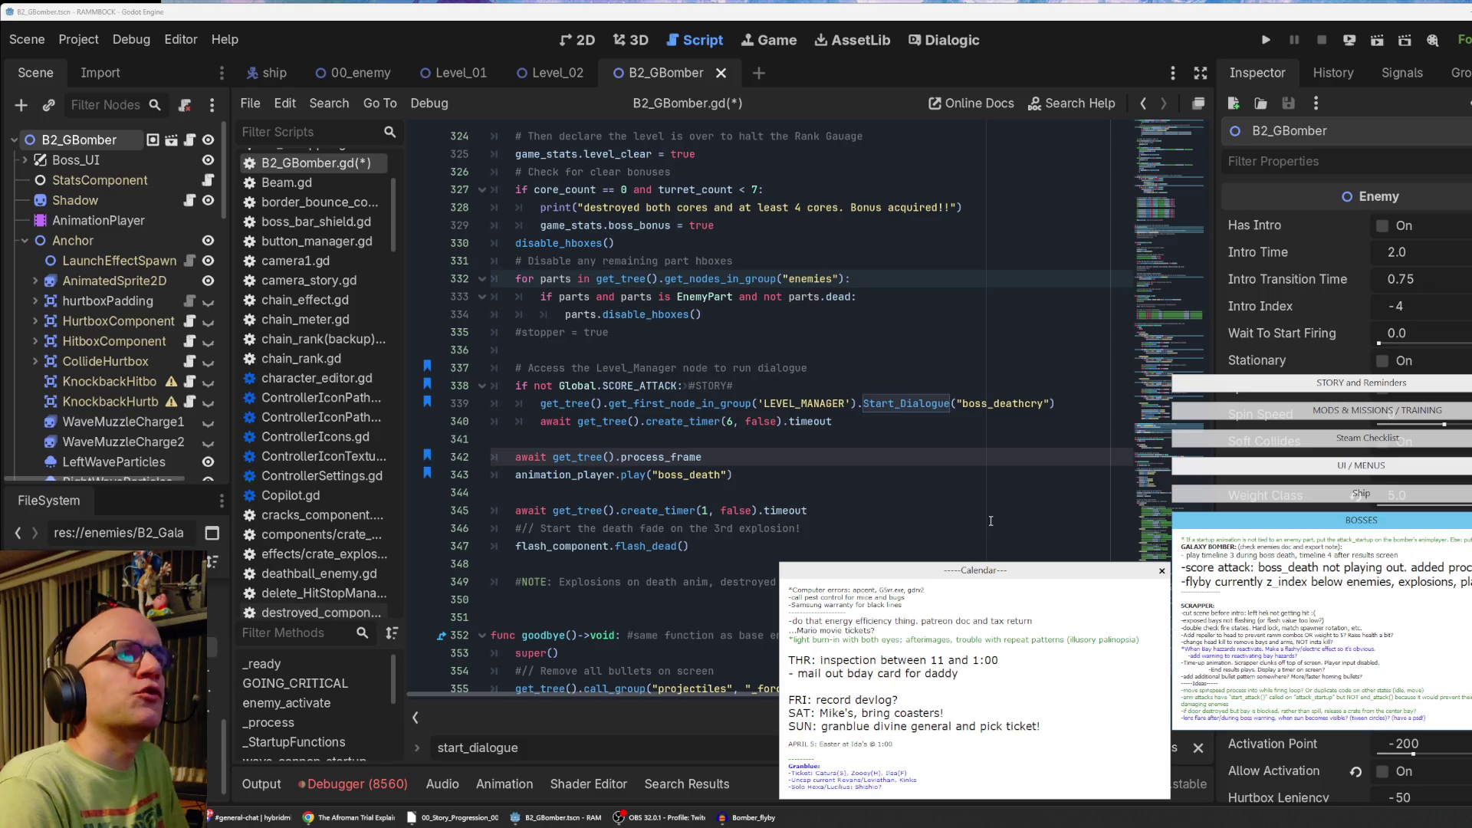
pyautogui.click(1037, 35)
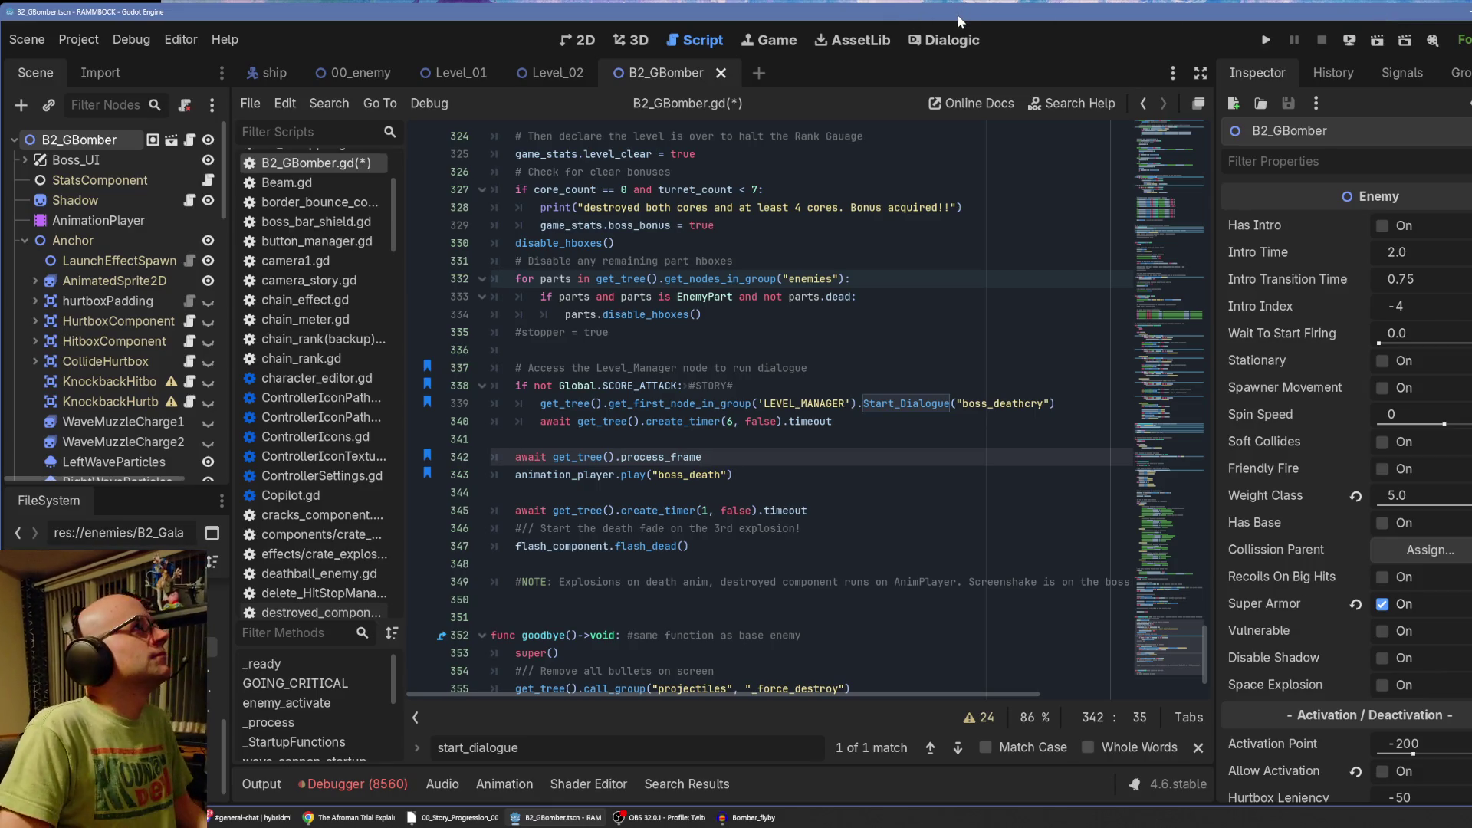
# Save B2_GBomber.gd and shrink the Godot window so the desktop shows.
pyautogui.hotkey('ctrl', 's')
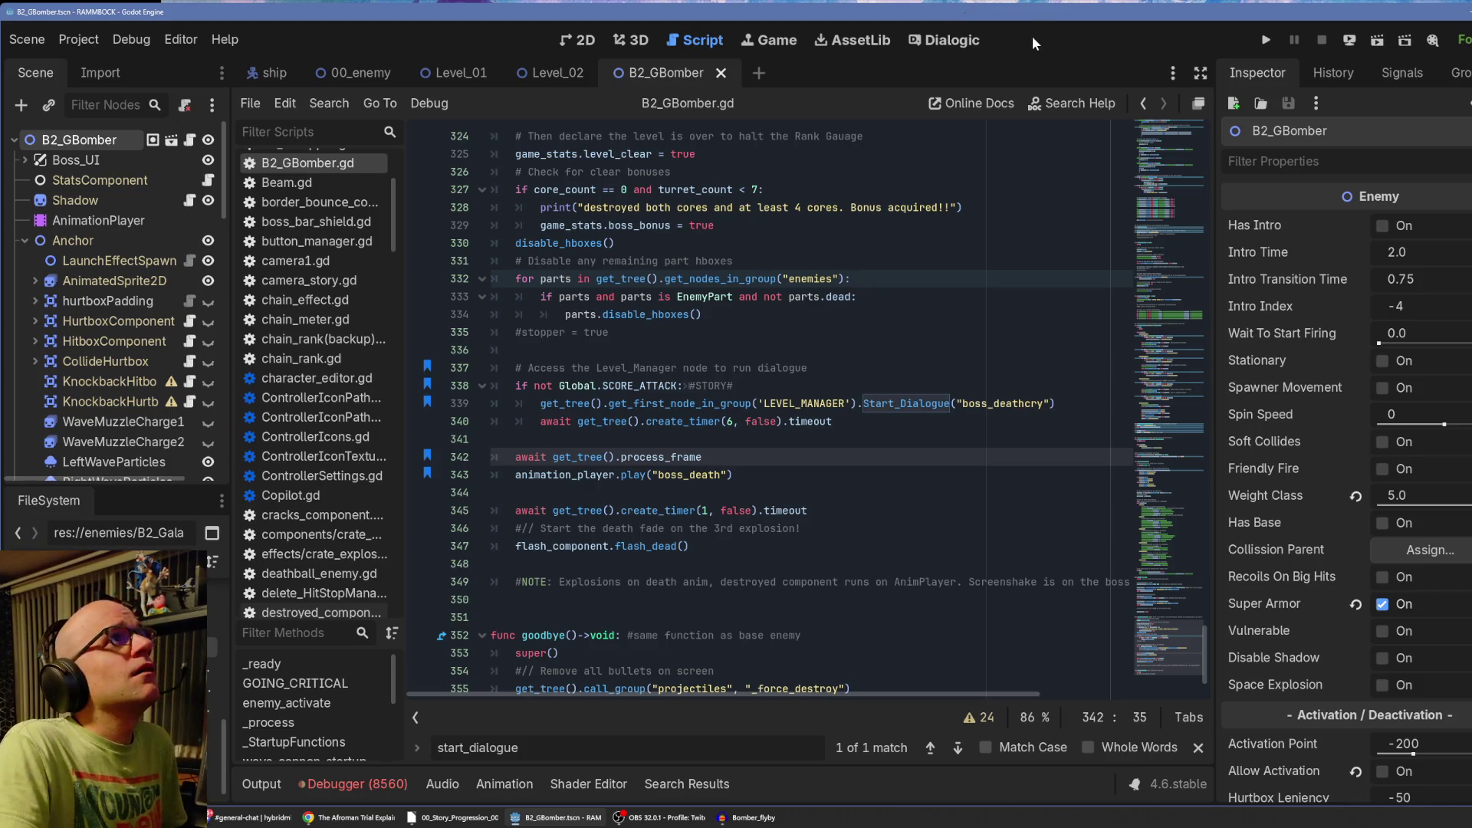
pyautogui.press('super+Down')
pyautogui.press('super+Down')
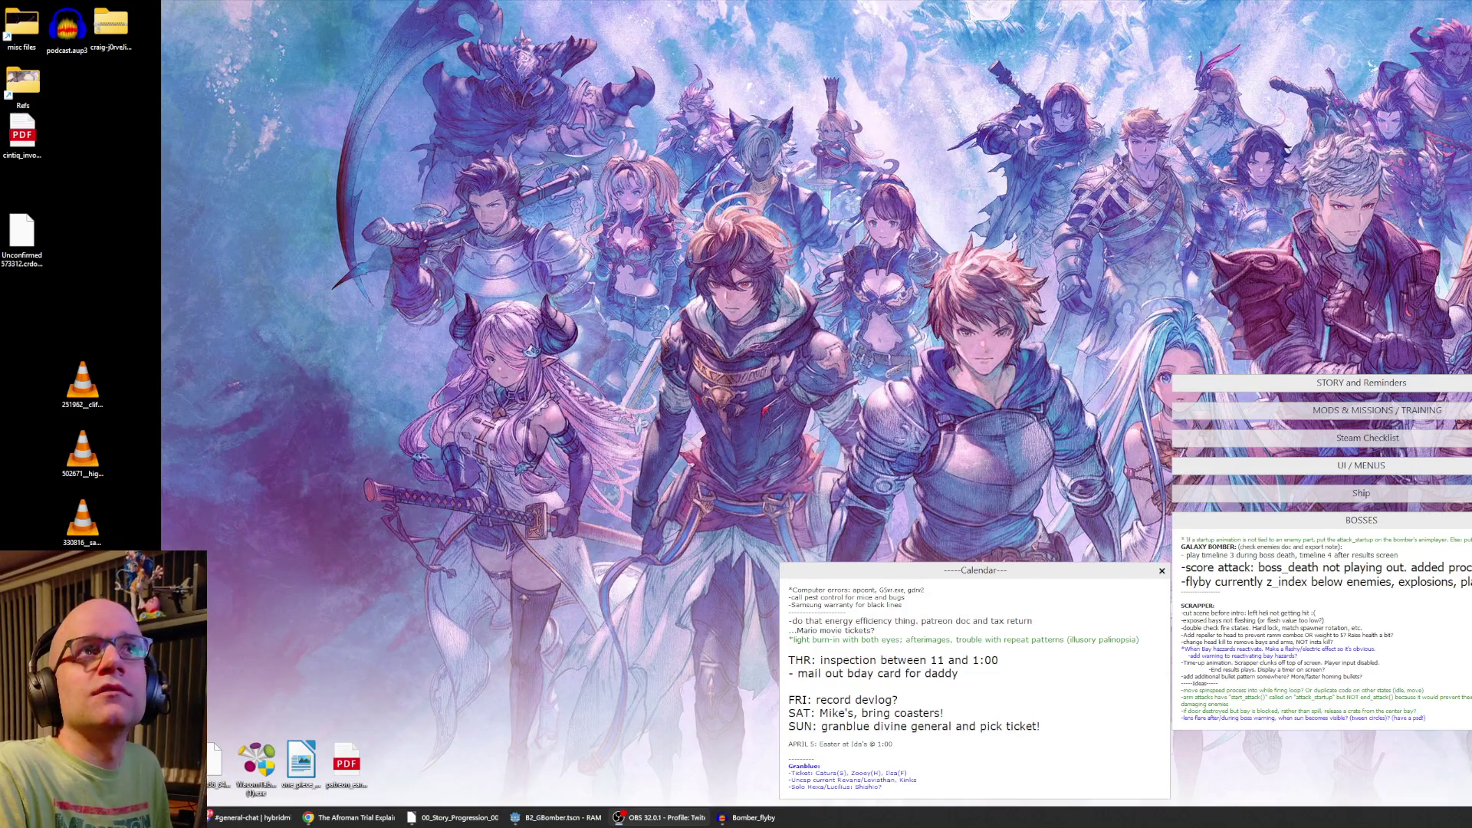
# Move the three VLC video files slightly higher in the desktop's left column.
pyautogui.moveTo(154, 315)
pyautogui.mouseDown()
pyautogui.moveTo(63, 551)
pyautogui.moveTo(188, 510)
pyautogui.moveTo(279, 537)
pyautogui.moveTo(45, 477)
pyautogui.mouseUp()
pyautogui.click(899, 460)
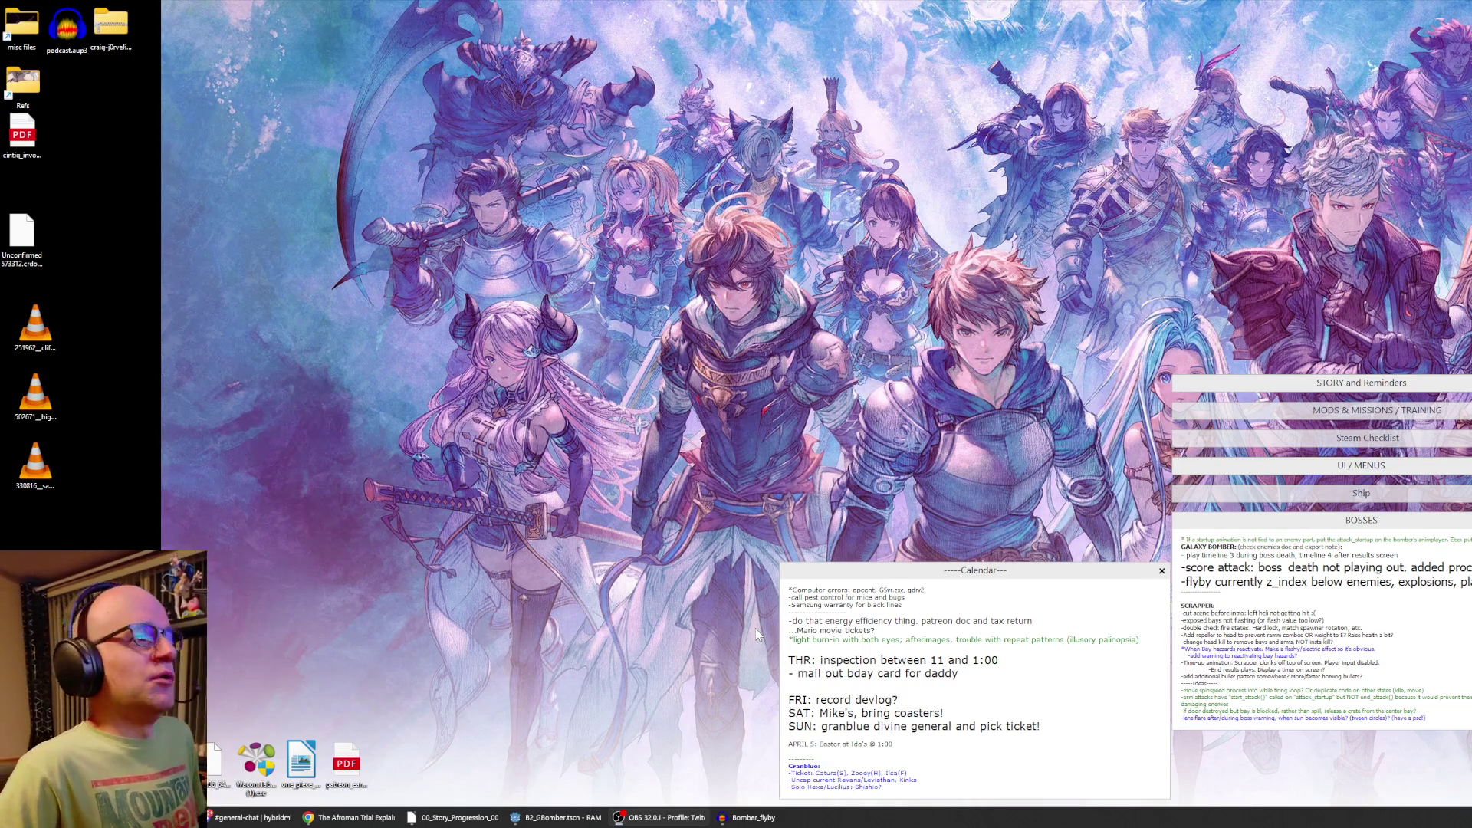
# Launch Steam from the Start menu and scroll the Screamer store page to the top.
pyautogui.press('super')
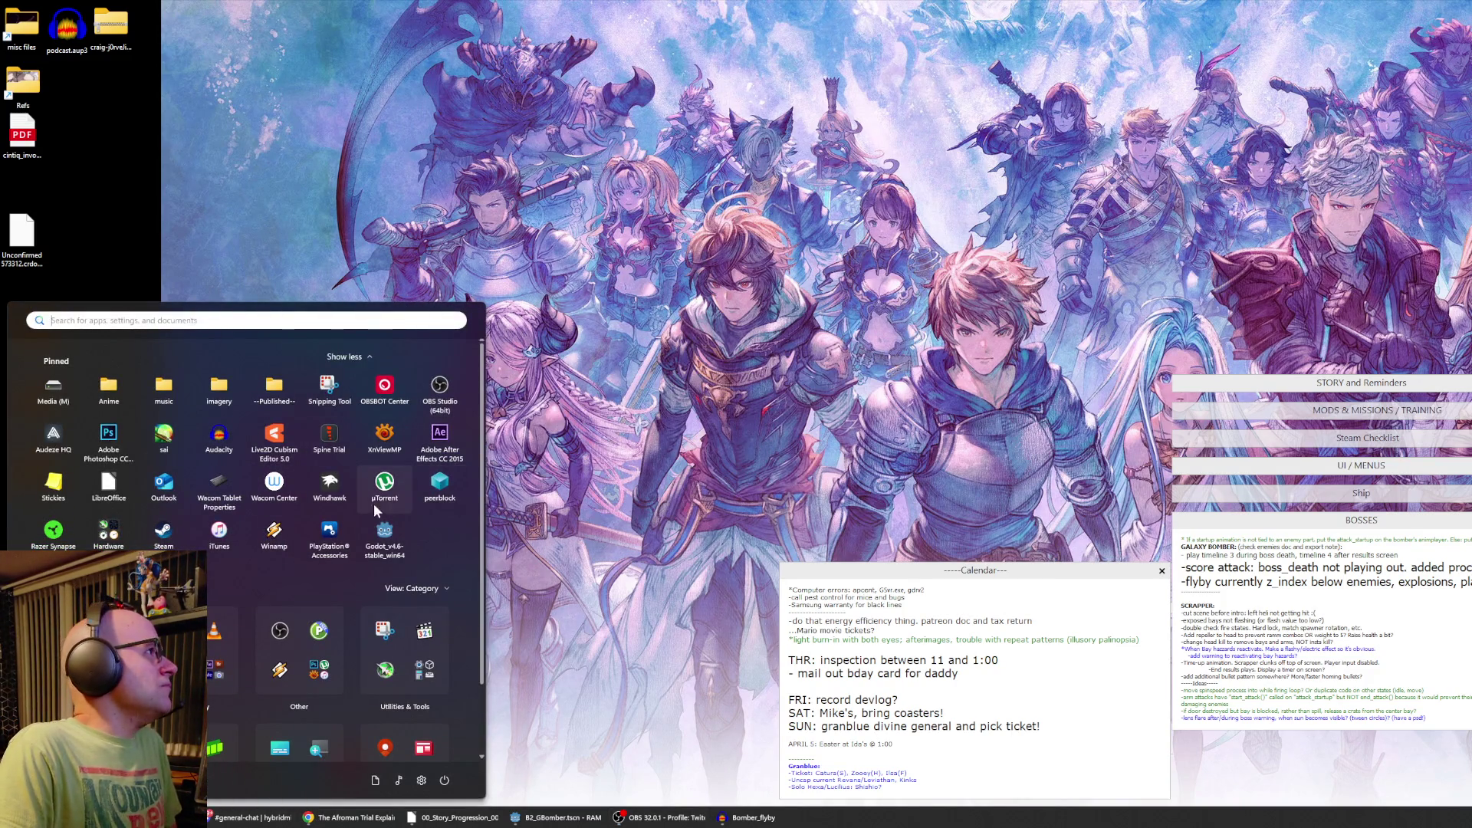
pyautogui.click(164, 533)
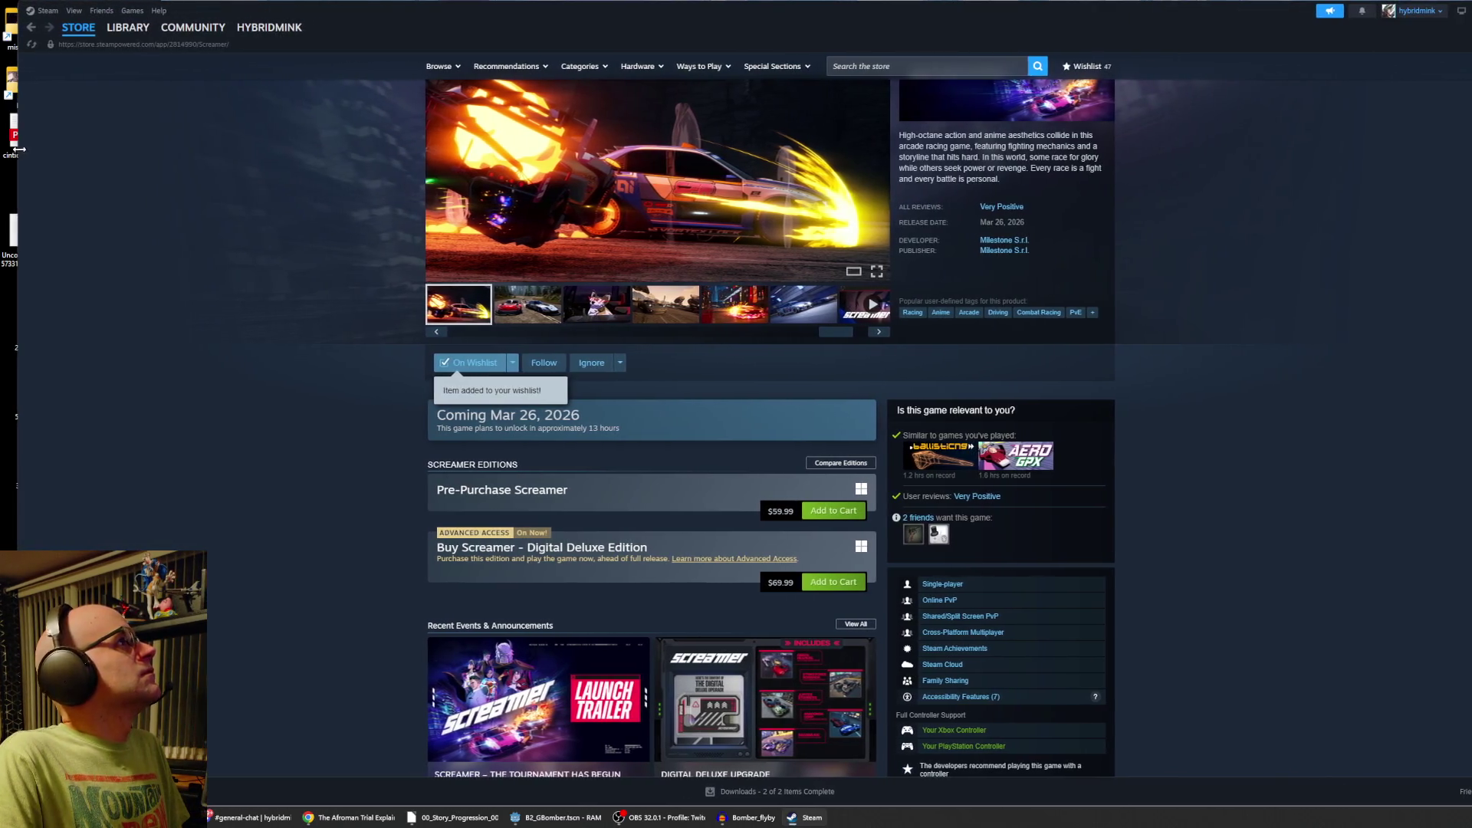
pyautogui.scroll(3, 769, 361)
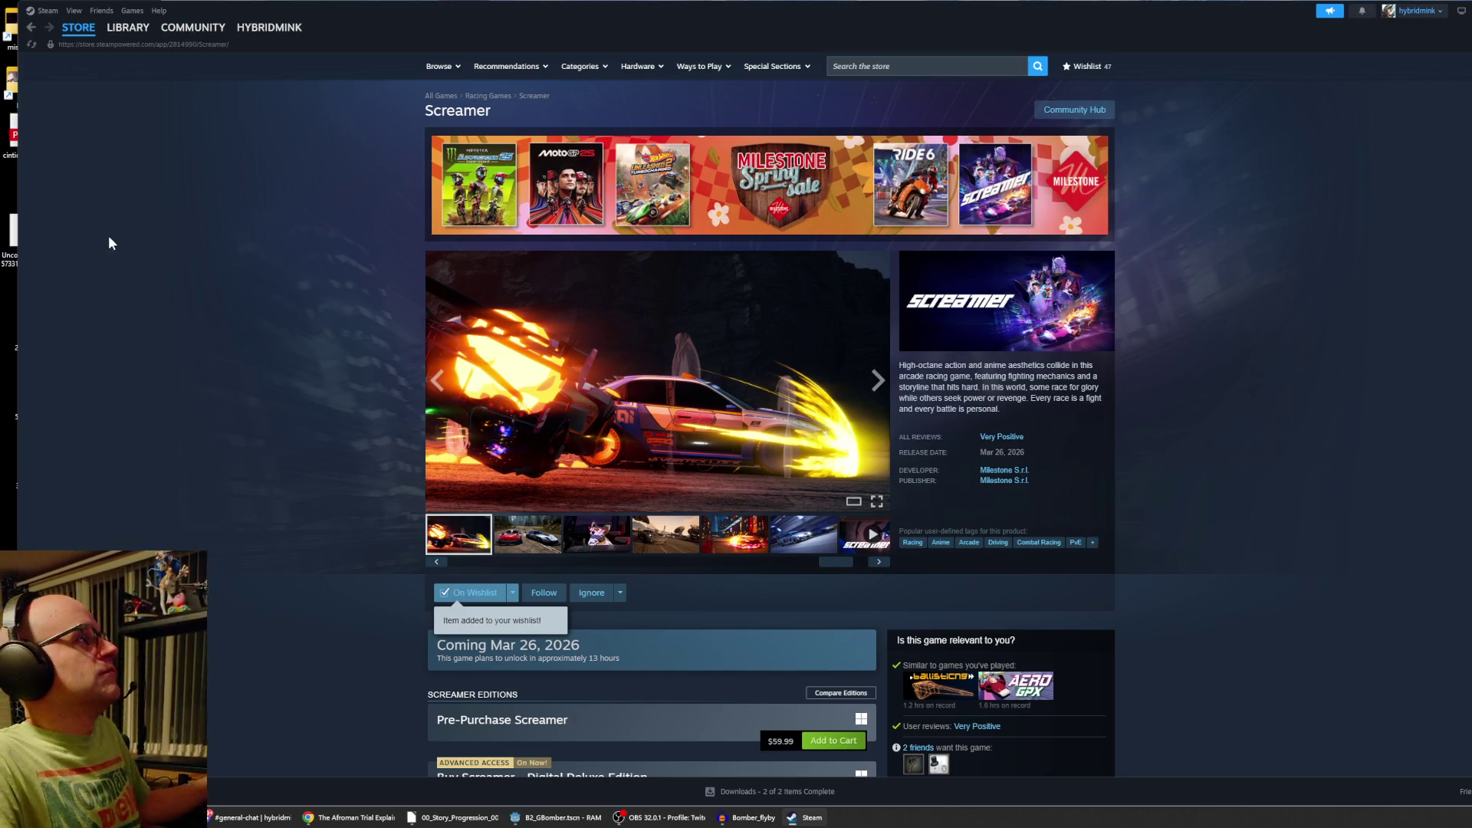
# From the library home, open the Jam Kuradoberi news post and watch its trailer on YouTube.
pyautogui.click(128, 27)
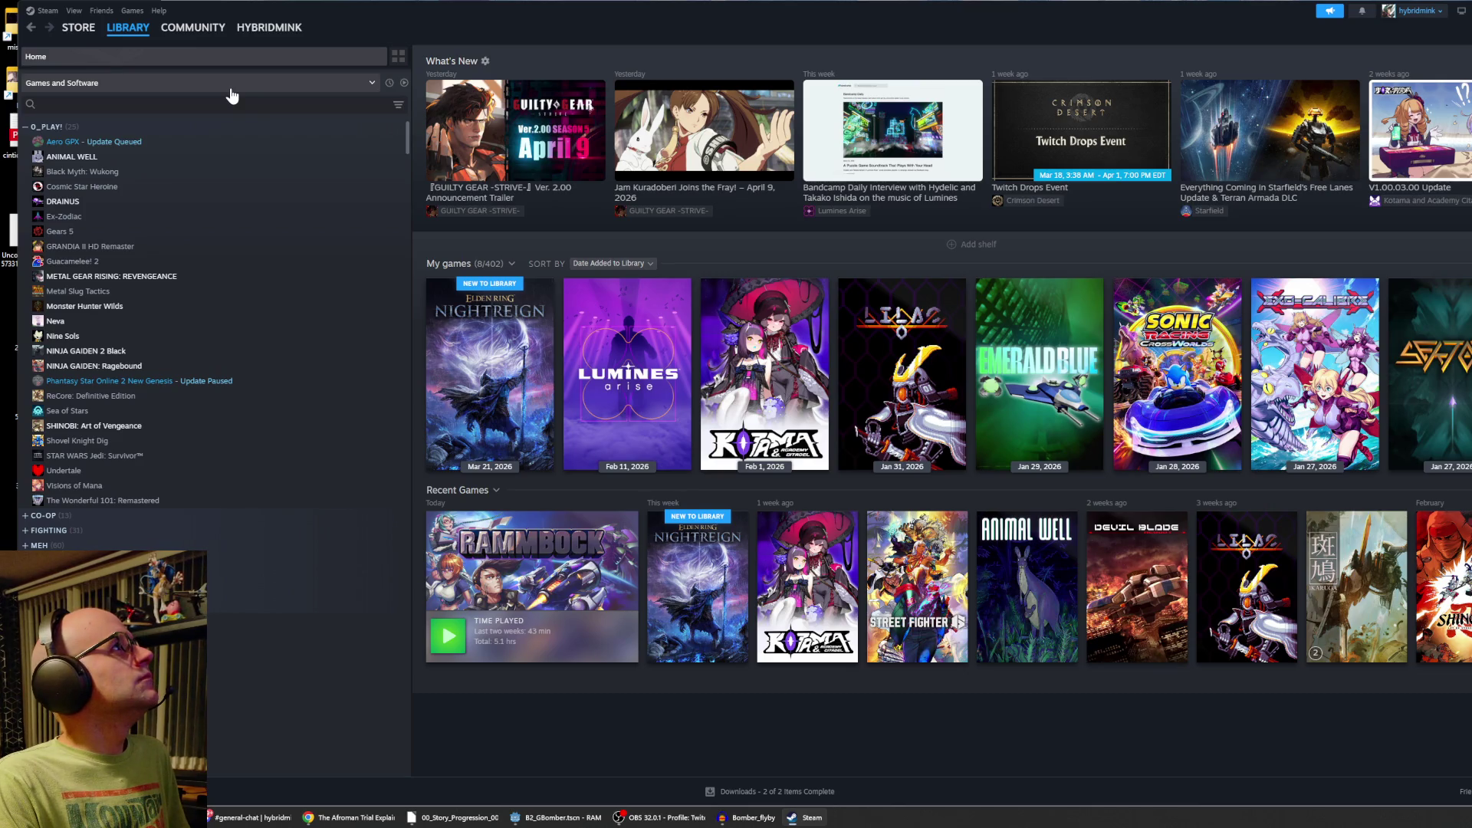
pyautogui.click(720, 148)
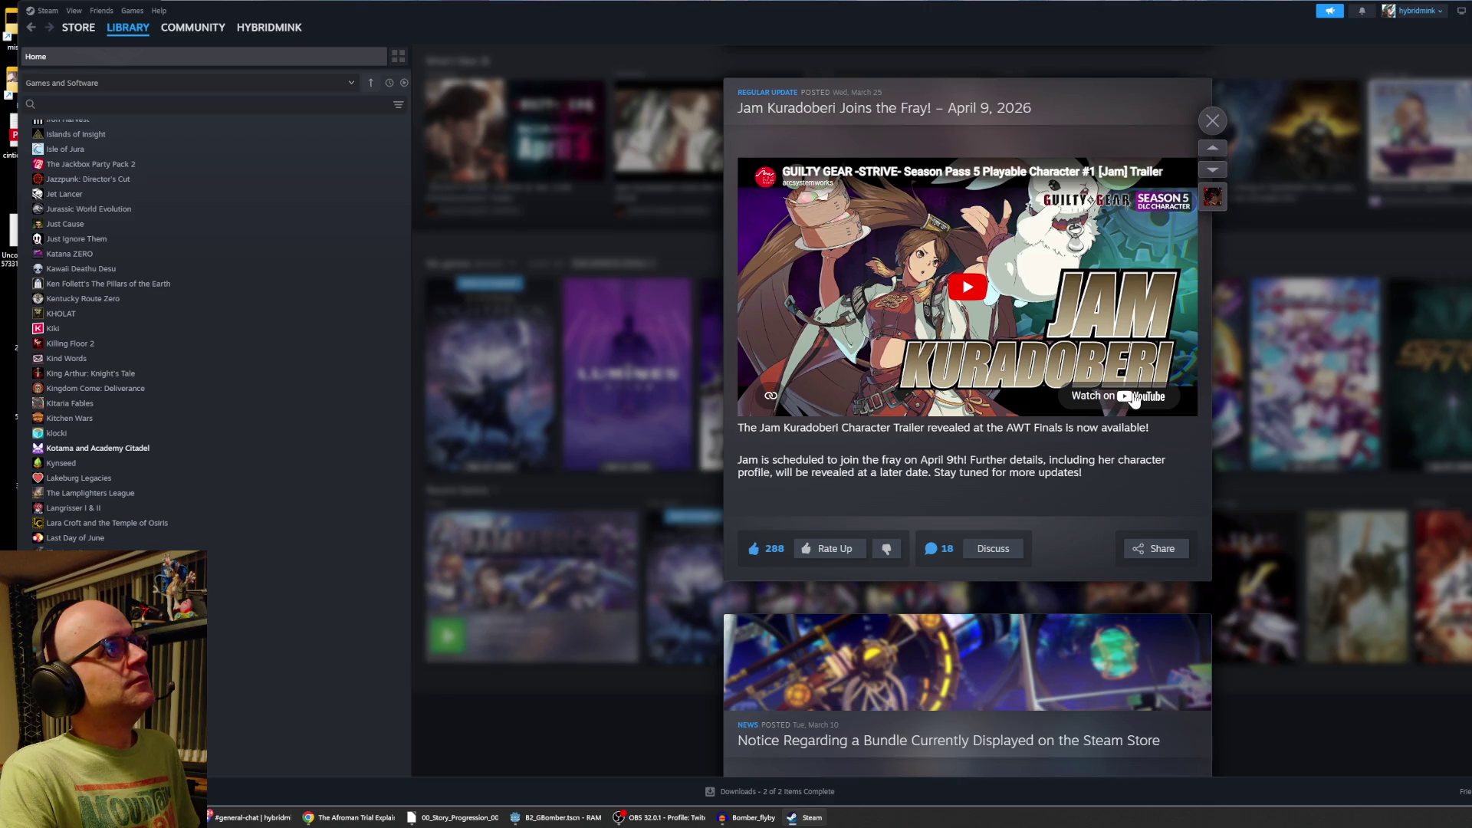
pyautogui.click(1134, 397)
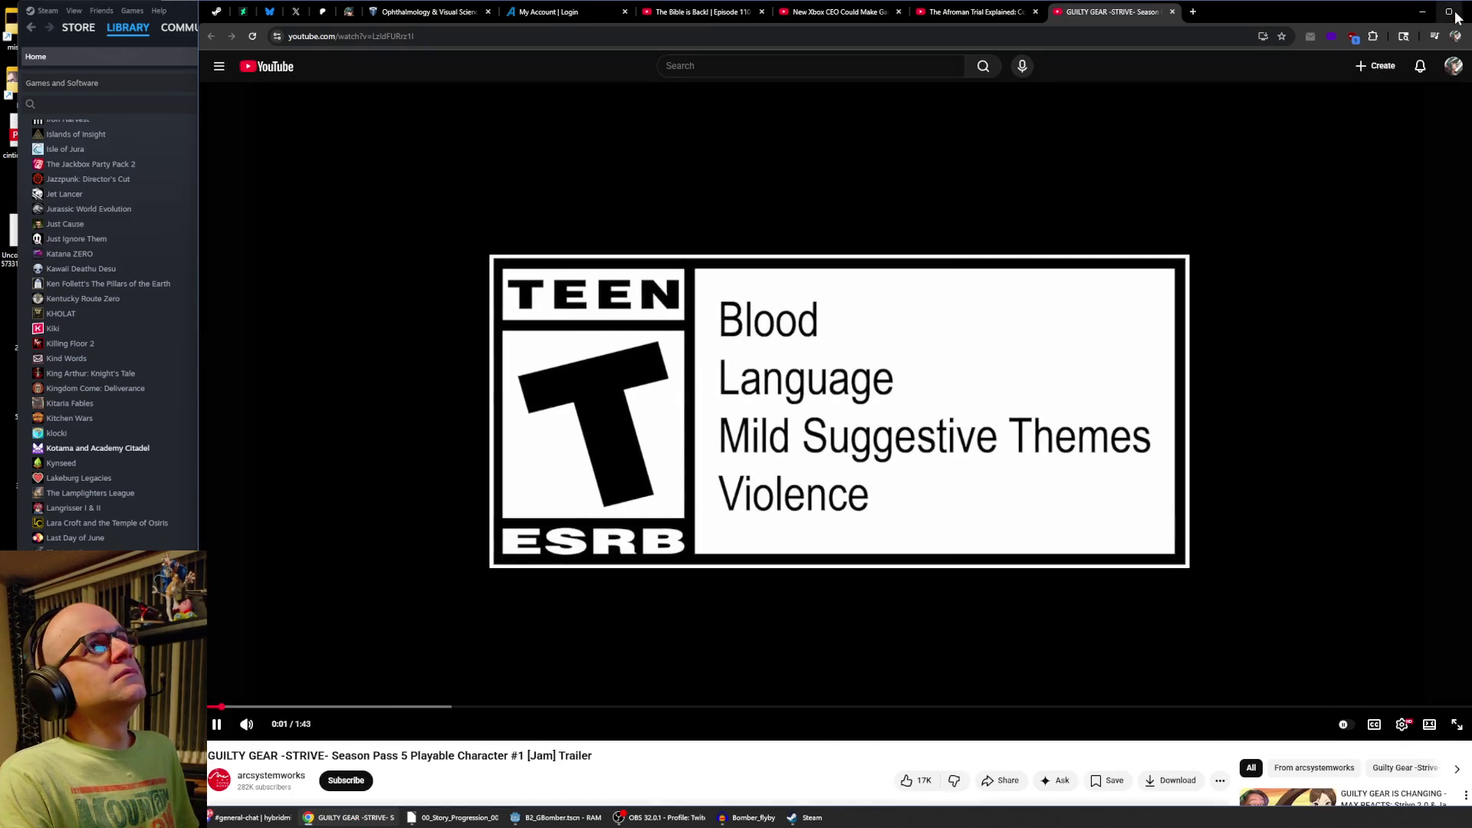
# Maximize the browser and pause the Jam Kuradoberi trailer.
pyautogui.click(1449, 12)
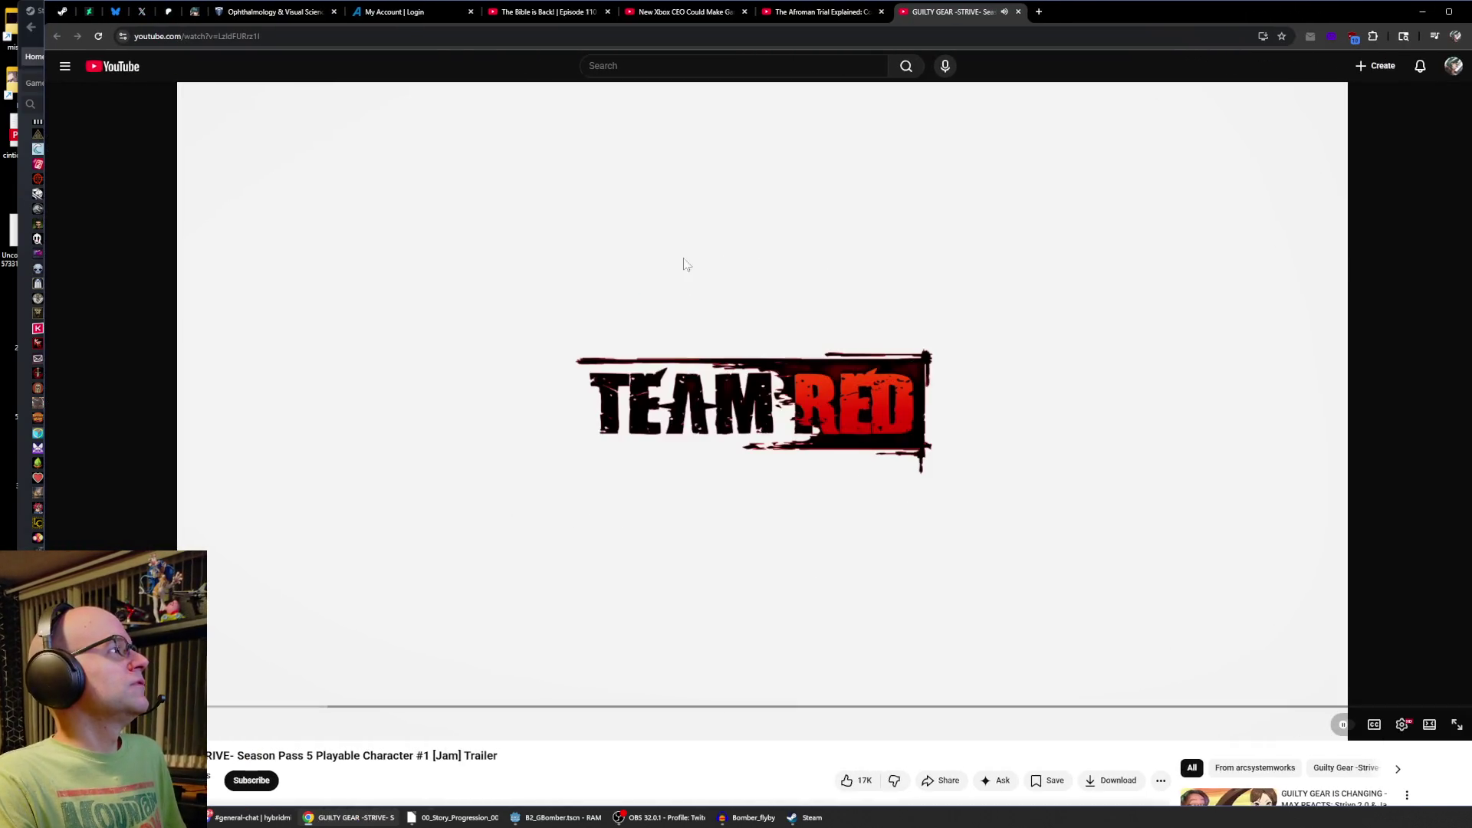
pyautogui.click(998, 398)
pyautogui.scroll(-1, 998, 397)
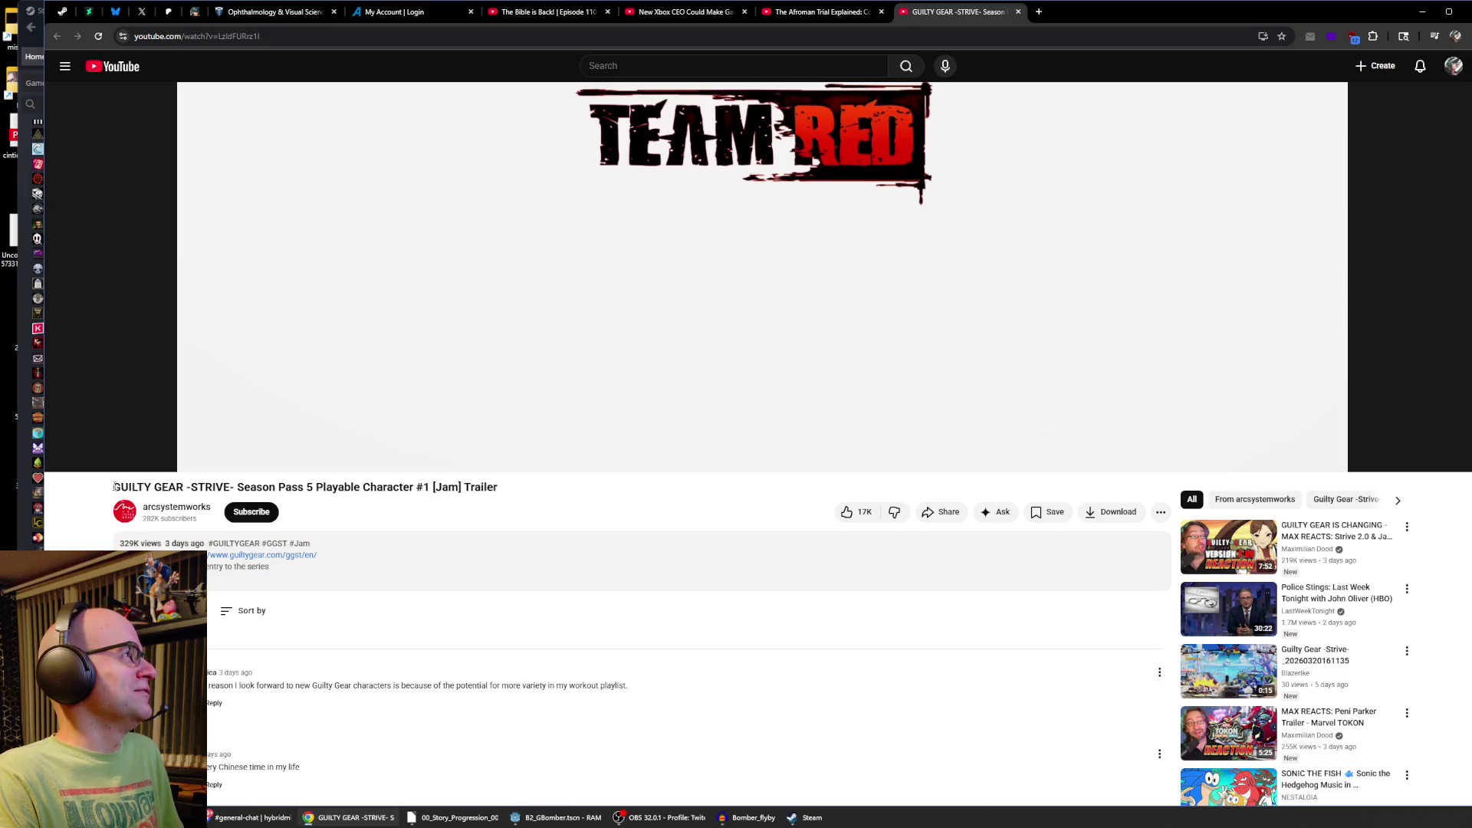
pyautogui.moveTo(113, 487); pyautogui.dragTo(338, 487)
pyautogui.scroll(4, 852, 434)
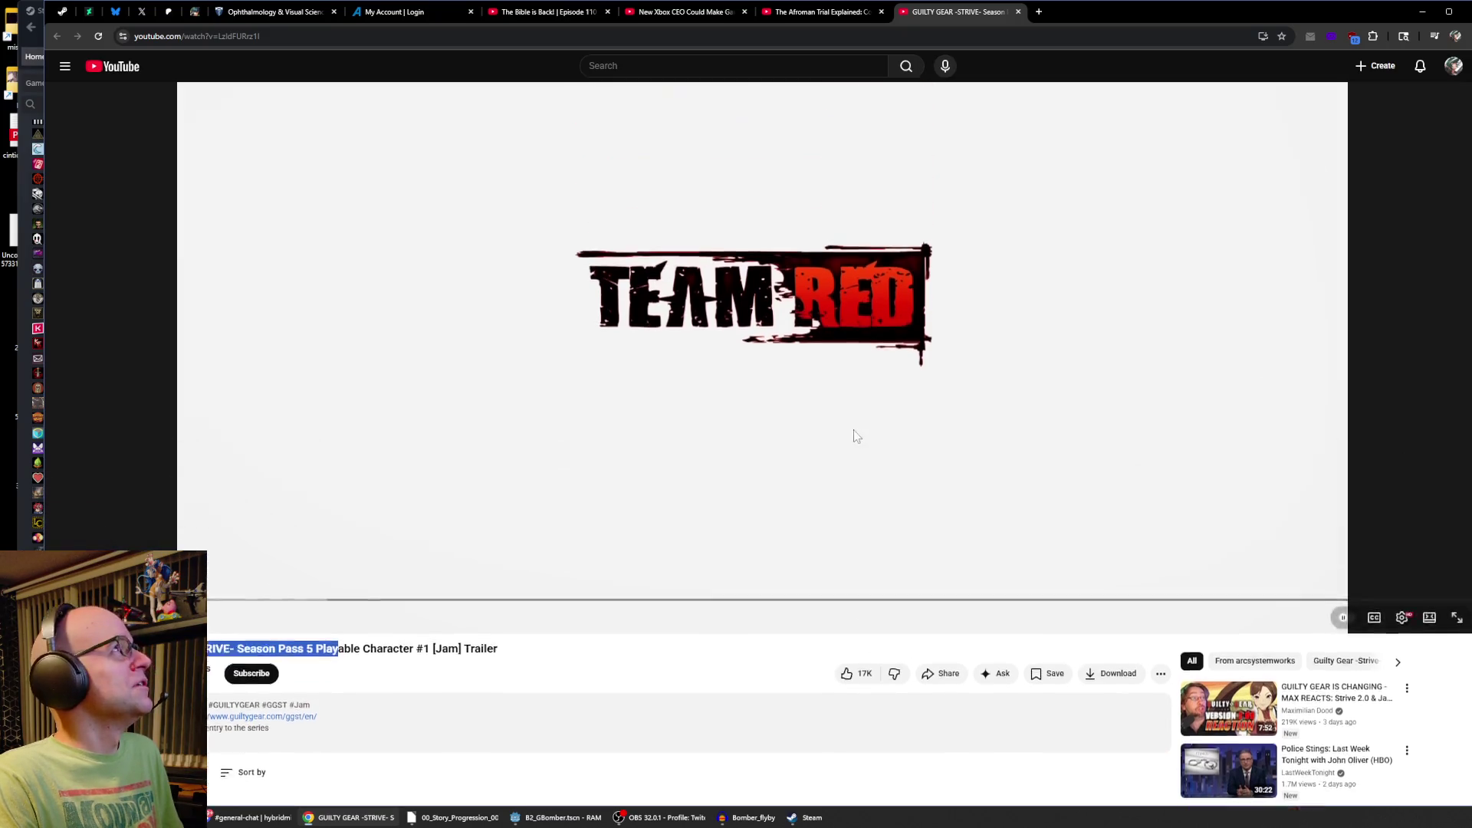
# Search YouTube for 'guilty gear strive jam' and play the Japanese Jam Kuradoberi trailer.
pyautogui.click(671, 76)
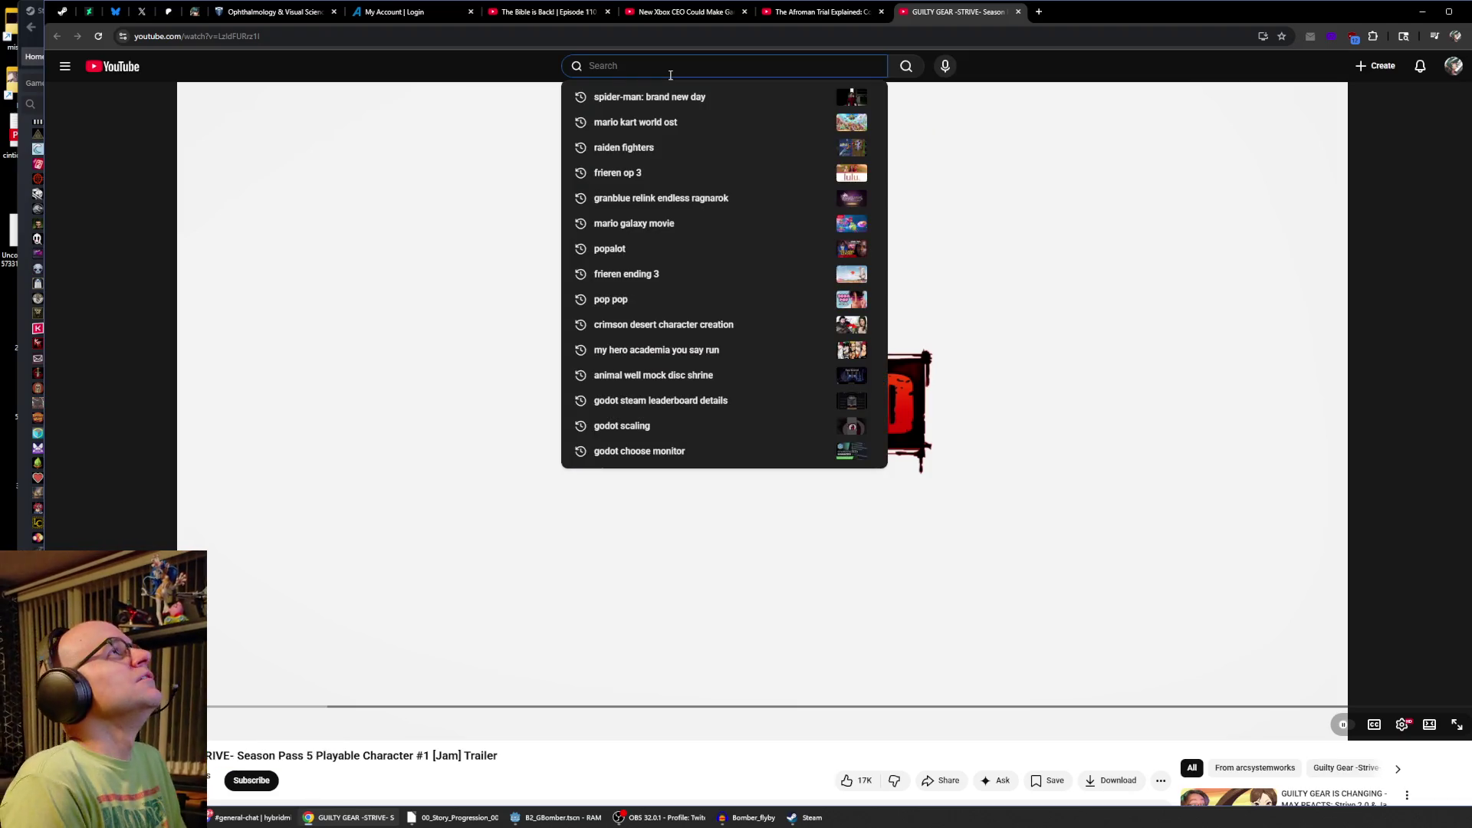
pyautogui.write('guilty gear strive ')
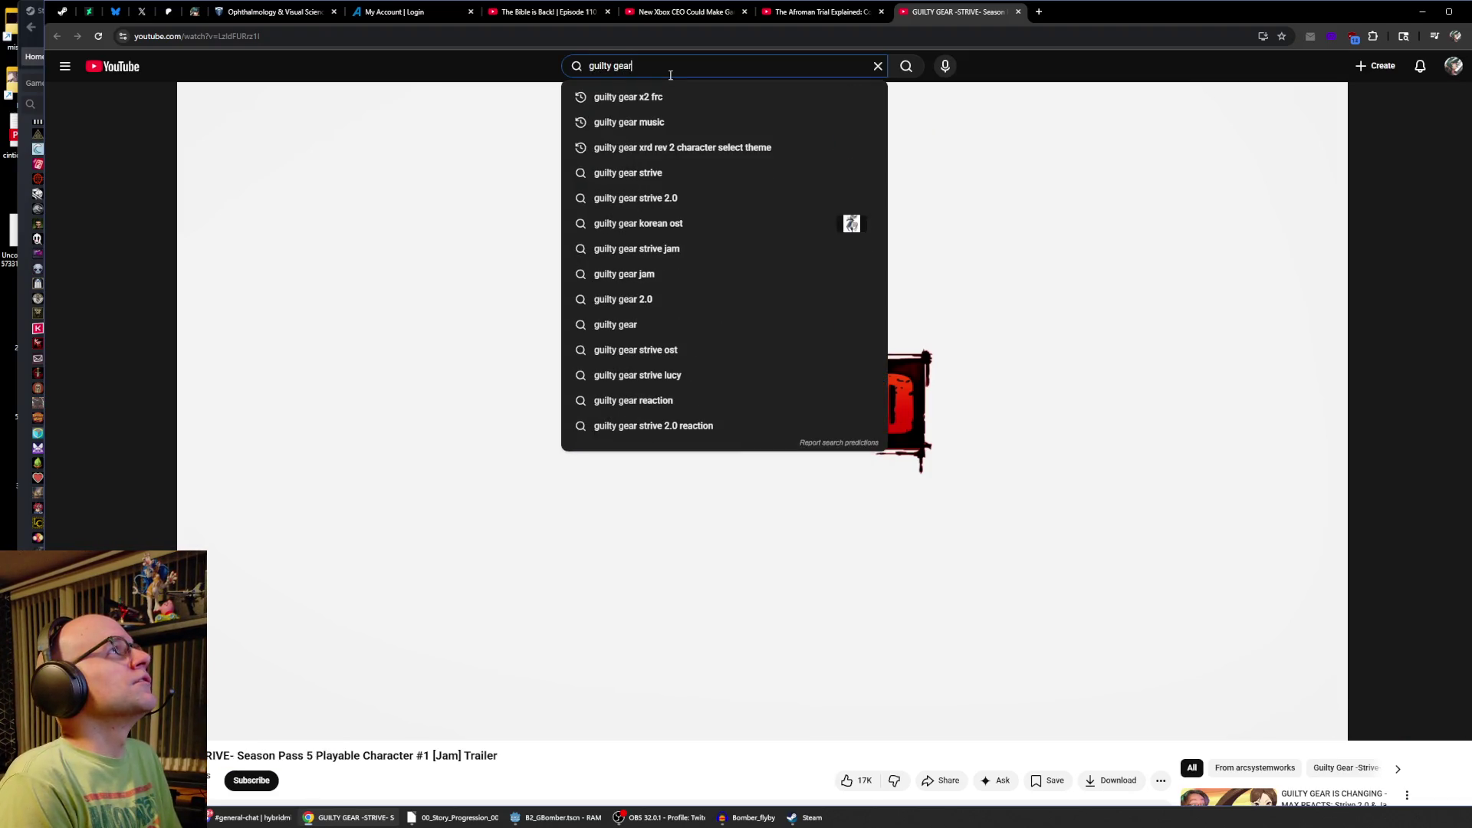
pyautogui.write('jam')
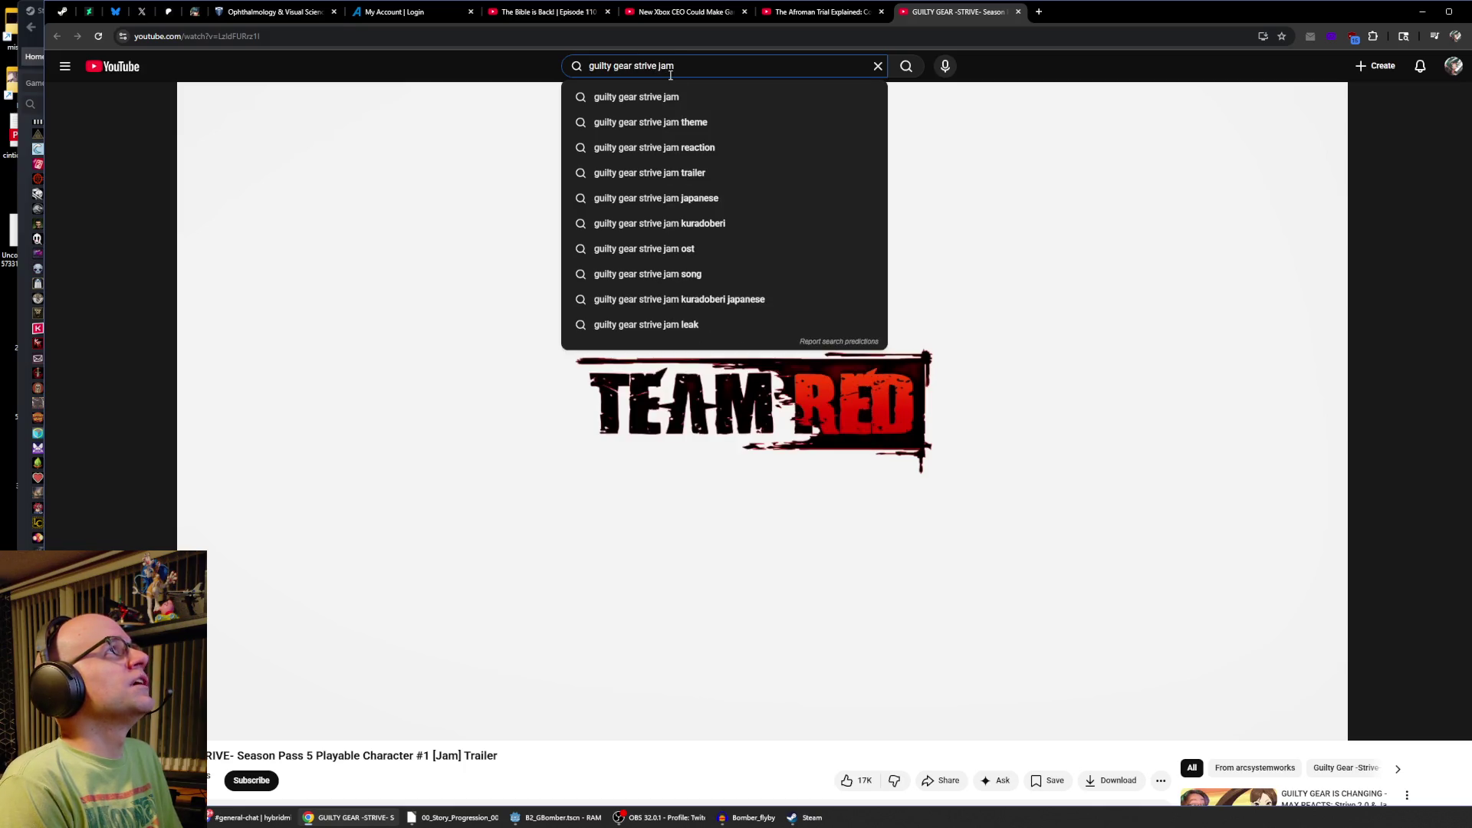
pyautogui.press('Return')
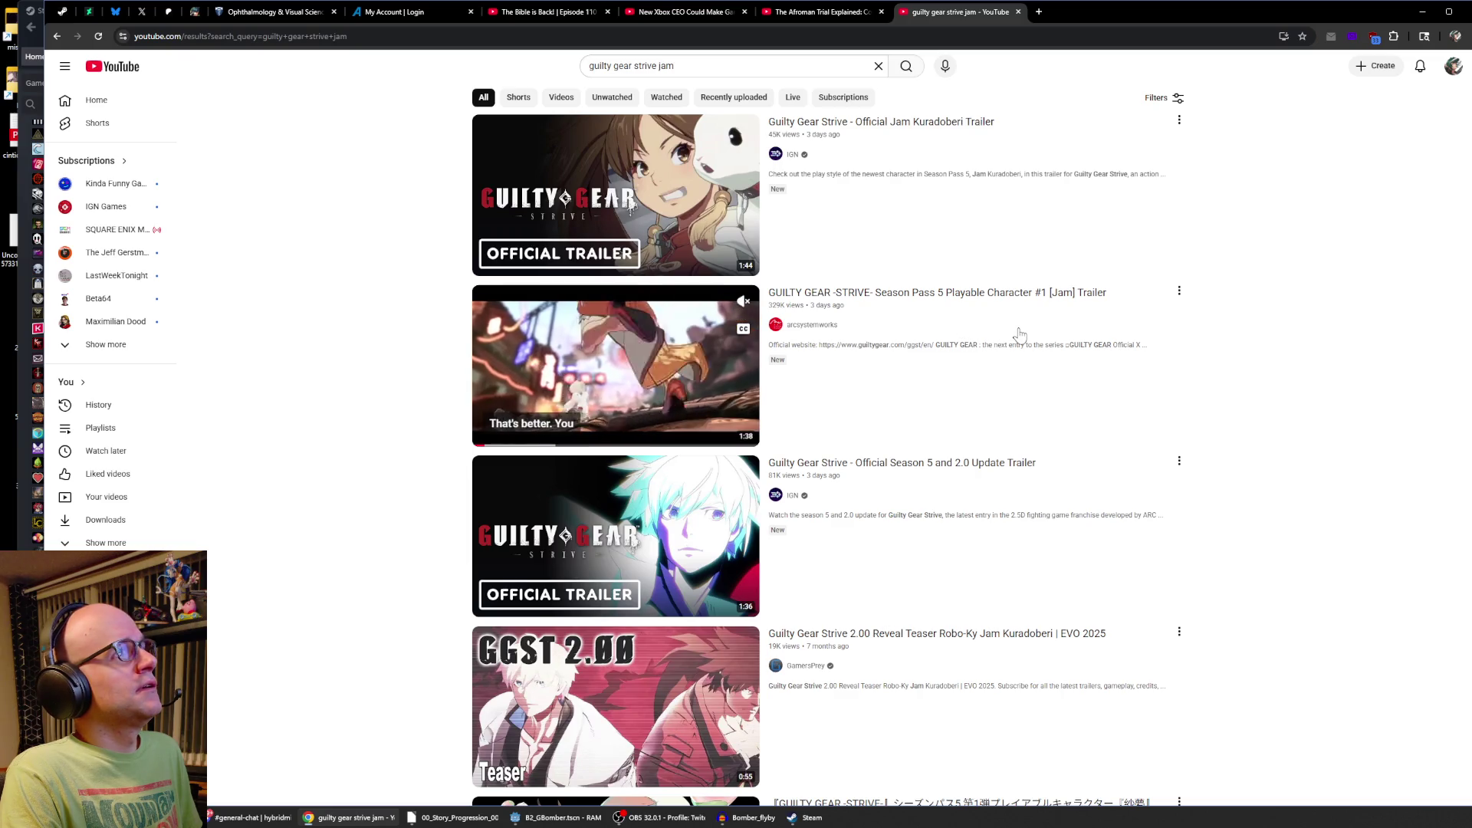
pyautogui.scroll(-5, 1019, 335)
pyautogui.click(736, 460)
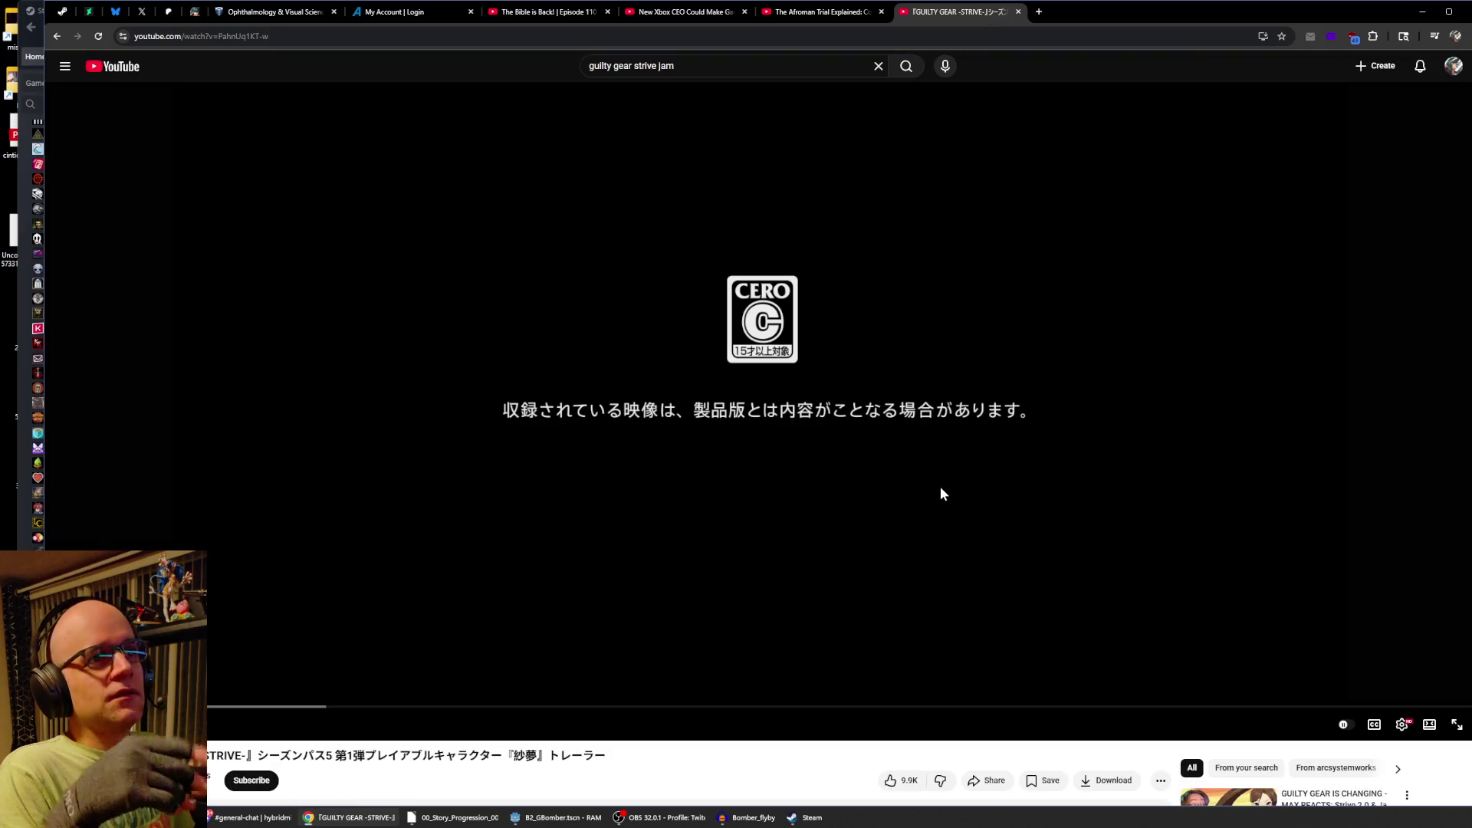
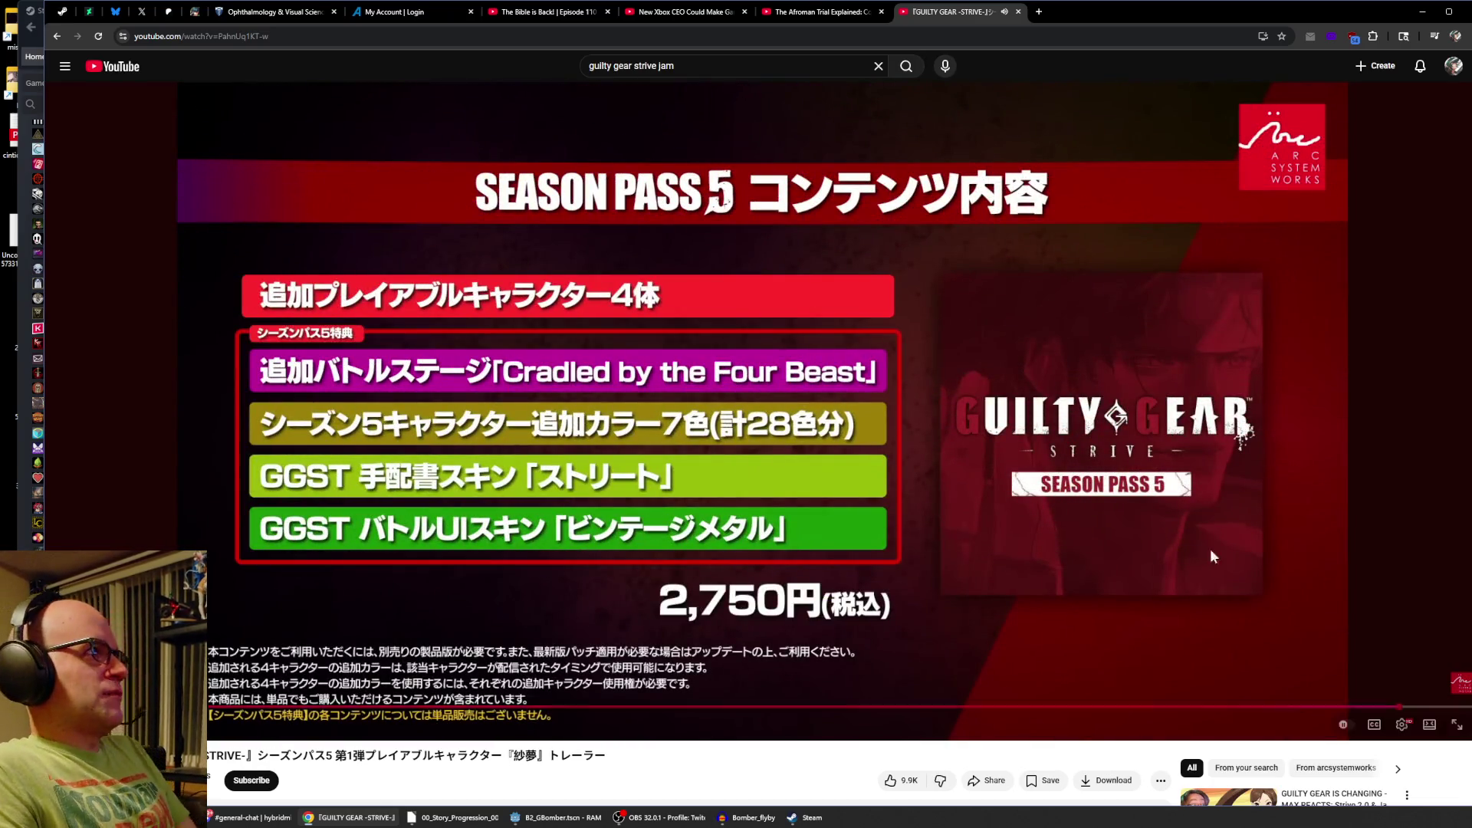
# Replace 'jam' with 'robo ky' in the YouTube search and run 'guilty gear strive robo ky'.
pyautogui.click(694, 65)
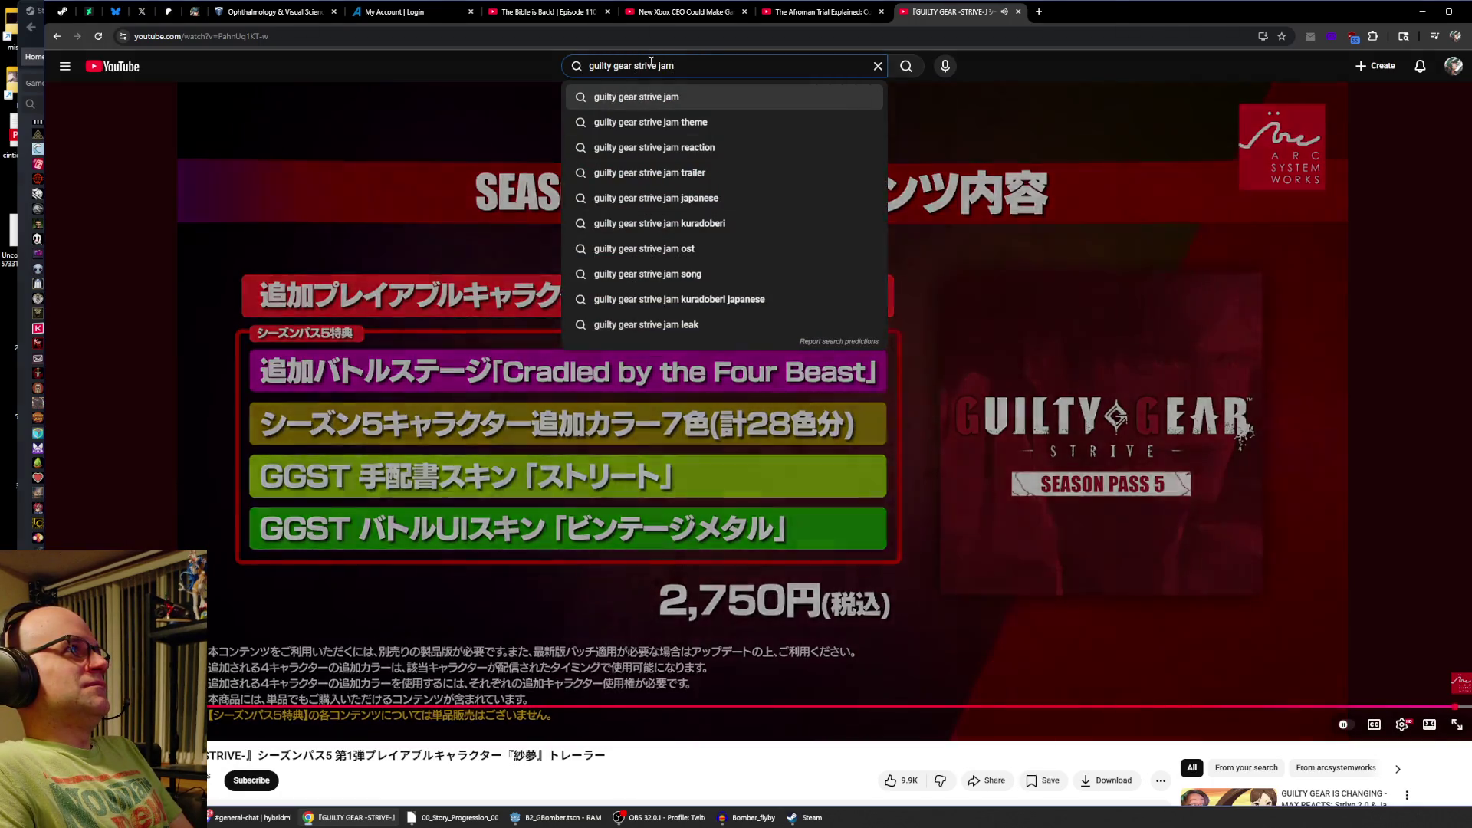
pyautogui.moveTo(658, 66); pyautogui.dragTo(729, 63)
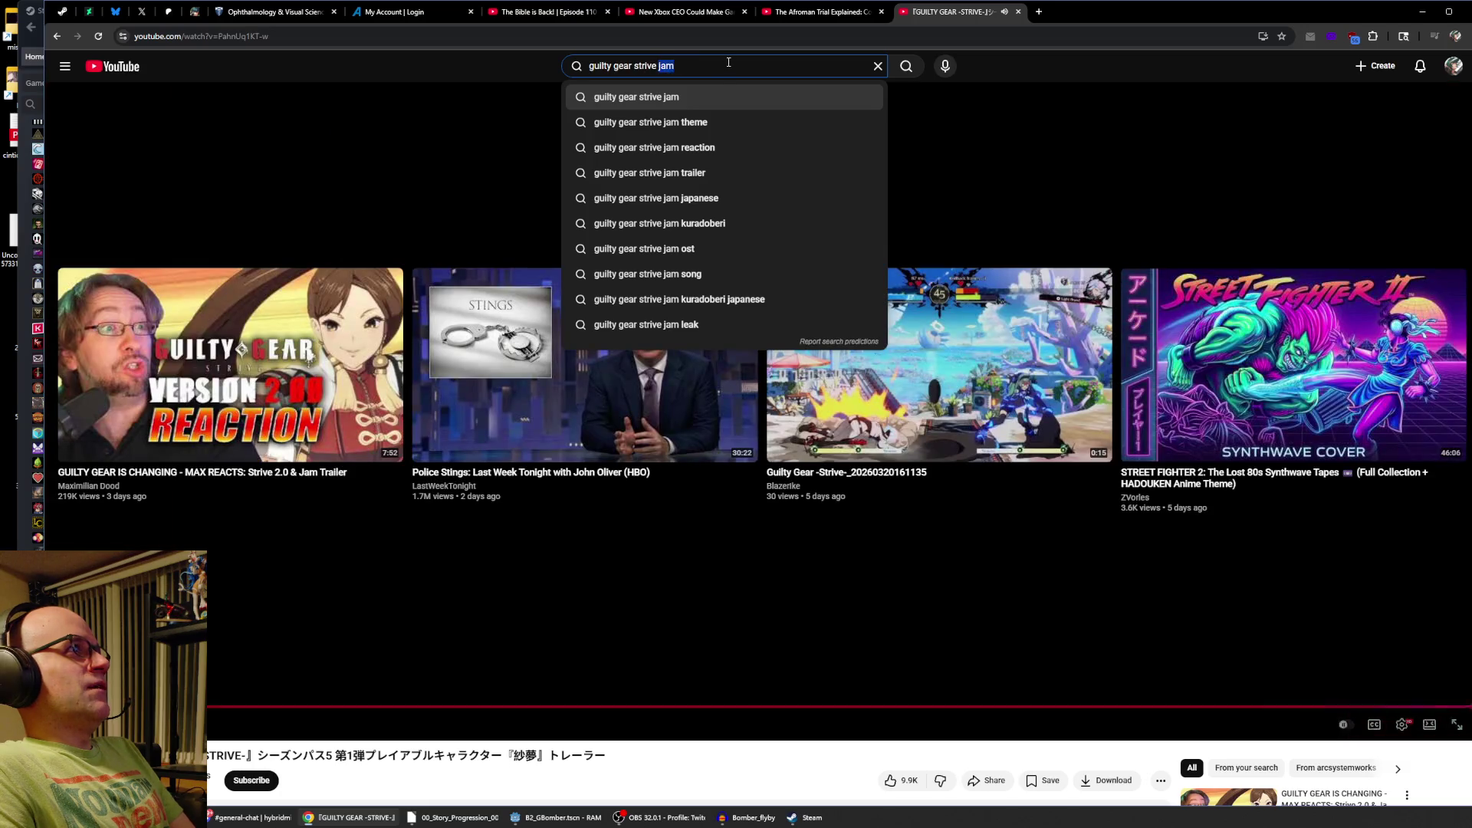
pyautogui.write('roboky')
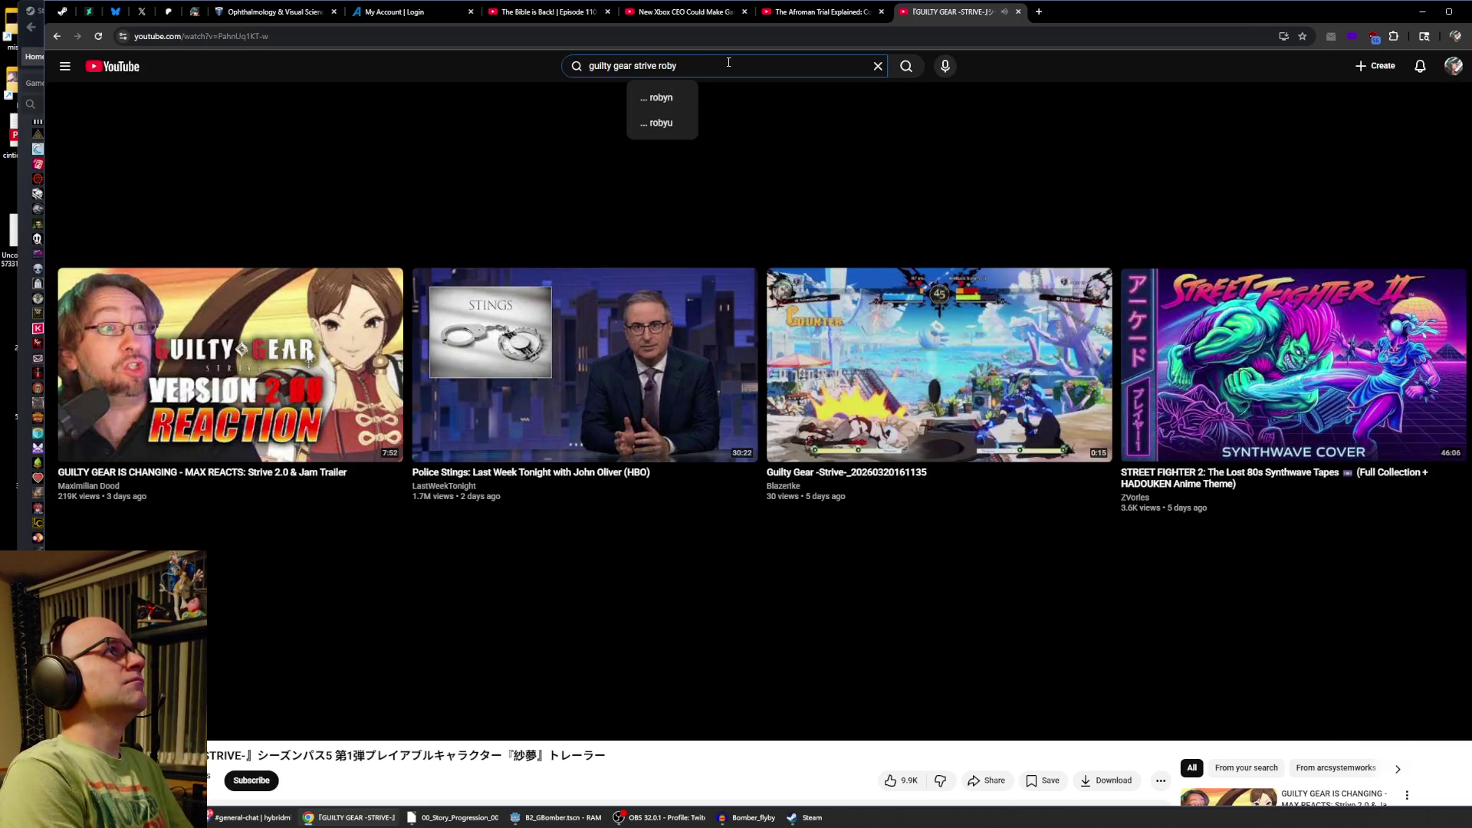
pyautogui.press('BackSpace')
pyautogui.press('BackSpace')
pyautogui.write('y')
pyautogui.press('Return')
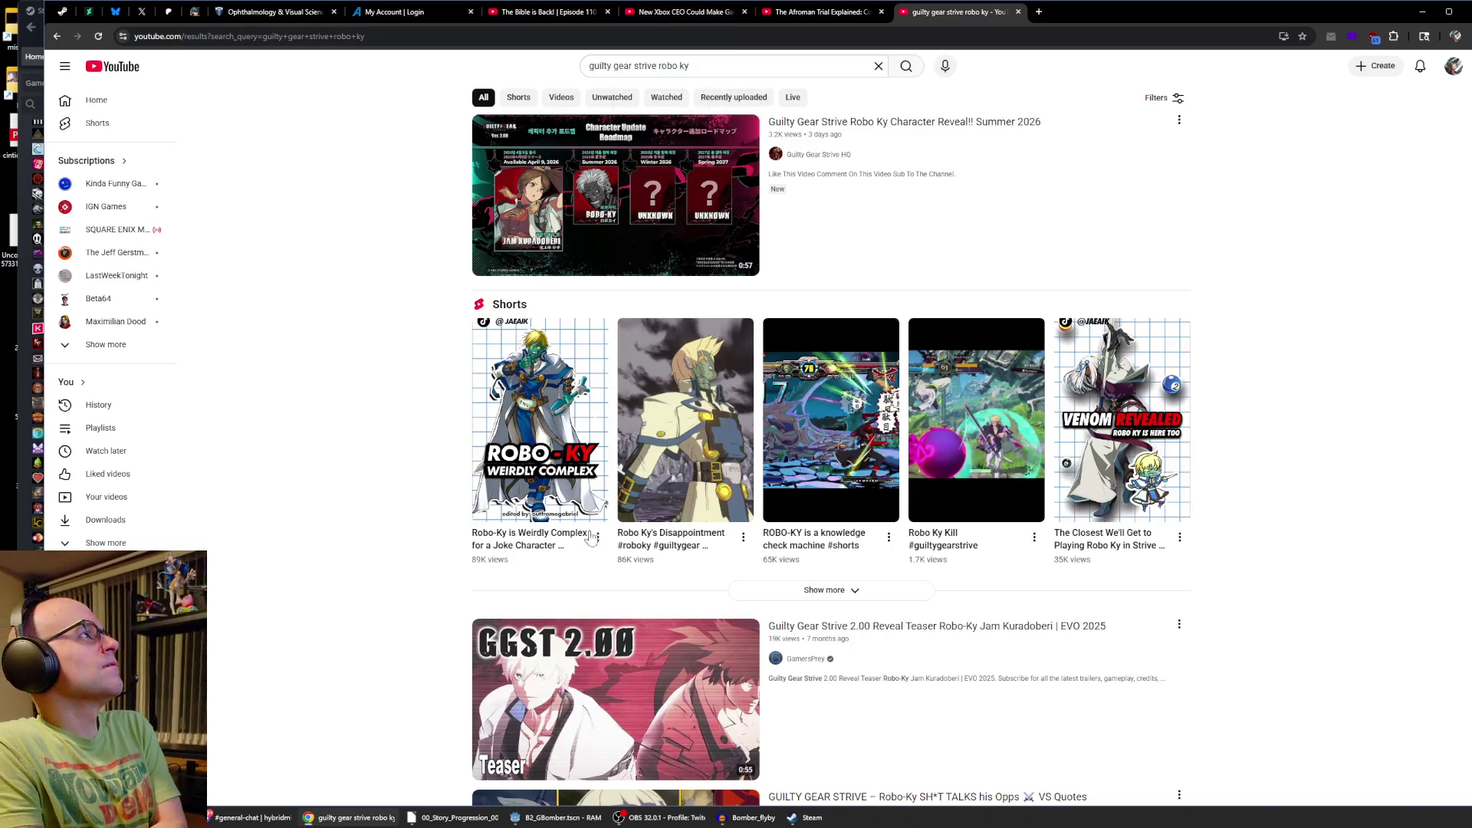
# Scroll through the Robo Ky reveal video and Shorts results, then close the browser.
pyautogui.moveTo(564, 503)
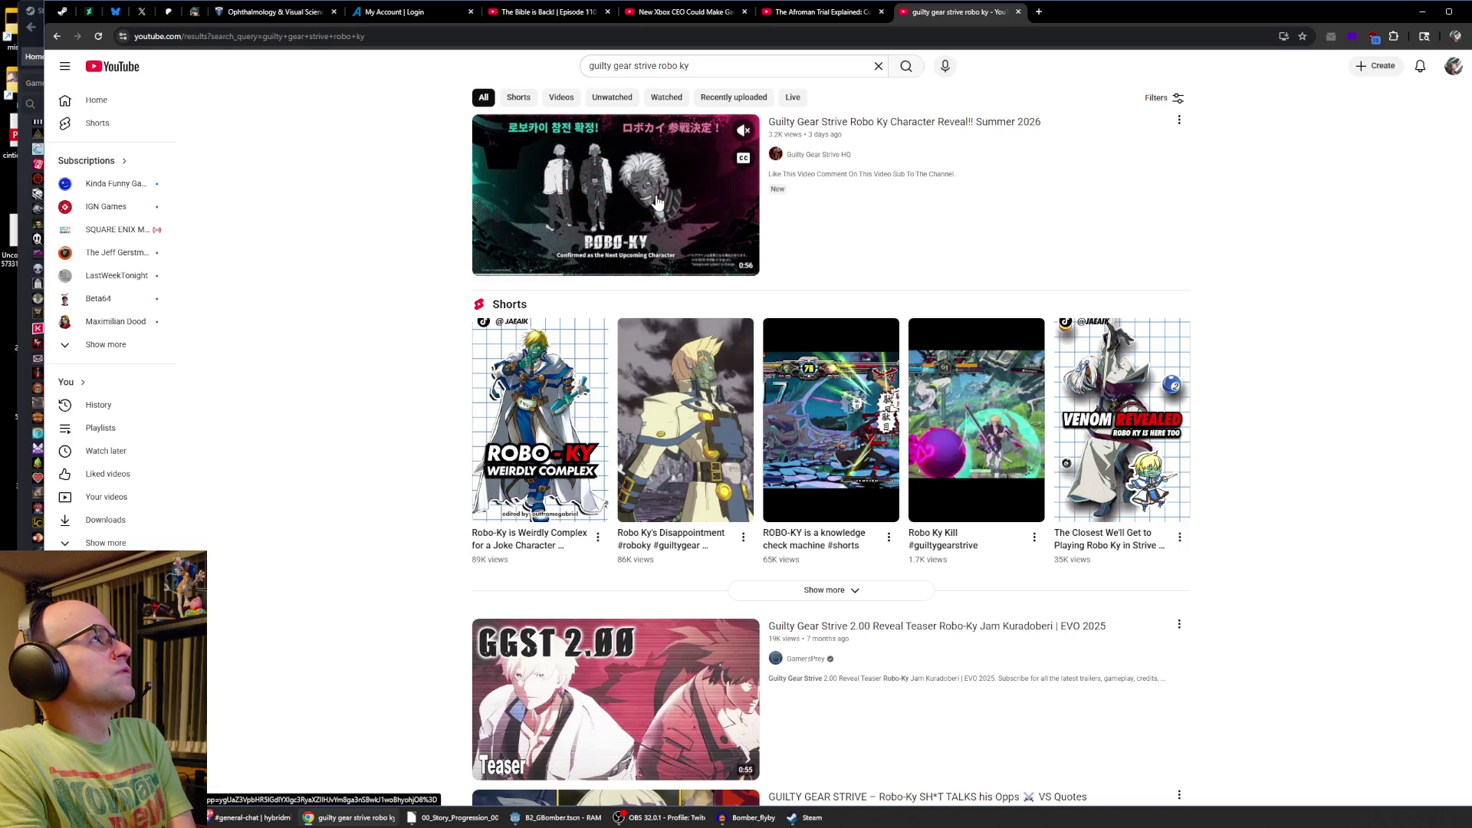
pyautogui.scroll(-3, 734, 466)
pyautogui.scroll(-1, 734, 465)
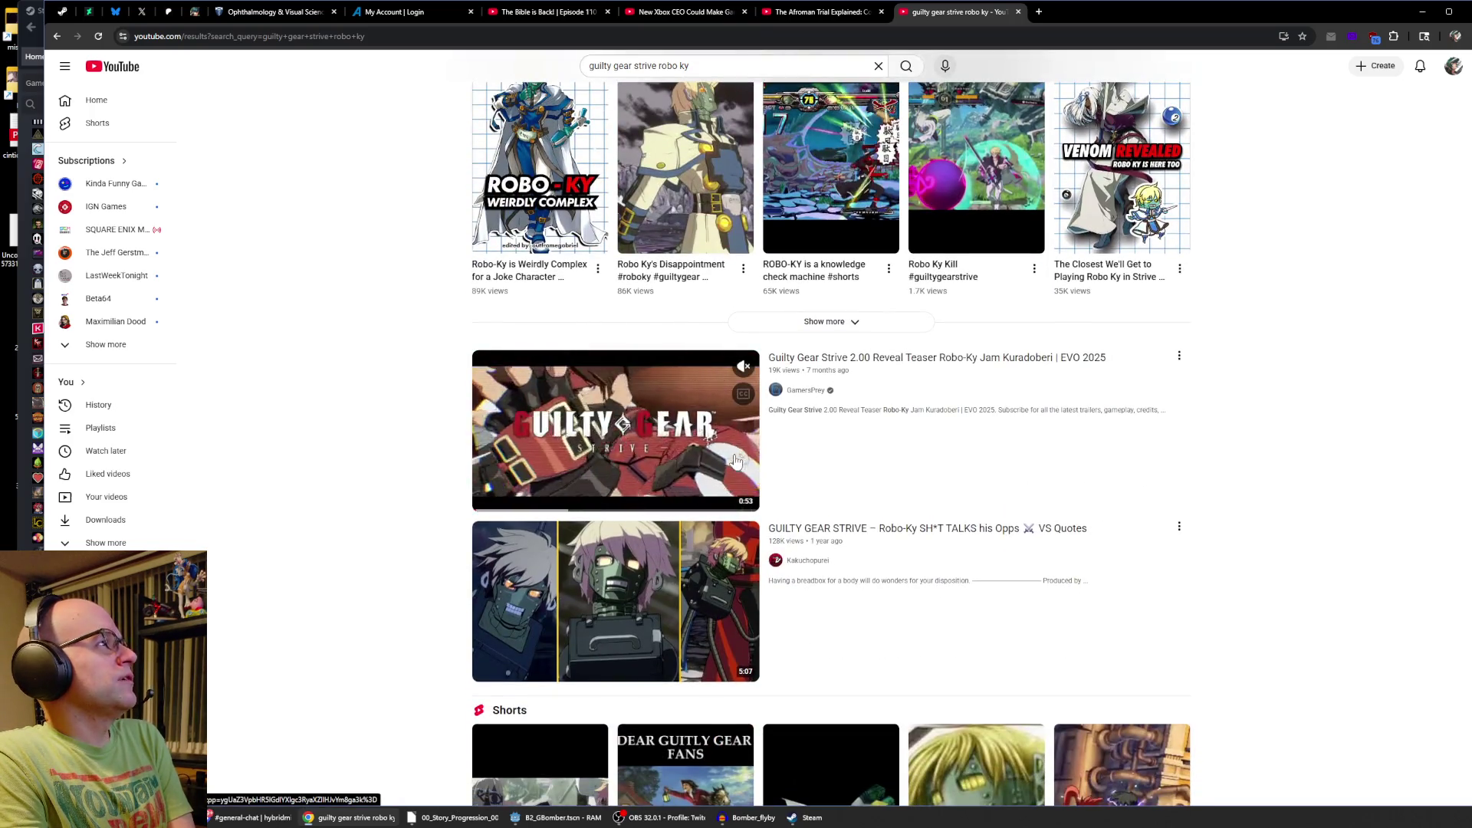
pyautogui.scroll(-3, 893, 521)
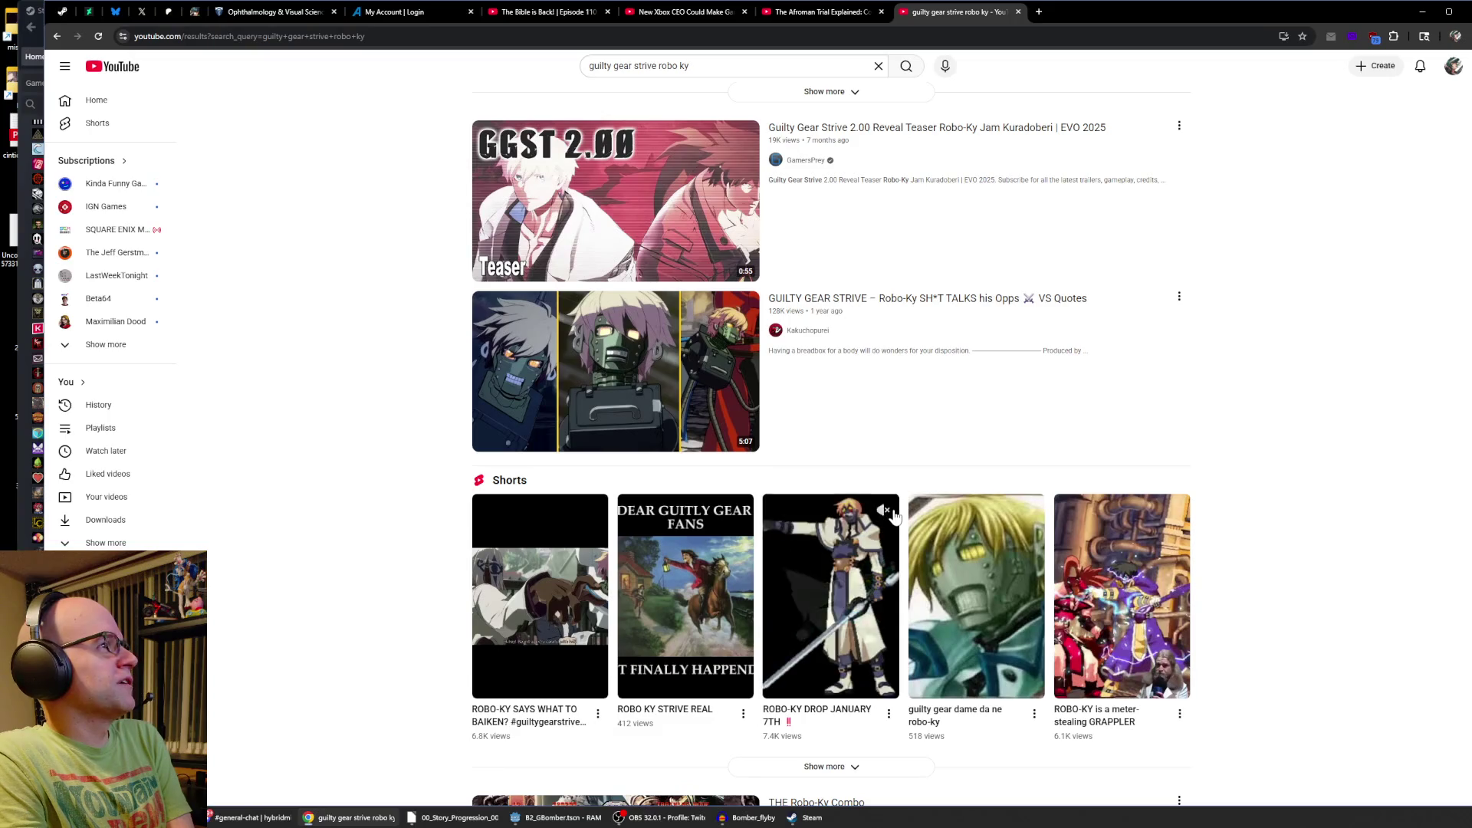
pyautogui.scroll(6, 893, 491)
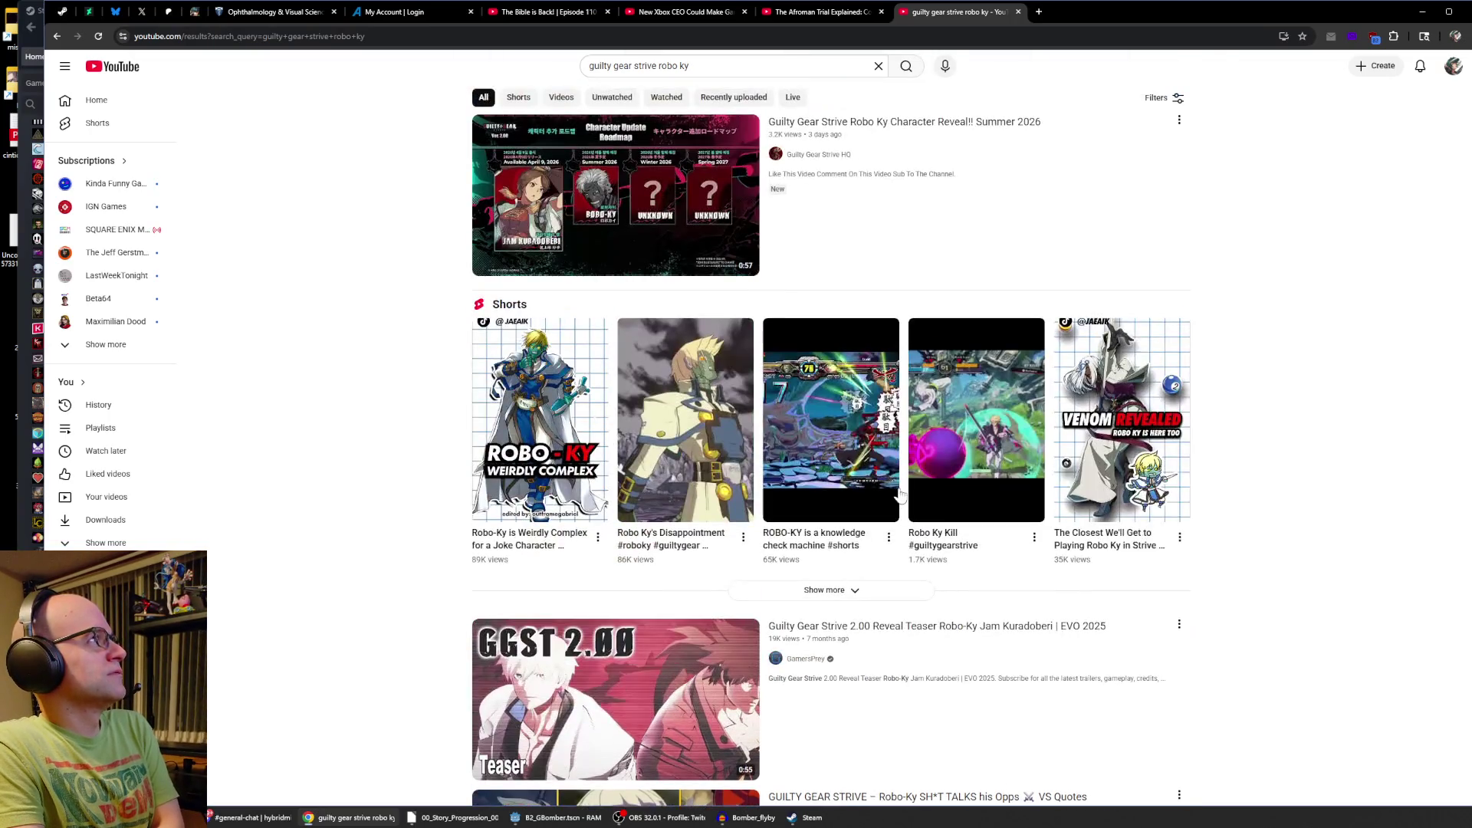
pyautogui.click(1018, 11)
# Back in Steam, dismiss the Jam Kuradoberi news post and go to the STORE Wishlist.
pyautogui.click(1423, 11)
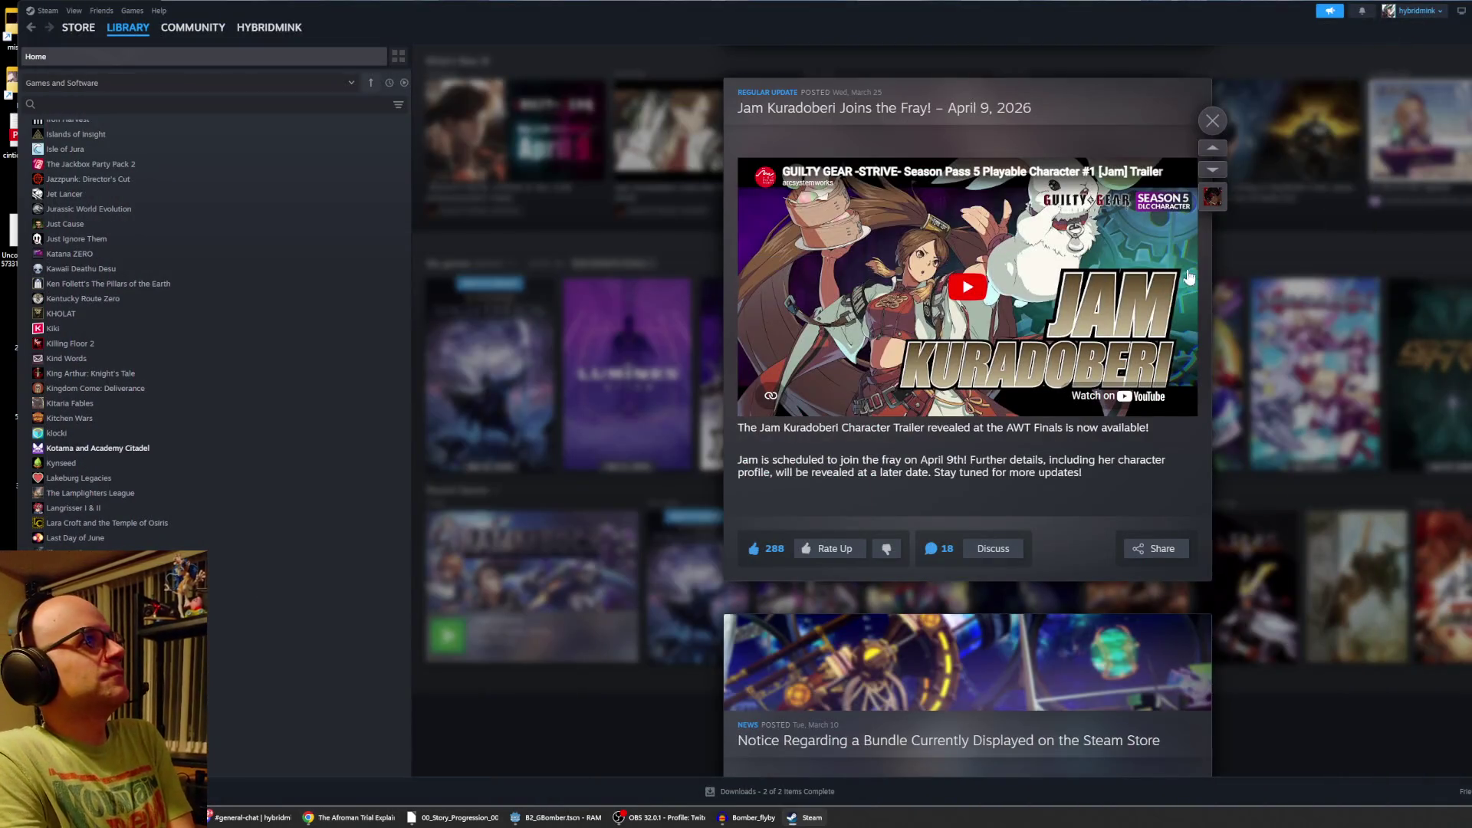
pyautogui.click(1213, 120)
pyautogui.moveTo(1051, 381)
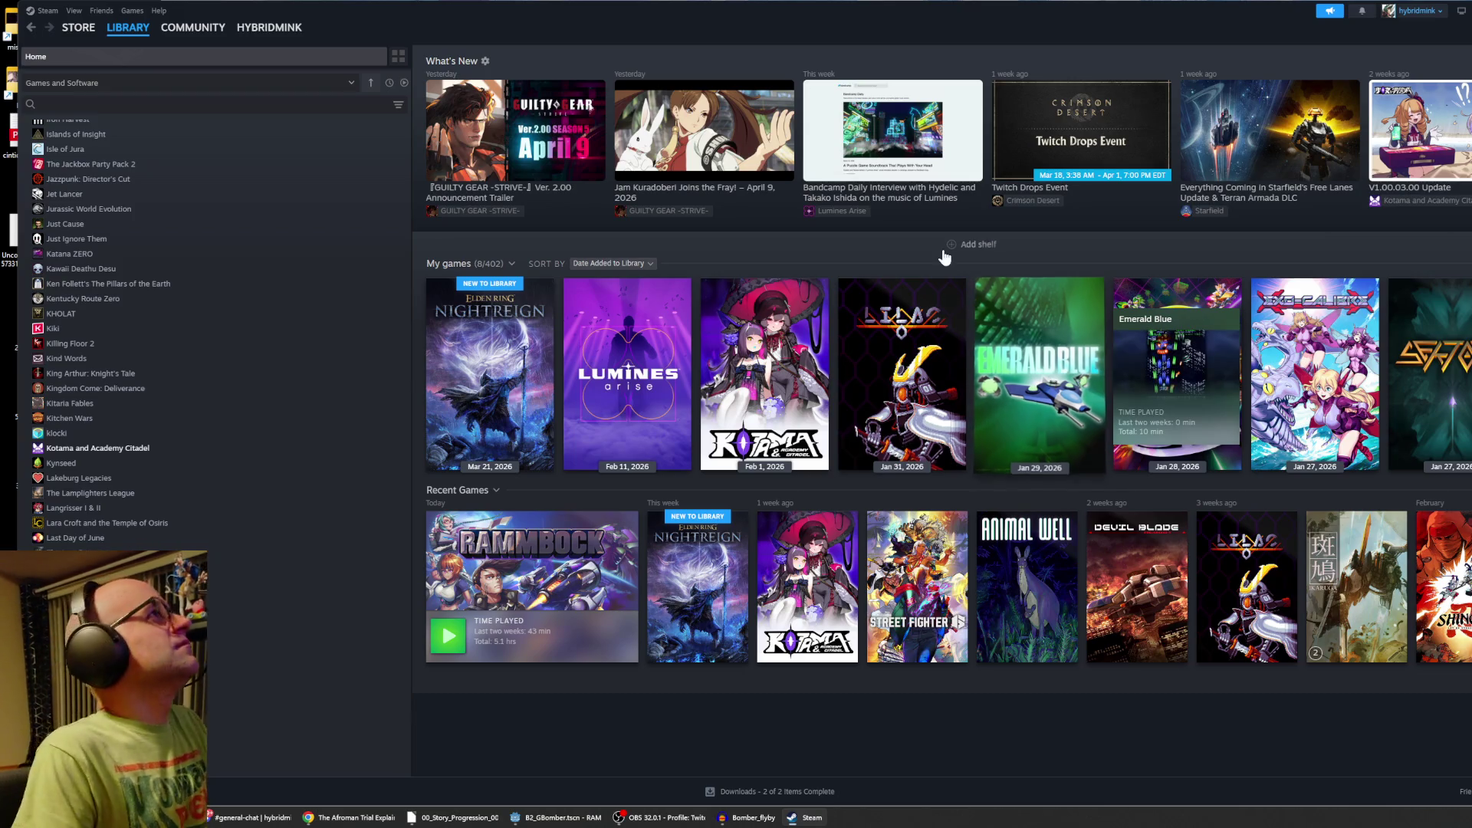
pyautogui.moveTo(862, 289)
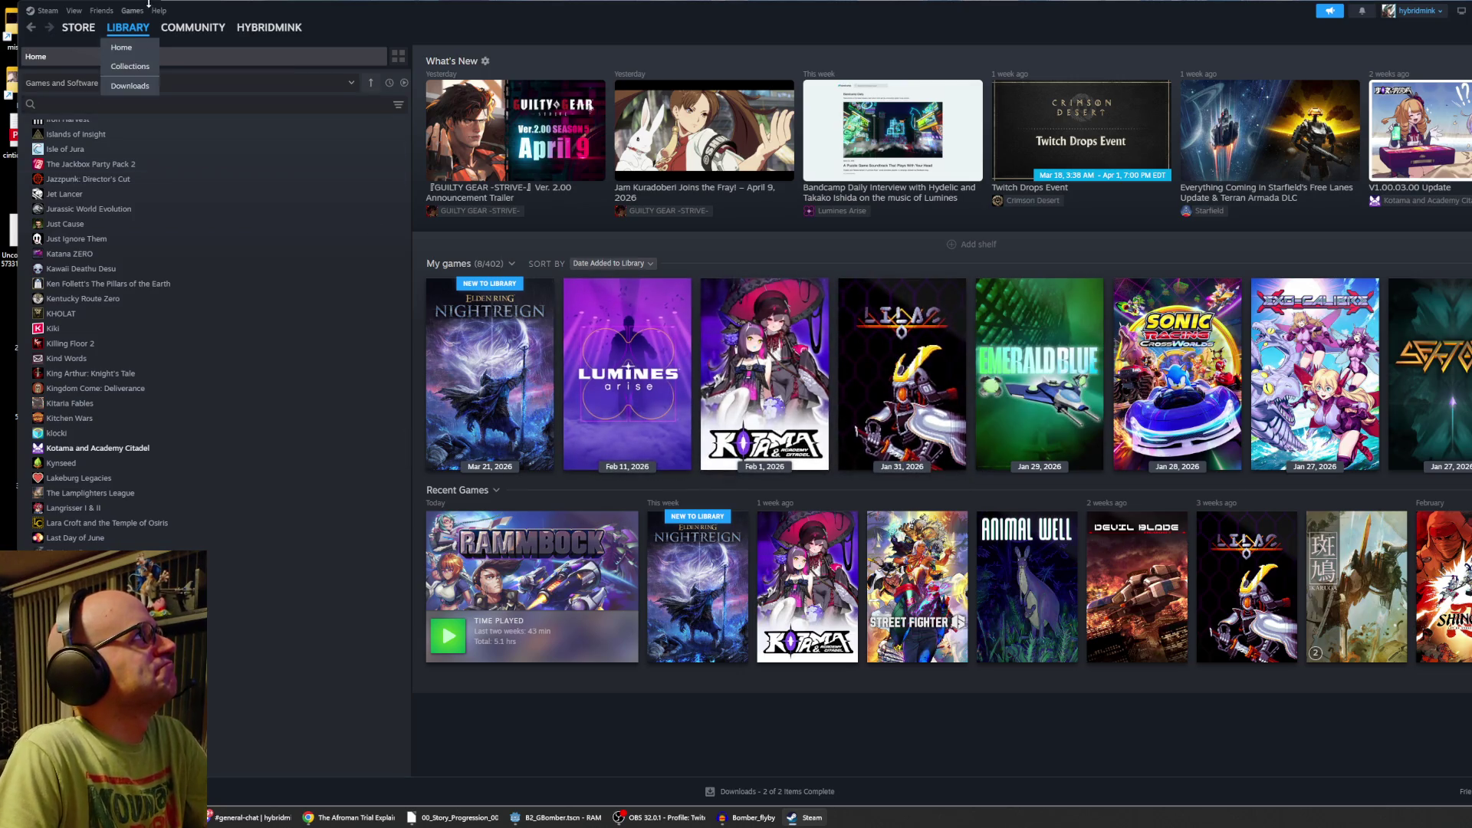
pyautogui.moveTo(106, 29)
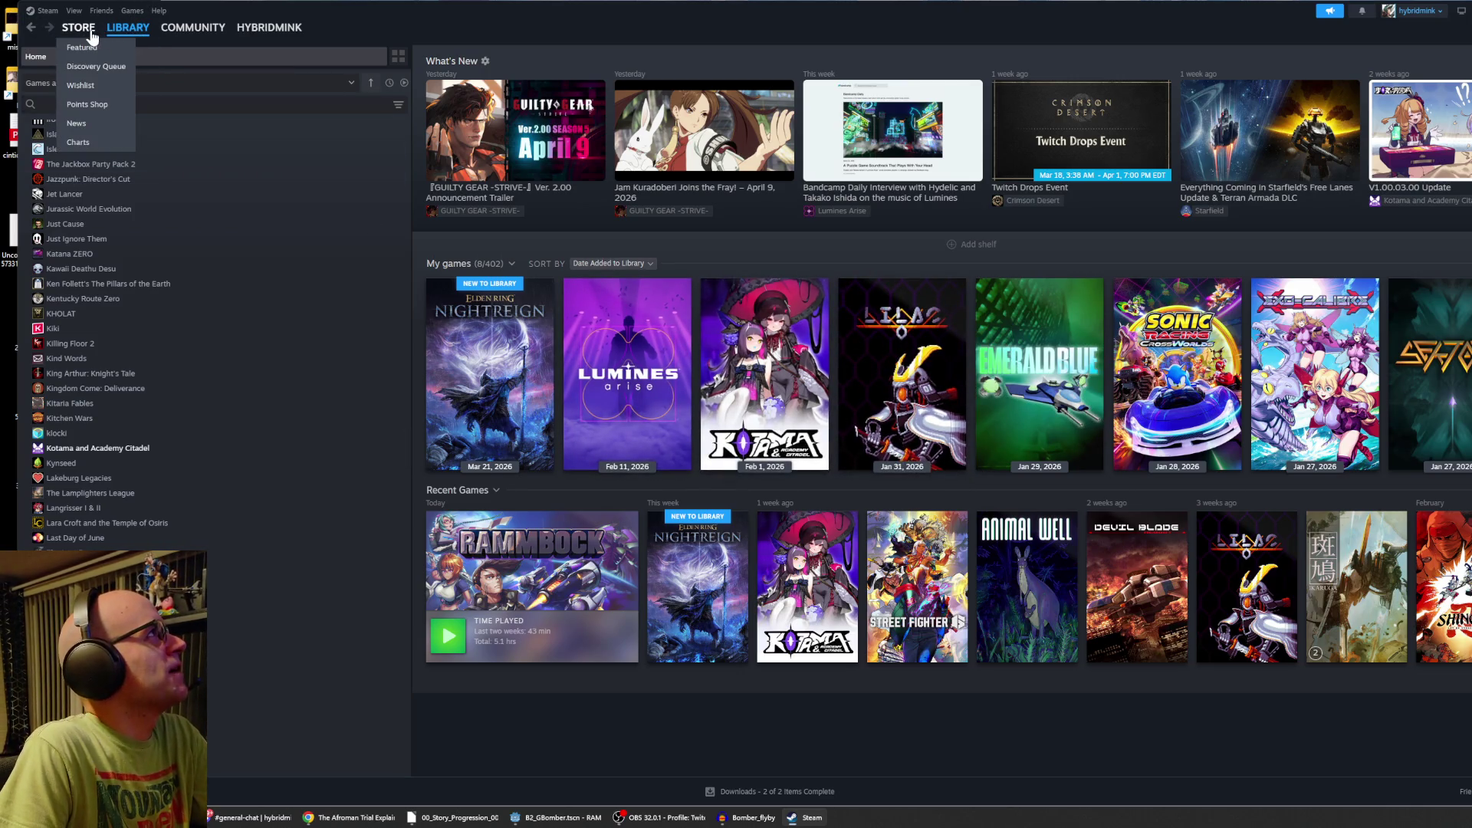
pyautogui.moveTo(180, 31)
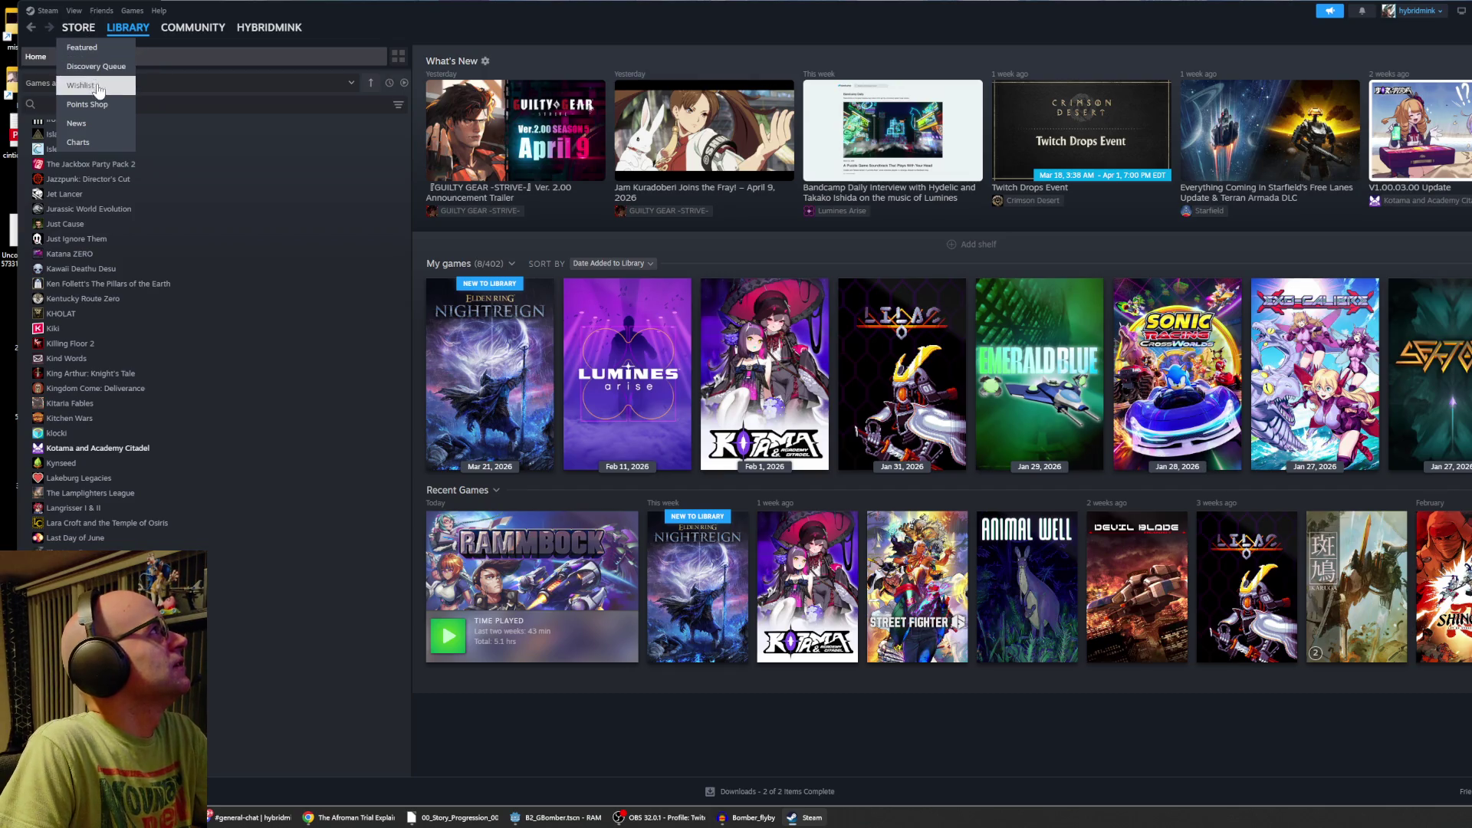
pyautogui.click(91, 85)
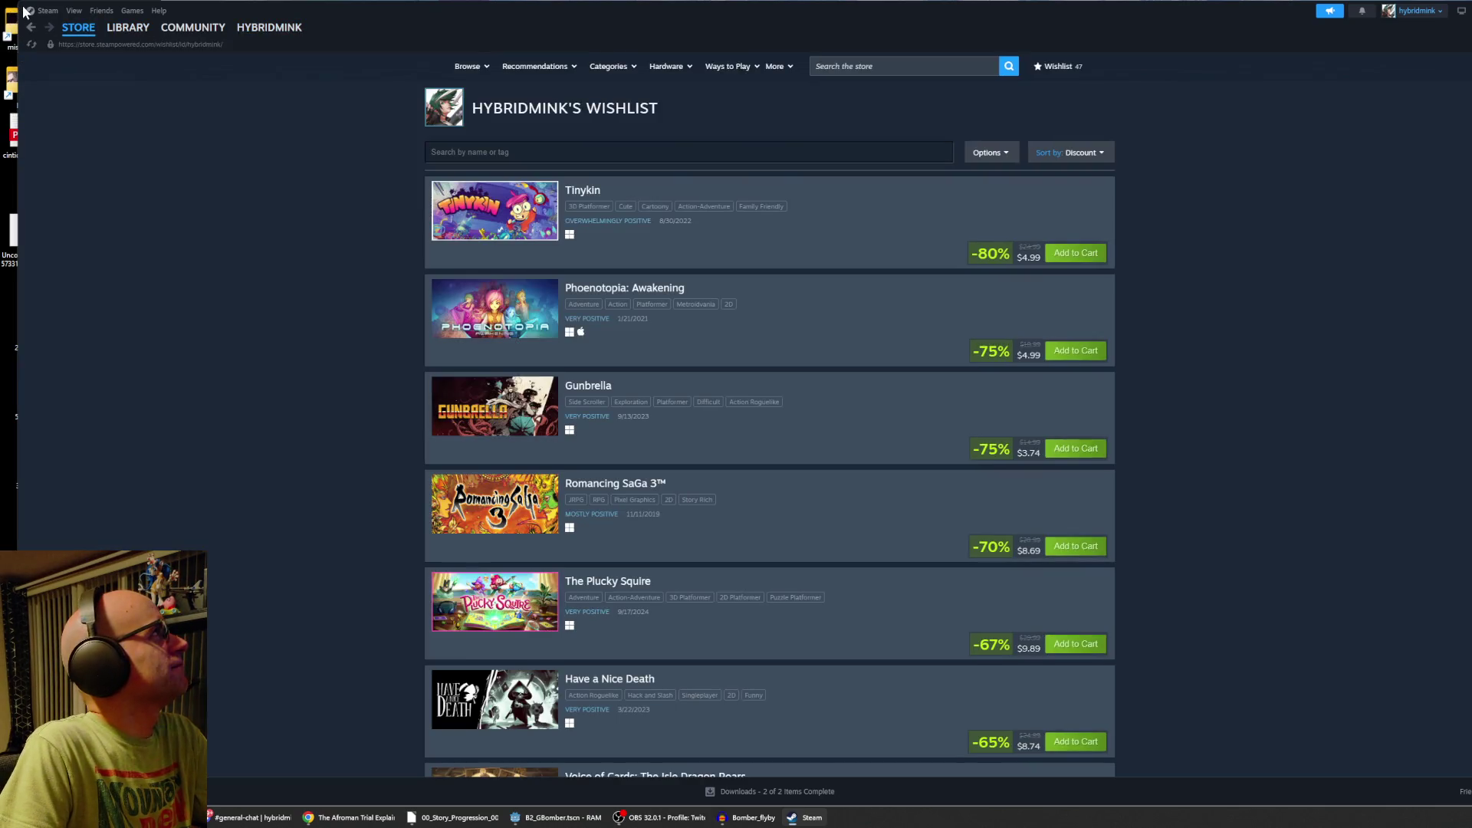
# Move the Steam window down and right, and start scrolling down the discounted wishlist.
pyautogui.moveTo(22, 10)
pyautogui.mouseDown()
pyautogui.moveTo(73, 65)
pyautogui.moveTo(600, 244)
pyautogui.moveTo(453, 121)
pyautogui.moveTo(596, 125)
pyautogui.mouseUp()
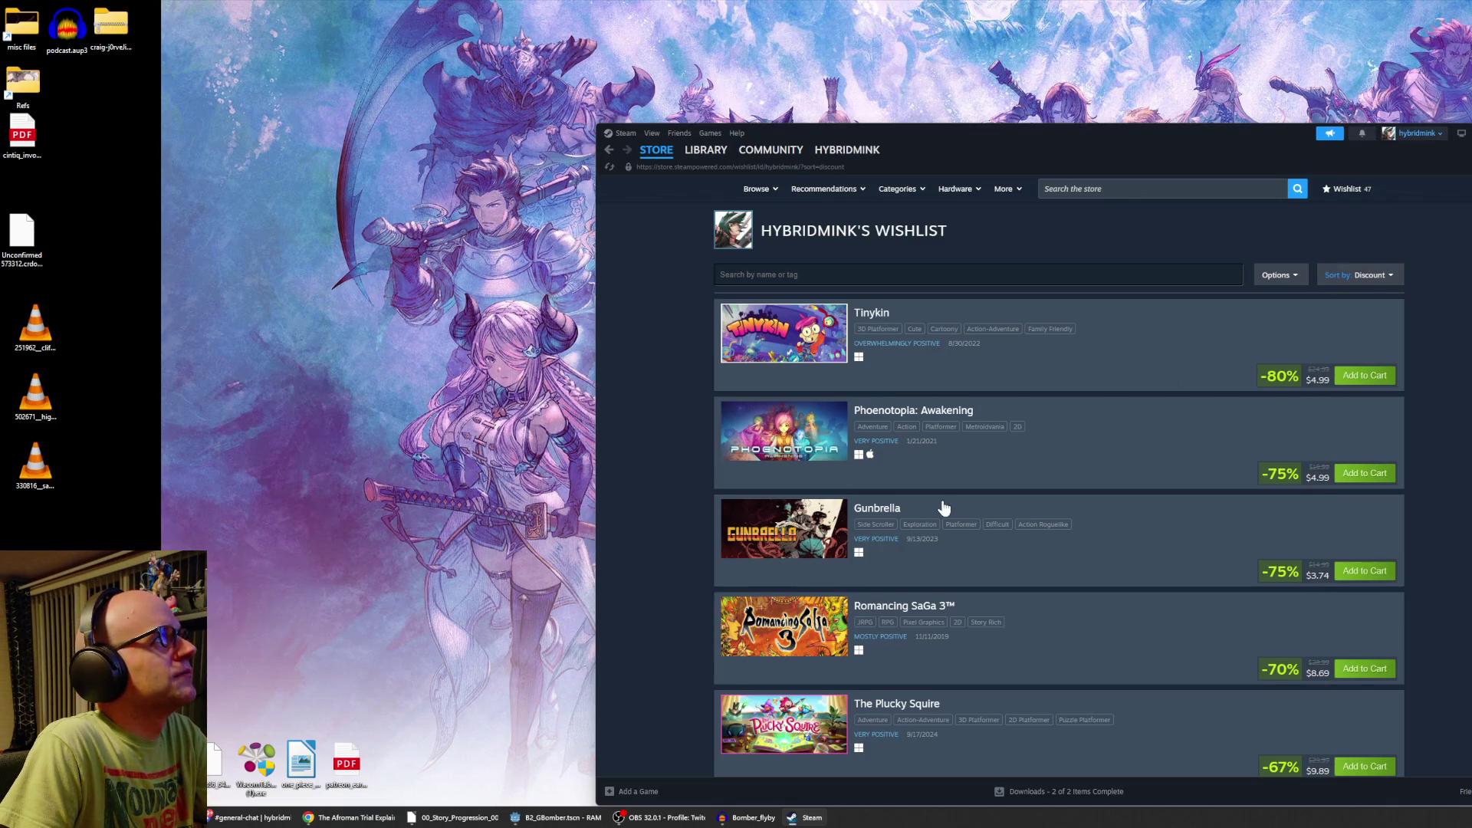
pyautogui.scroll(-4, 943, 506)
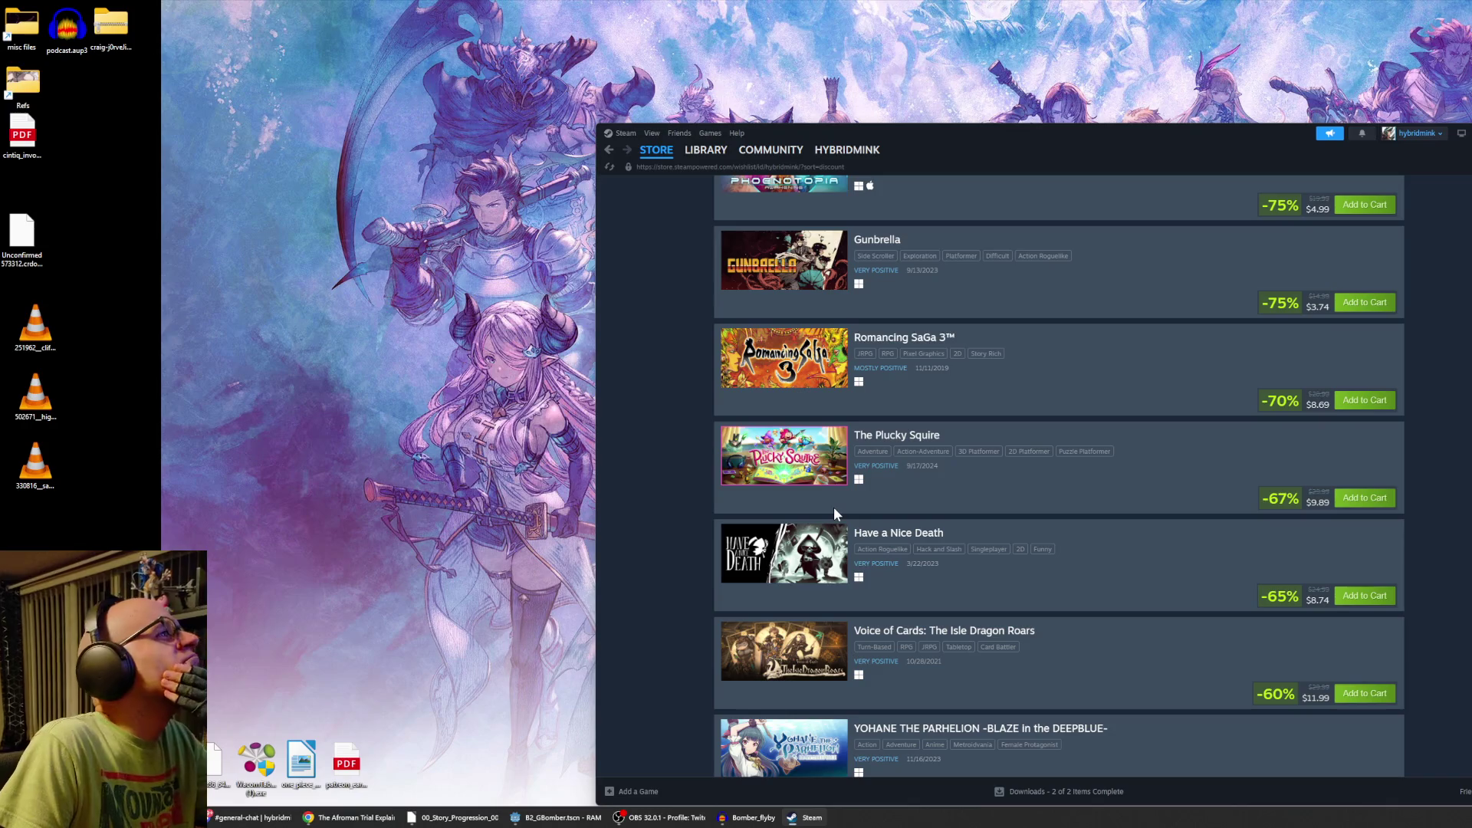
pyautogui.scroll(-2, 834, 508)
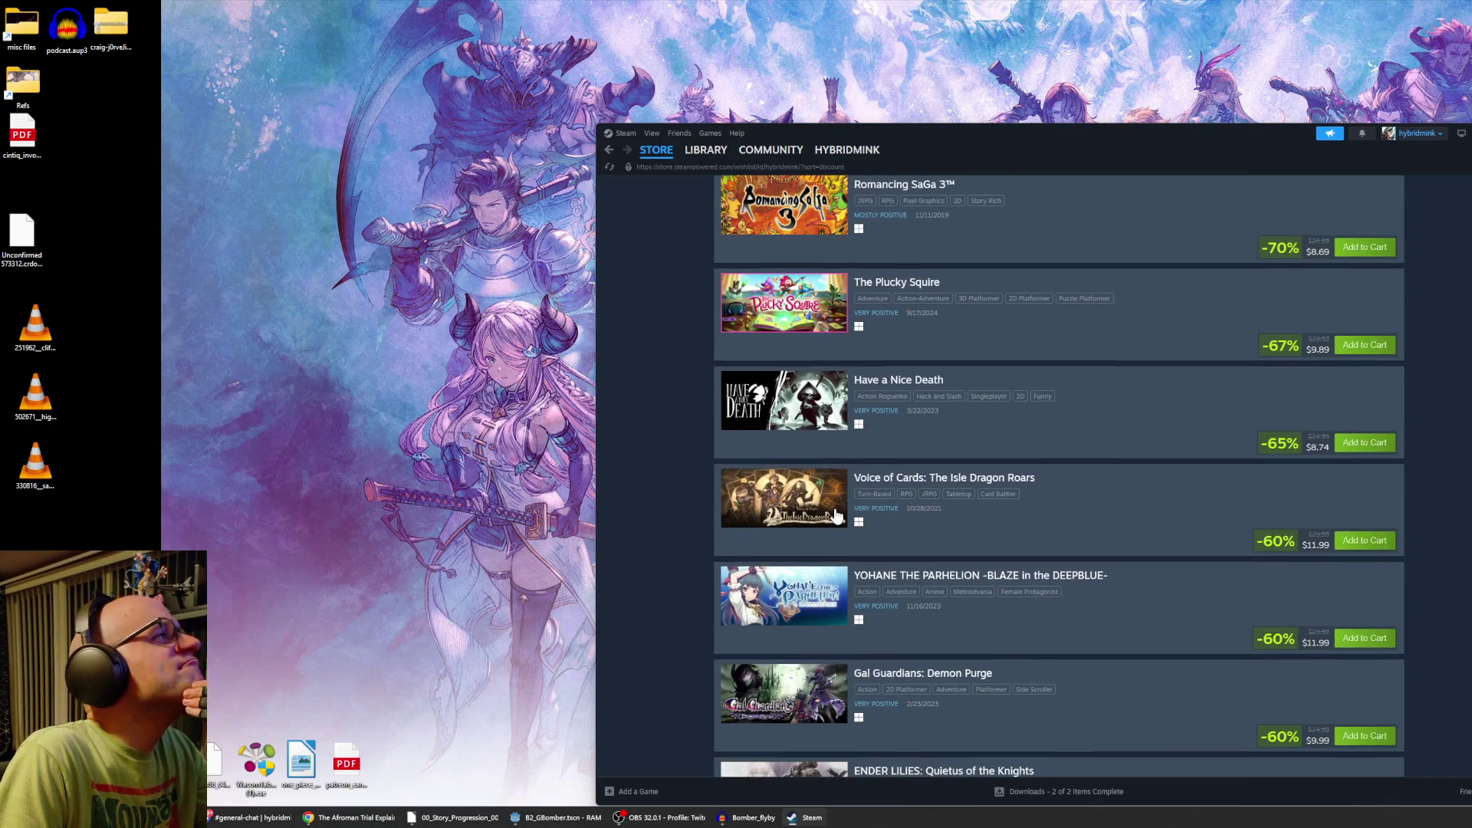
pyautogui.scroll(-2, 834, 507)
pyautogui.scroll(-2, 836, 516)
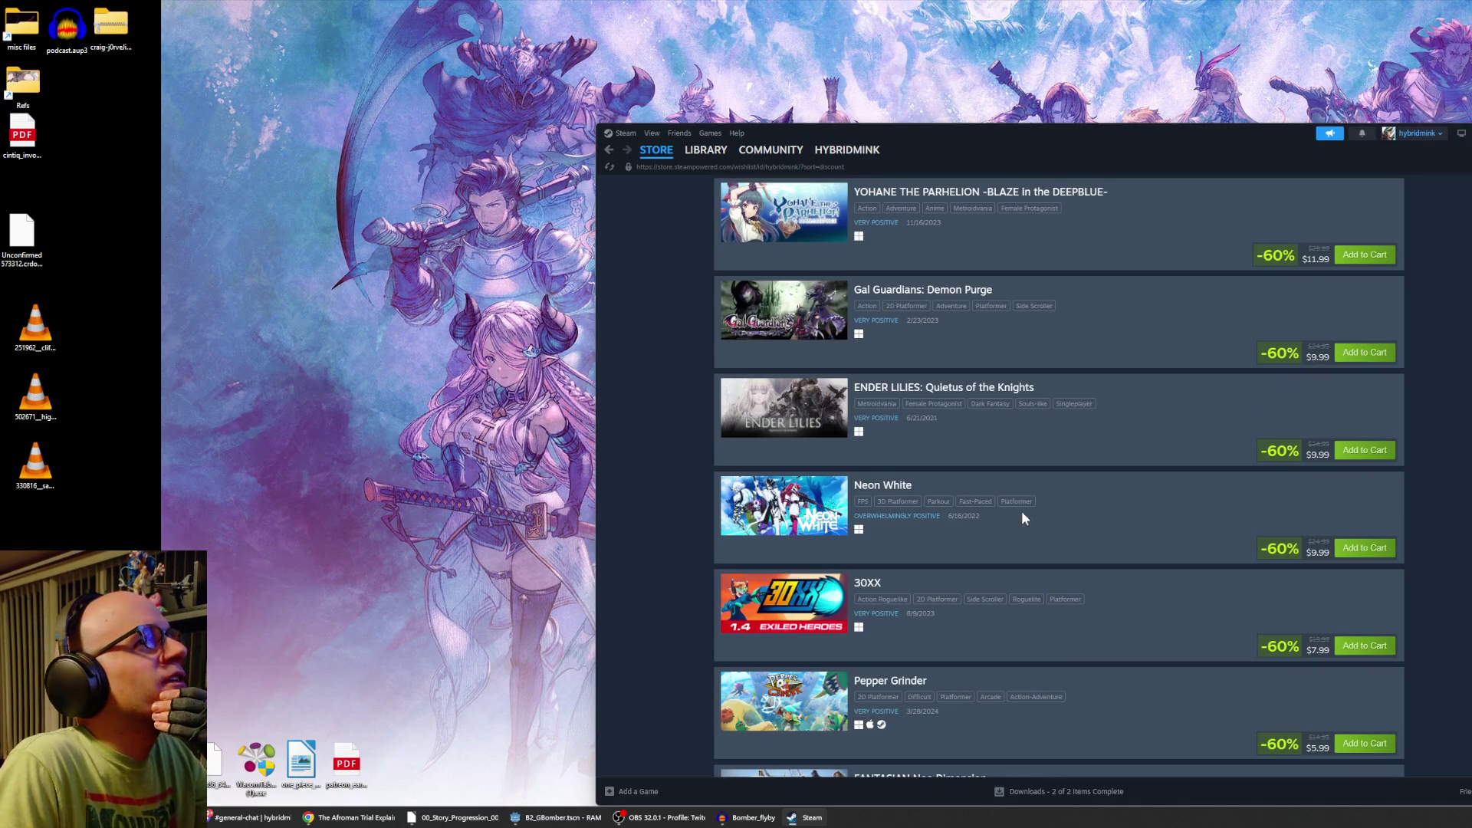
pyautogui.moveTo(897, 520)
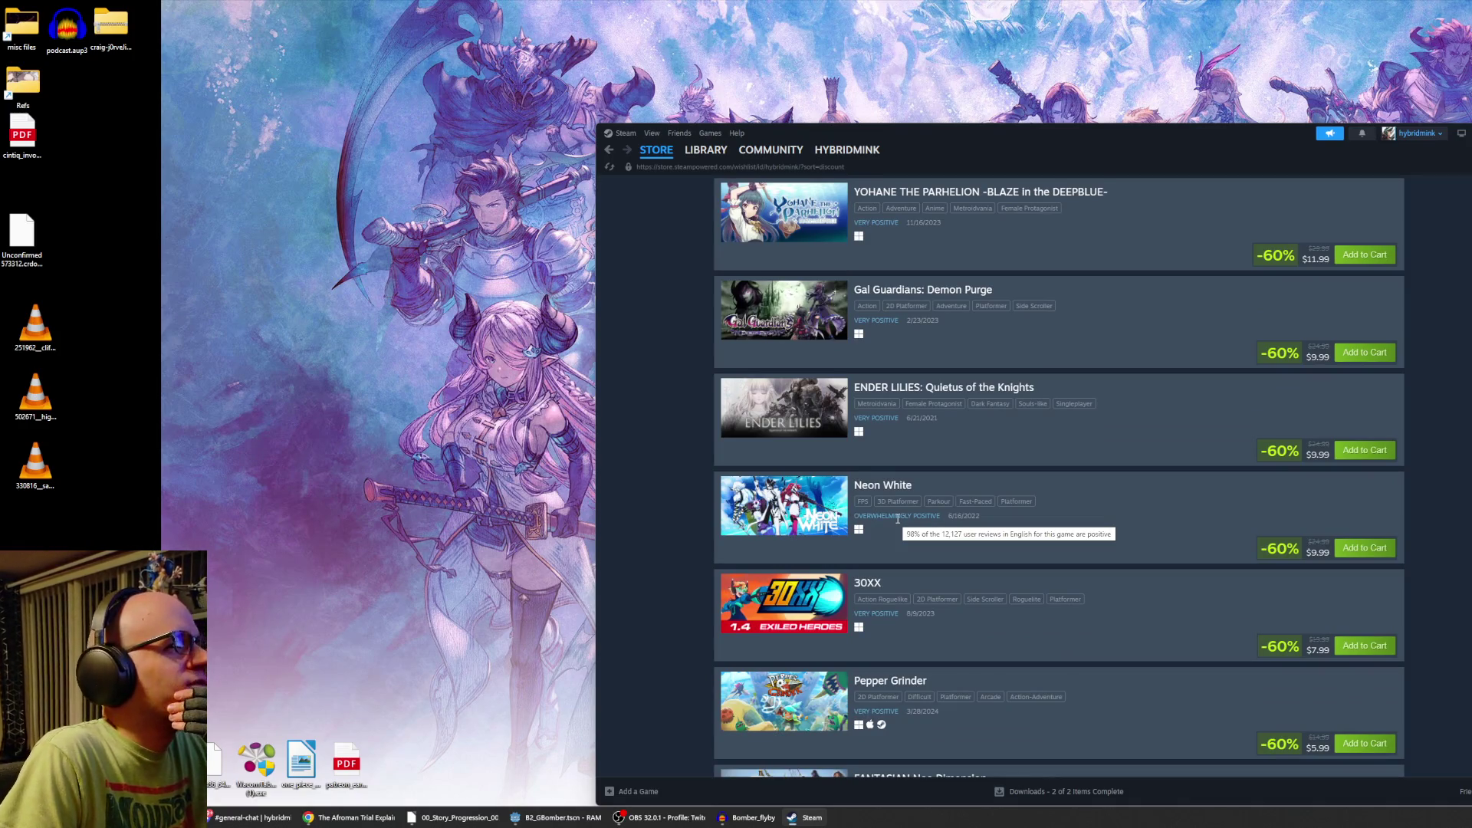
pyautogui.scroll(-2, 889, 535)
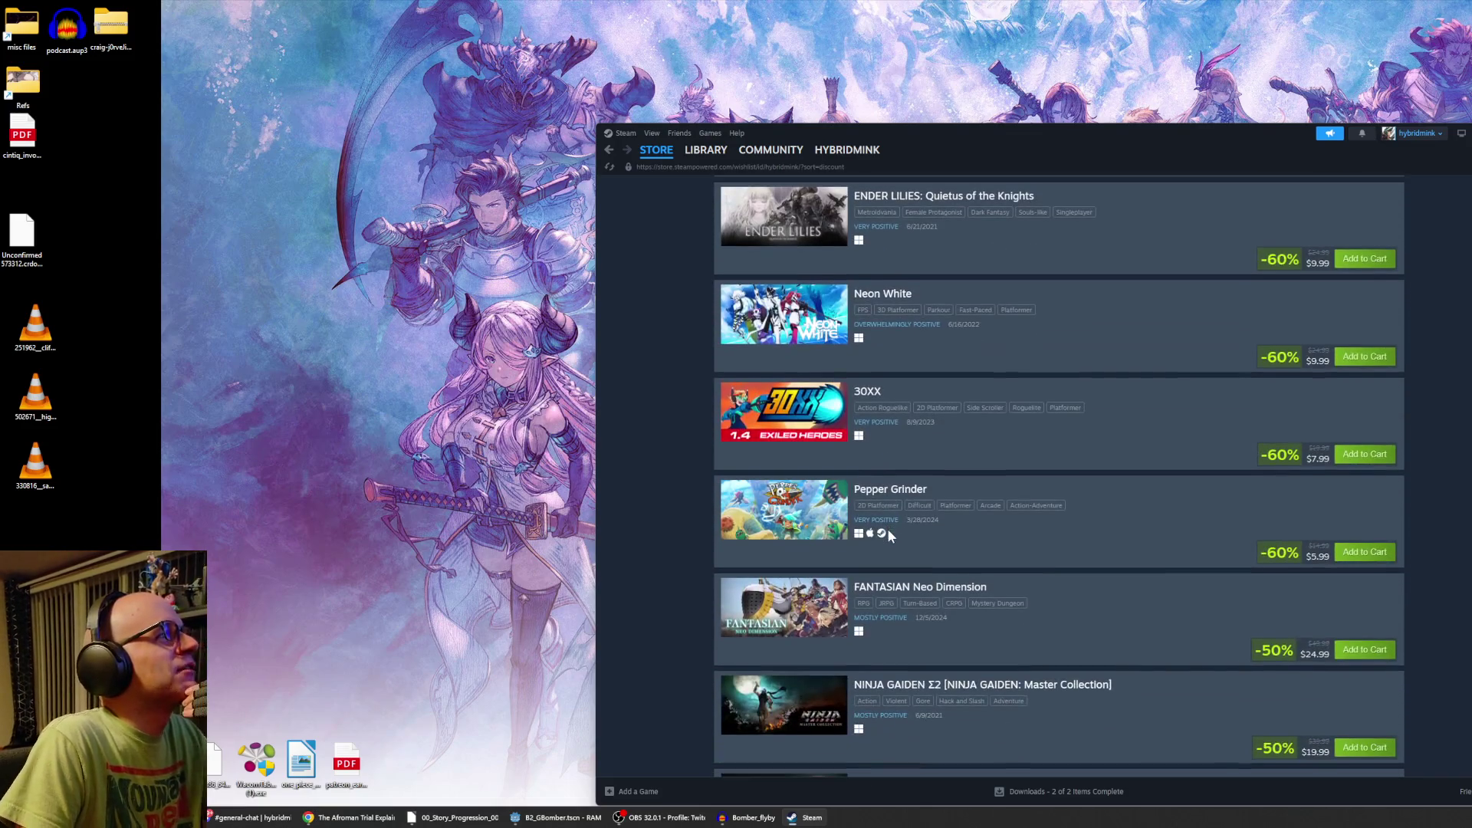
pyautogui.scroll(-1, 889, 531)
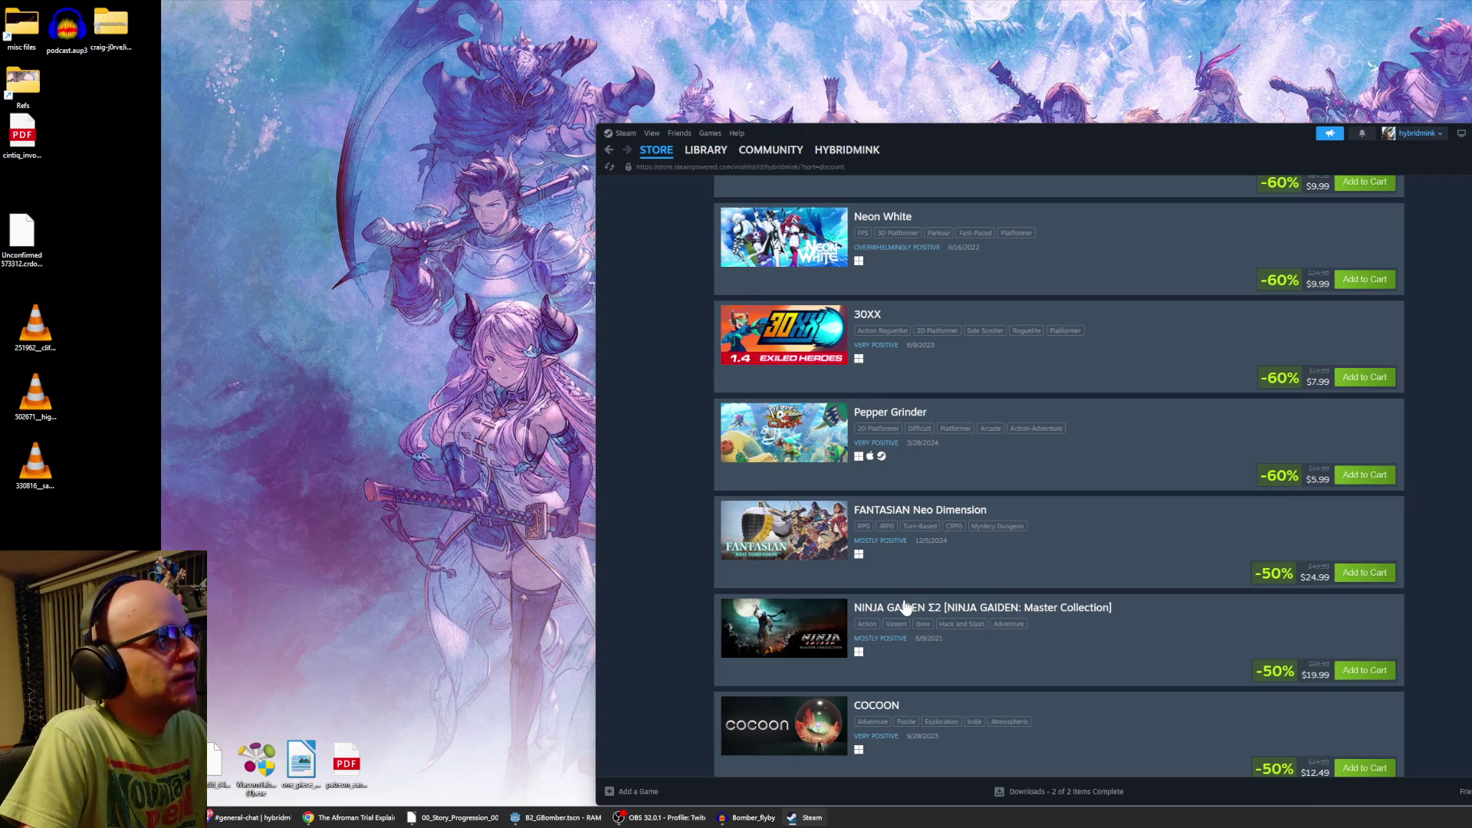
pyautogui.scroll(-1, 908, 576)
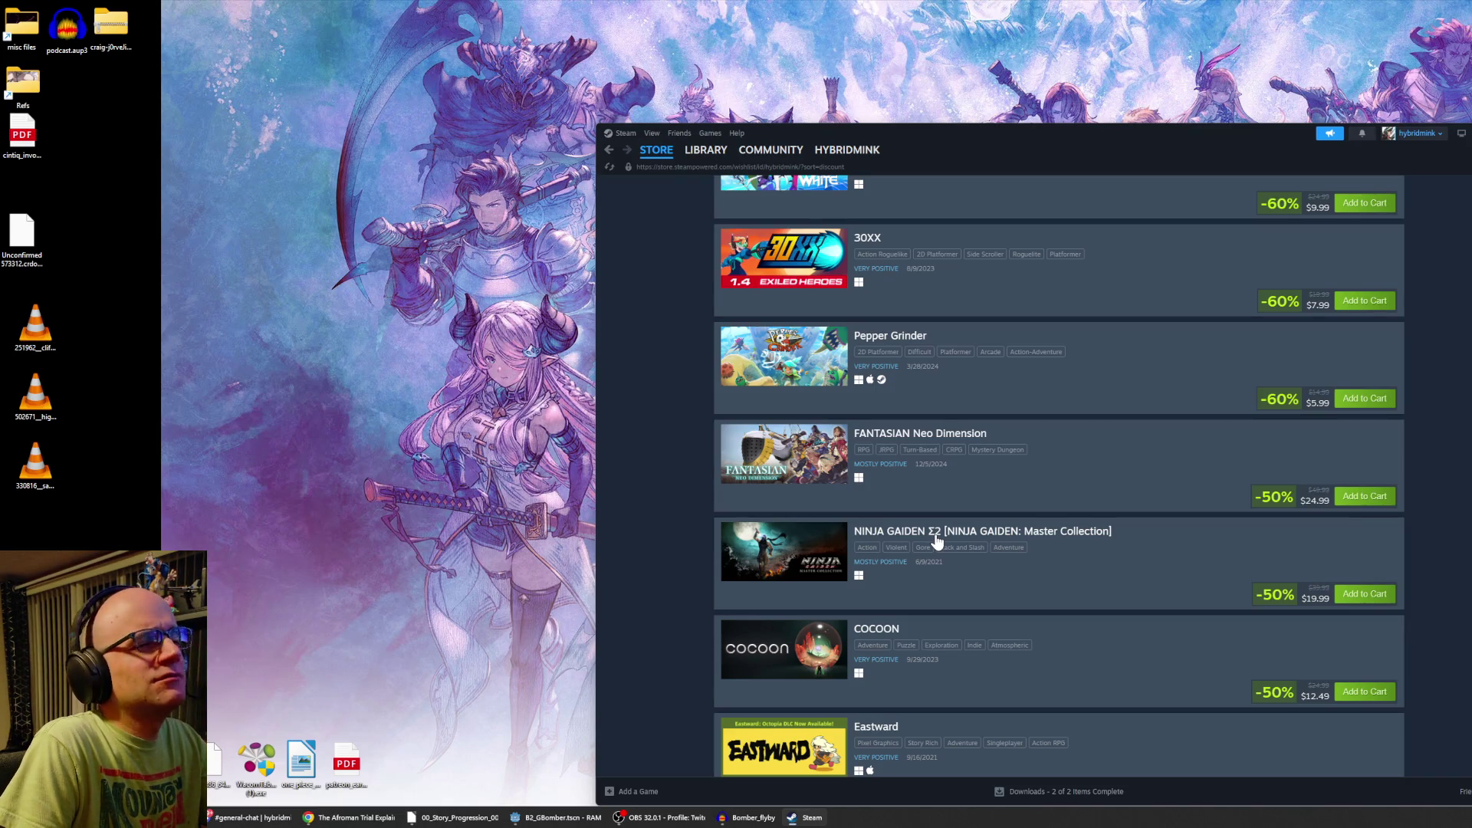
# Scroll on to Dark Deity 2, Pizza Tower and WUCHANG, then open WUCHANG: Fallen Feathers' store page.
pyautogui.scroll(-2, 905, 574)
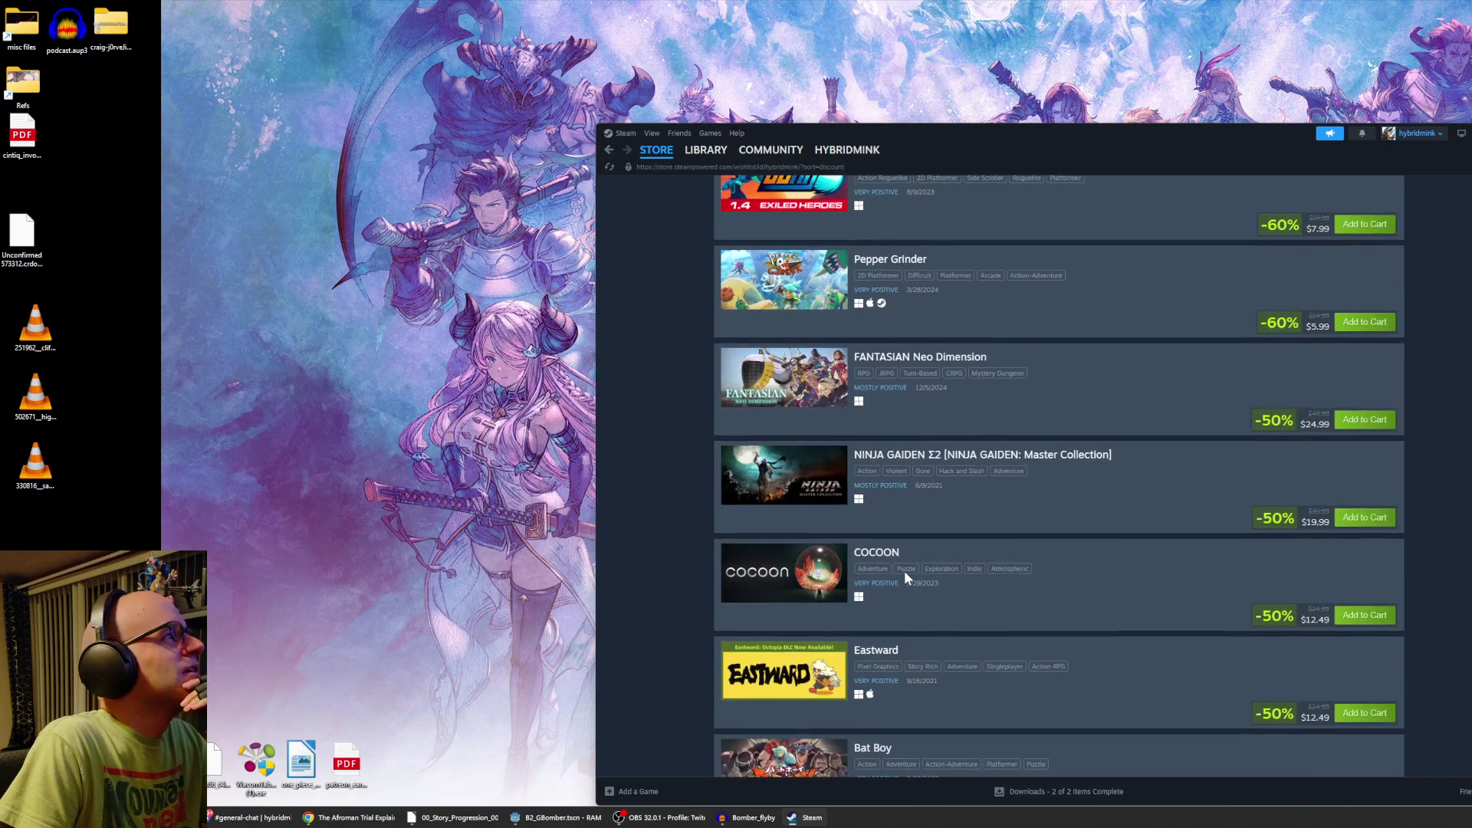
pyautogui.scroll(-4, 904, 576)
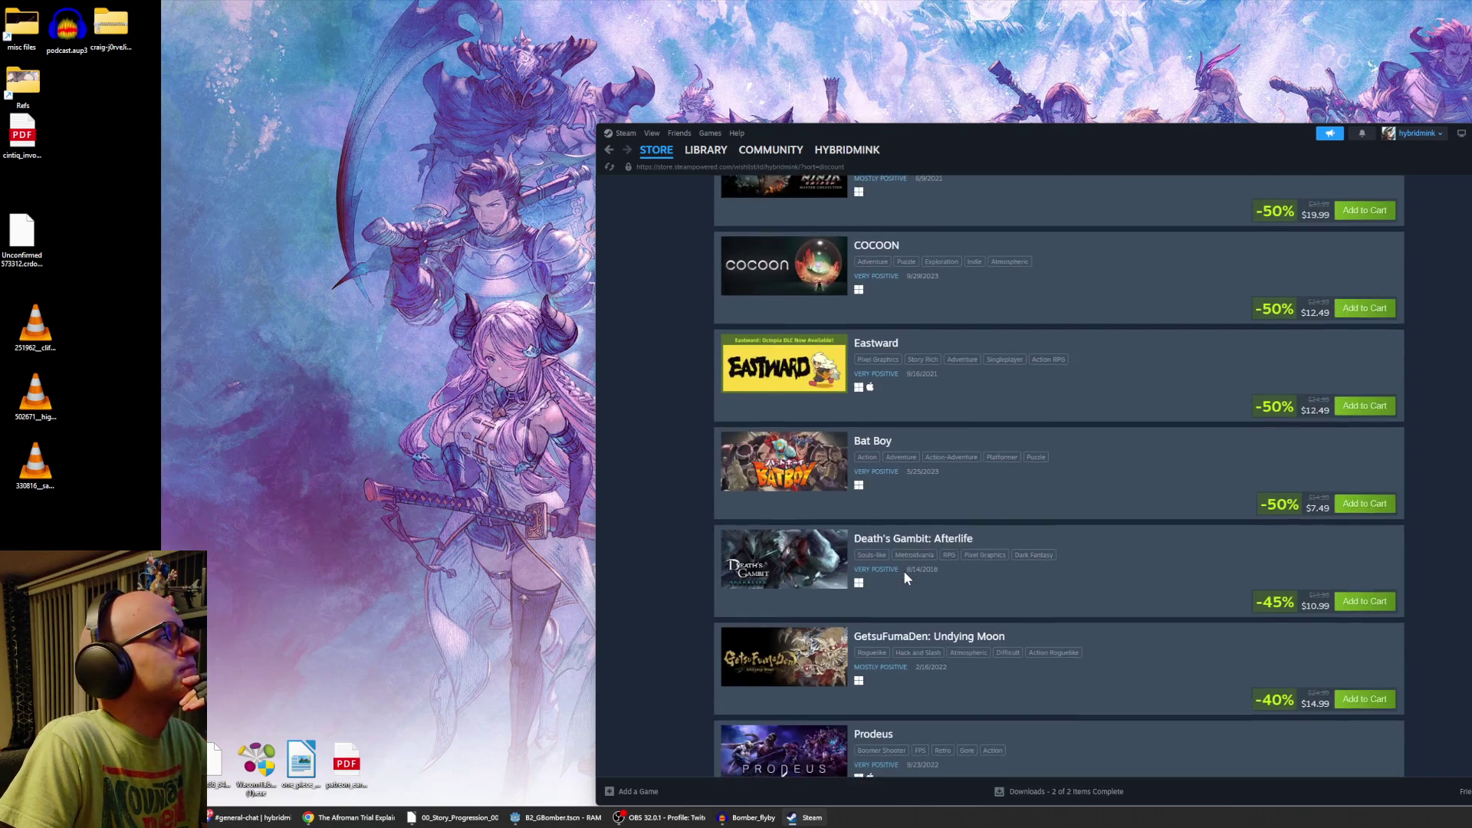
pyautogui.scroll(-2, 905, 576)
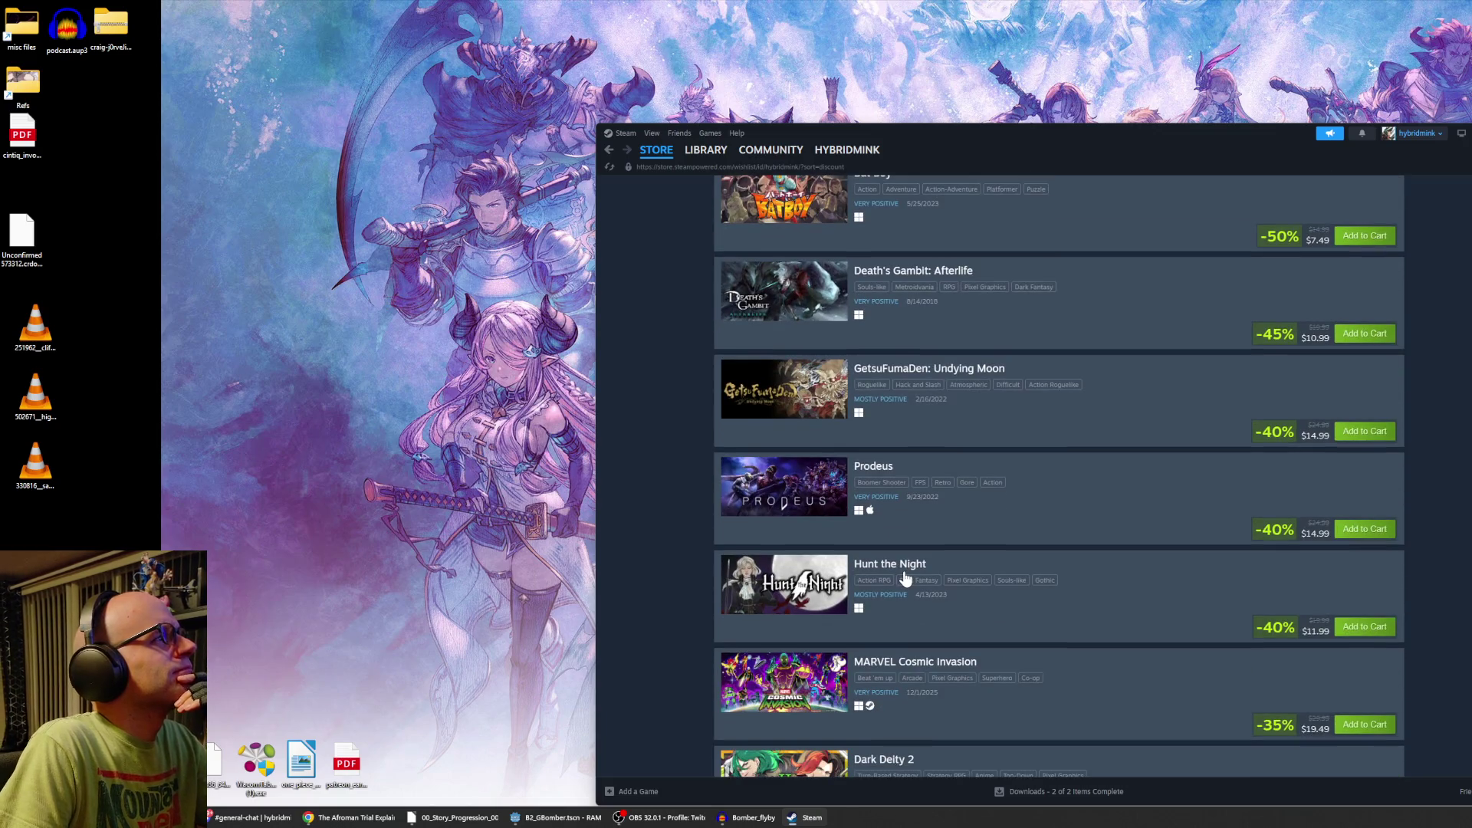
pyautogui.scroll(-1, 904, 577)
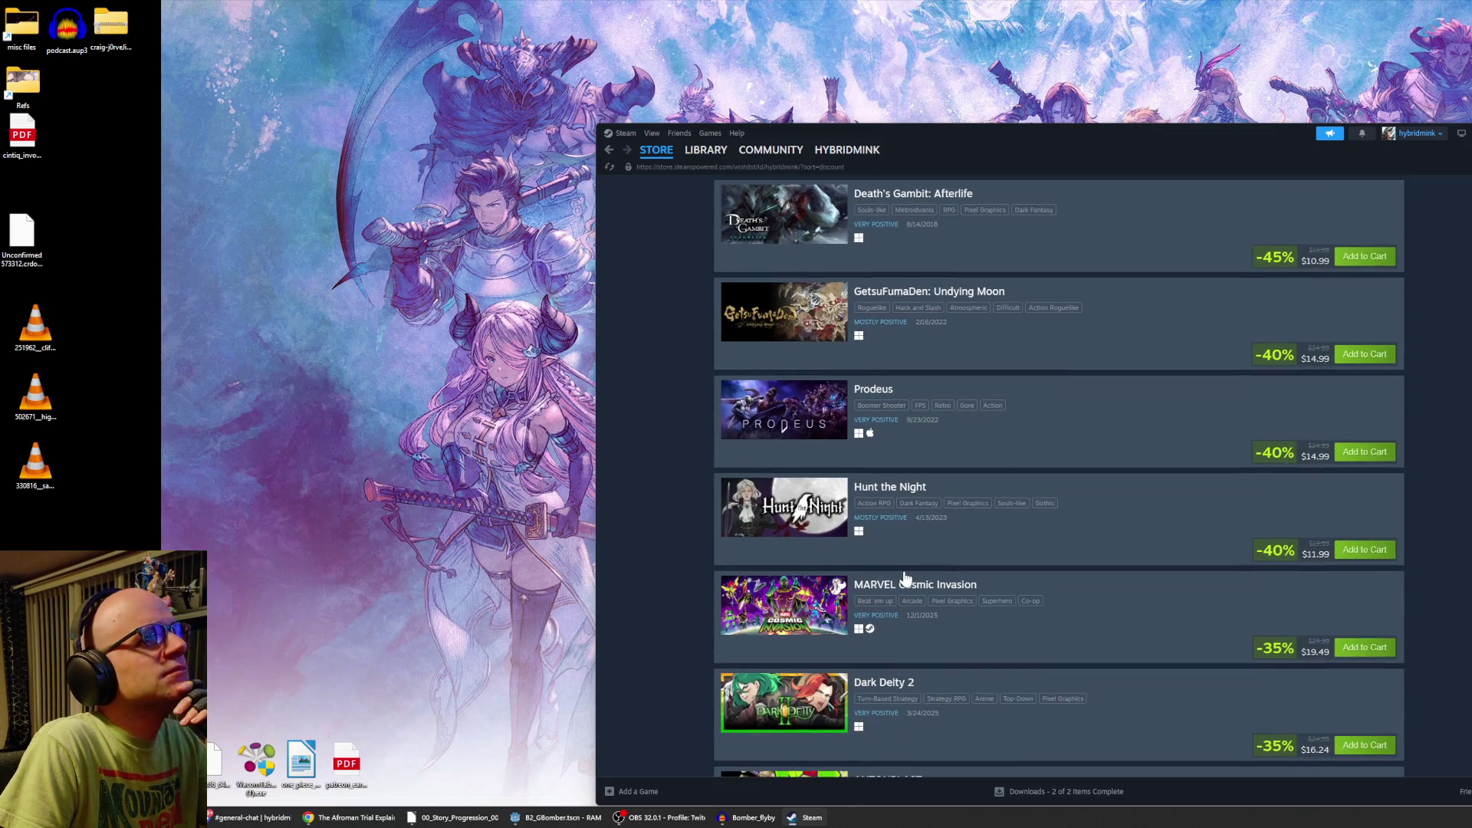
pyautogui.scroll(-2, 905, 577)
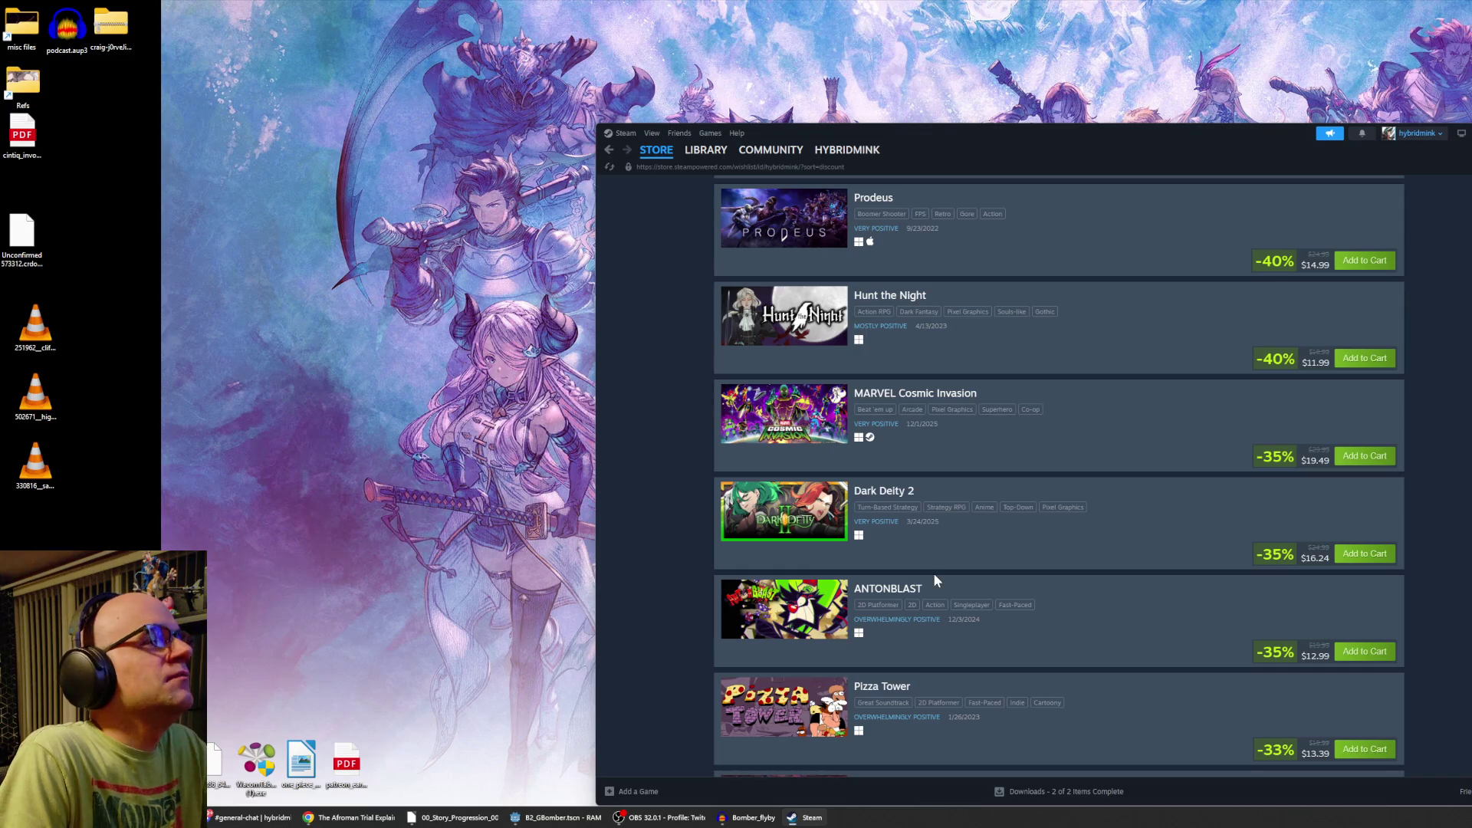
pyautogui.scroll(-2, 931, 573)
pyautogui.scroll(-2, 930, 576)
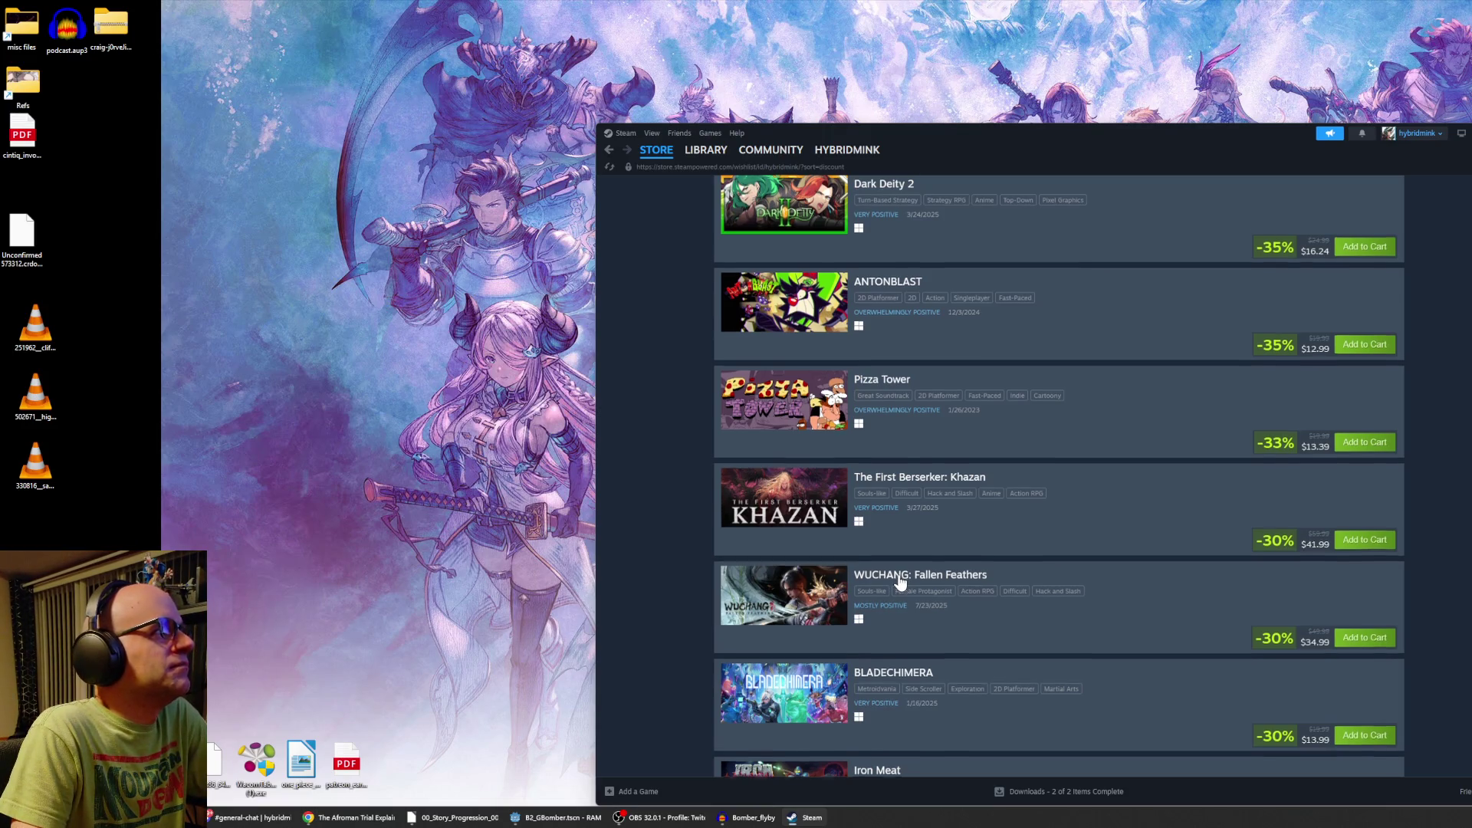
pyautogui.scroll(-2, 897, 579)
pyautogui.click(892, 427)
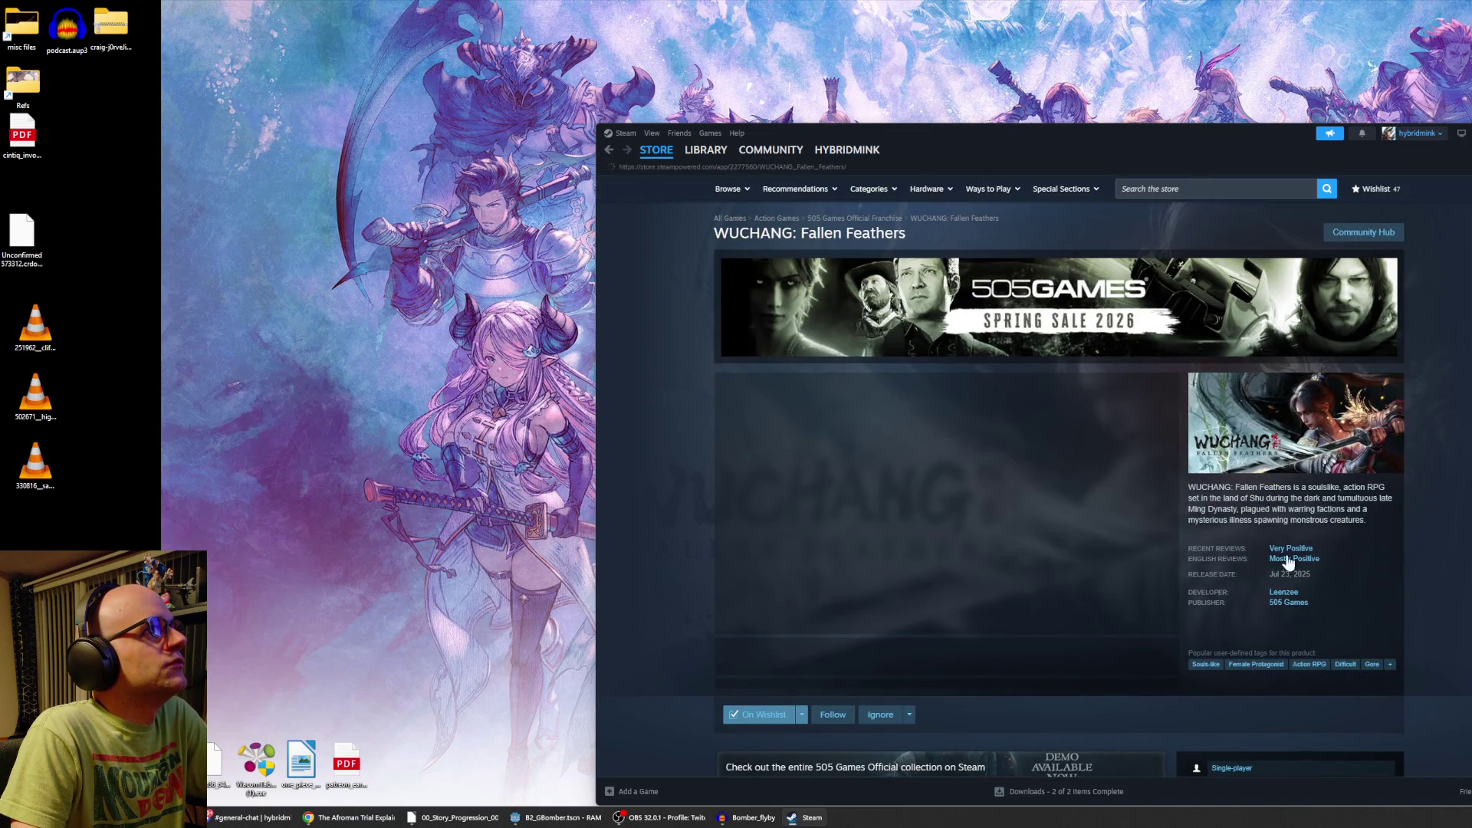
# Scroll the WUCHANG: Fallen Feathers page over its system requirements and reviews, then back to the top.
pyautogui.scroll(-15, 1301, 566)
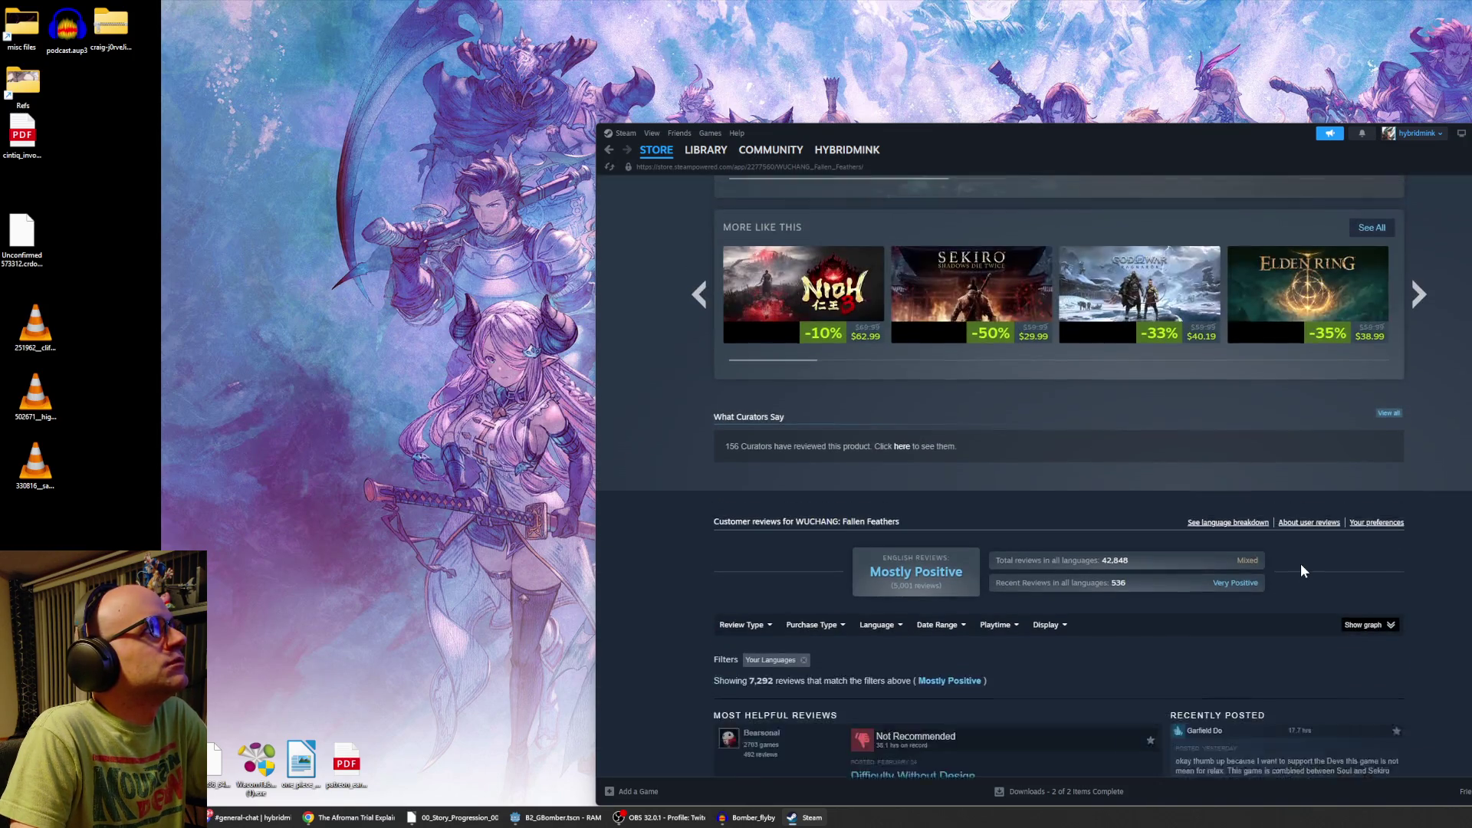
pyautogui.scroll(6, 1302, 566)
pyautogui.scroll(3, 1285, 550)
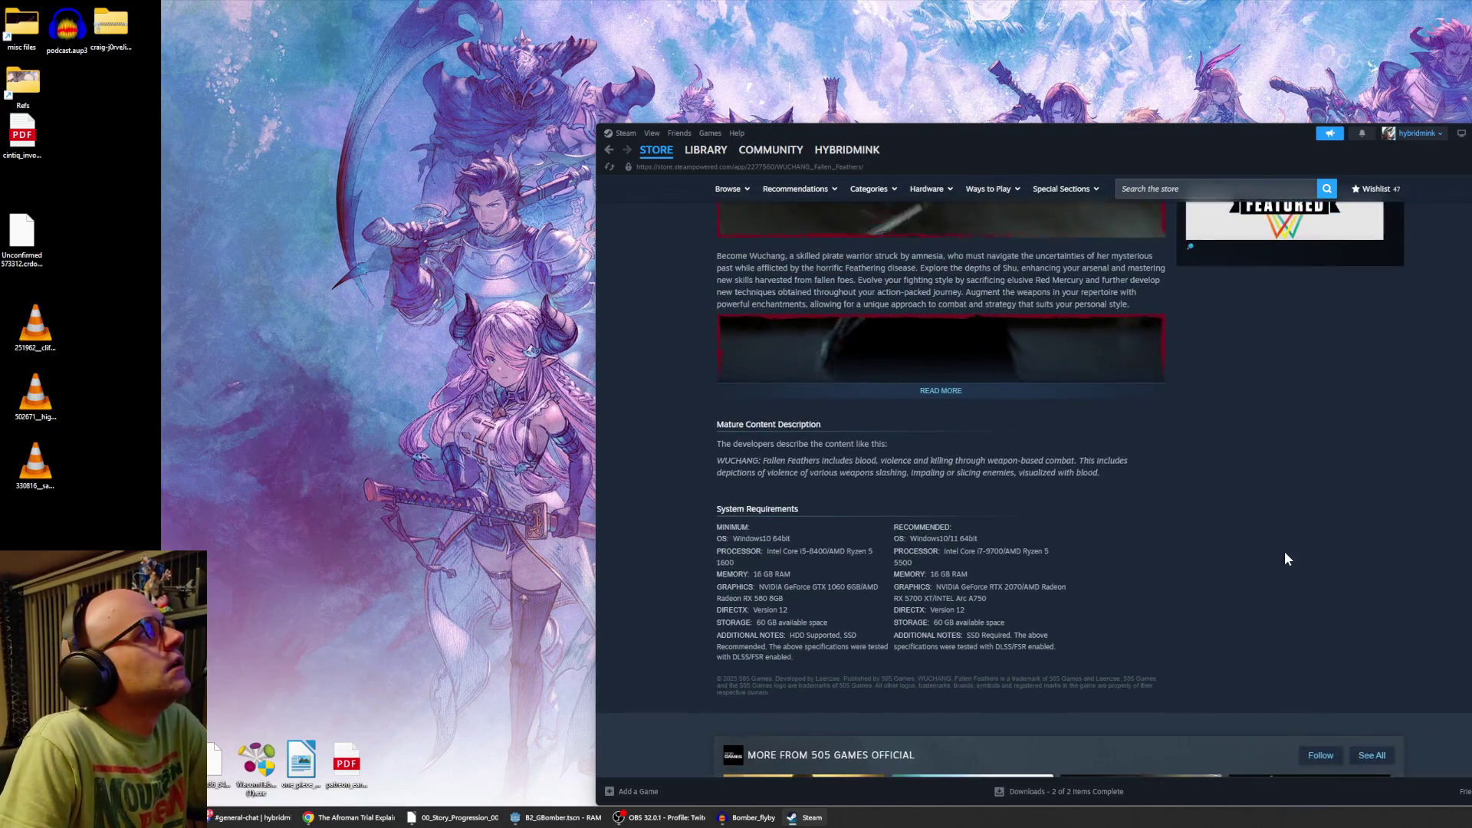
pyautogui.scroll(-4, 1285, 551)
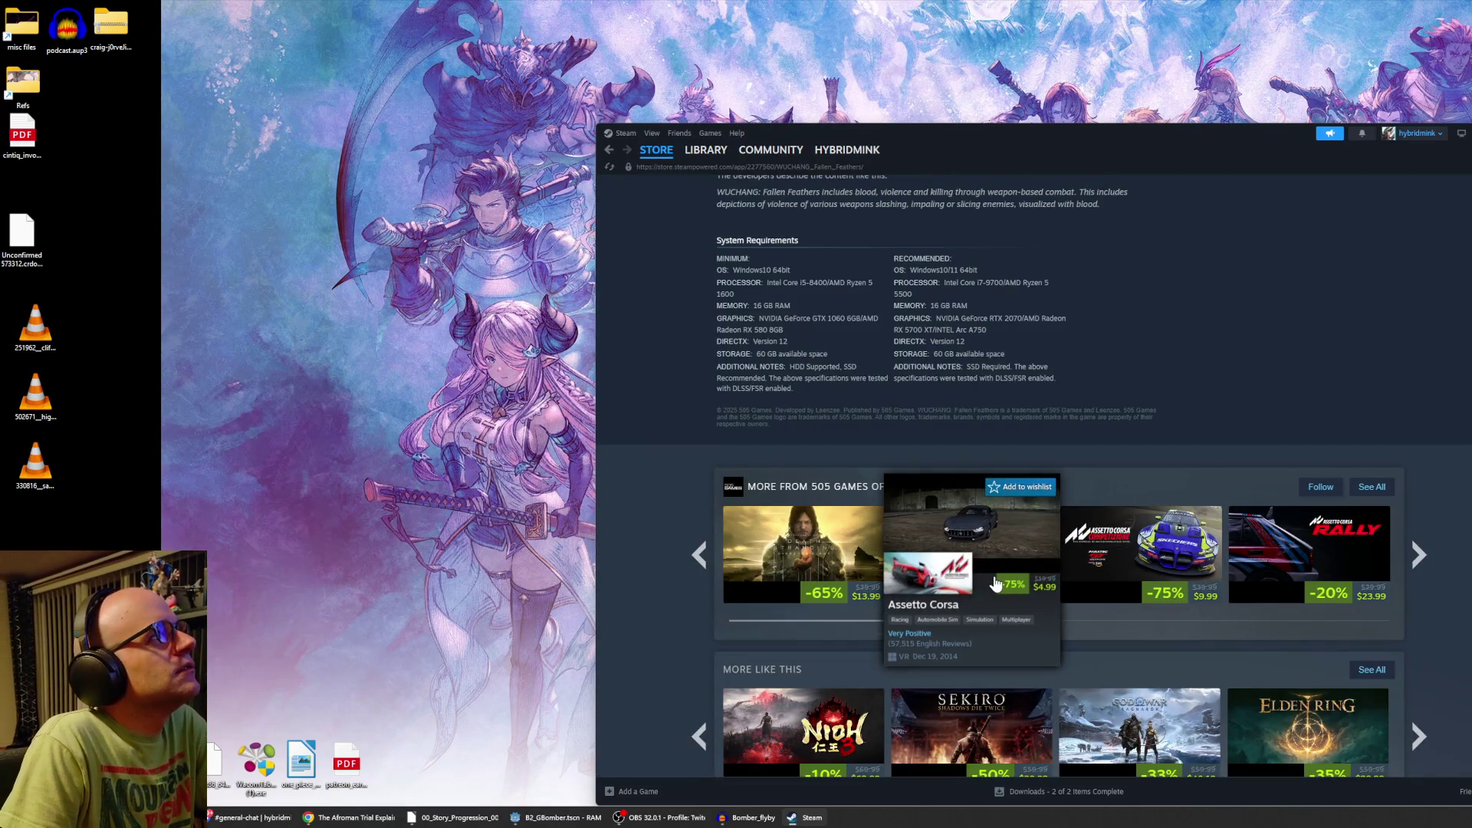
pyautogui.scroll(1, 1289, 479)
pyautogui.scroll(5, 1268, 476)
pyautogui.scroll(-15, 1244, 486)
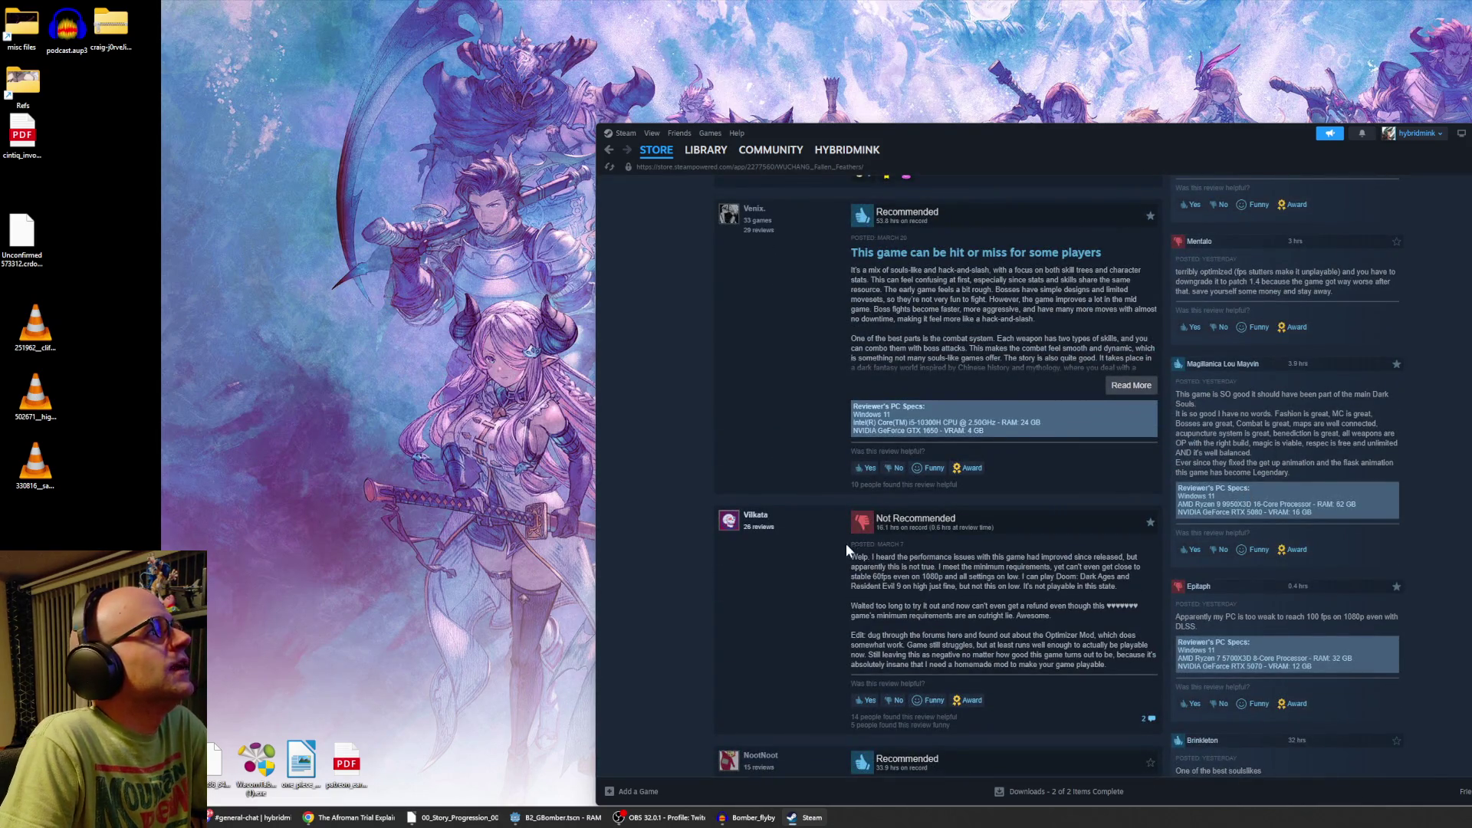
pyautogui.scroll(10, 967, 580)
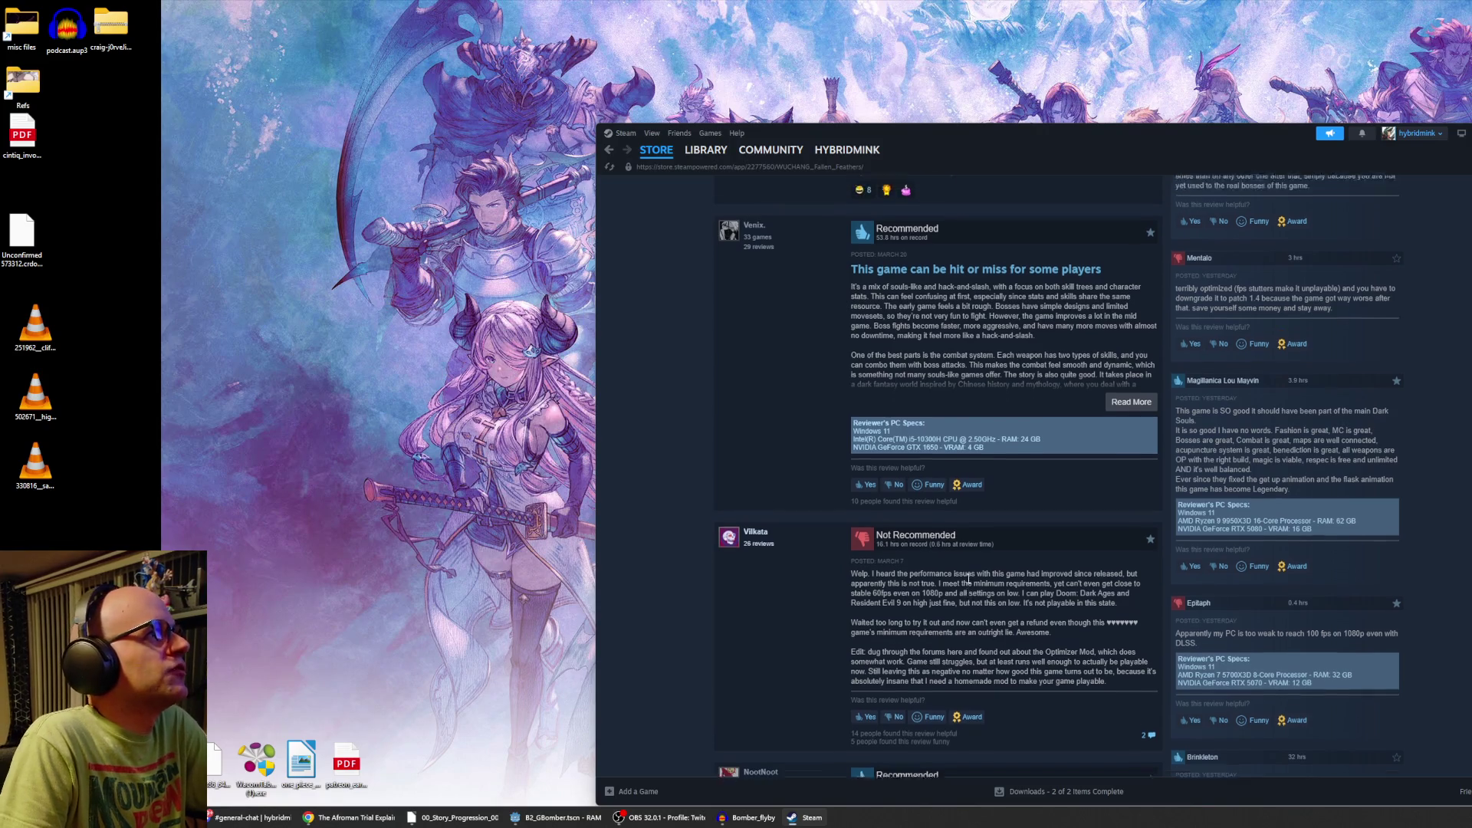
pyautogui.scroll(-6, 965, 570)
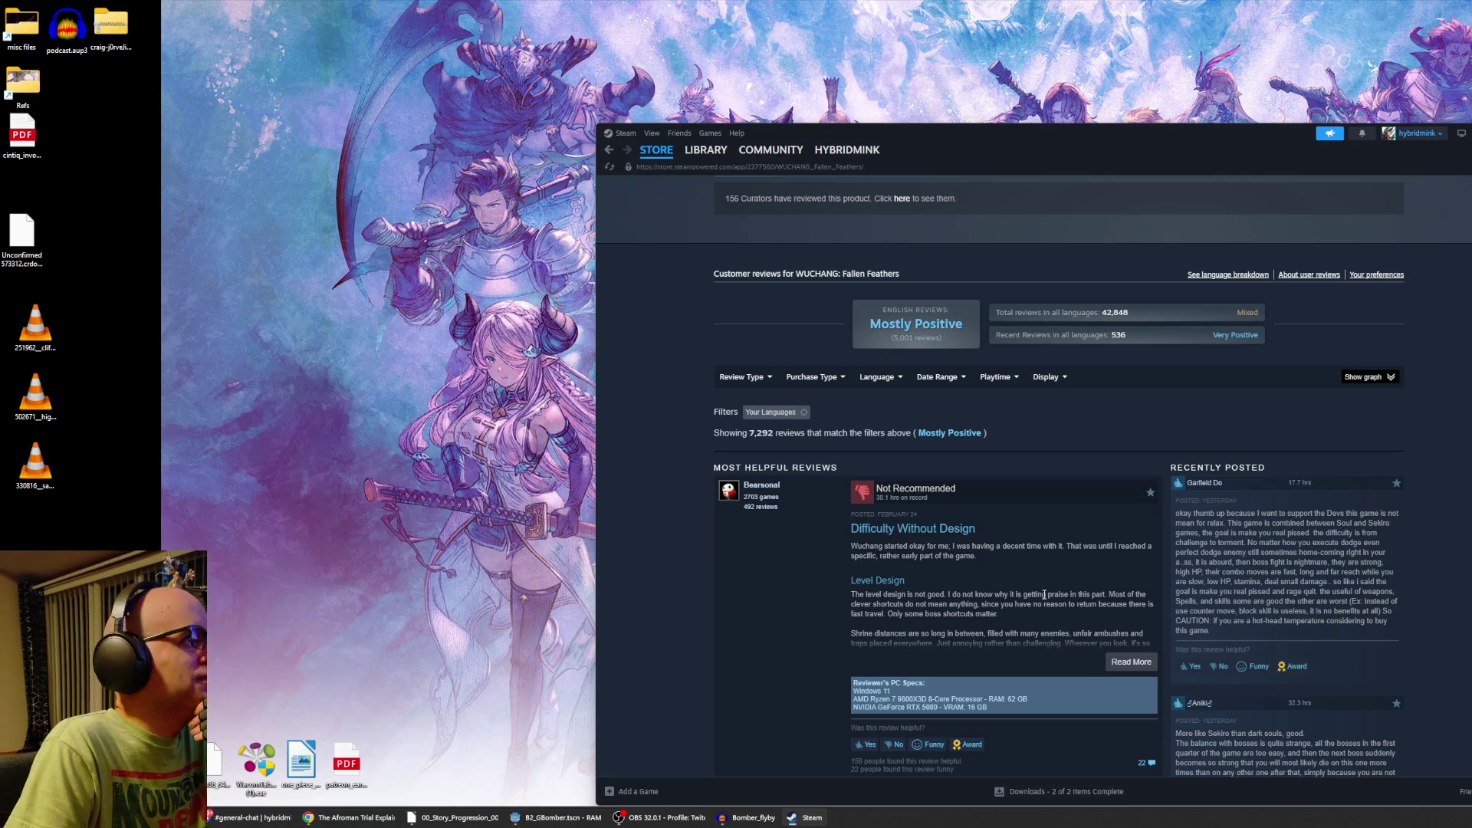
pyautogui.scroll(15, 1052, 606)
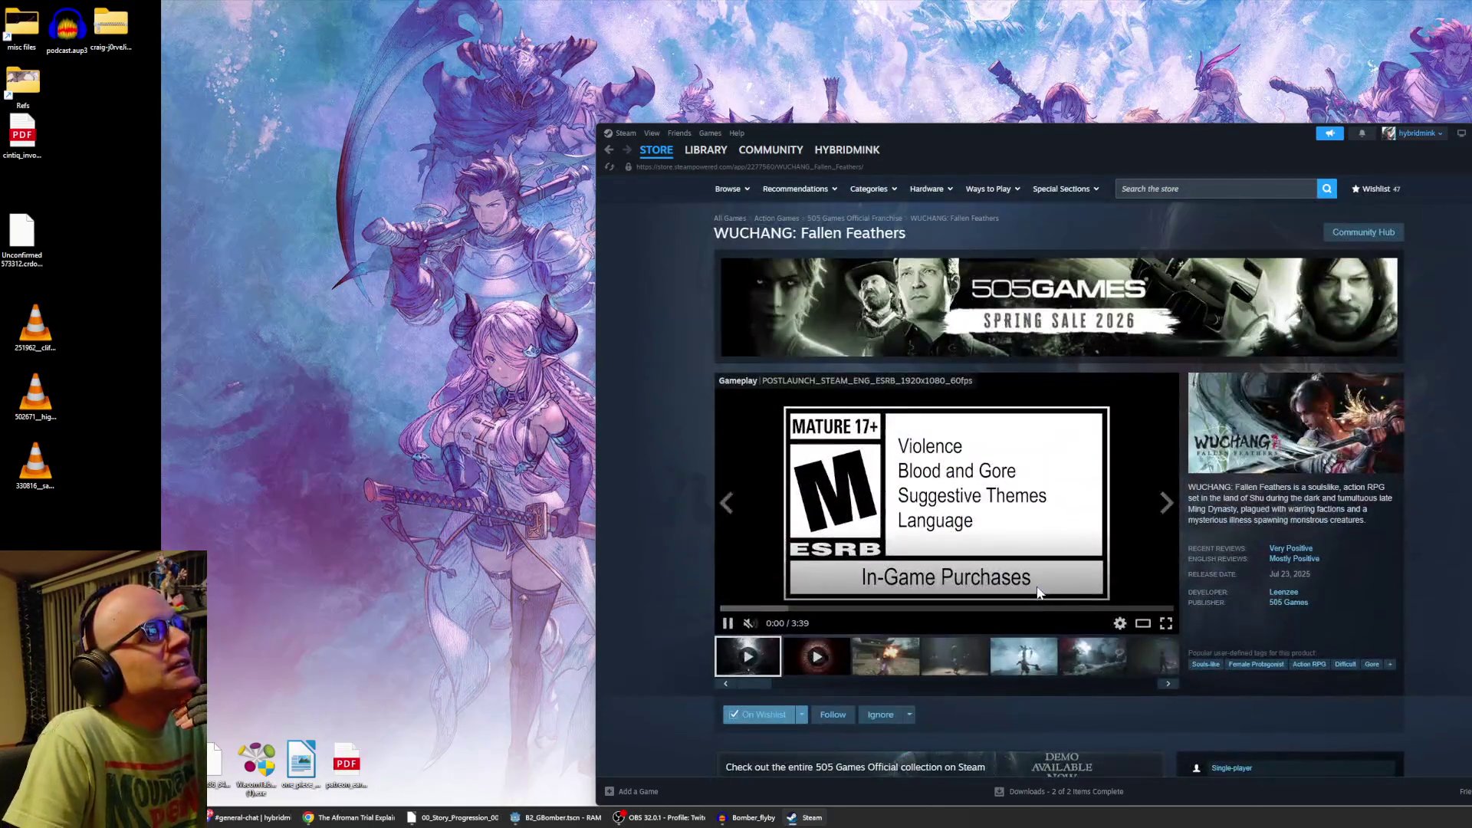
# Return to the wishlist and scroll down past Neon White and 30XX at 60% off.
pyautogui.hotkey('alt', 'Left')
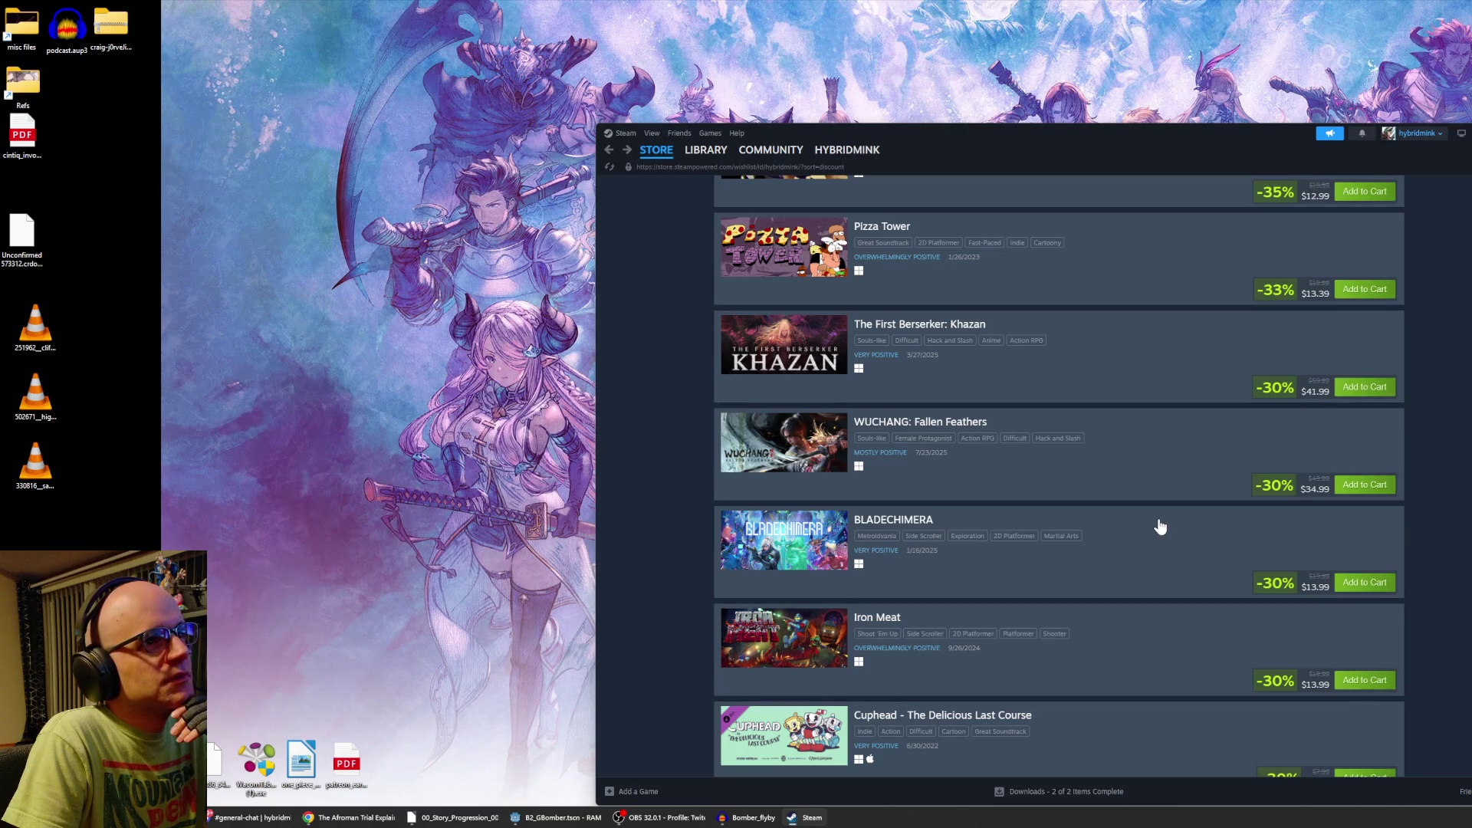
pyautogui.scroll(-3, 1142, 532)
pyautogui.scroll(-2, 1142, 531)
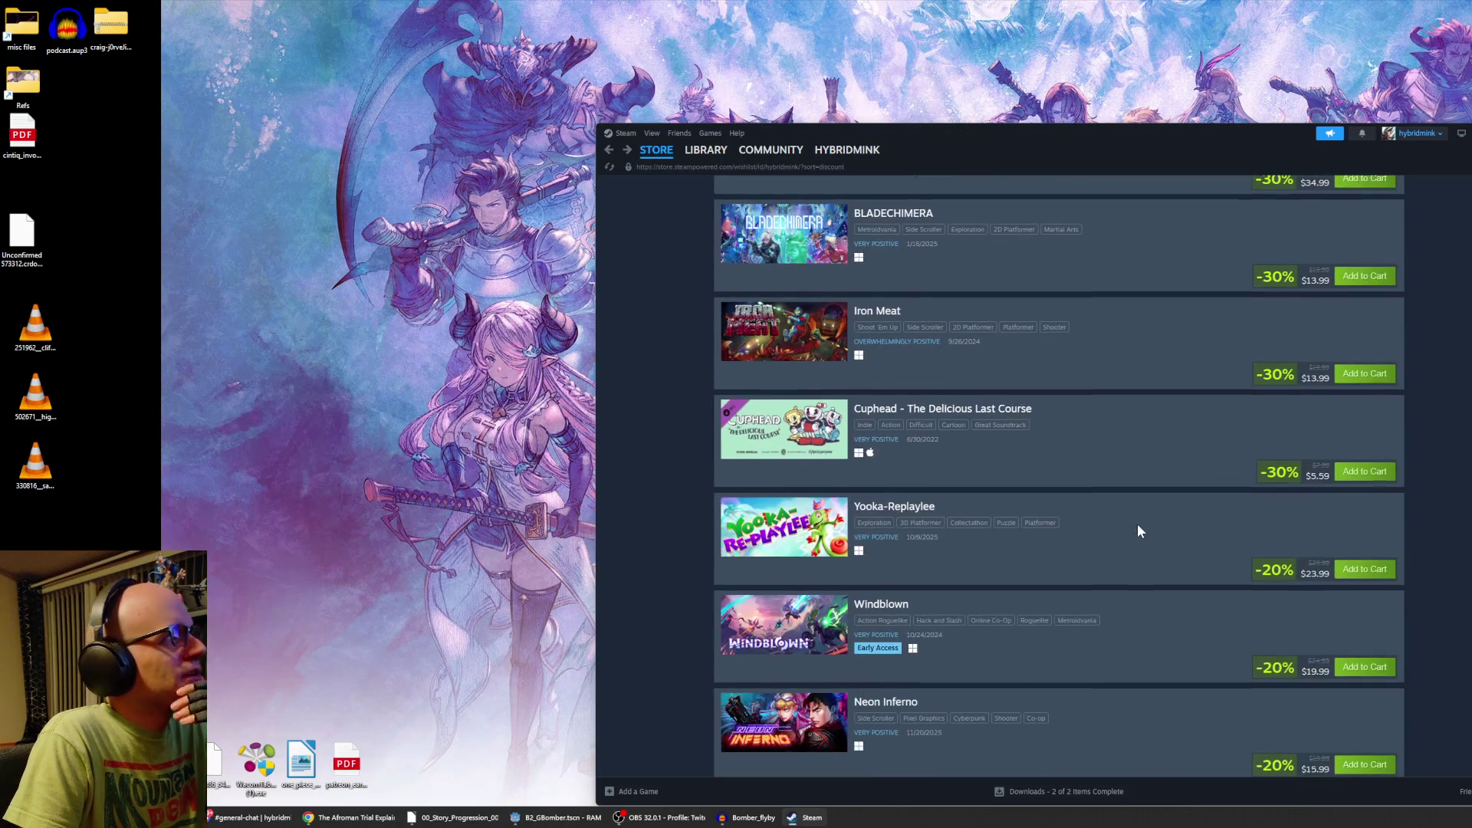
pyautogui.scroll(-1, 1138, 529)
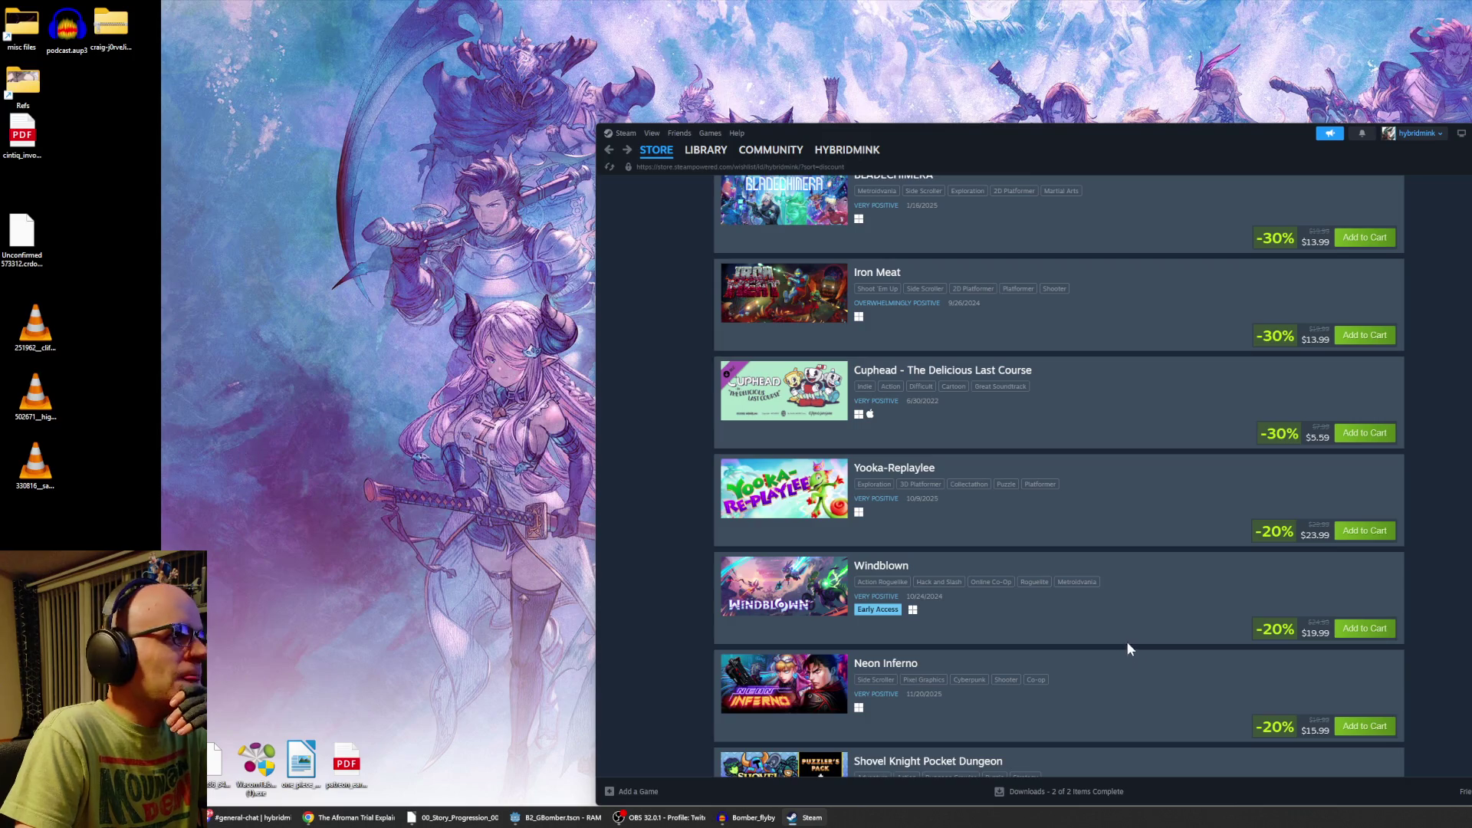
pyautogui.scroll(-2, 1100, 664)
pyautogui.scroll(-3, 1097, 655)
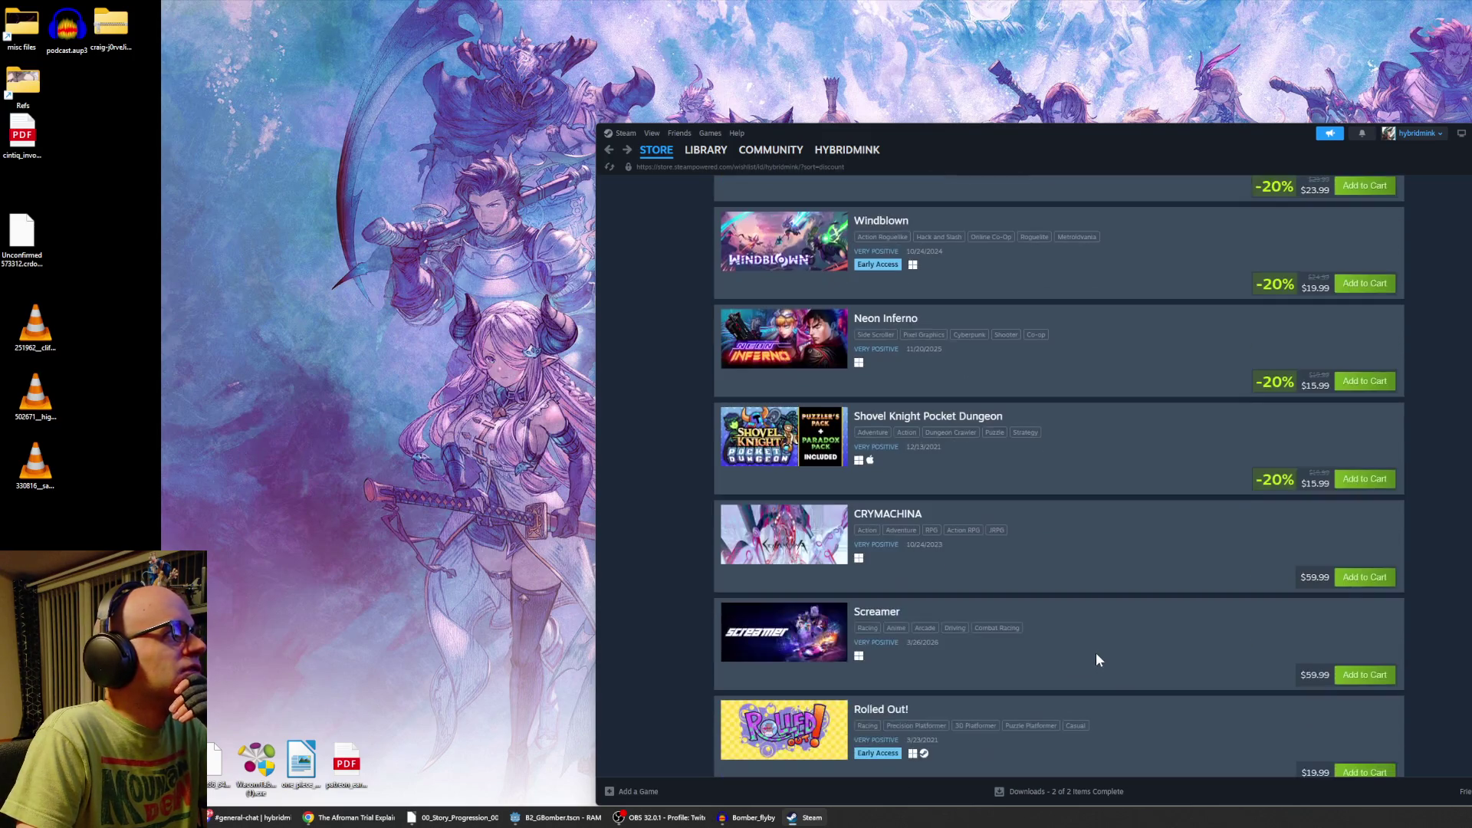
pyautogui.scroll(-1, 1094, 649)
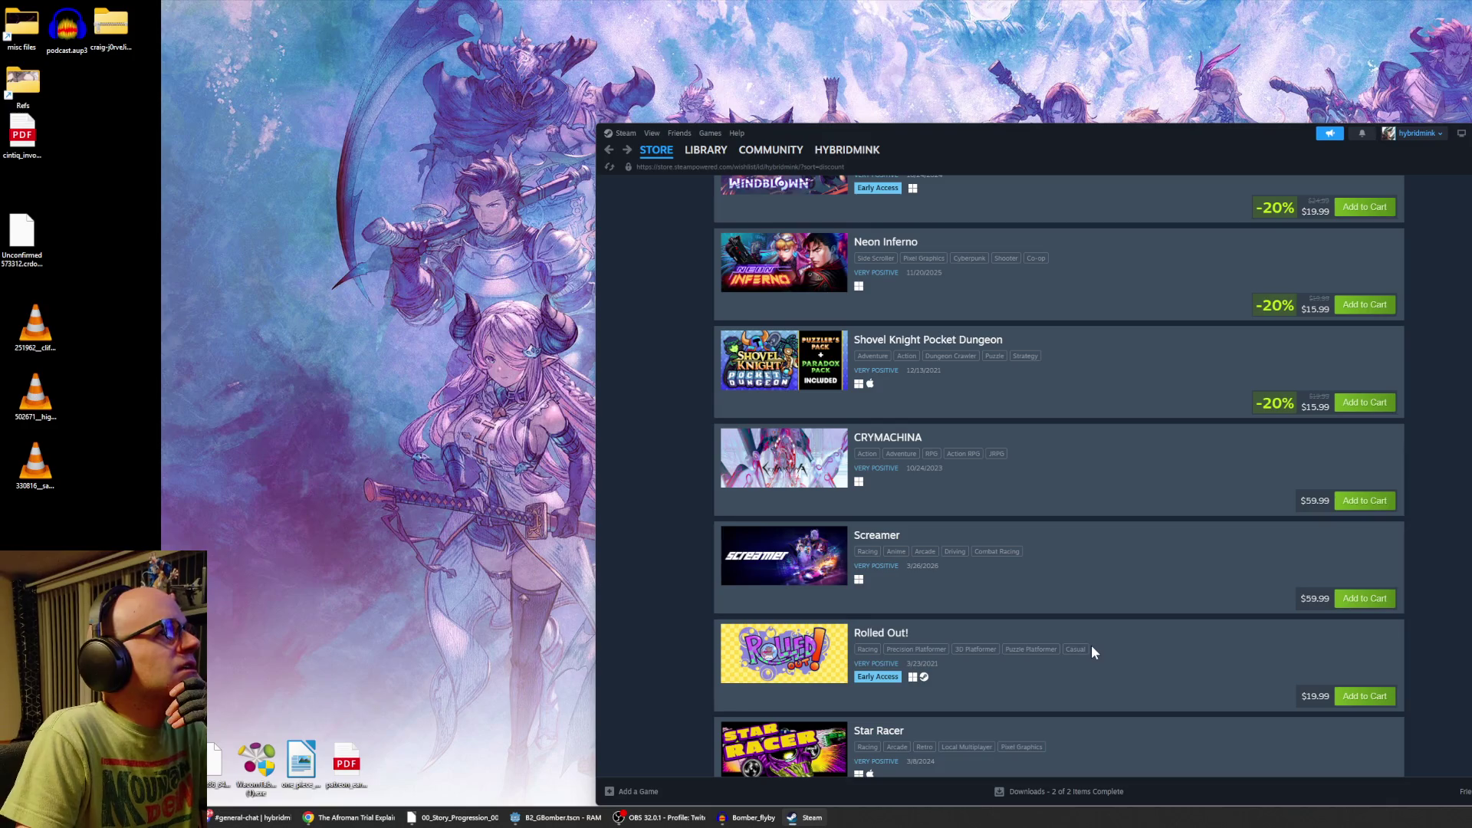
pyautogui.scroll(-2, 1063, 610)
pyautogui.scroll(-3, 1063, 610)
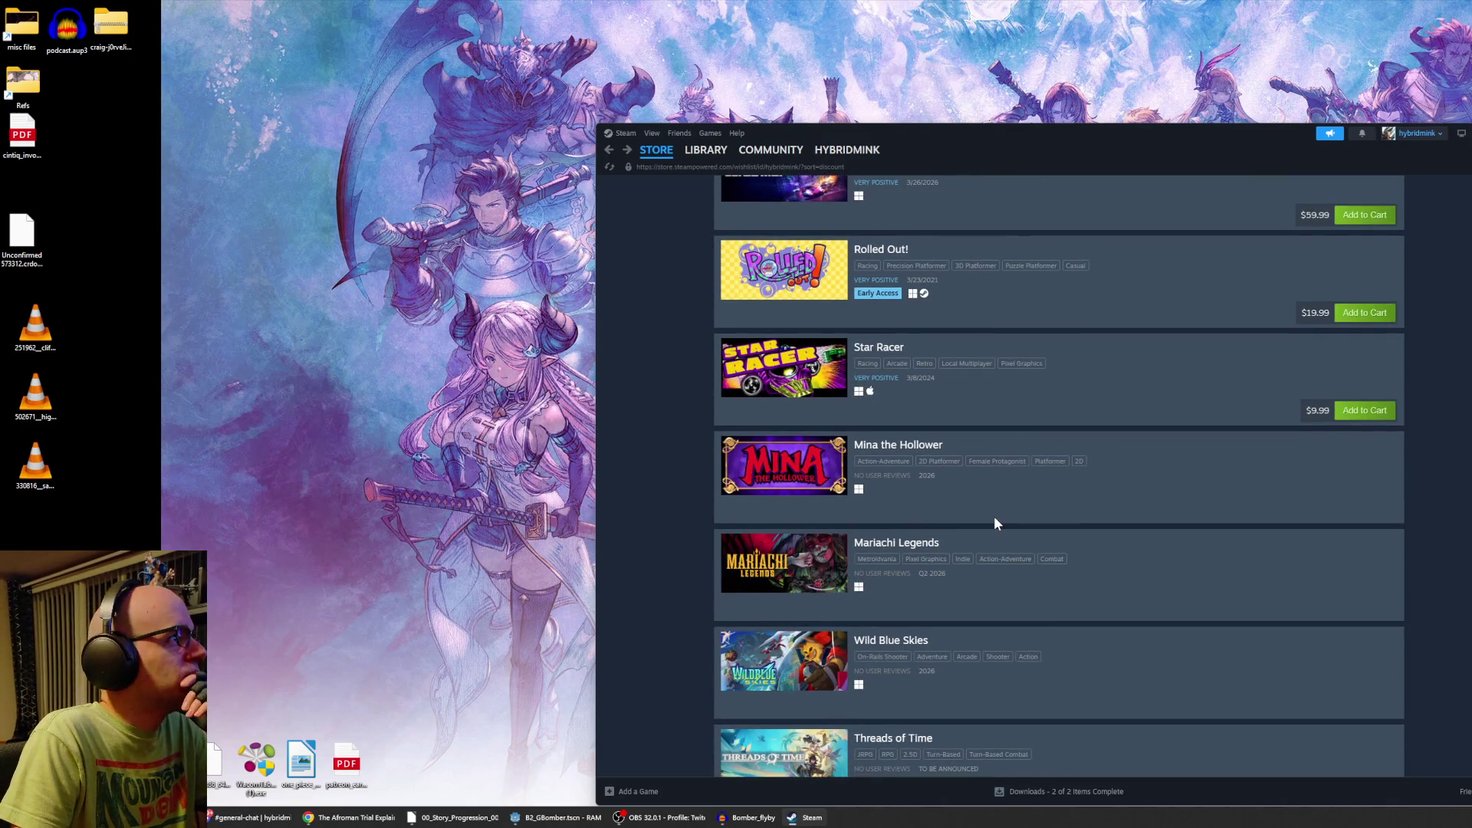
pyautogui.scroll(-2, 994, 523)
pyautogui.scroll(-2, 926, 517)
pyautogui.scroll(-2, 927, 512)
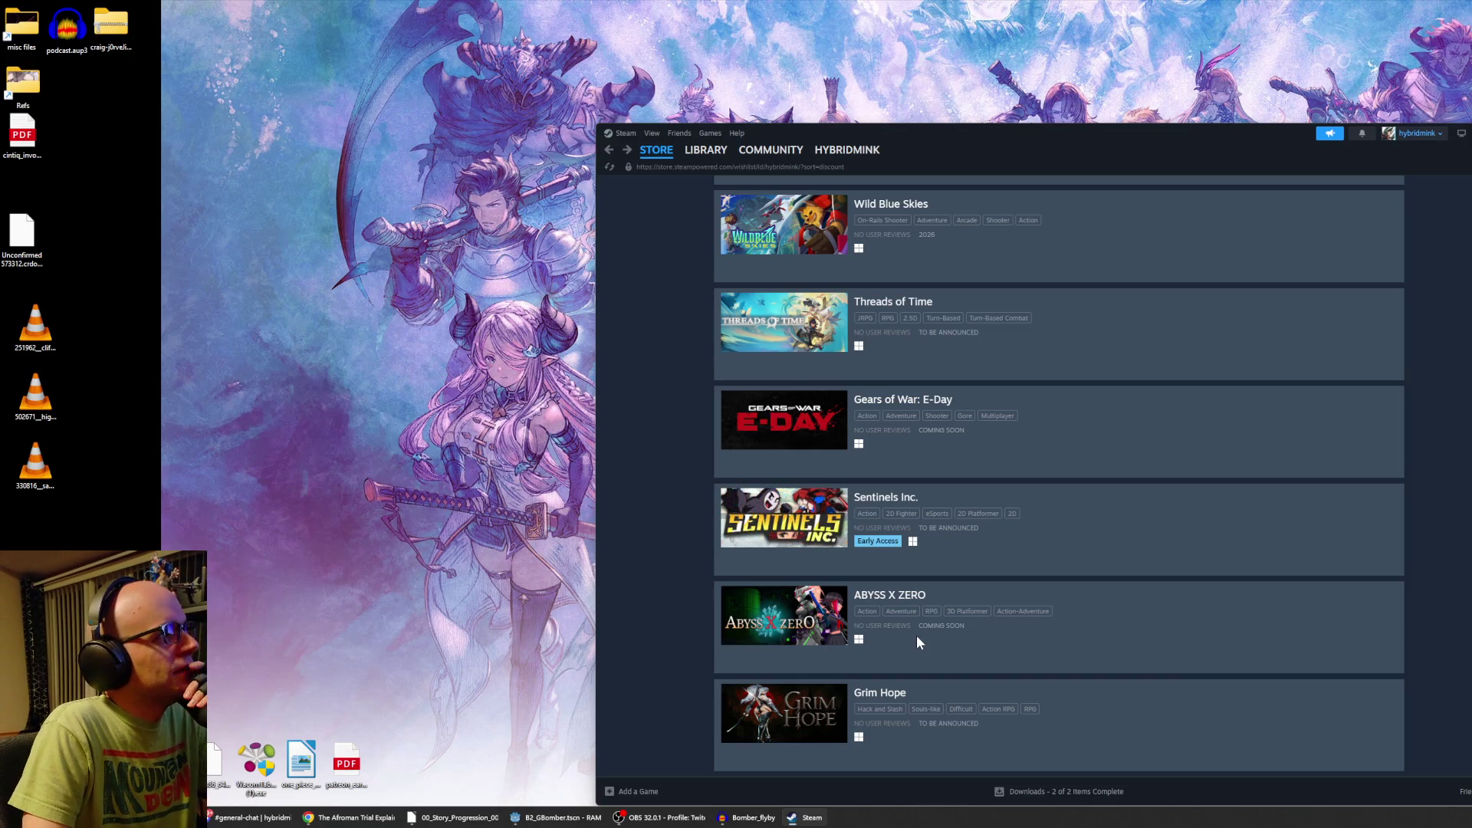
# Open FANTASIAN Neo Dimension's store page, view its third screenshot, then go back to the wishlist.
pyautogui.scroll(2, 997, 618)
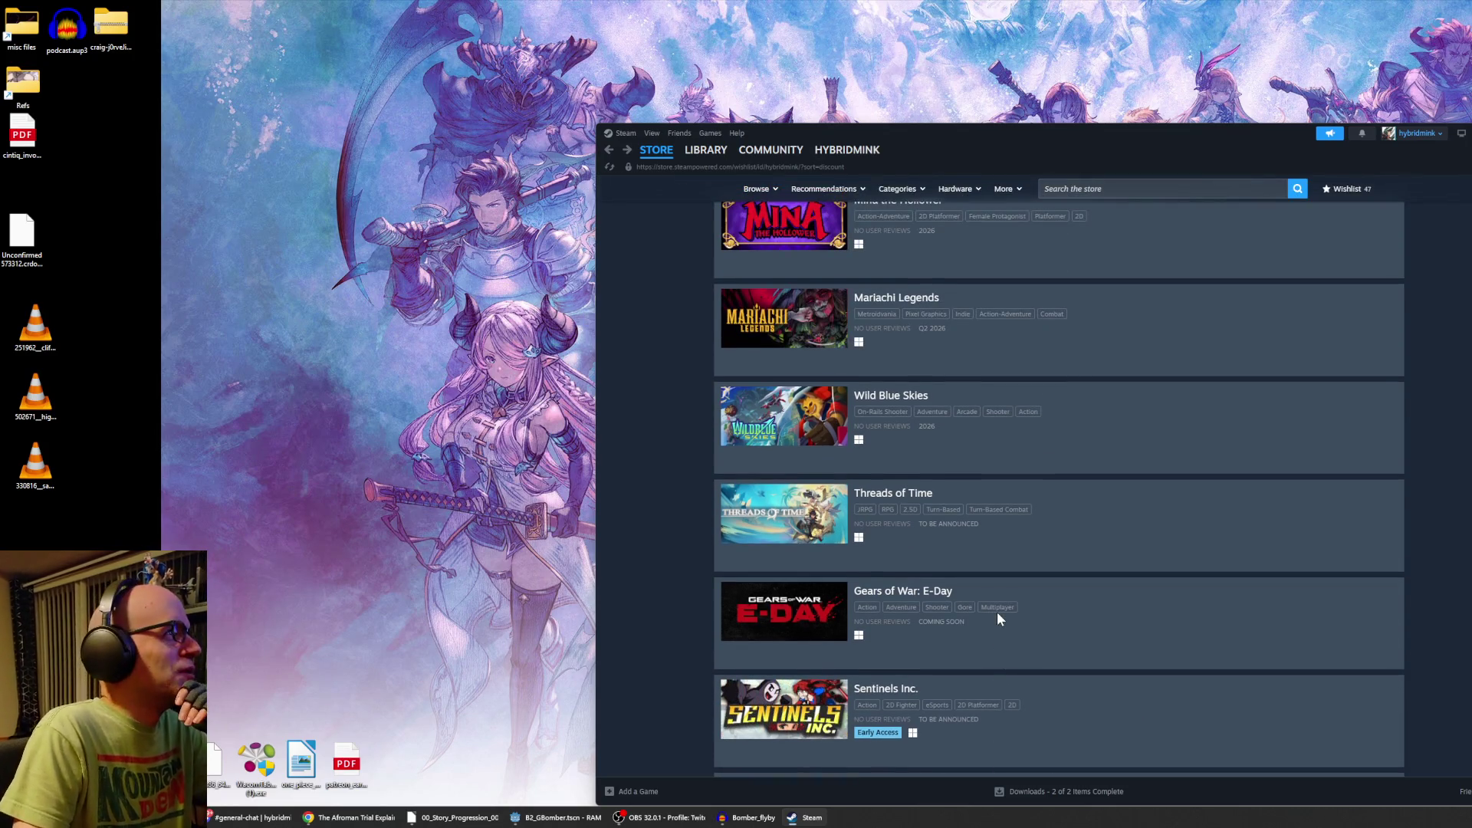
pyautogui.scroll(10, 999, 612)
pyautogui.scroll(6, 997, 618)
pyautogui.scroll(10, 992, 609)
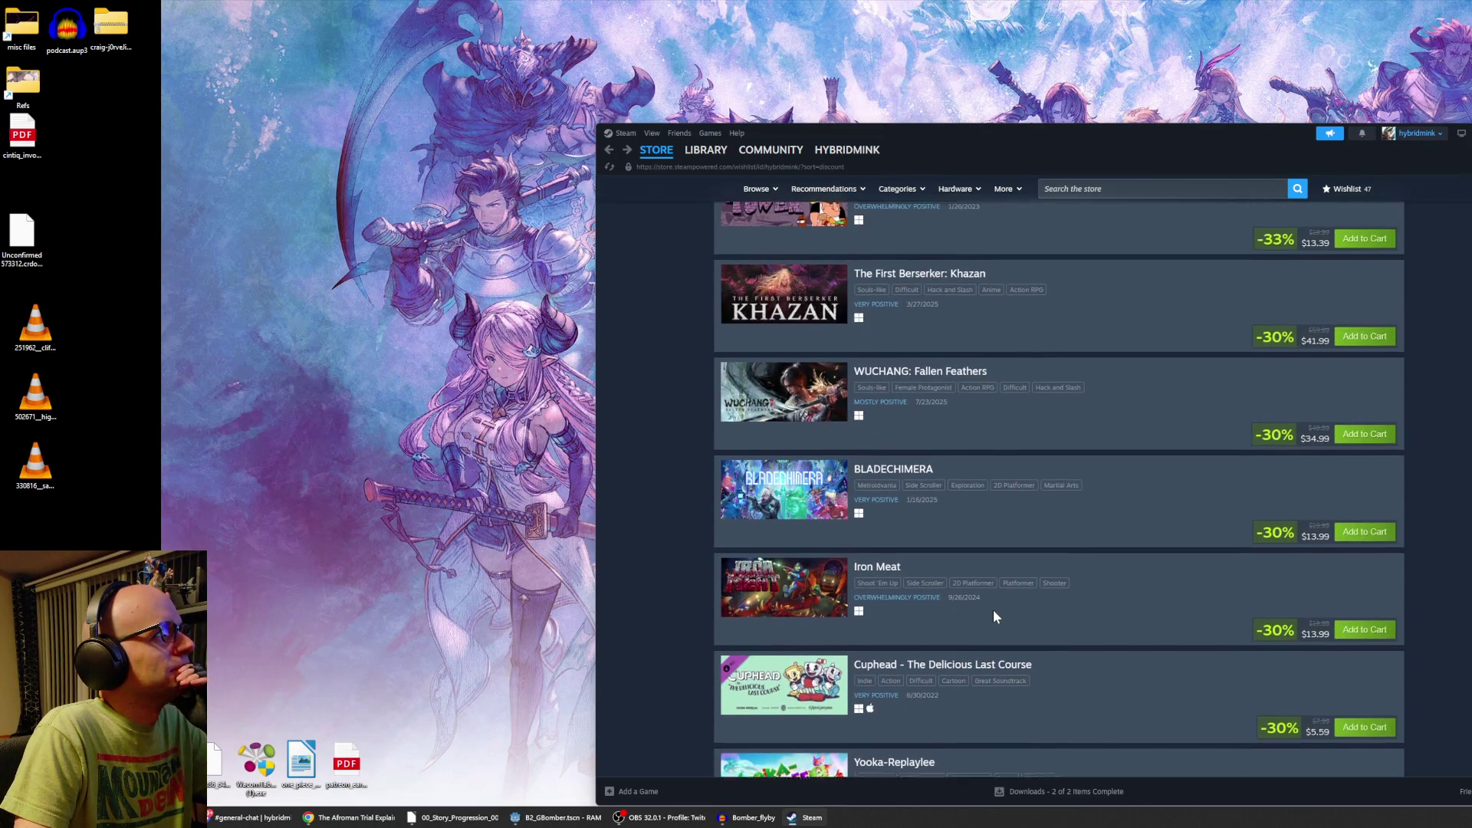
pyautogui.scroll(6, 986, 603)
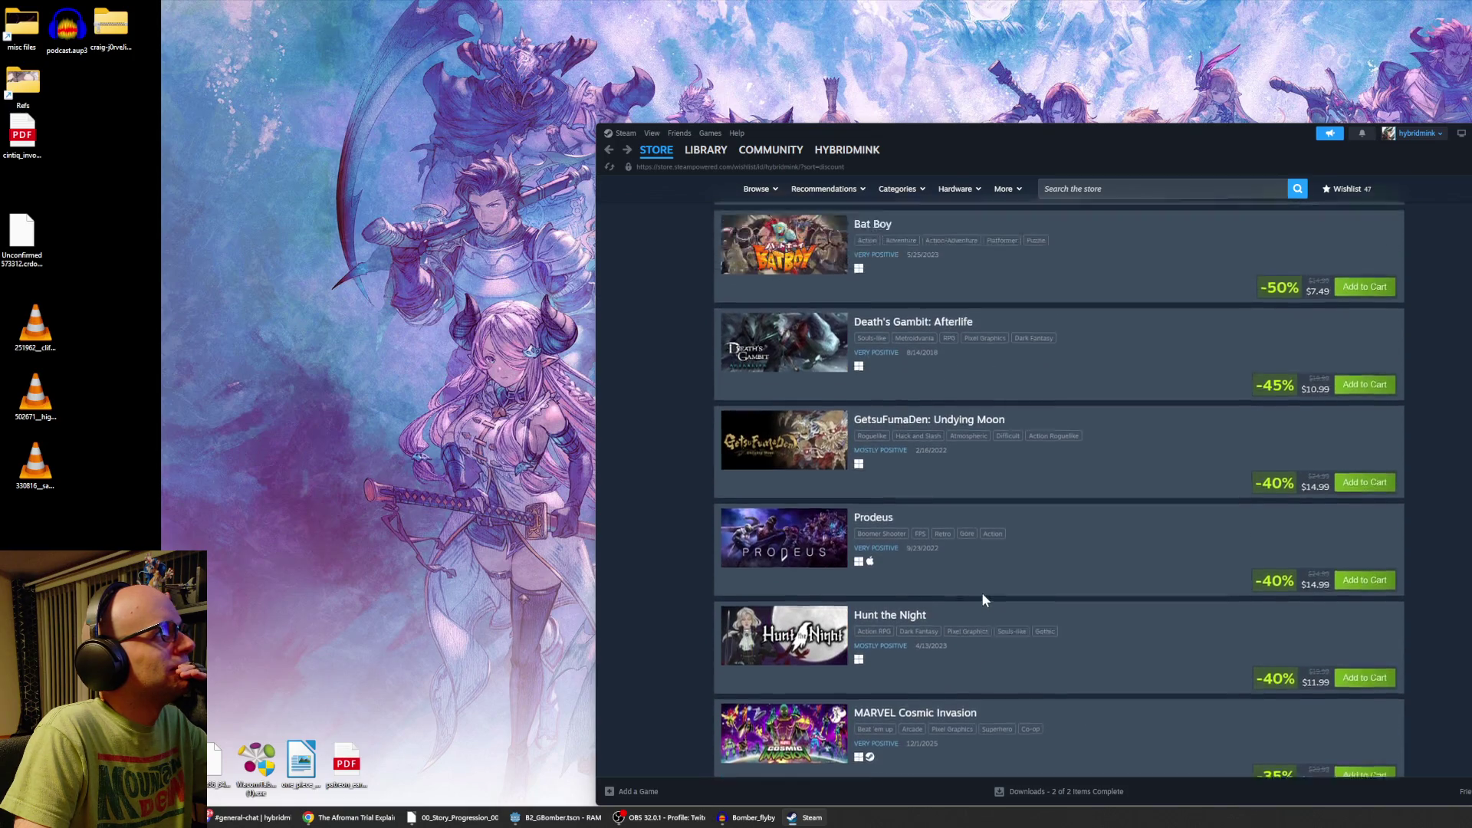
pyautogui.scroll(1, 975, 590)
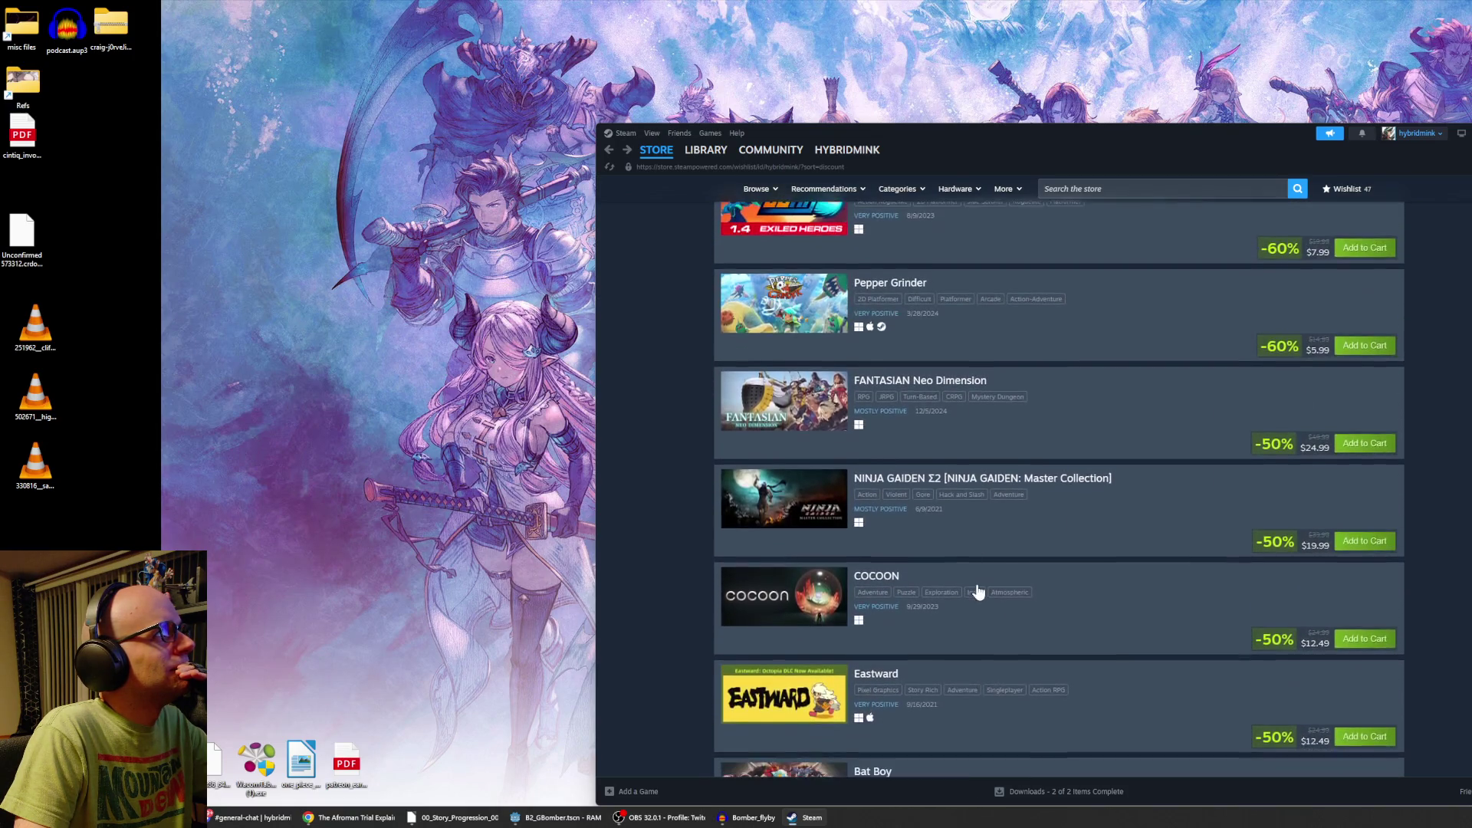
pyautogui.scroll(2, 976, 590)
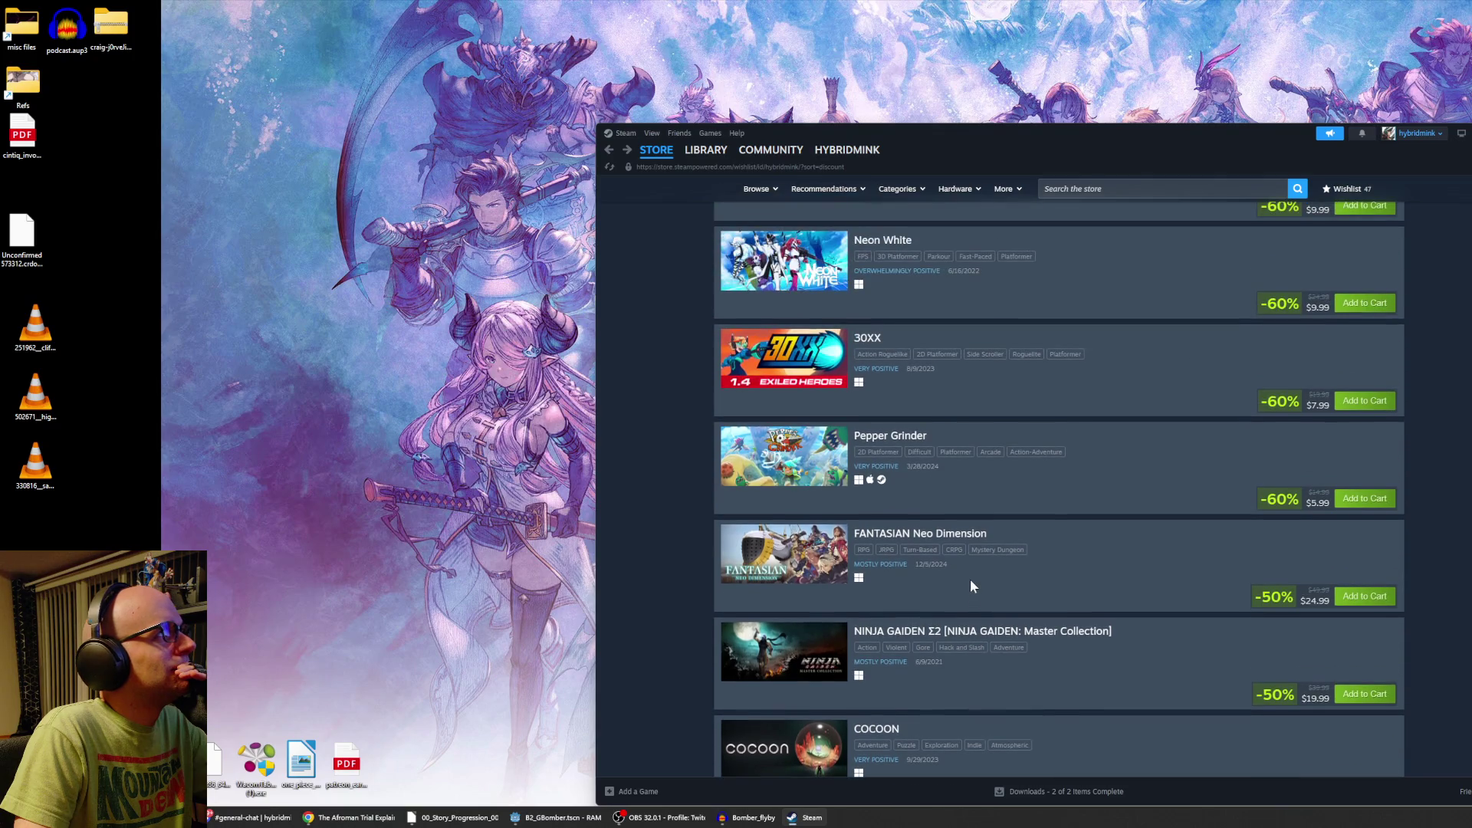
pyautogui.click(888, 537)
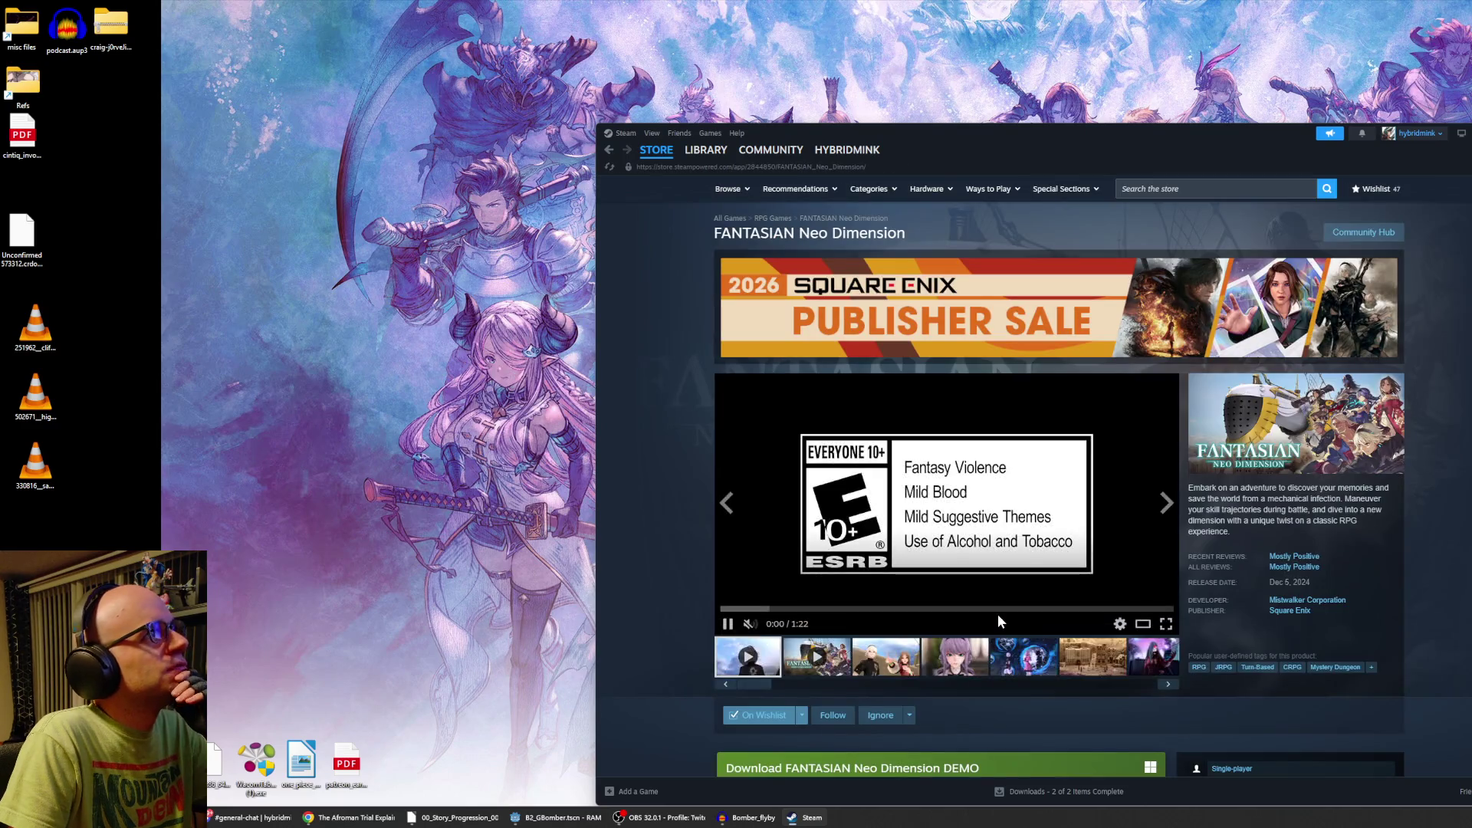
pyautogui.click(890, 658)
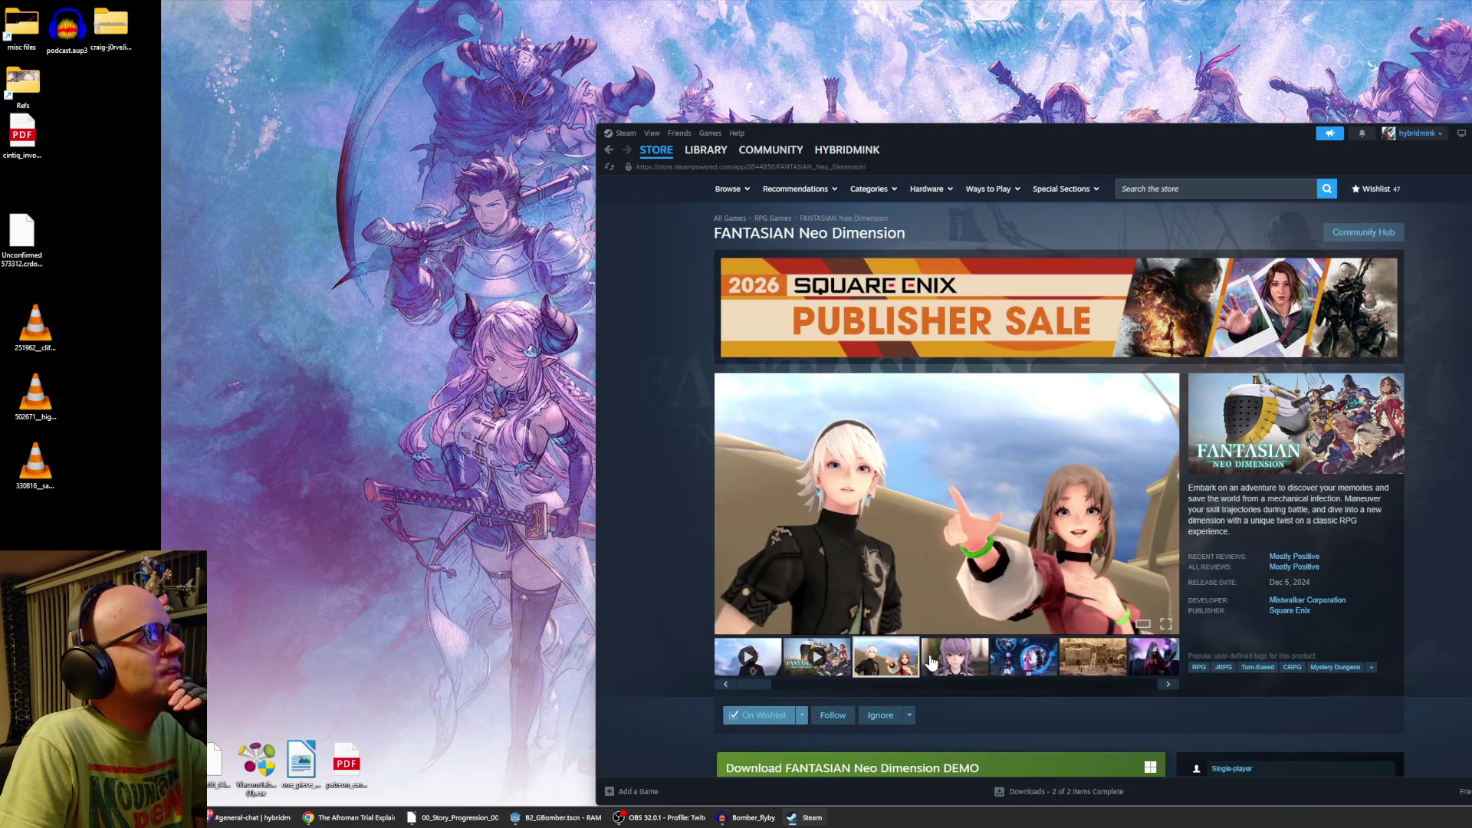
pyautogui.hotkey('alt', 'Left')
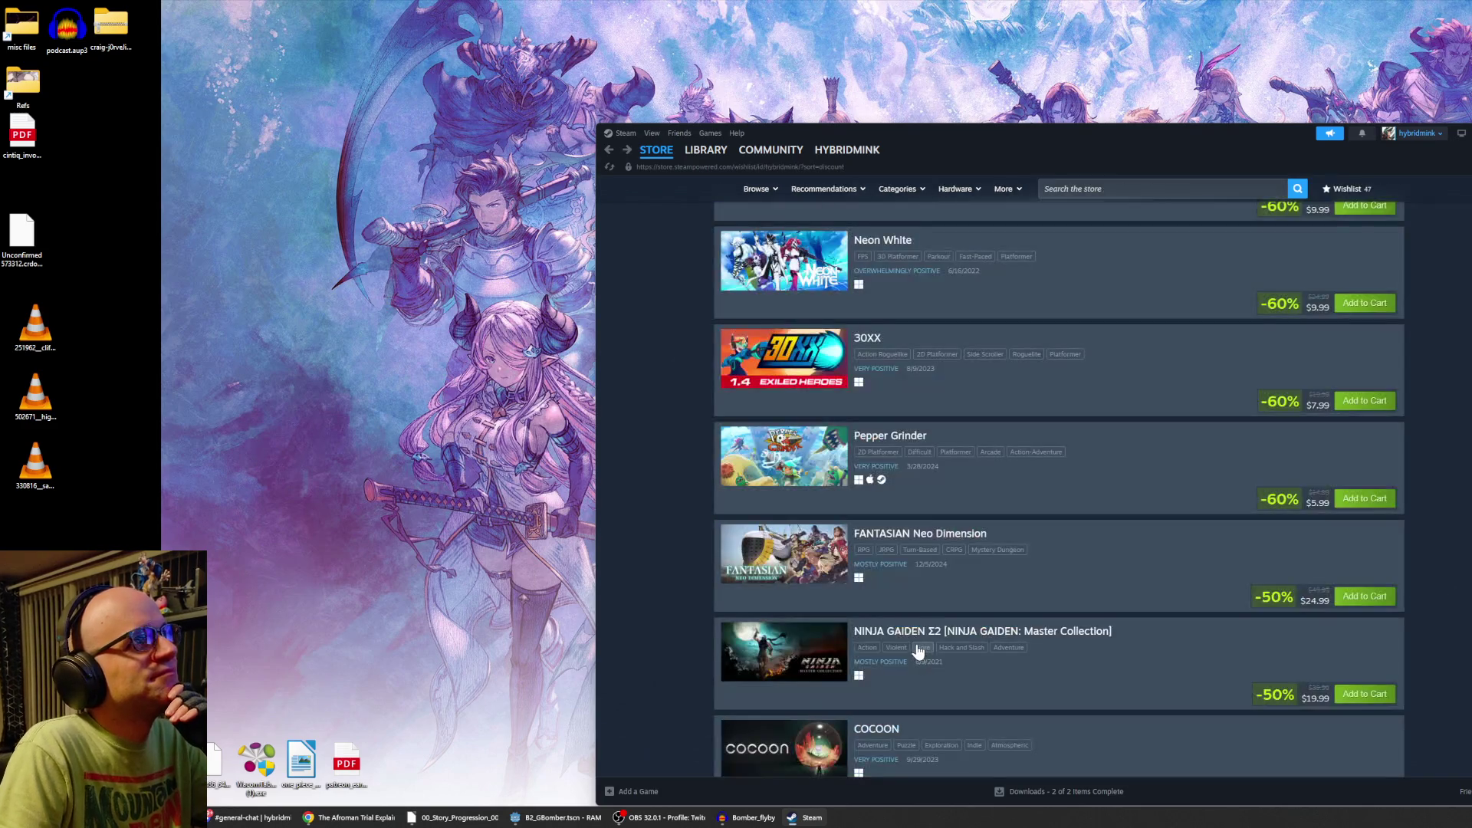
# Scroll the wishlist up to Tinykin at 80% off, then Phoenotopia: Awakening and Gunbrella at 75%.
pyautogui.scroll(1, 911, 639)
pyautogui.scroll(3, 908, 632)
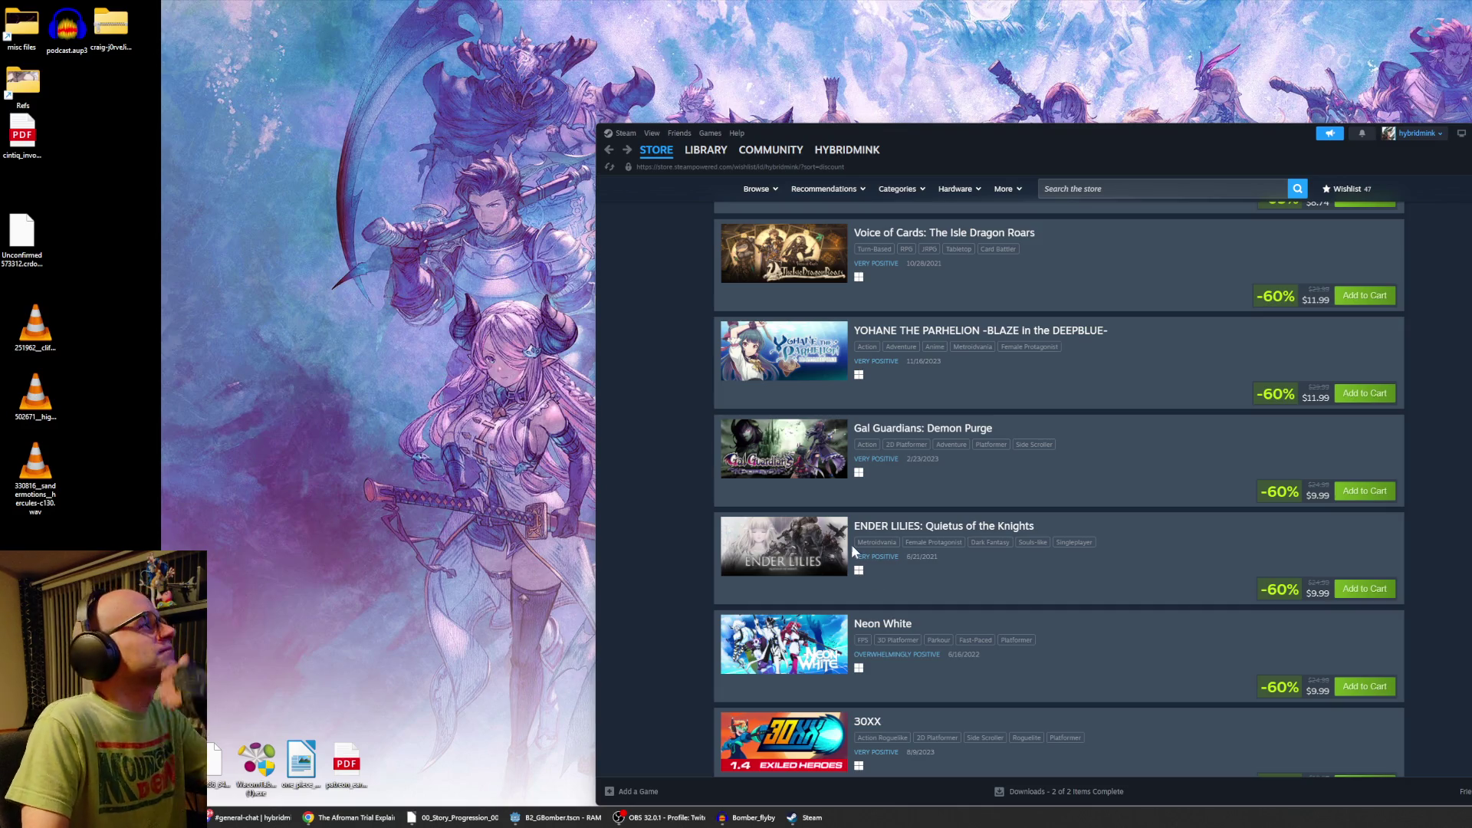
pyautogui.scroll(4, 850, 545)
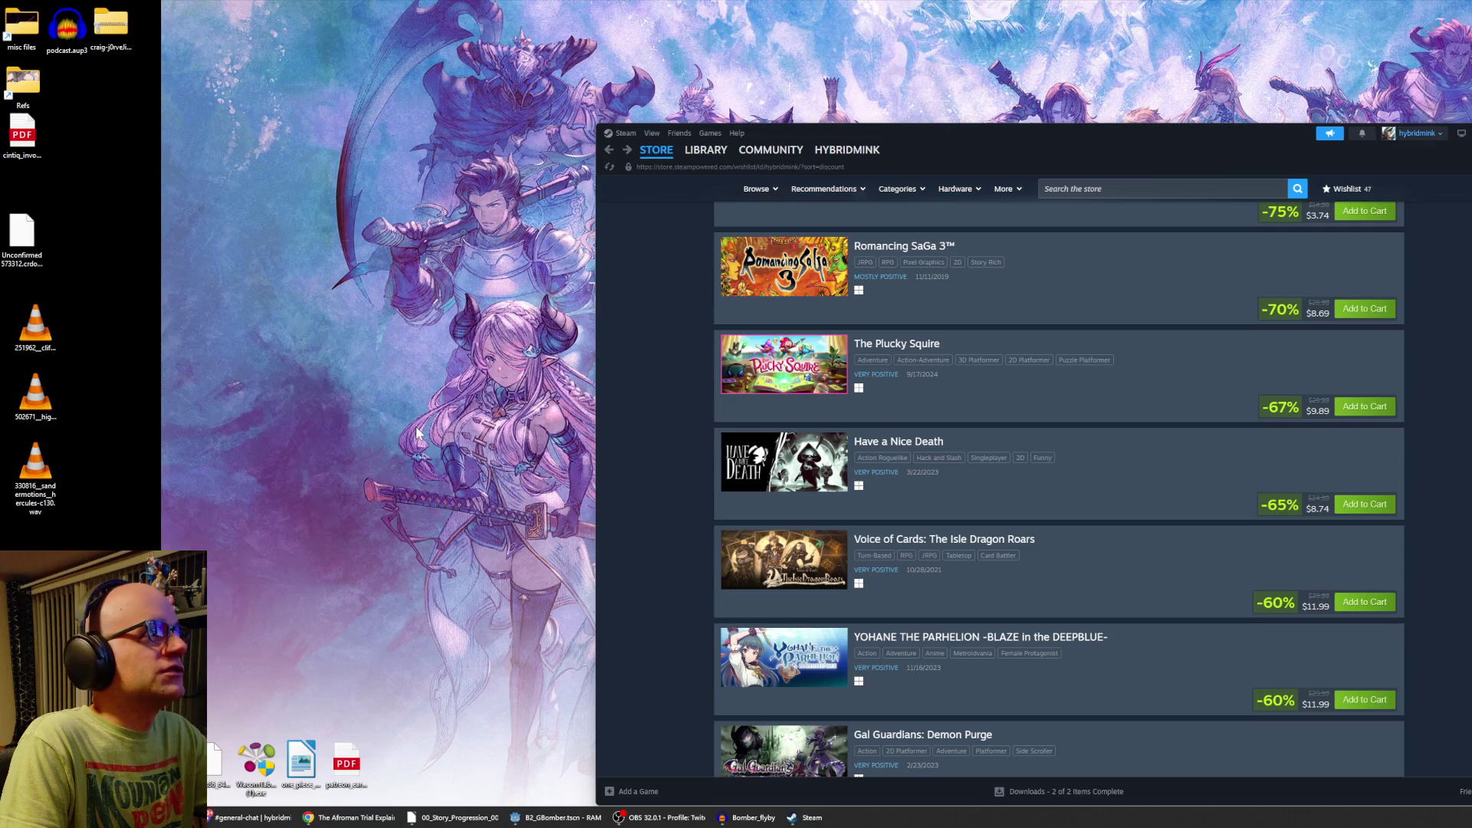
pyautogui.scroll(3, 973, 513)
pyautogui.scroll(3, 968, 531)
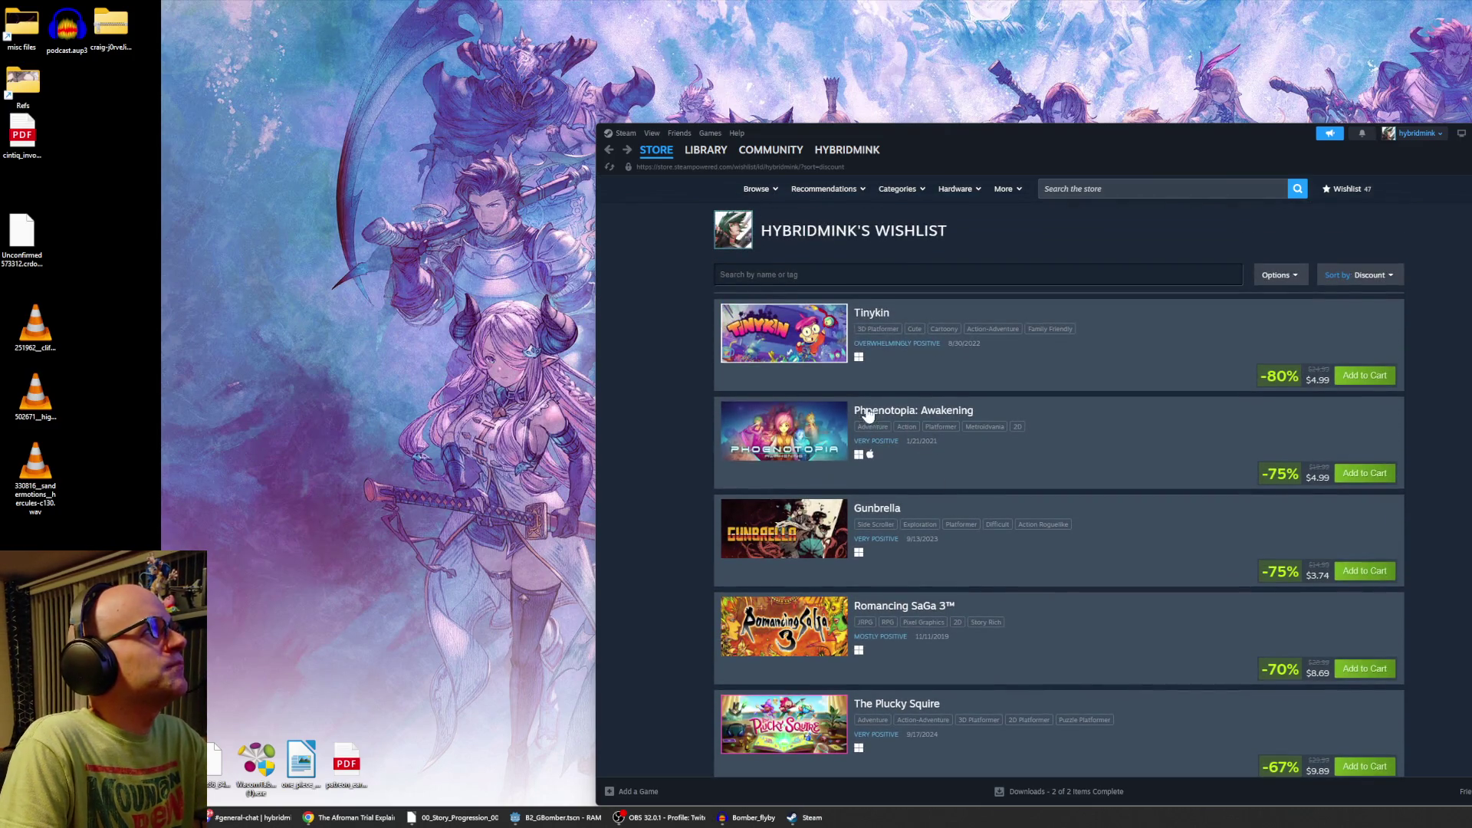
# Open Phoenotopia: Awakening's store page ($4.99, 75% off) and view its second screenshot.
pyautogui.click(801, 451)
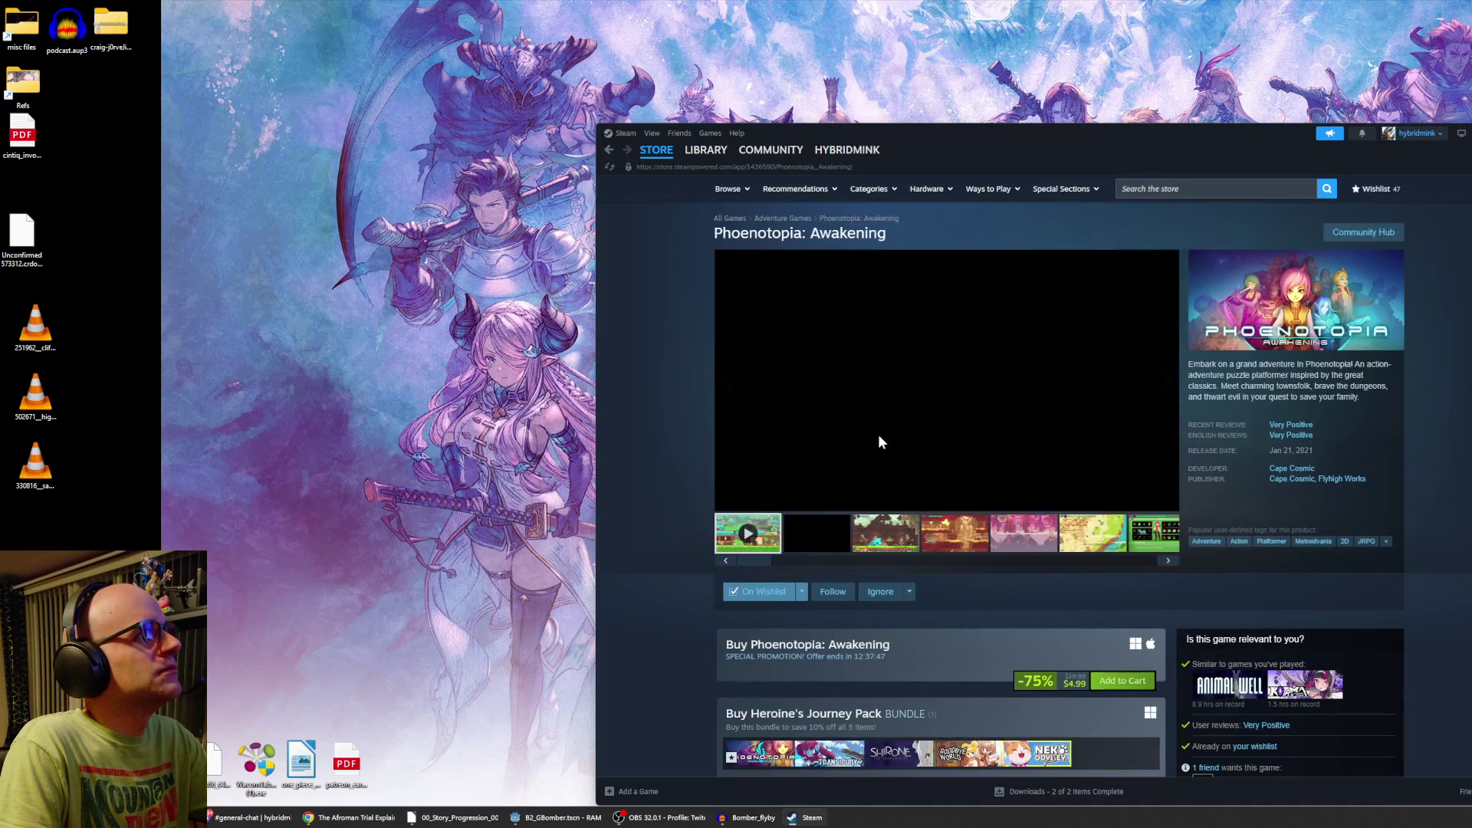
pyautogui.click(825, 548)
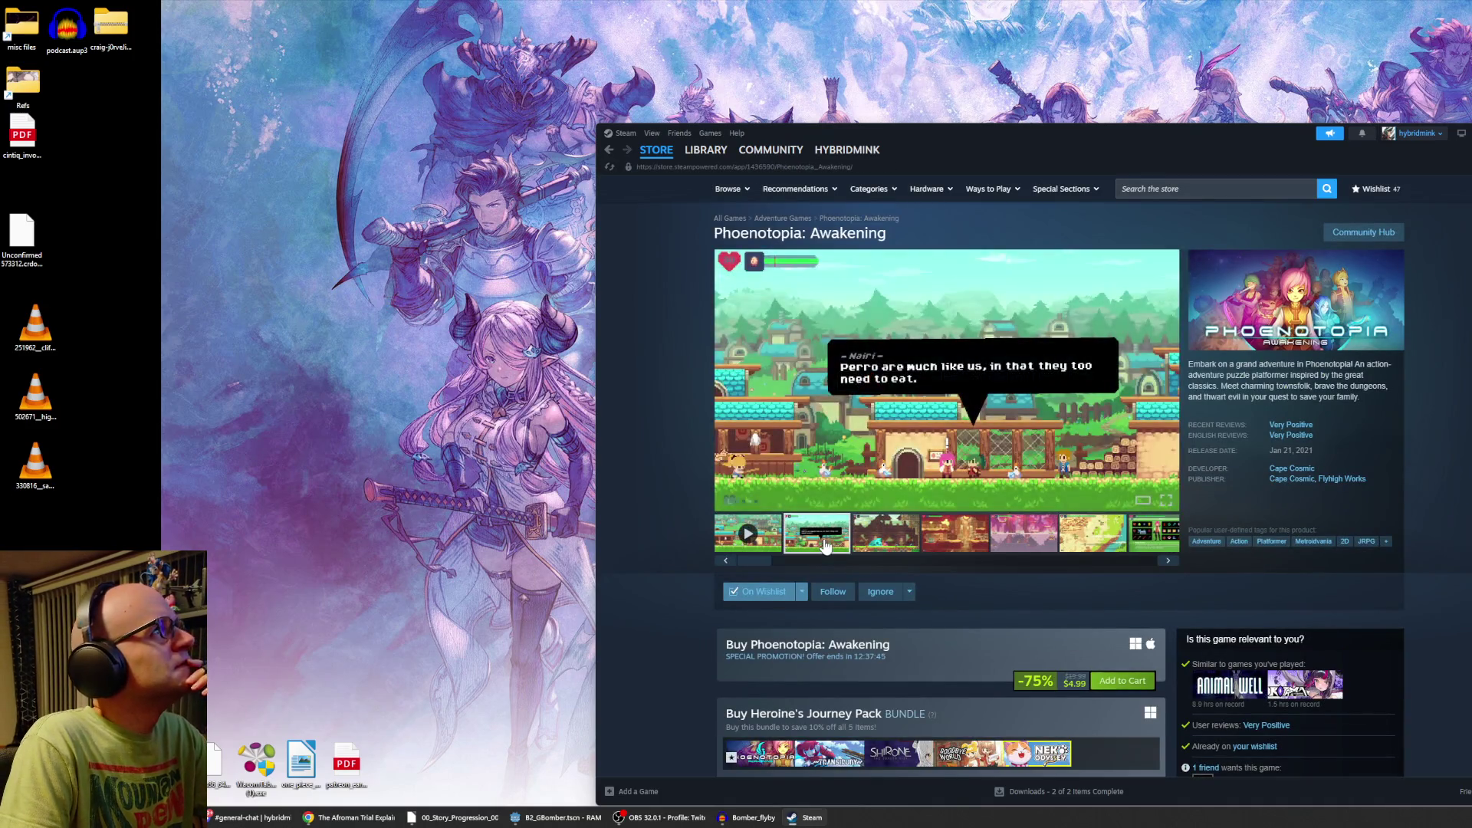
pyautogui.scroll(-2, 882, 543)
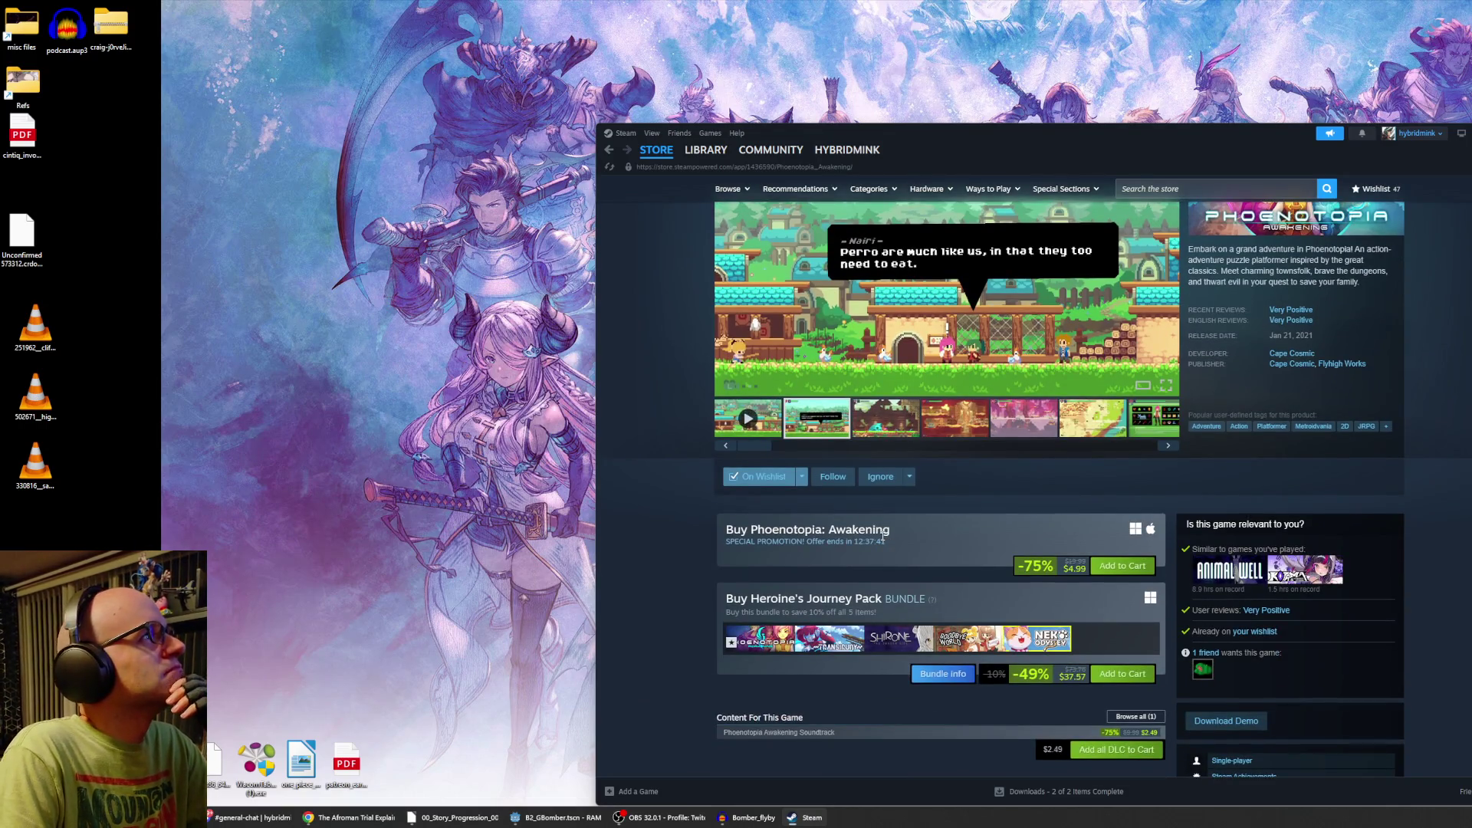
pyautogui.moveTo(882, 479)
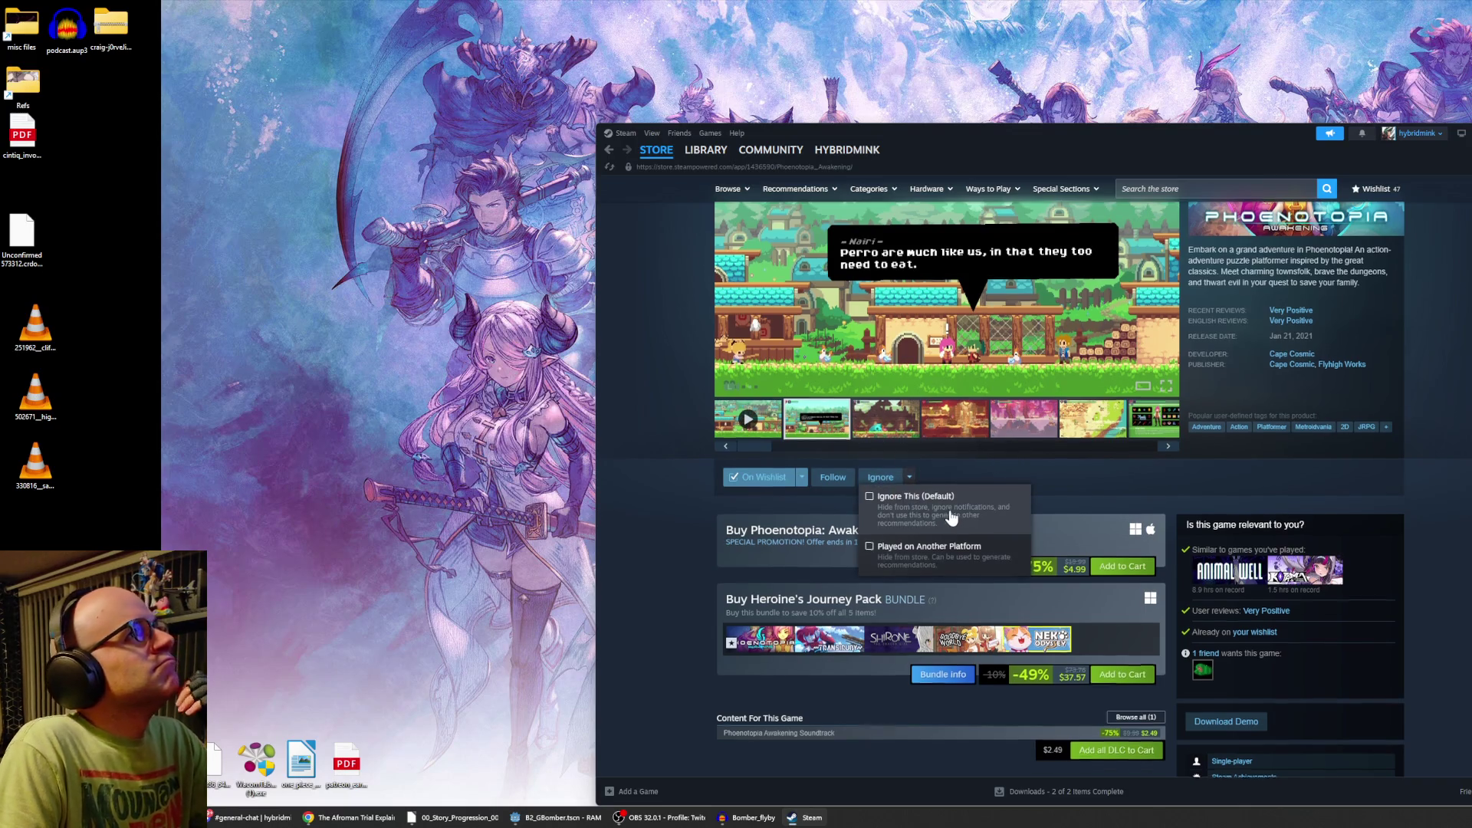
pyautogui.scroll(2, 950, 522)
pyautogui.hotkey('alt', 'Left')
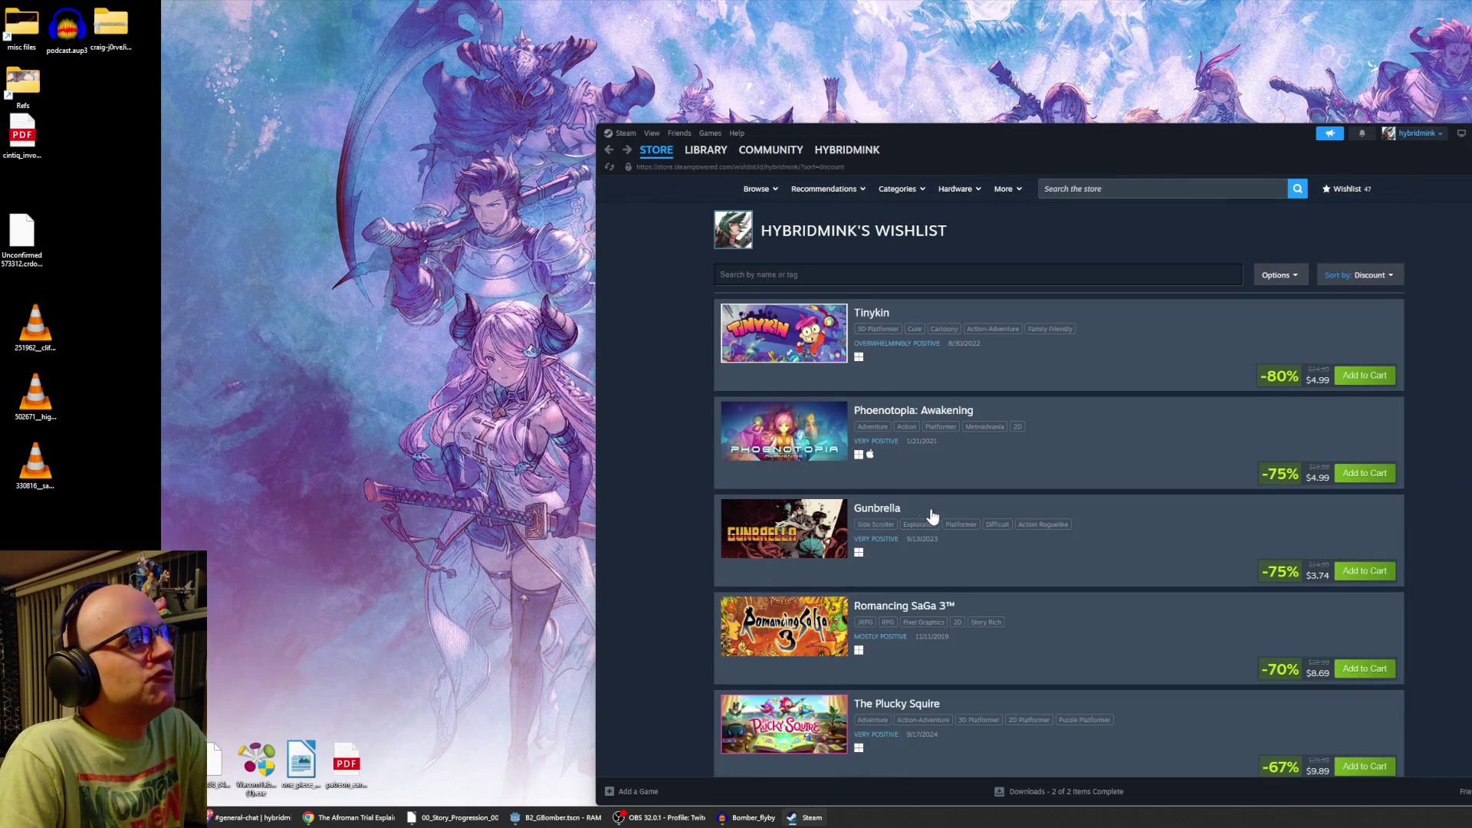
# Switch to the Library home, widen the Steam window, narrow the game list, and shift the window up-left.
pyautogui.click(705, 149)
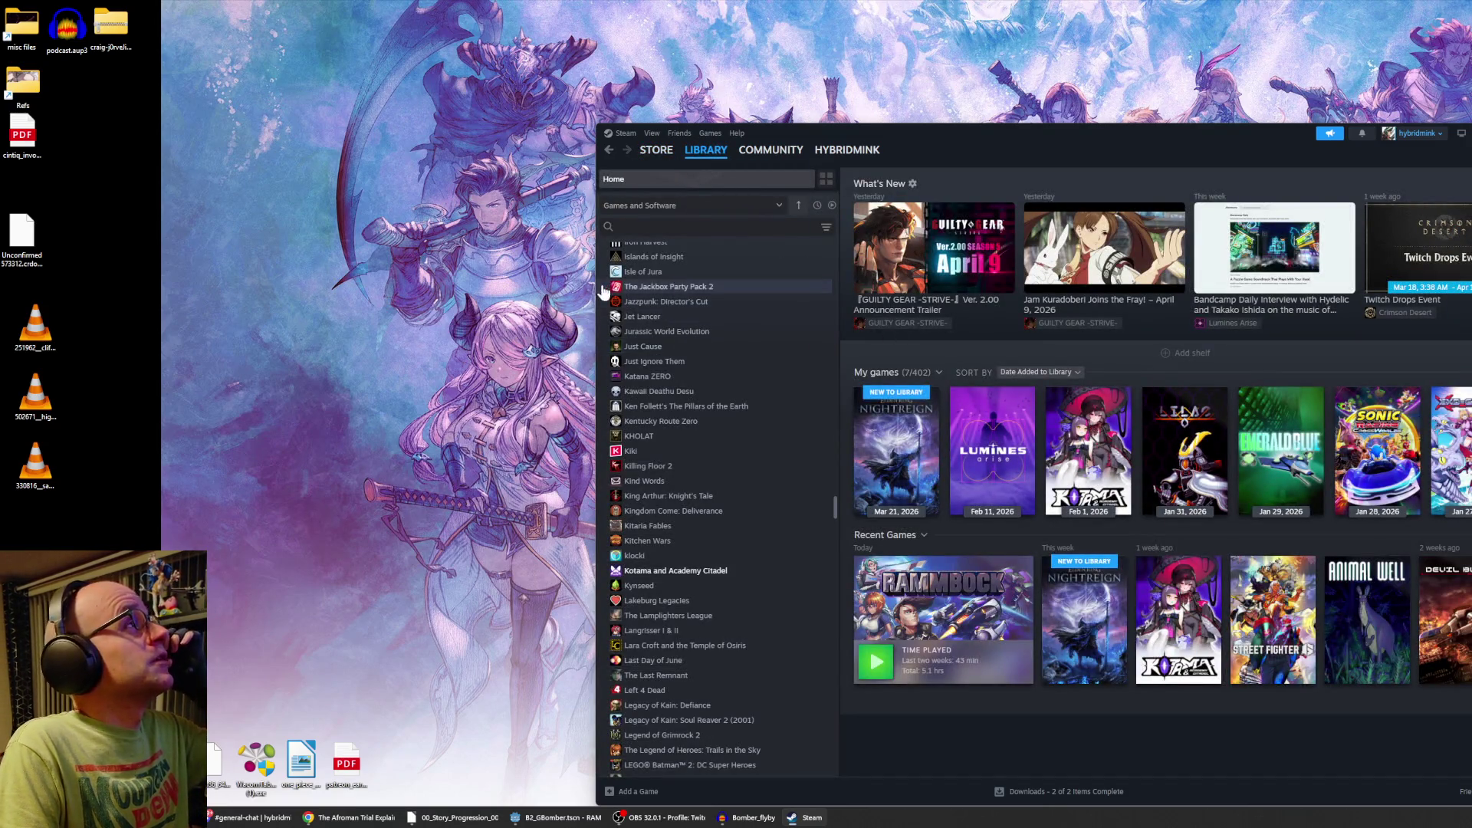
pyautogui.moveTo(596, 287); pyautogui.dragTo(362, 287)
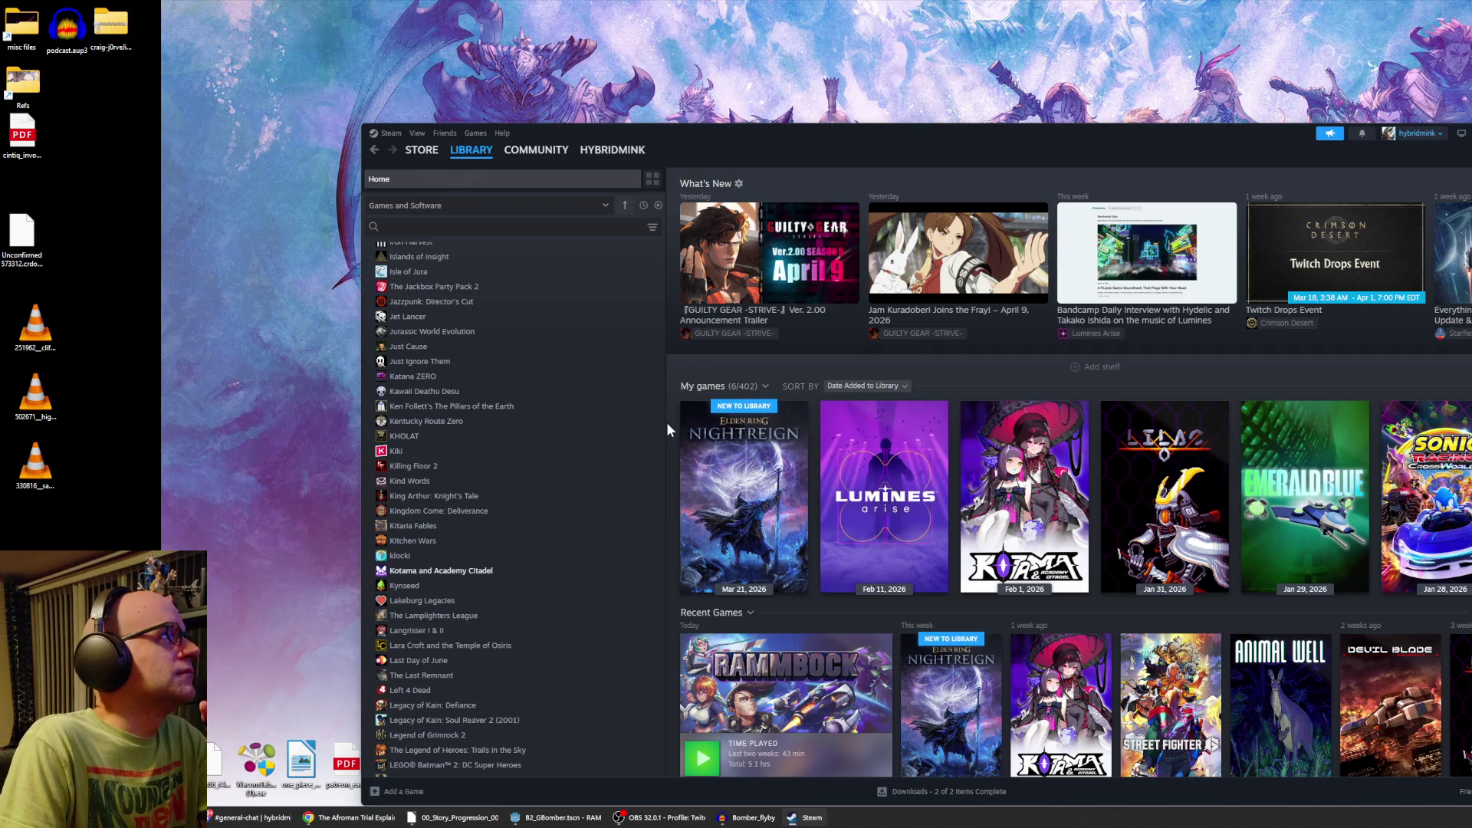
pyautogui.scroll(6, 659, 423)
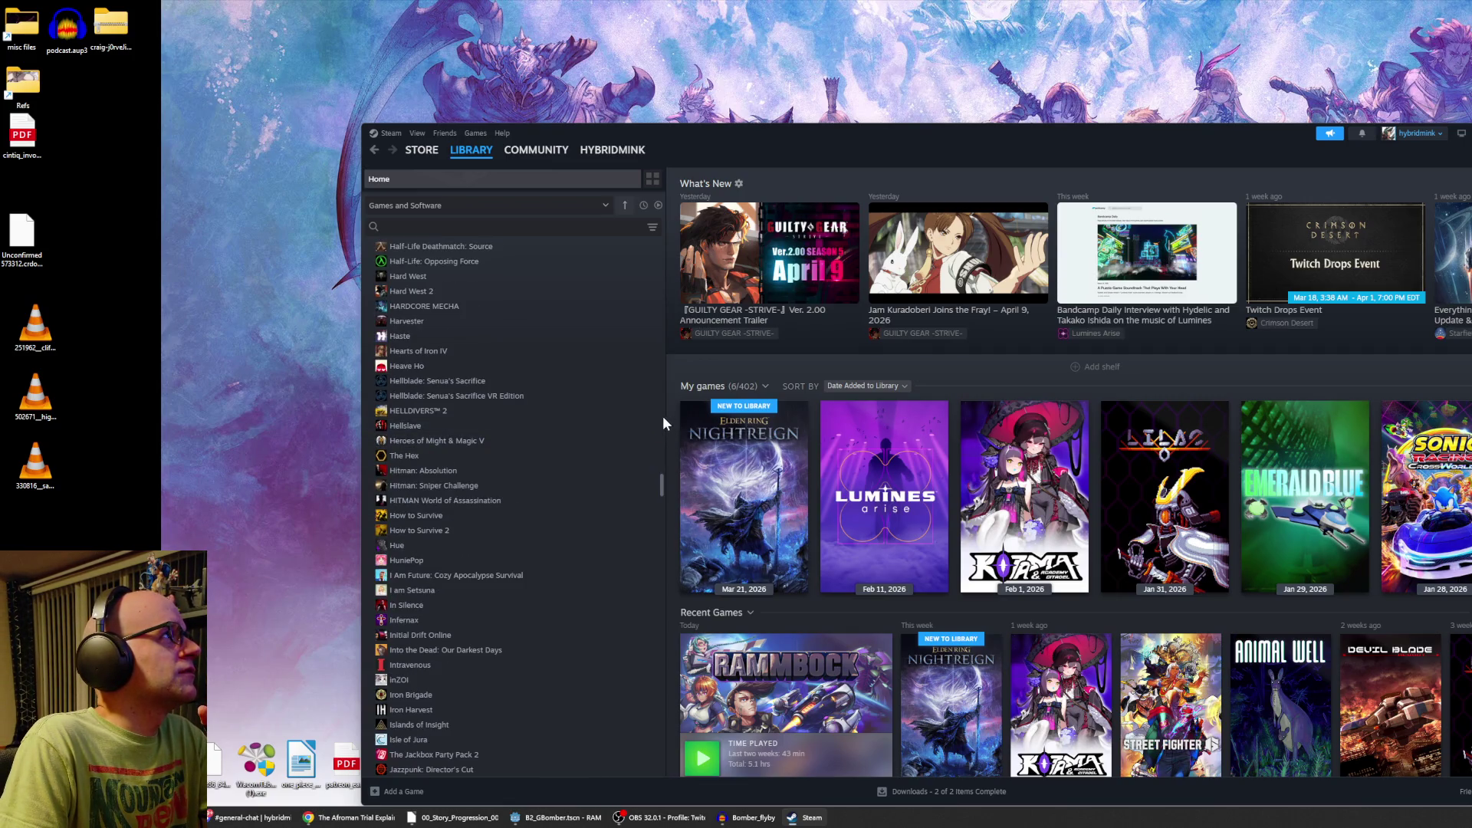
pyautogui.moveTo(664, 422); pyautogui.dragTo(575, 422)
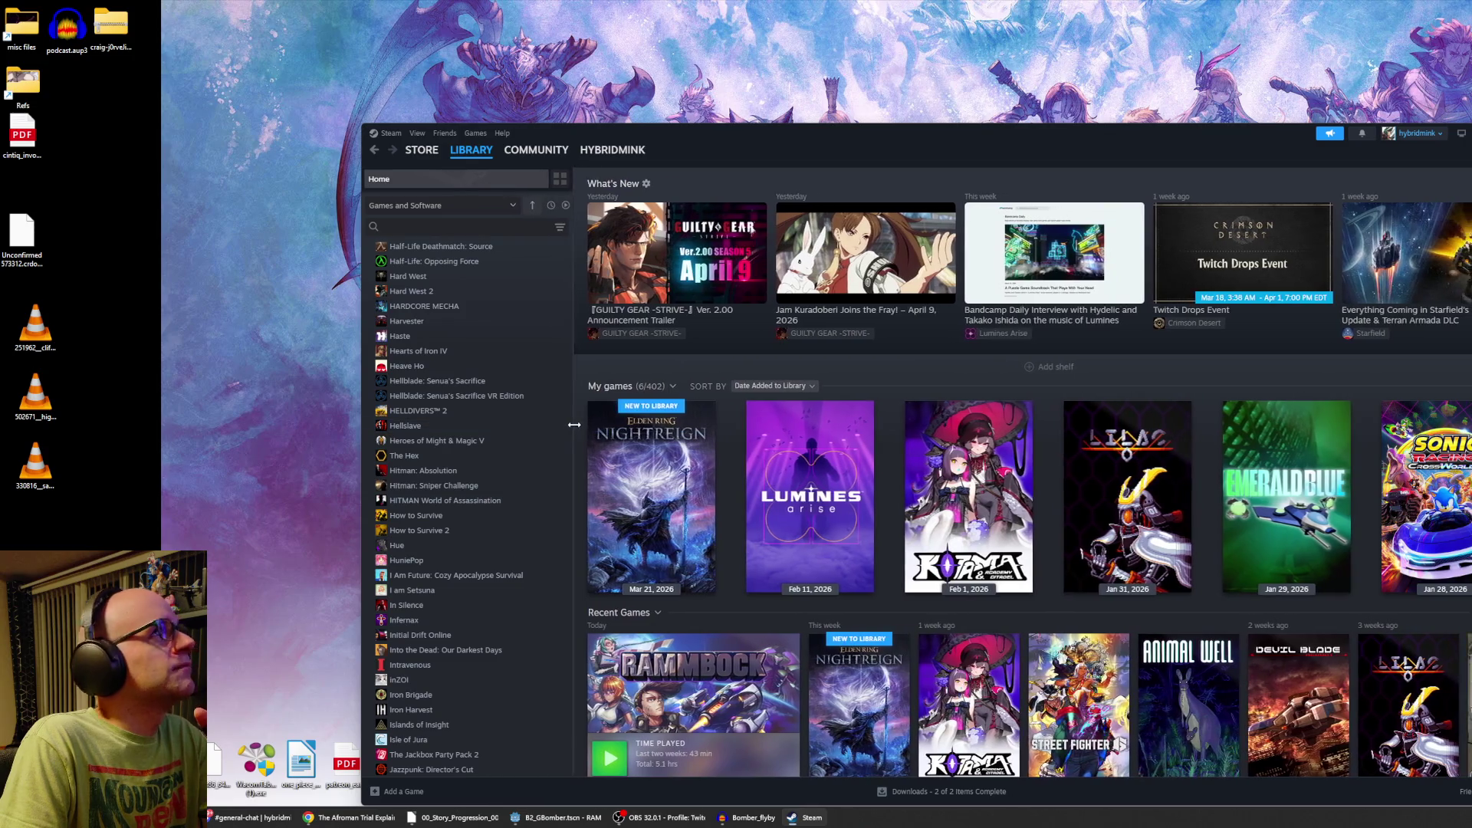
pyautogui.moveTo(1156, 142); pyautogui.dragTo(1101, 95)
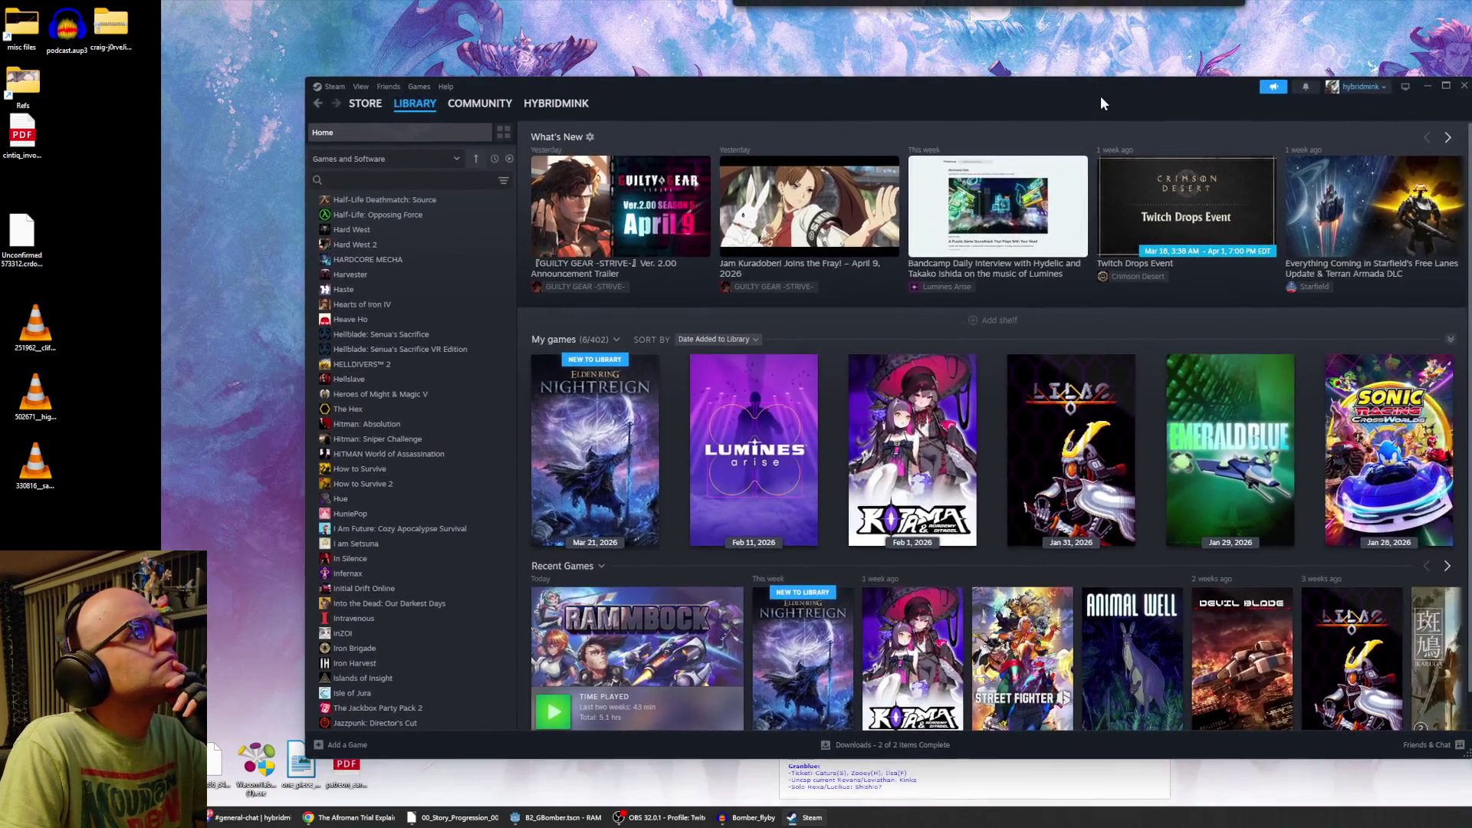
pyautogui.scroll(-1, 1193, 345)
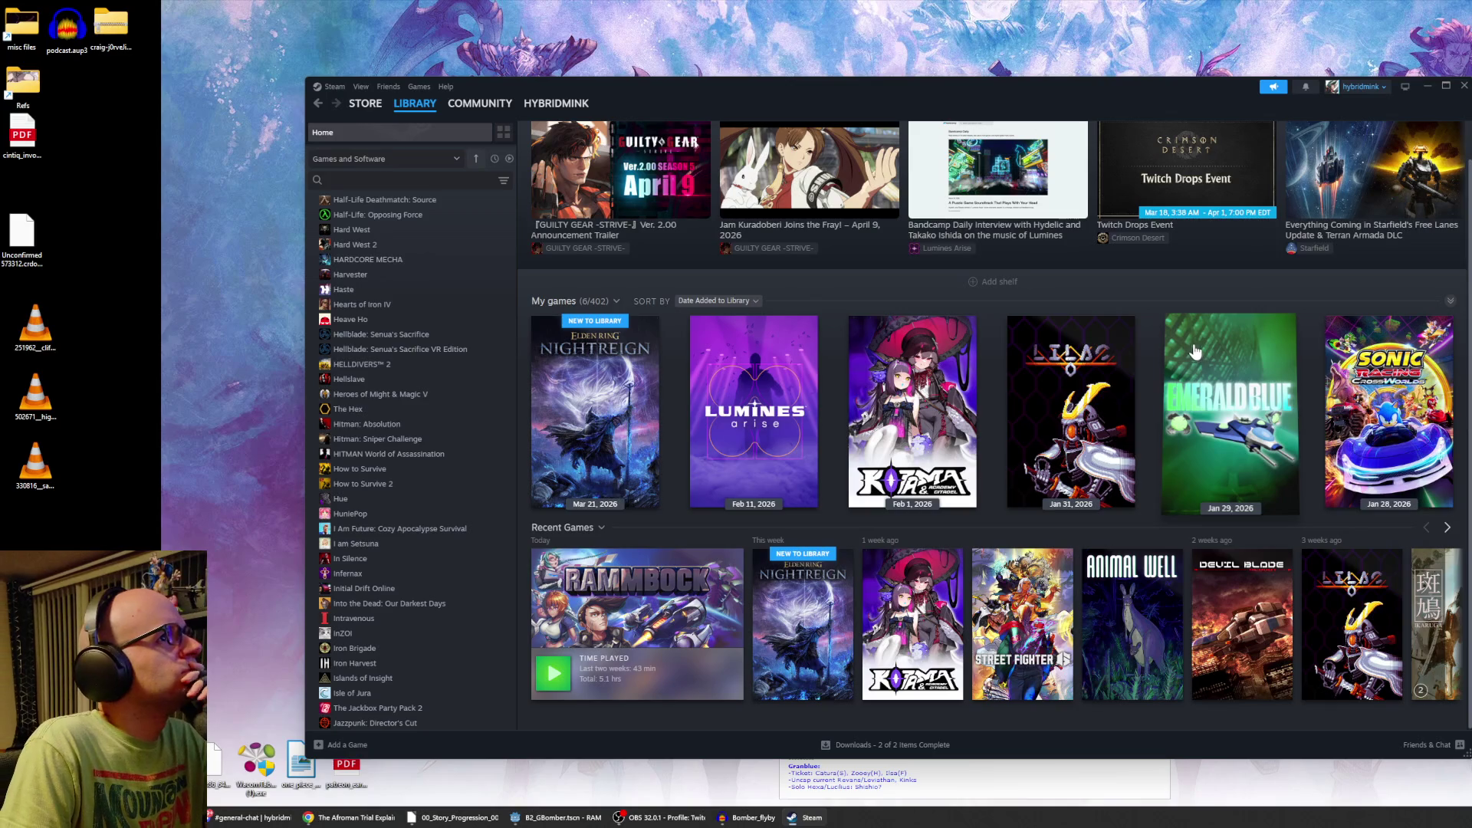
pyautogui.click(576, 529)
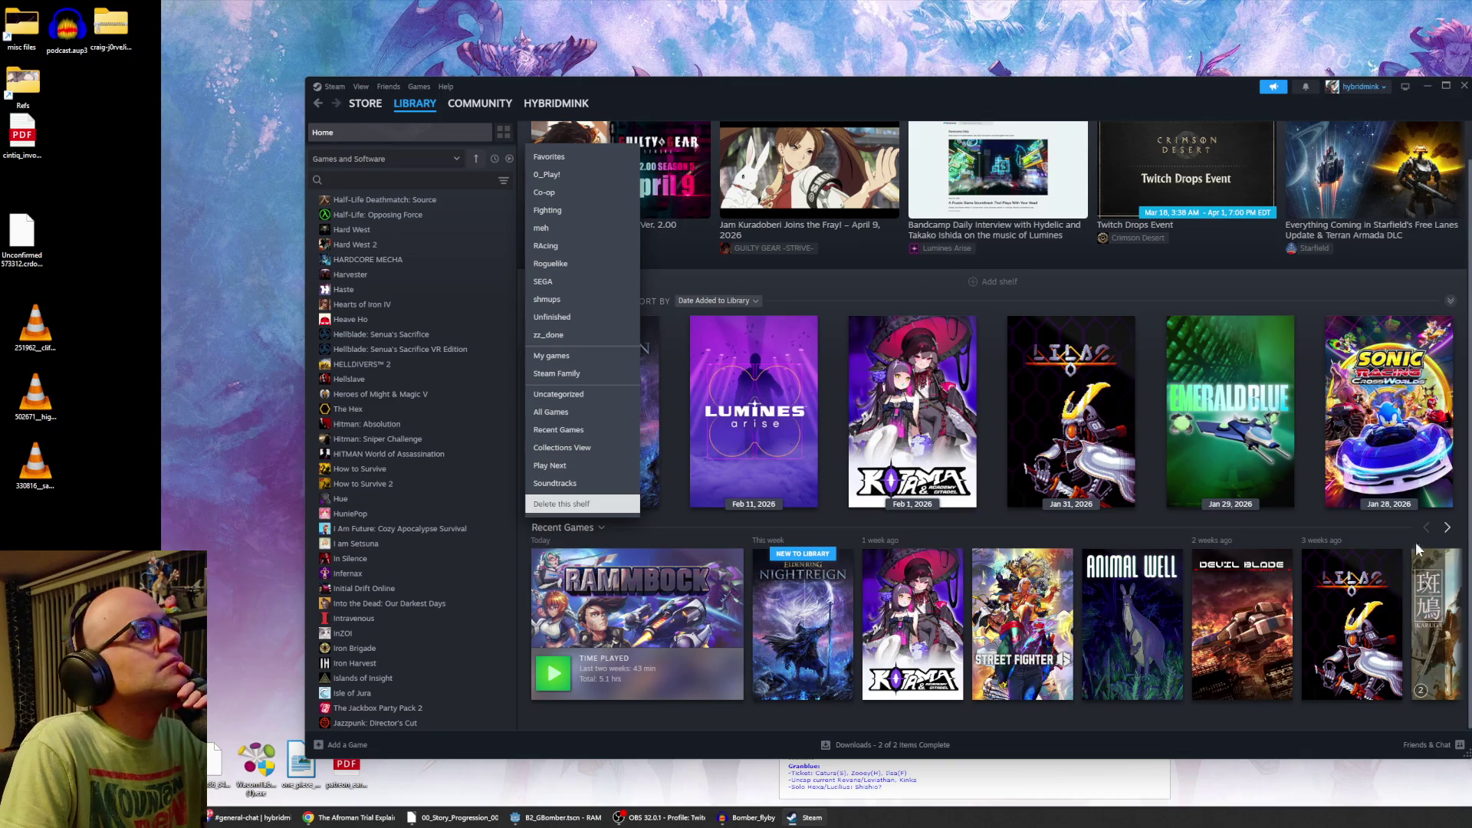
pyautogui.click(1338, 524)
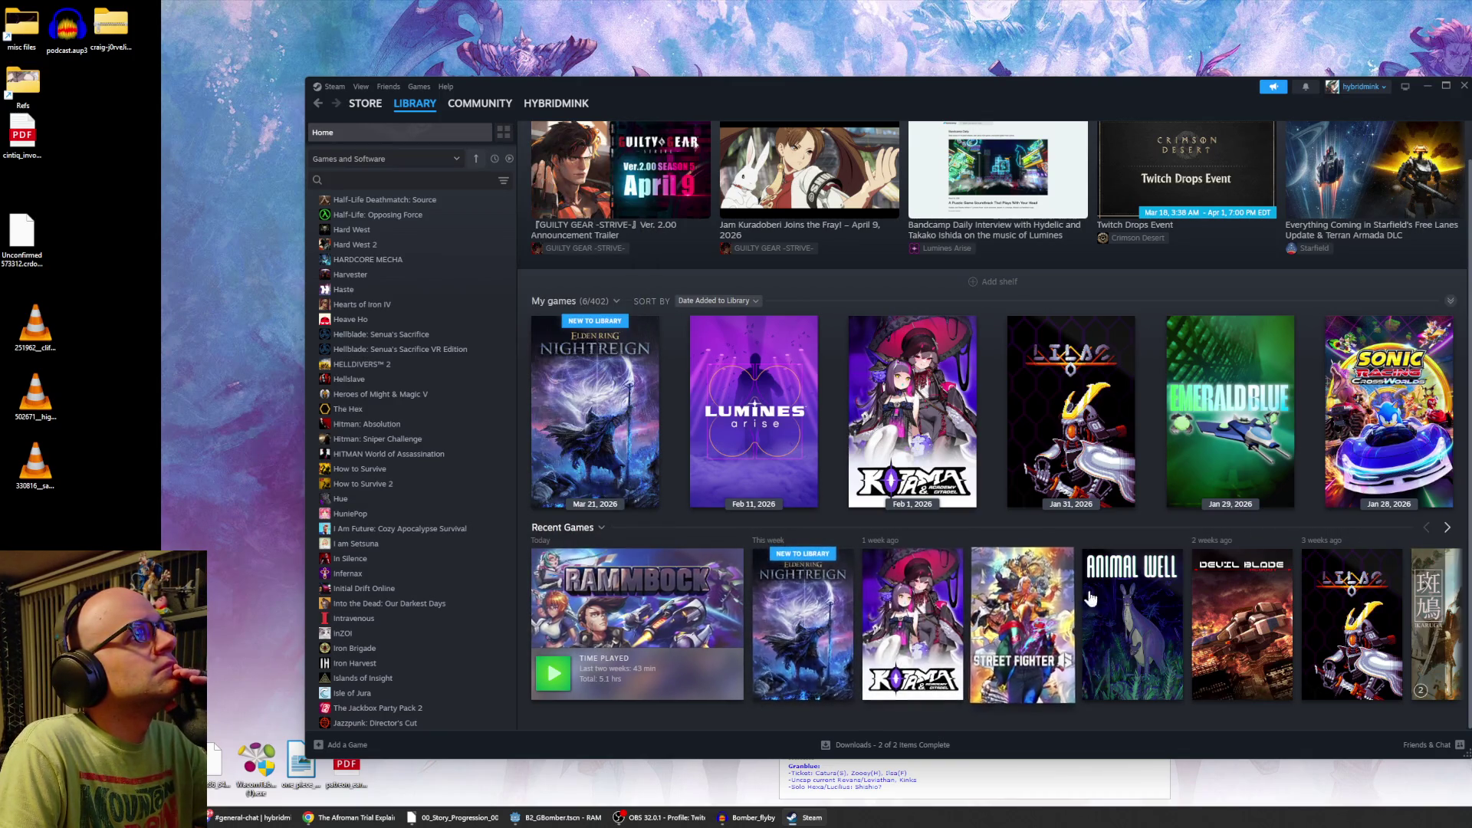
pyautogui.click(1448, 528)
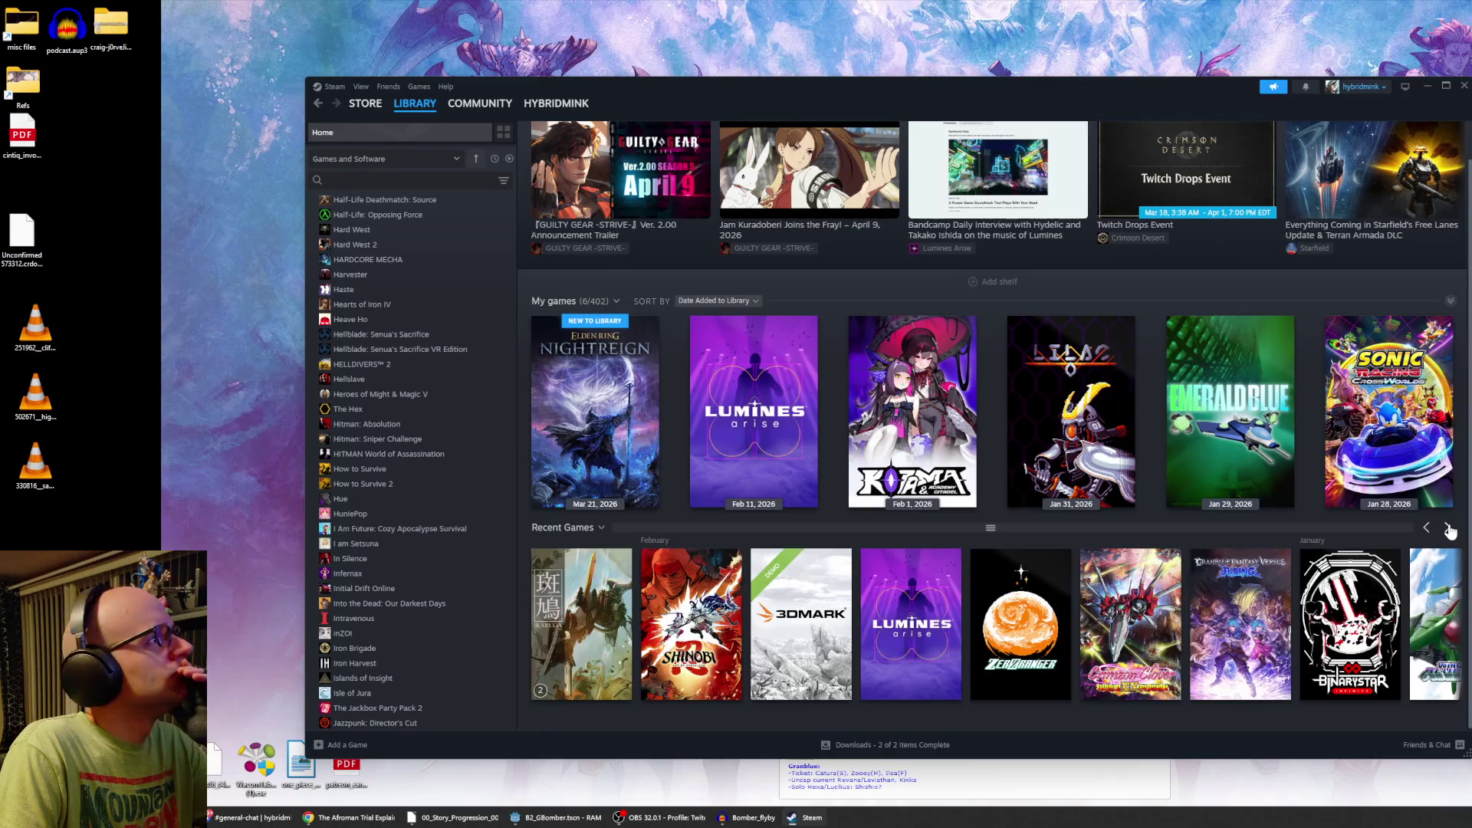
pyautogui.moveTo(740, 652)
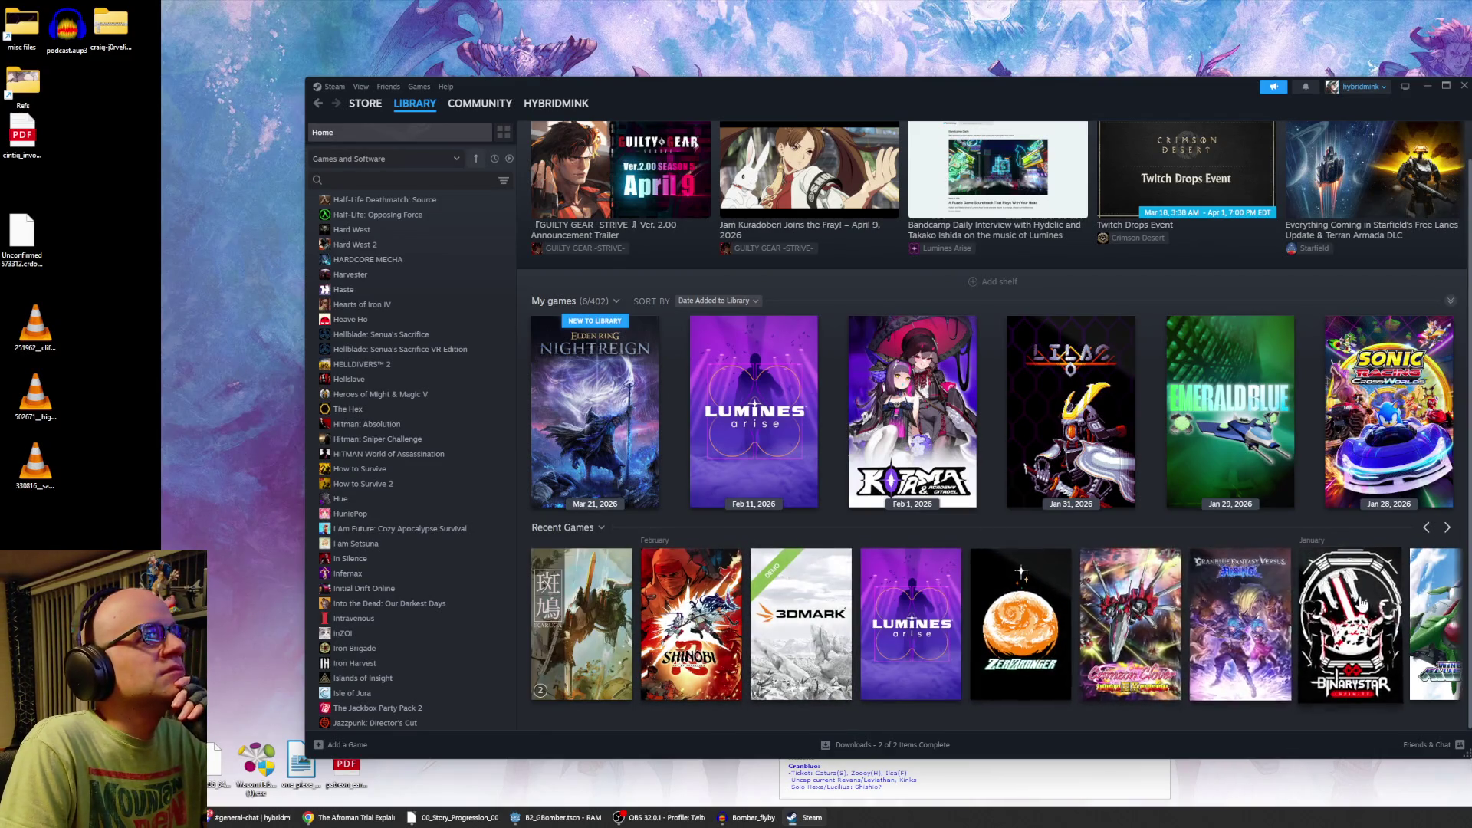
pyautogui.click(1448, 530)
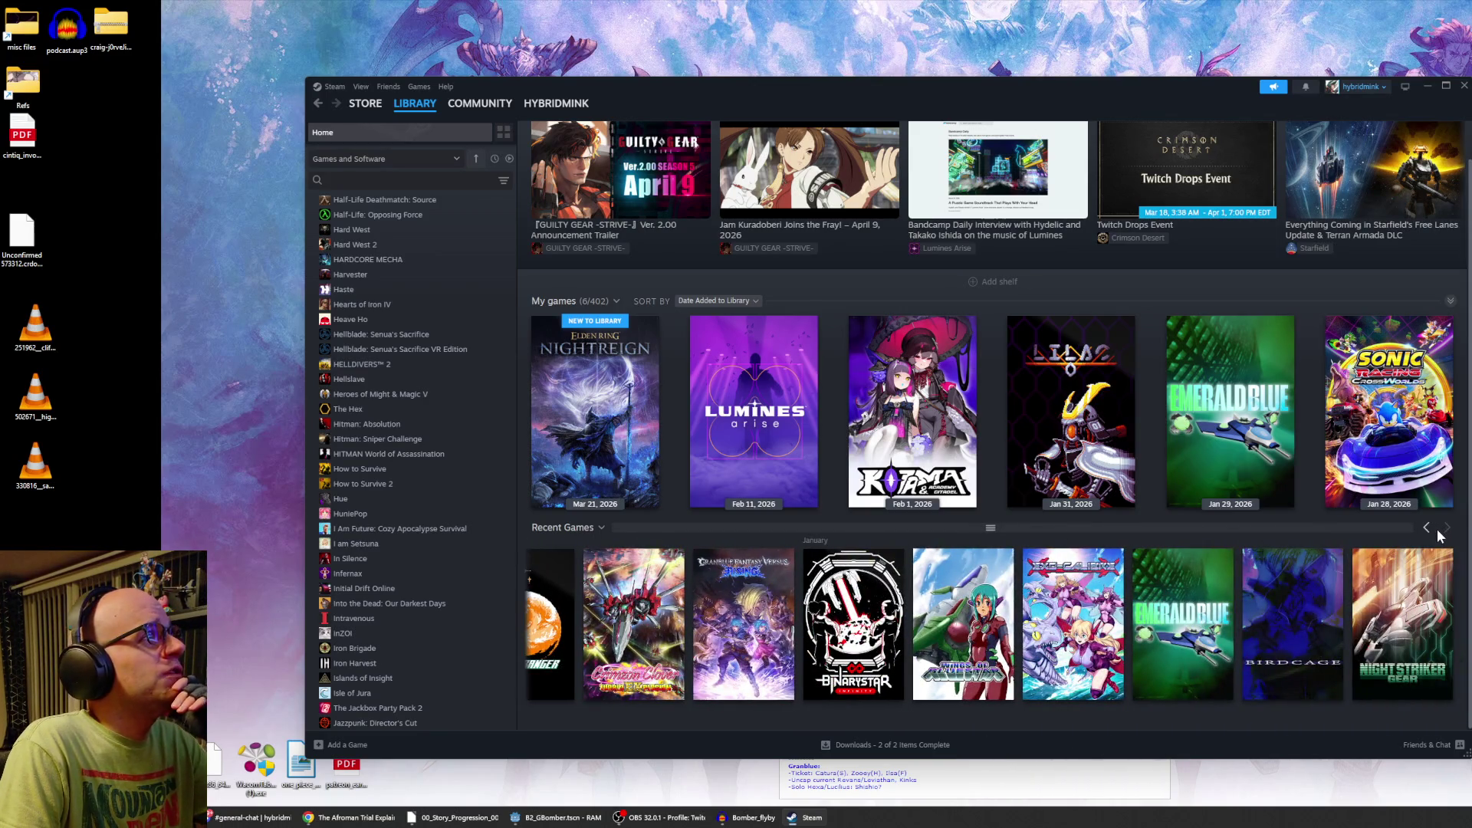
pyautogui.moveTo(1397, 500)
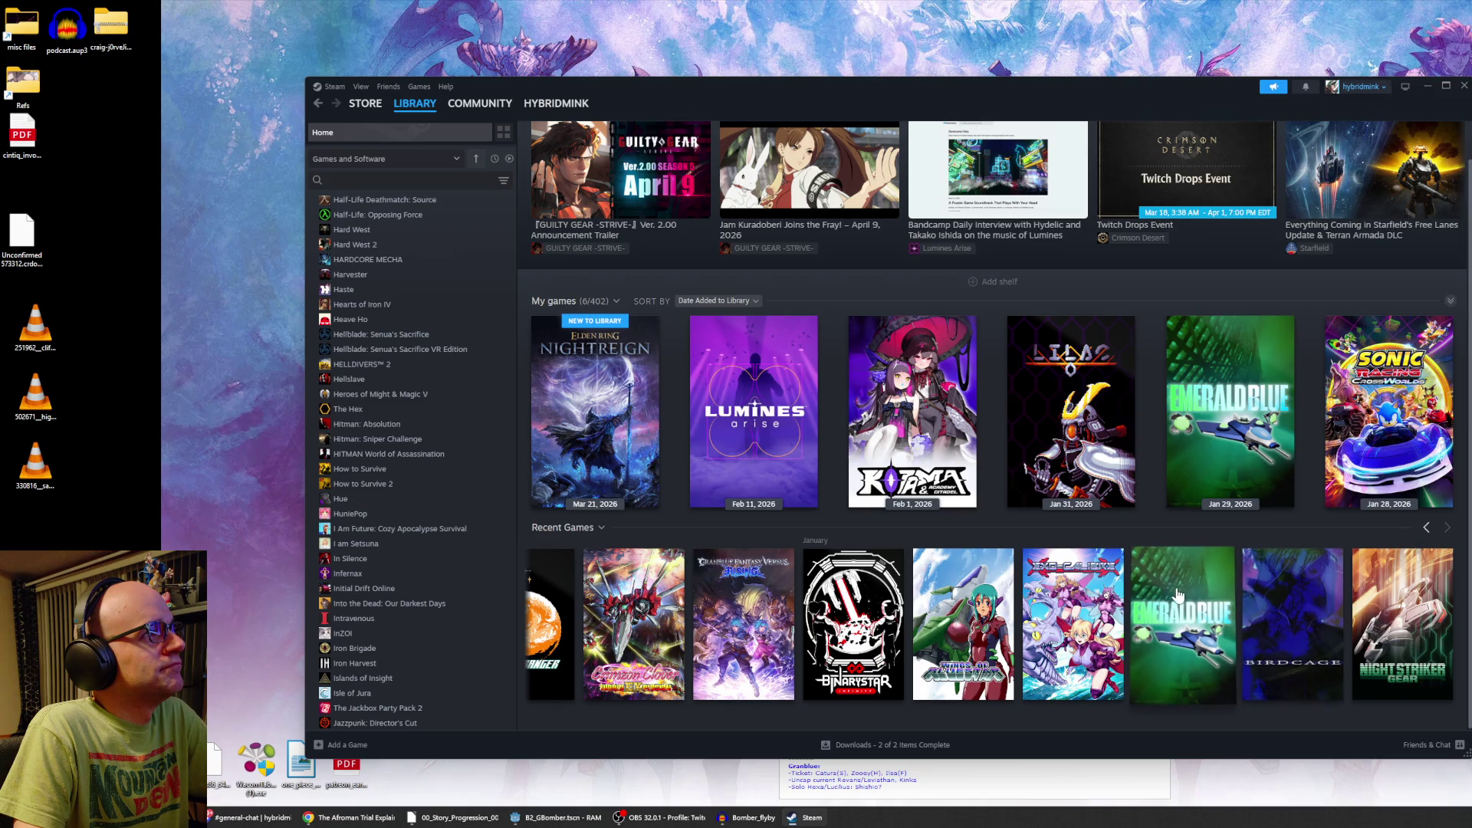
pyautogui.click(1427, 530)
pyautogui.click(1427, 529)
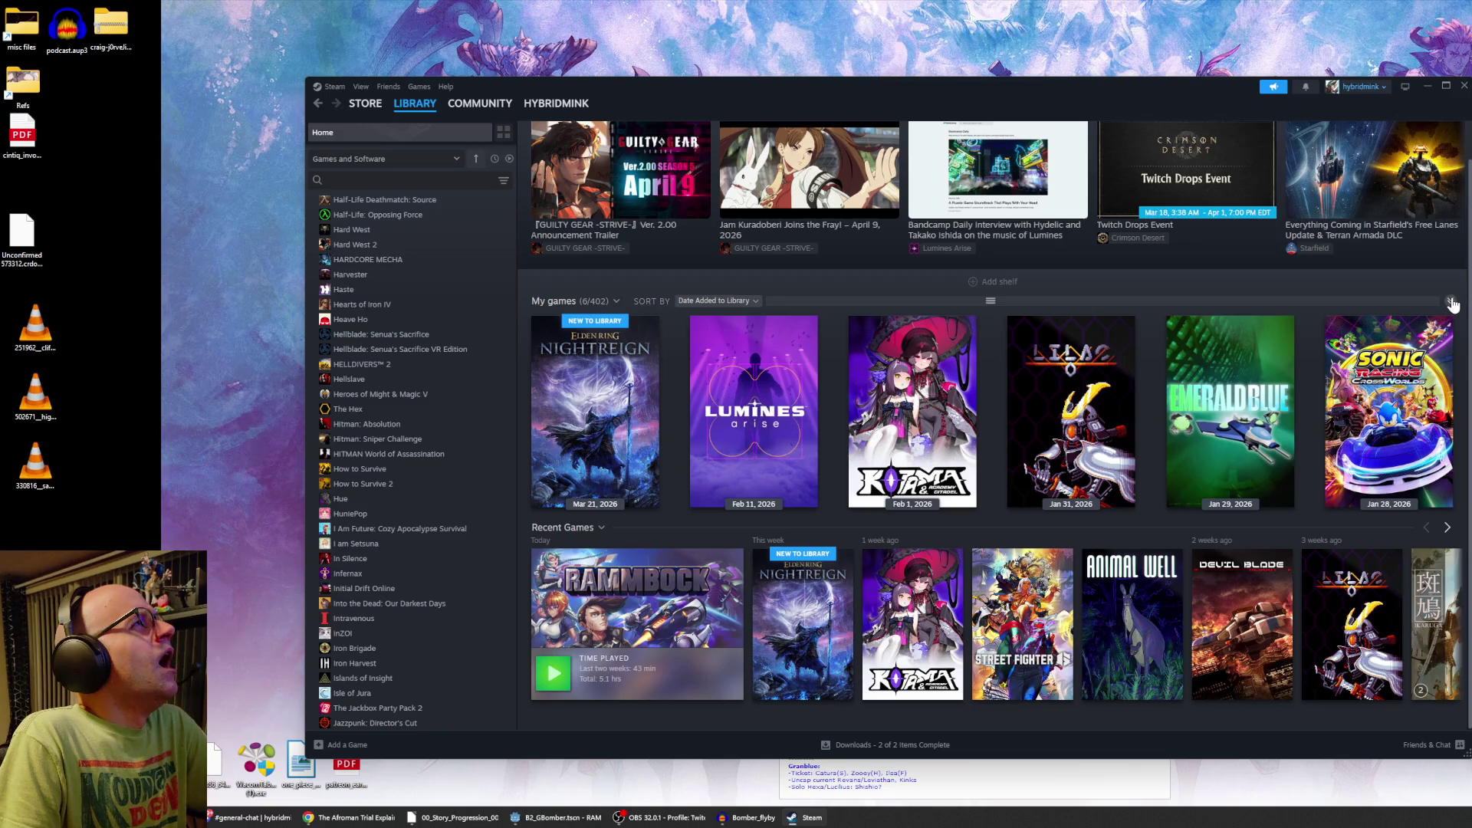
pyautogui.scroll(5, 450, 357)
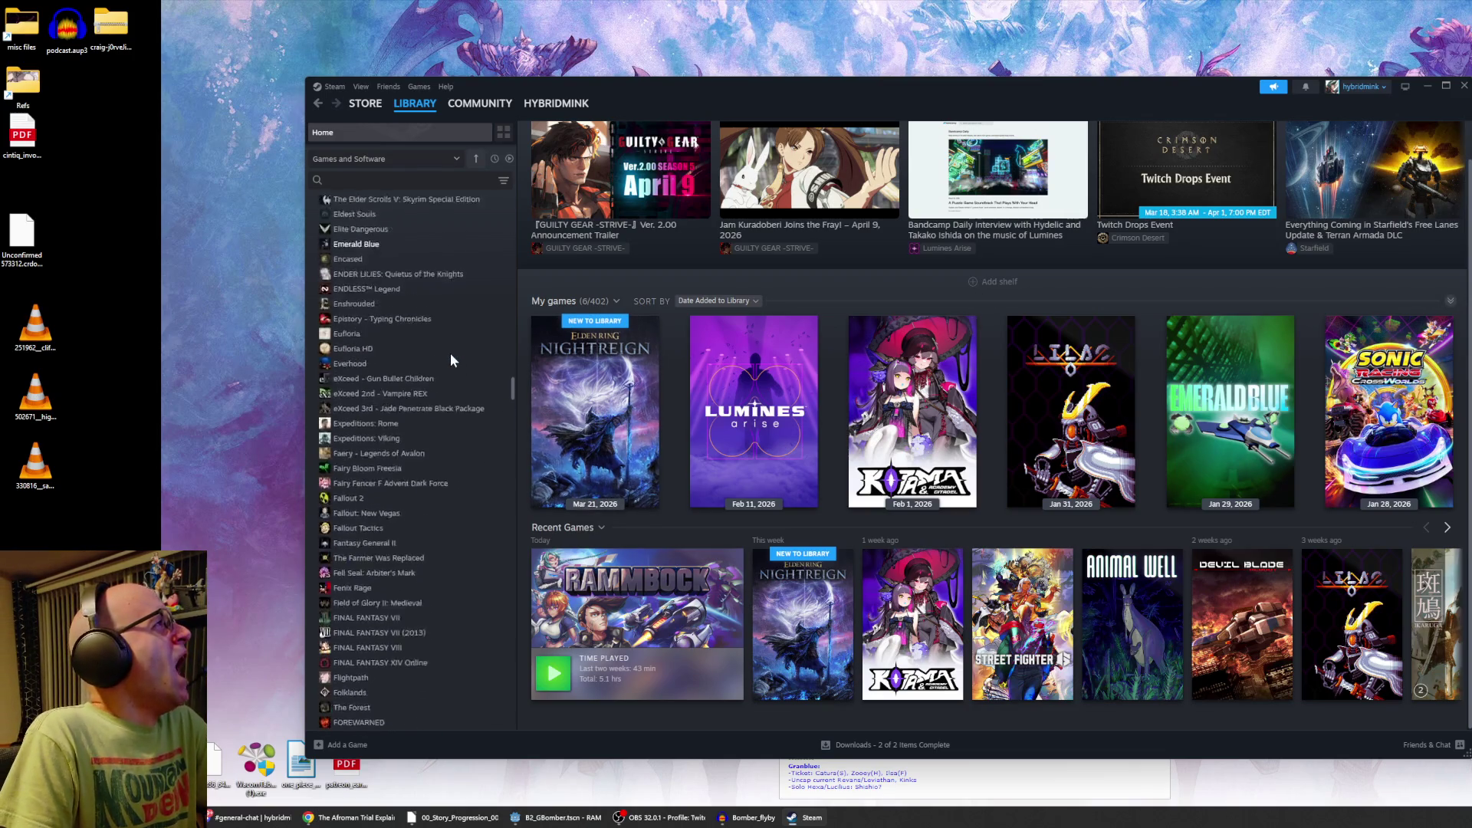
pyautogui.scroll(-20, 443, 343)
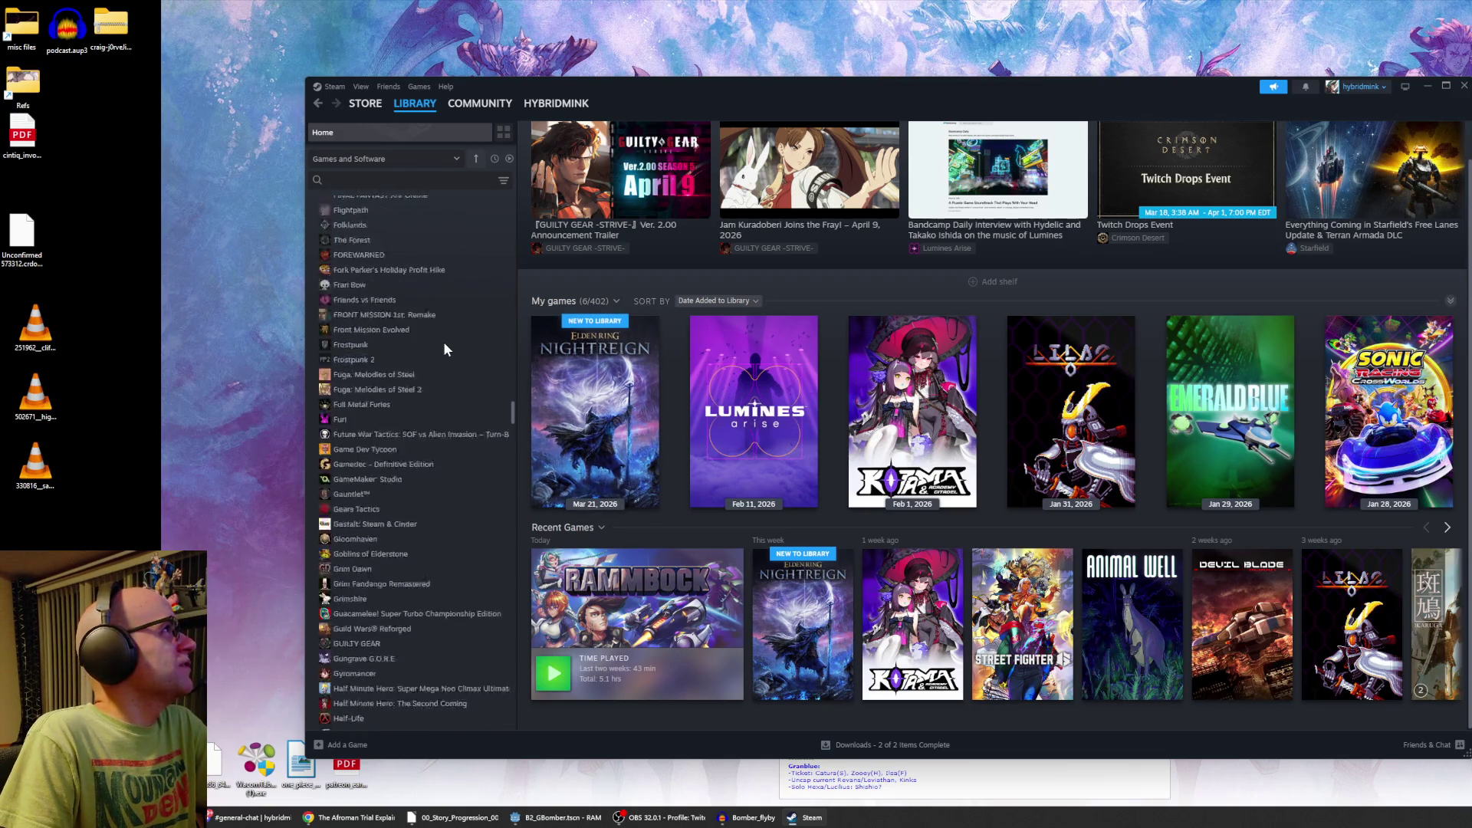
pyautogui.scroll(-20, 445, 346)
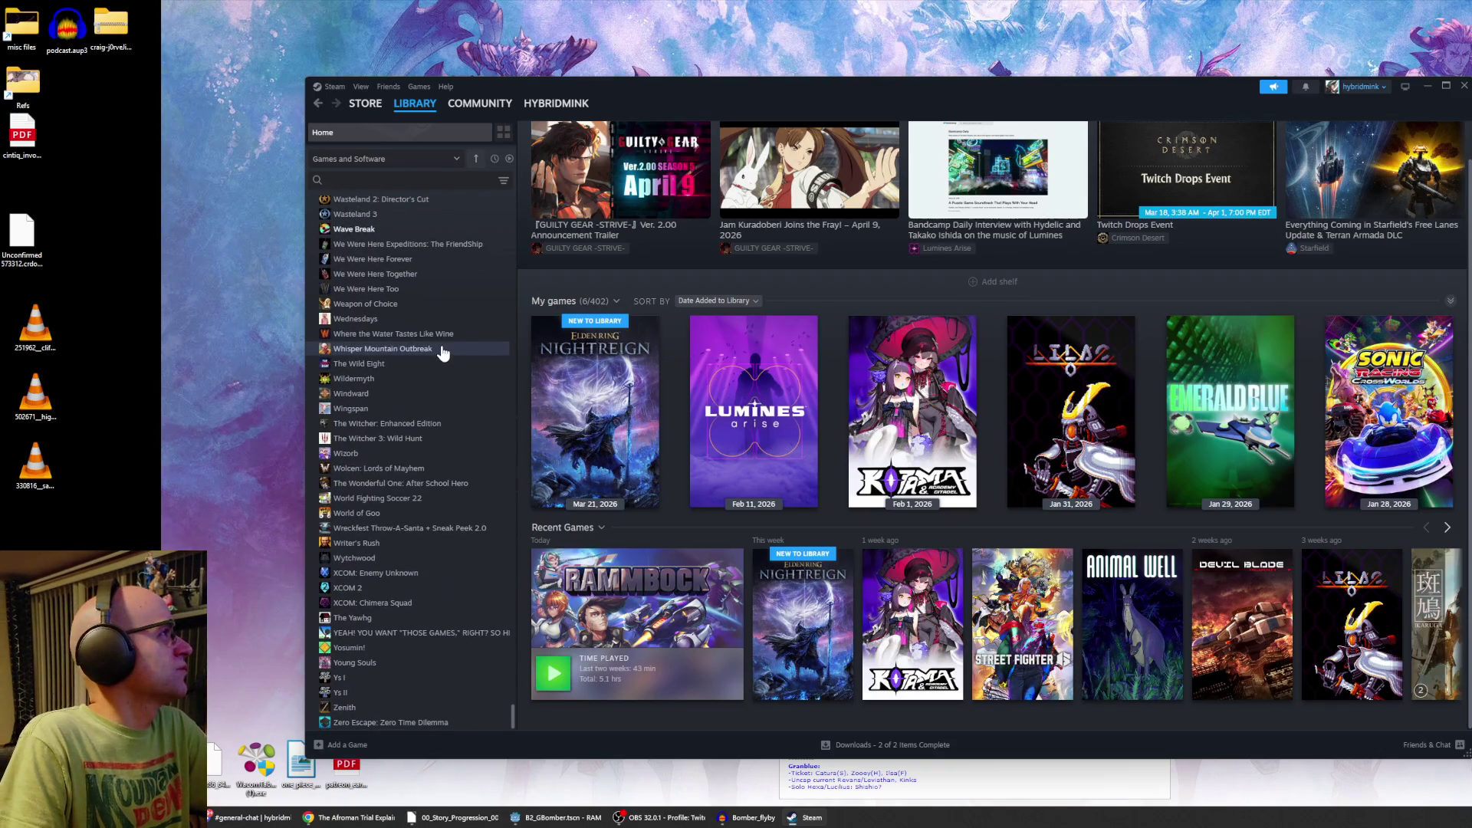
pyautogui.scroll(20, 437, 349)
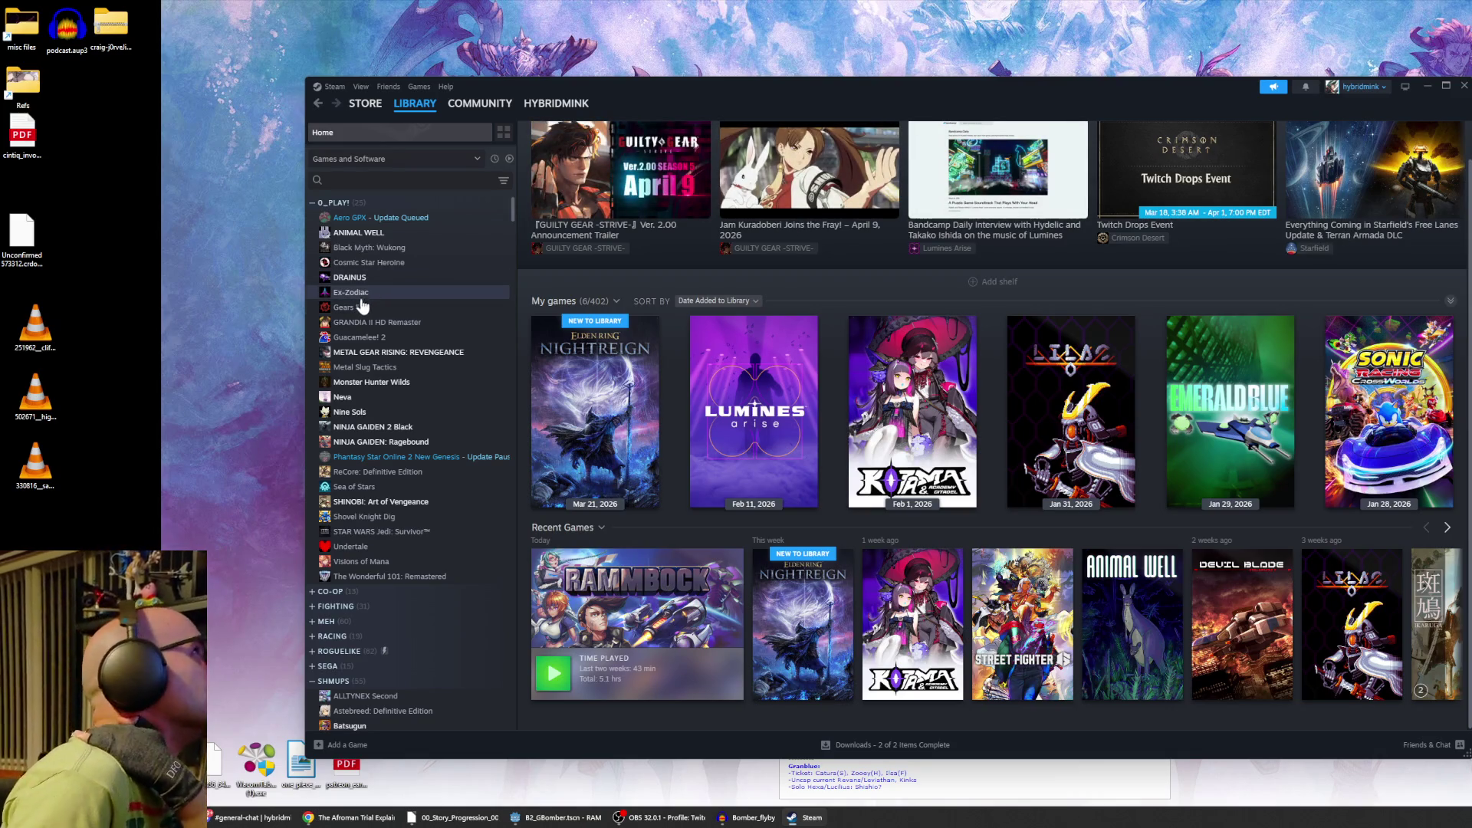
# Uninstall ANIMAL WELL through Manage > Uninstall, confirm it, then reopen its right-click menu.
pyautogui.rightClick(366, 240)
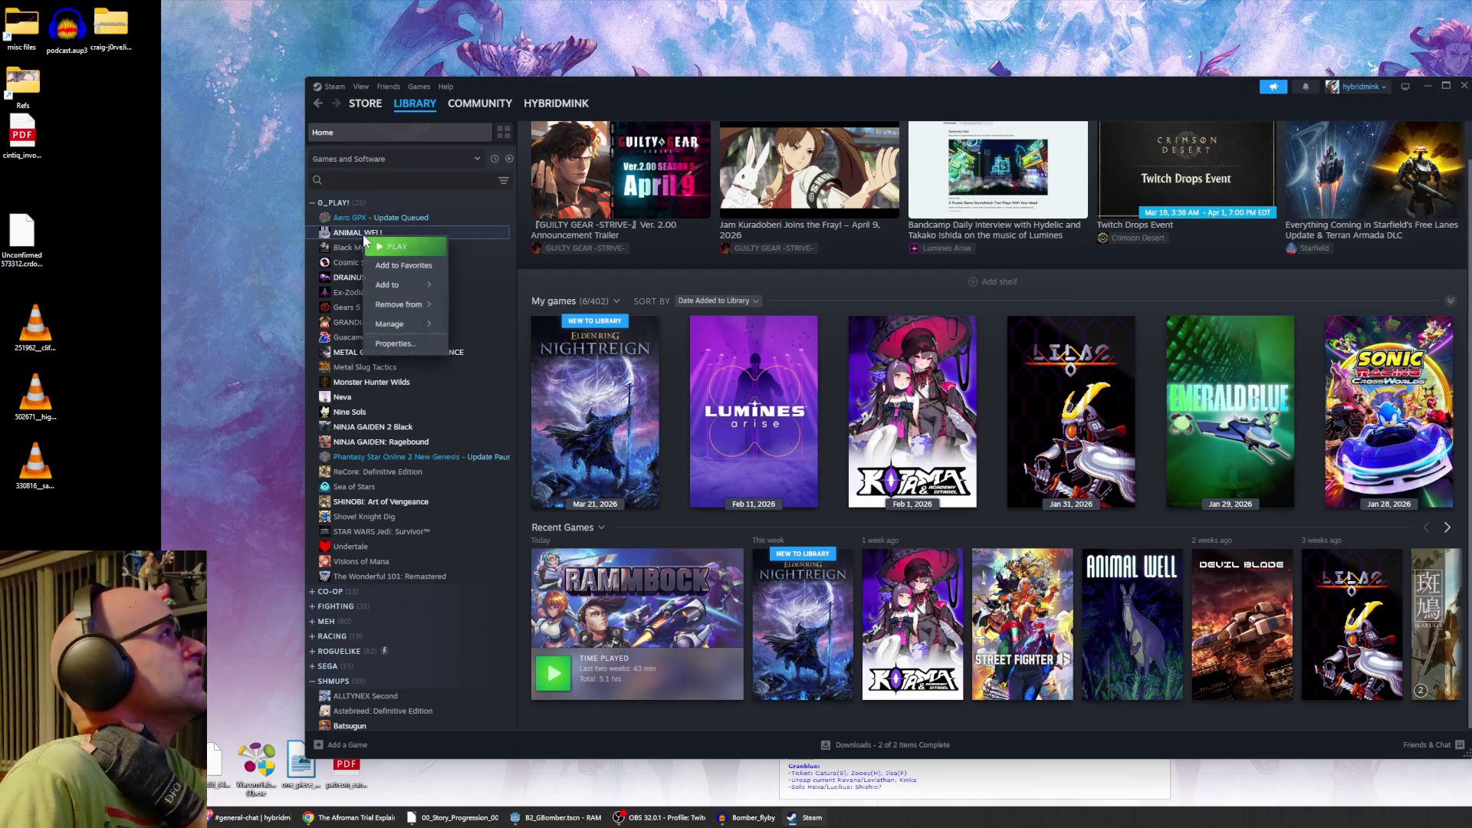
pyautogui.moveTo(411, 328)
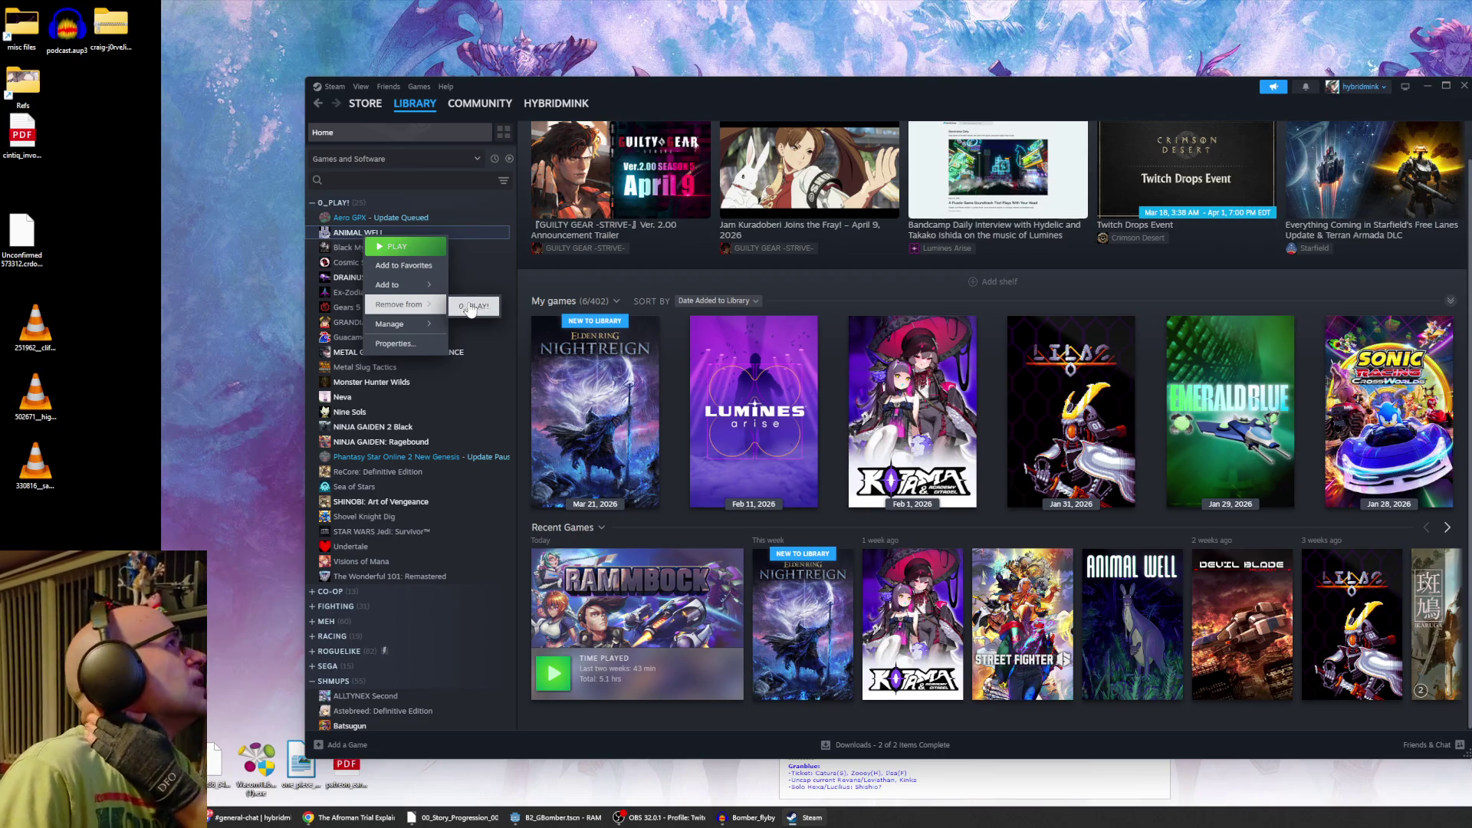
pyautogui.rightClick(343, 239)
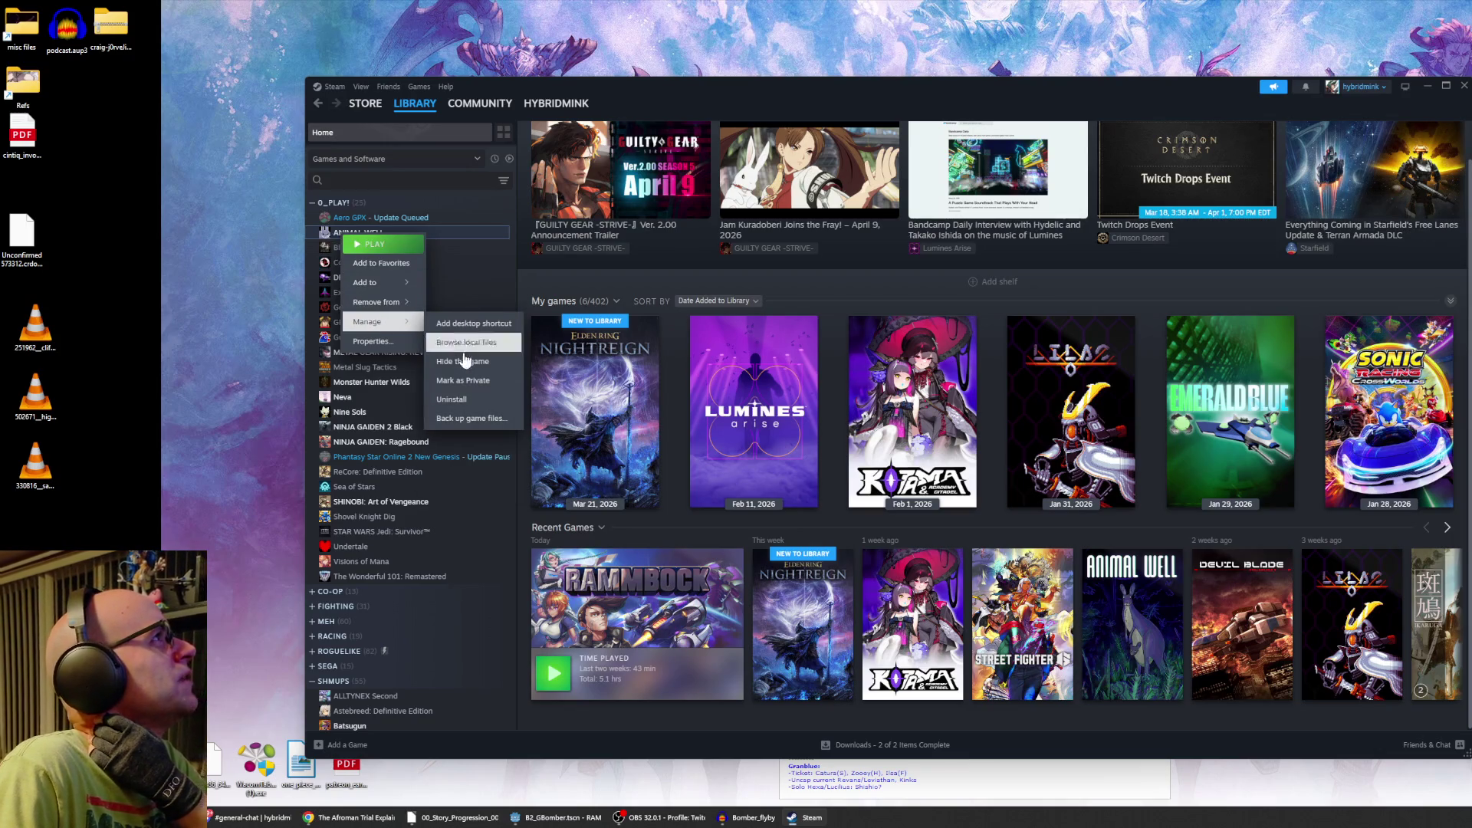
pyautogui.click(456, 399)
pyautogui.click(951, 462)
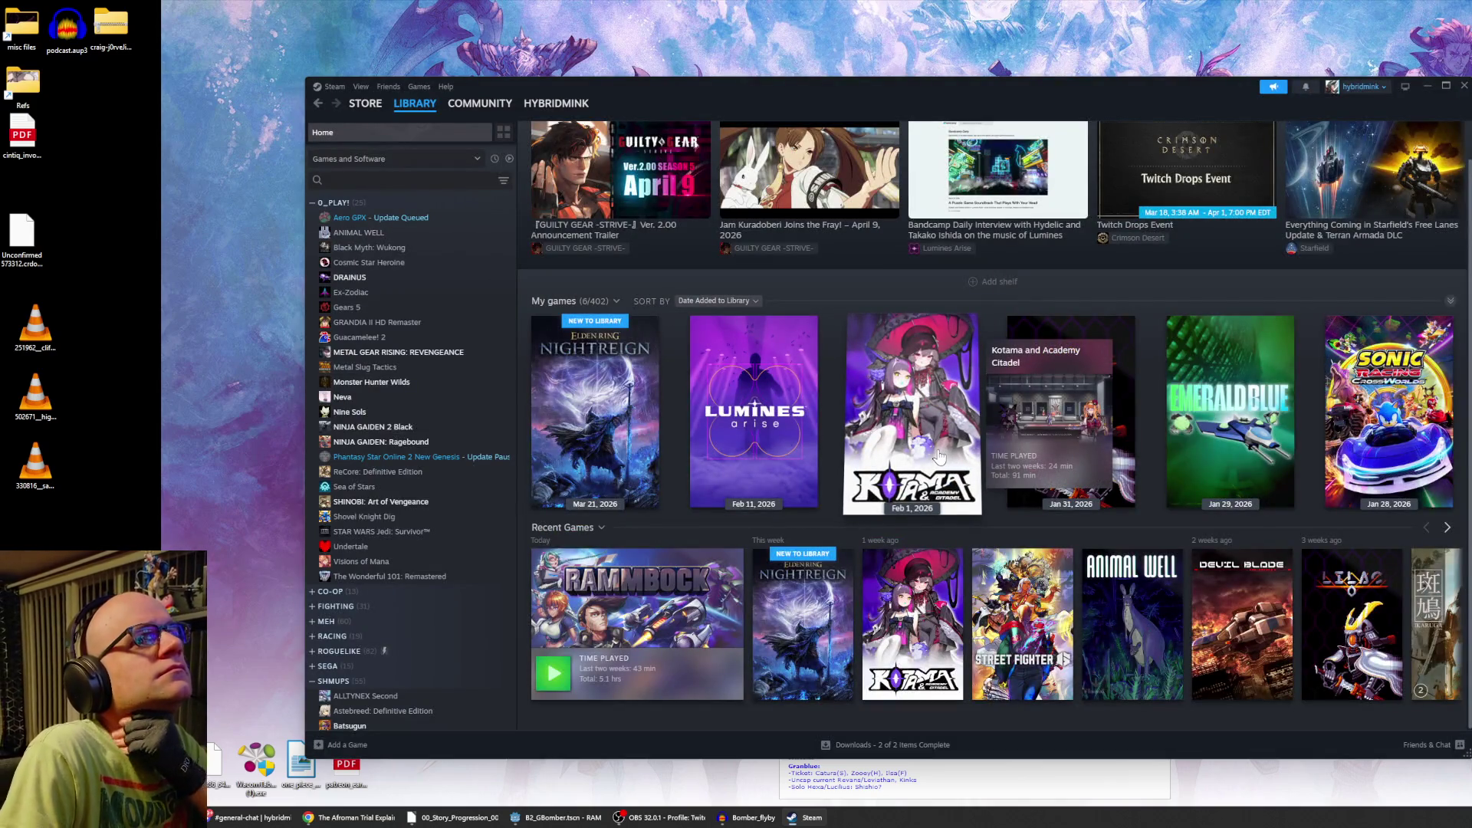
pyautogui.rightClick(363, 234)
pyautogui.moveTo(400, 281)
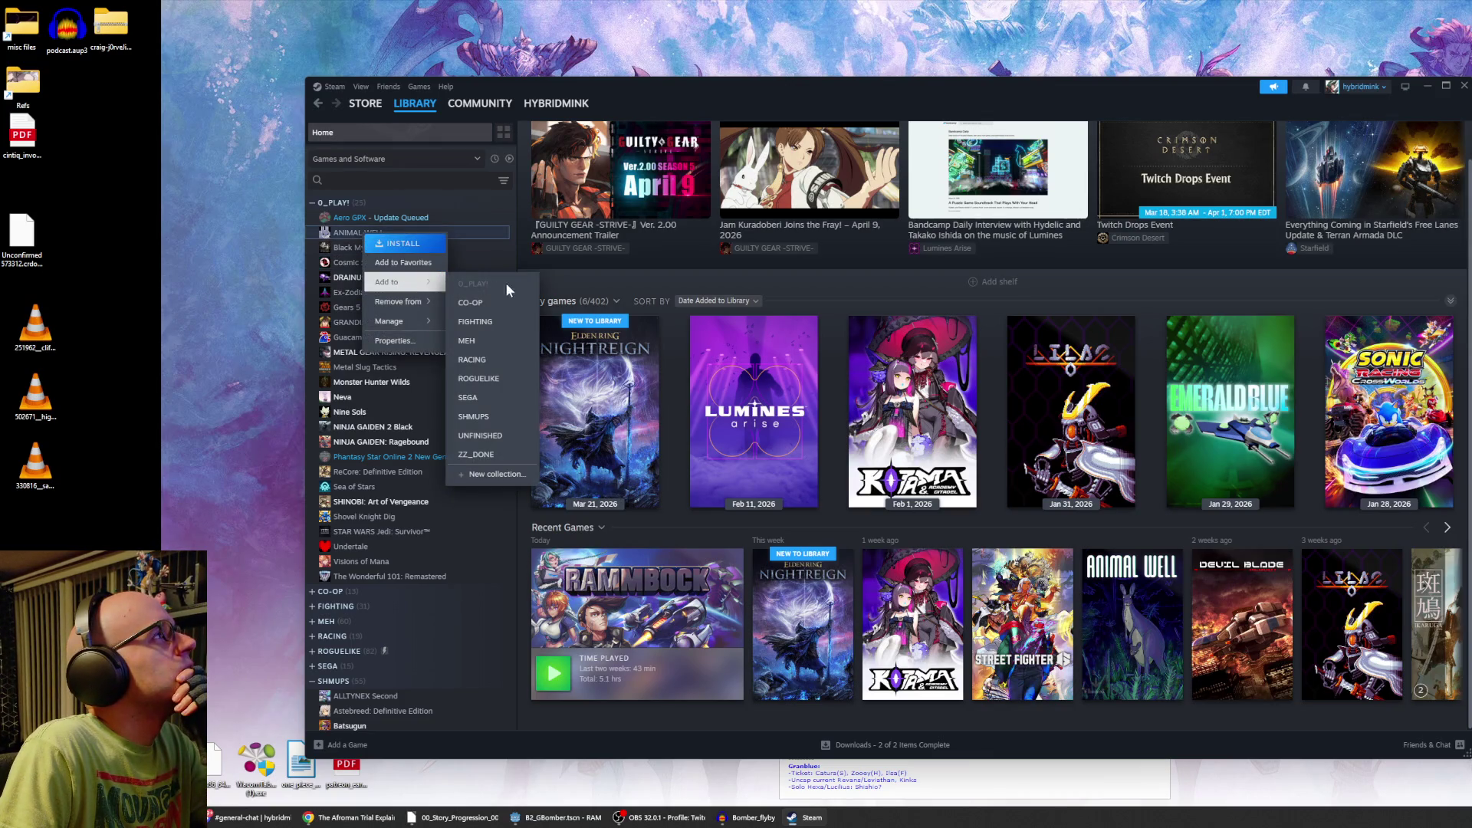